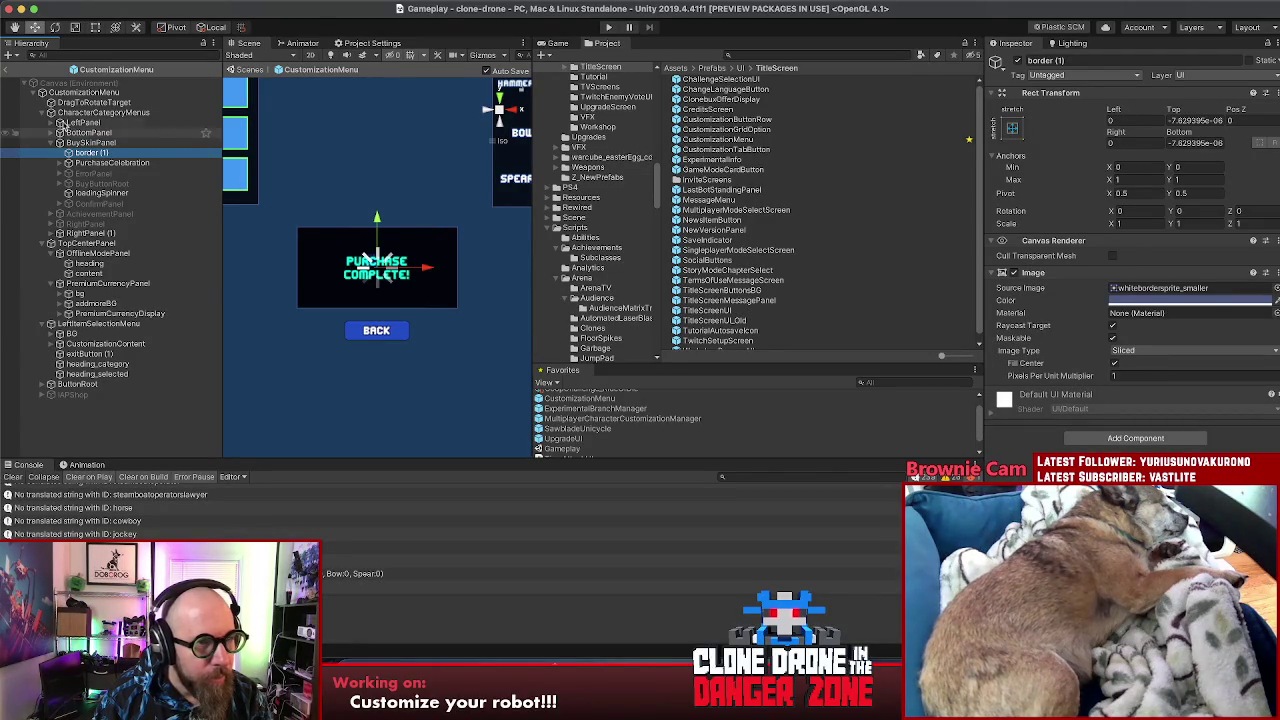
Step: Move OfflineModePanel under BuySkinPanel below loadingSpinner and centre it on screen (Pos X 0.1, Pos Y 1)
{"action": "left_click", "coordinate": [88, 255]}
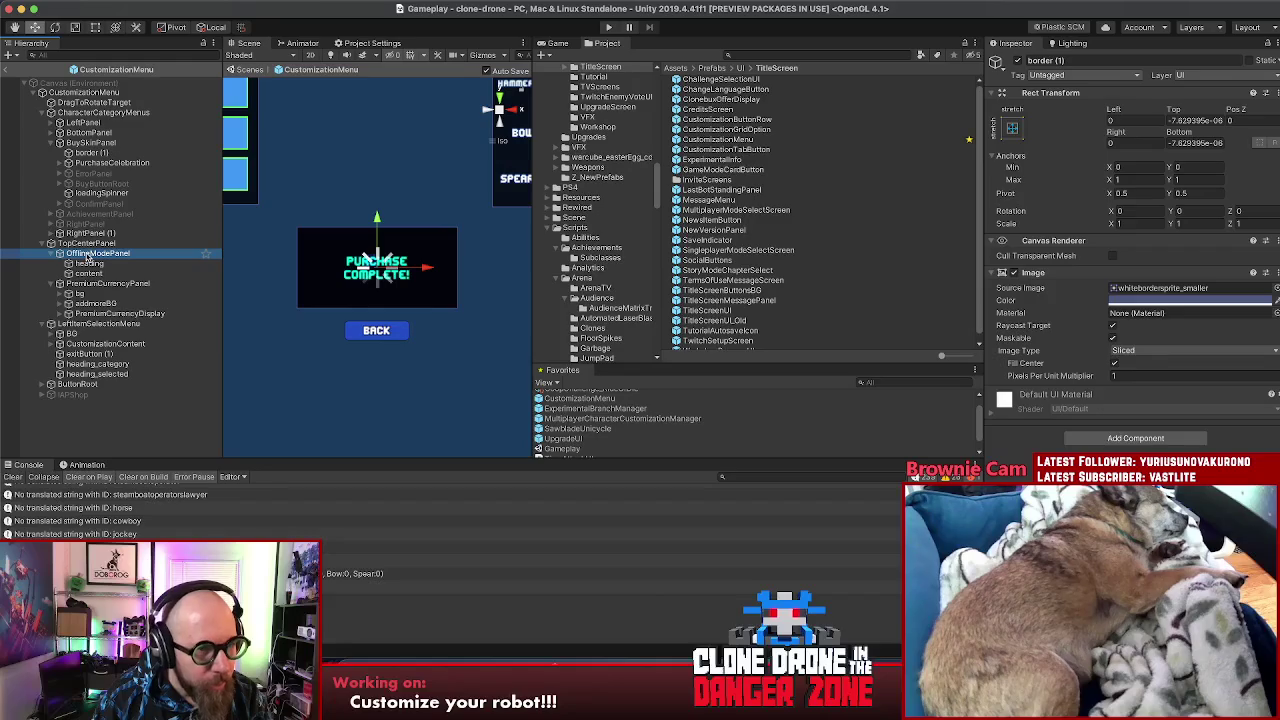
{"action": "left_click_drag", "start_coordinate": [88, 255], "coordinate": [90, 203]}
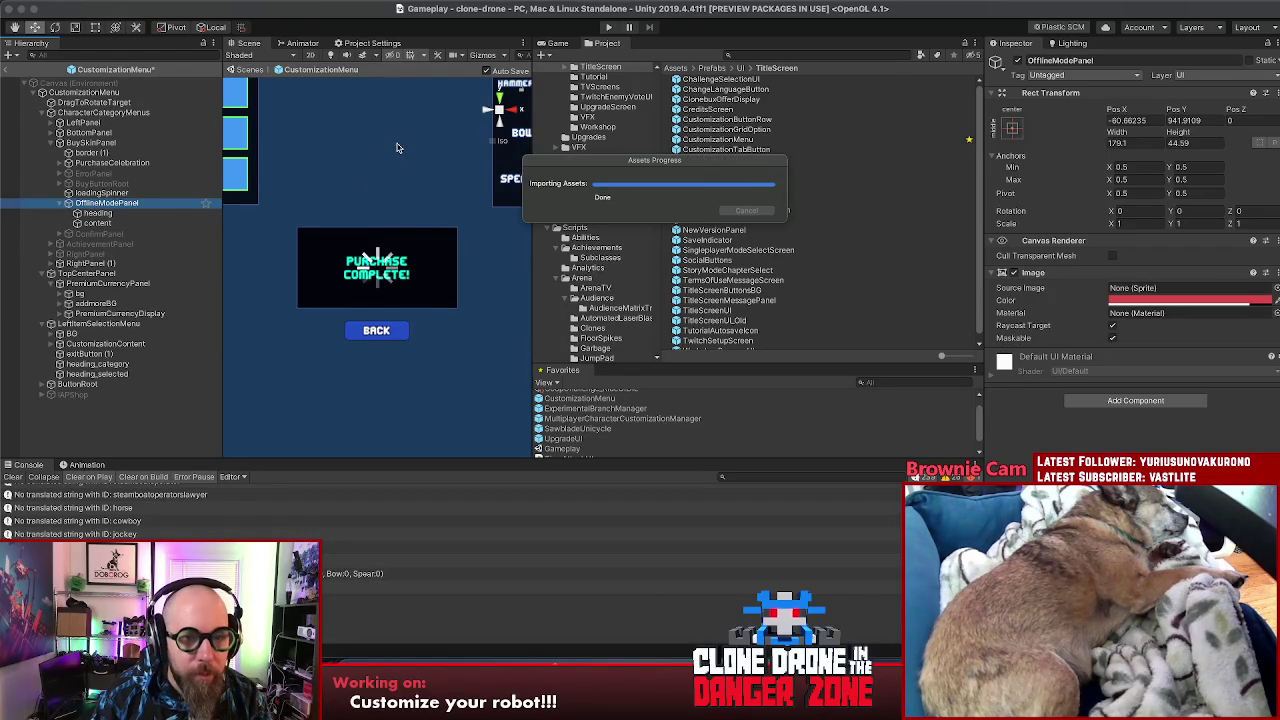
{"action": "scroll", "coordinate": [395, 148], "scroll_direction": "down", "scroll_amount": 10}
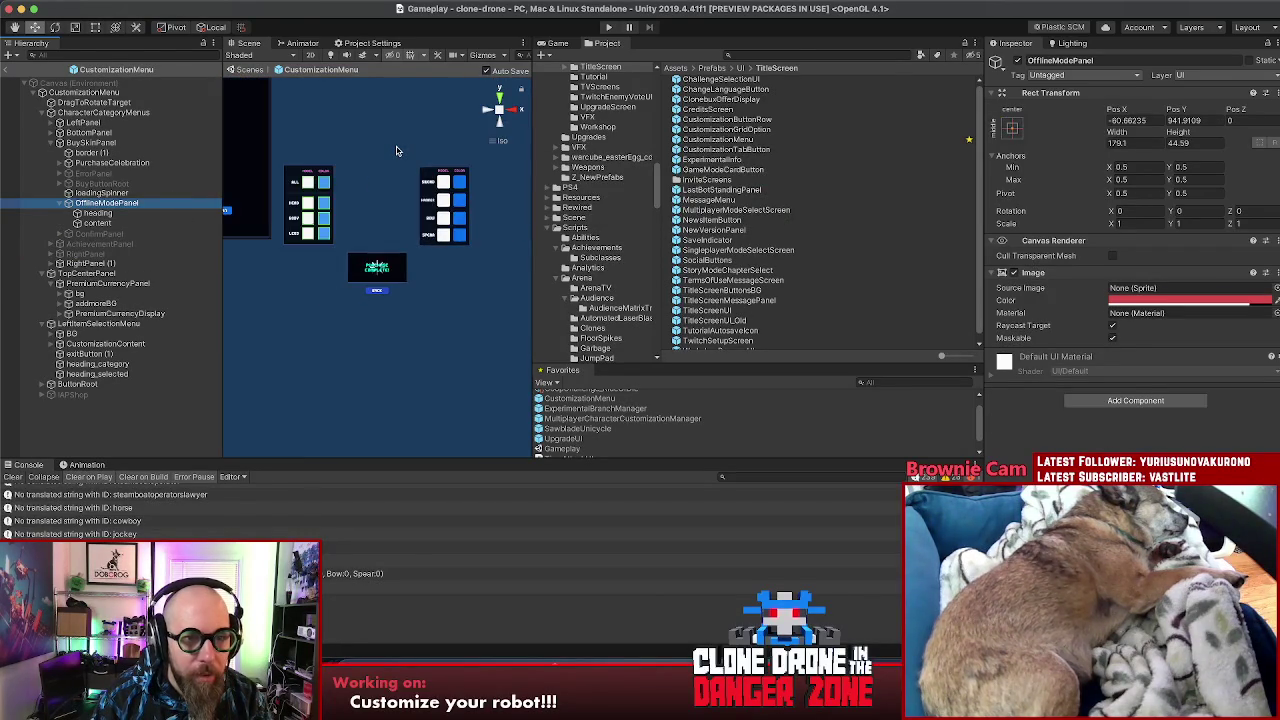
{"action": "scroll", "coordinate": [395, 152], "scroll_direction": "down", "scroll_amount": 2}
{"action": "left_click_drag", "start_coordinate": [367, 89], "coordinate": [367, 246]}
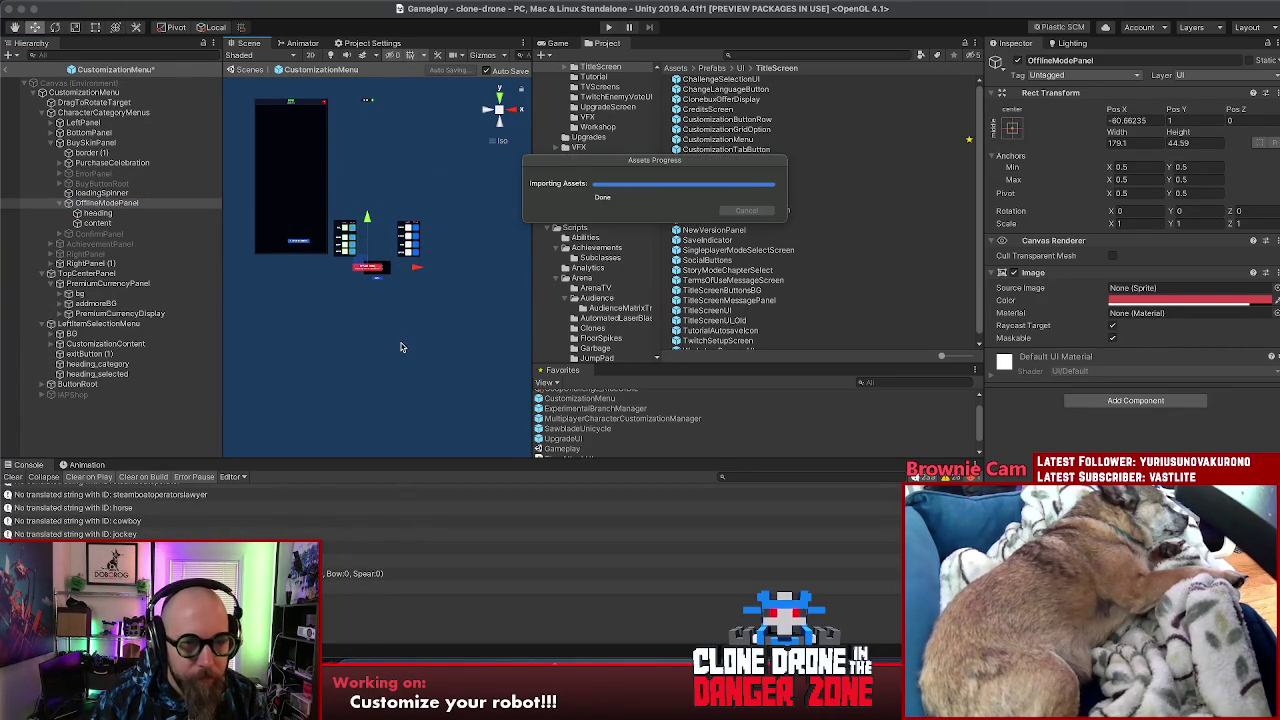
{"action": "scroll", "coordinate": [390, 343], "scroll_direction": "up", "scroll_amount": 3}
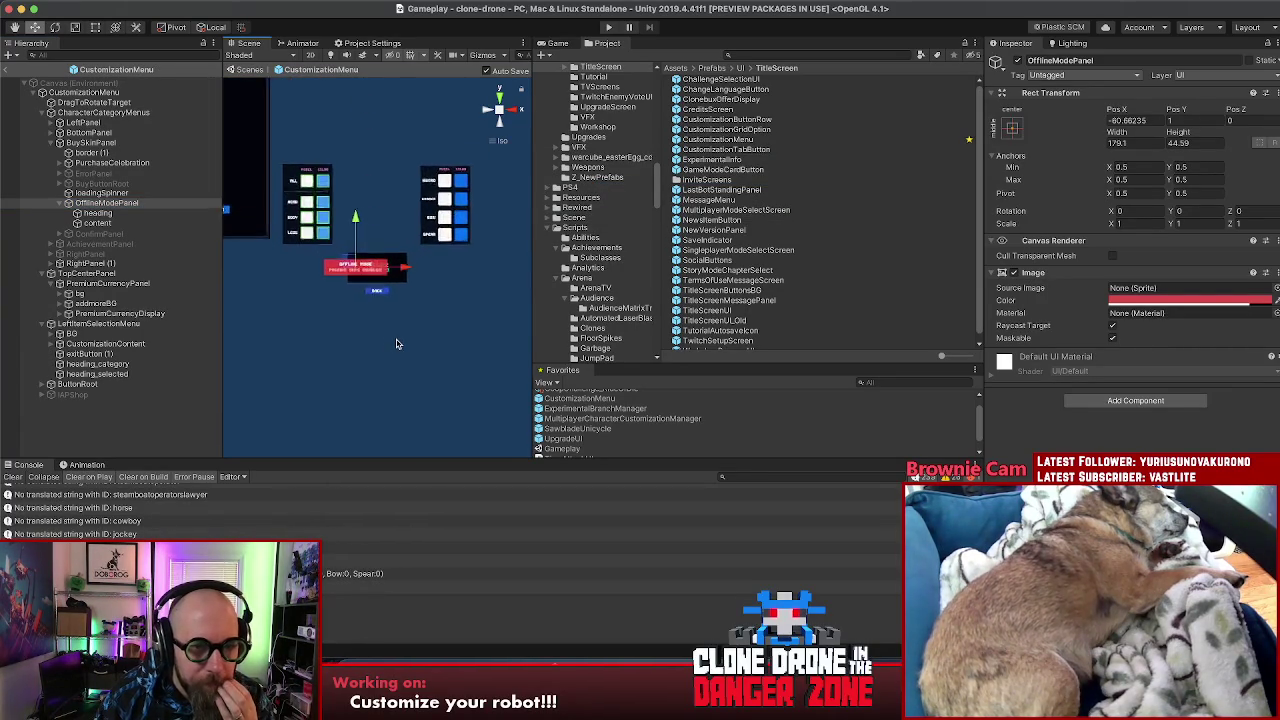
{"action": "scroll", "coordinate": [396, 343], "scroll_direction": "up", "scroll_amount": 4}
{"action": "left_click_drag", "start_coordinate": [370, 270], "coordinate": [425, 272]}
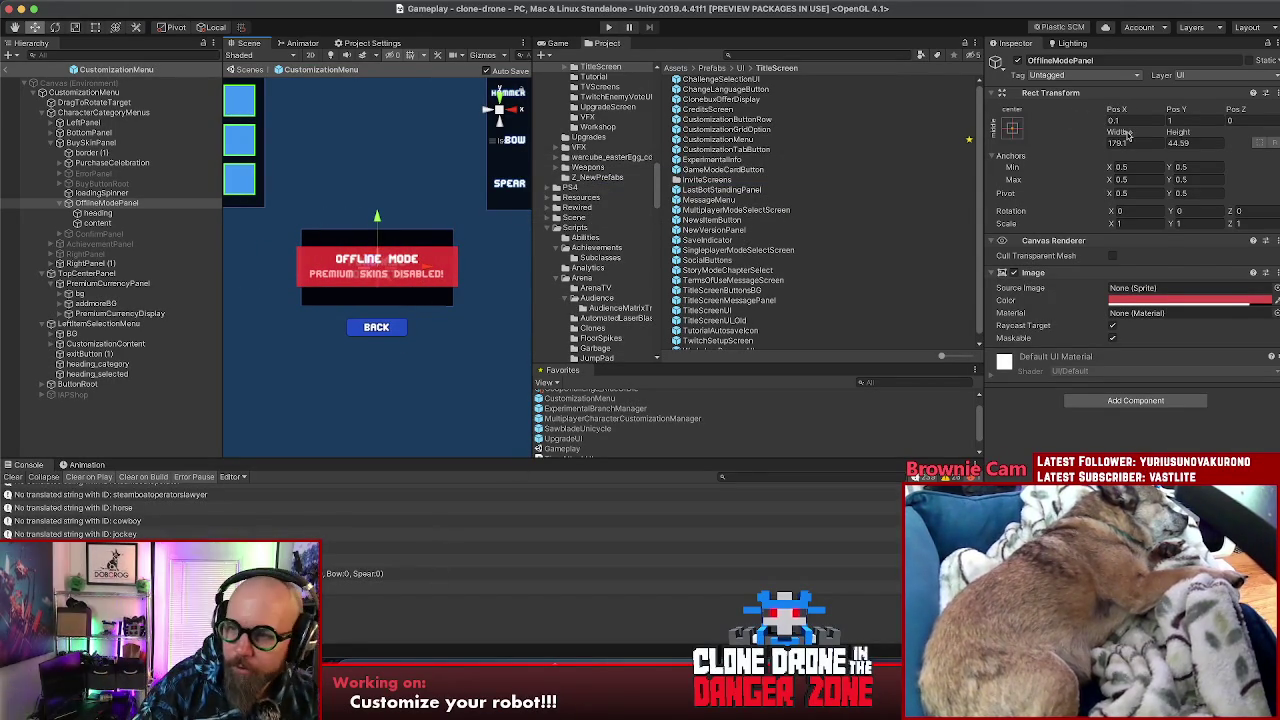
Step: Resize the Offline Mode panel to 158.81 wide by 72.8 high
{"action": "left_click_drag", "start_coordinate": [1117, 138], "coordinate": [1090, 138]}
{"action": "left_click_drag", "start_coordinate": [673, 188], "coordinate": [686, 183]}
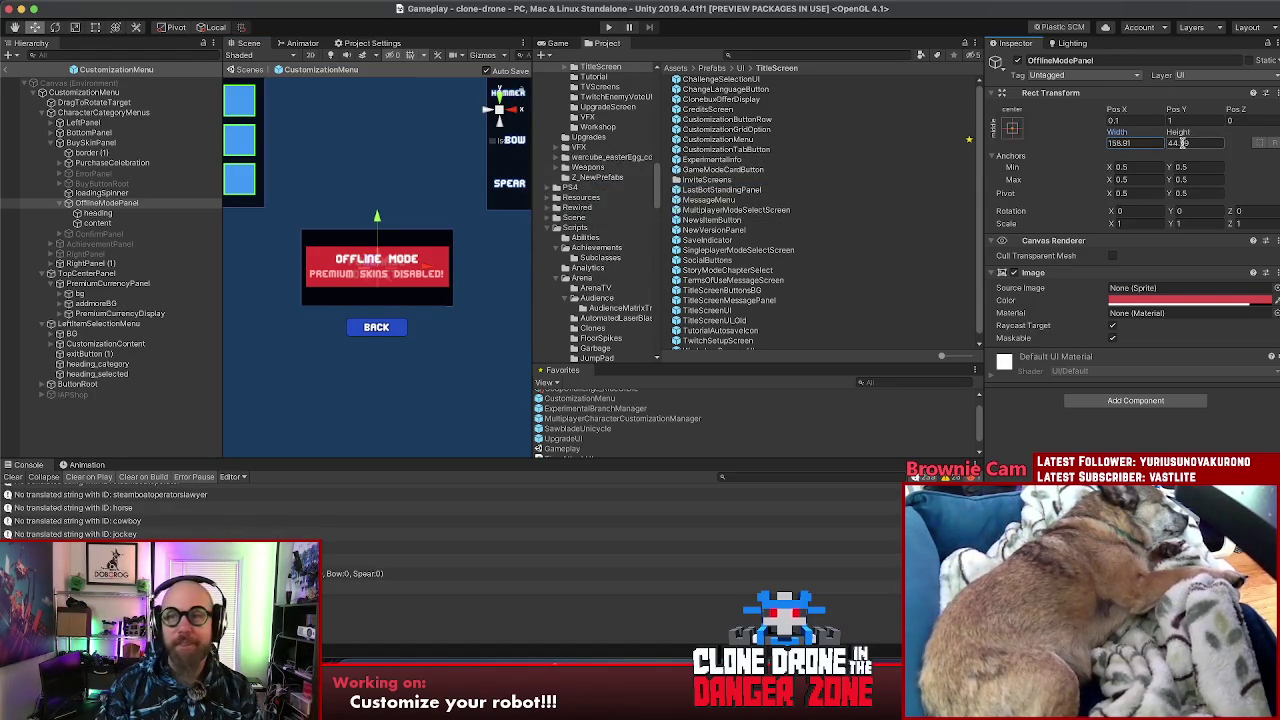
{"action": "double_click", "coordinate": [1185, 142]}
{"action": "type", "text": "88.5"}
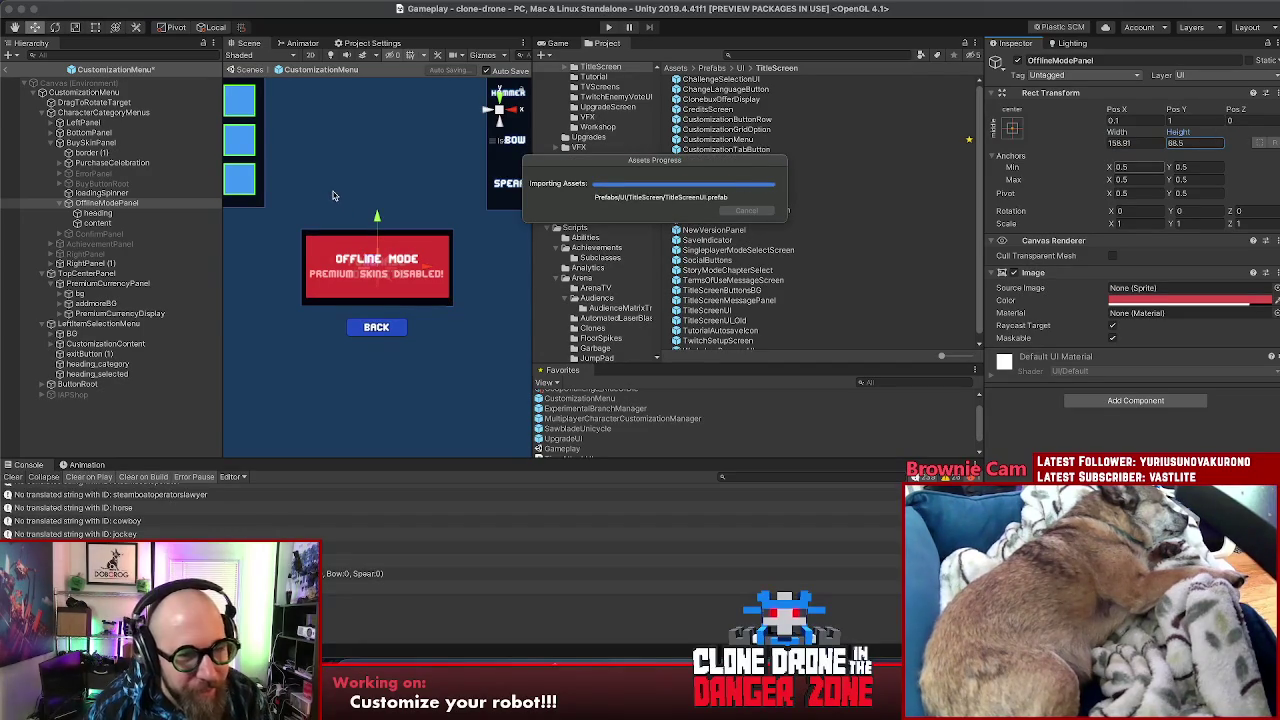
{"action": "left_click_drag", "start_coordinate": [1181, 132], "coordinate": [1199, 135]}
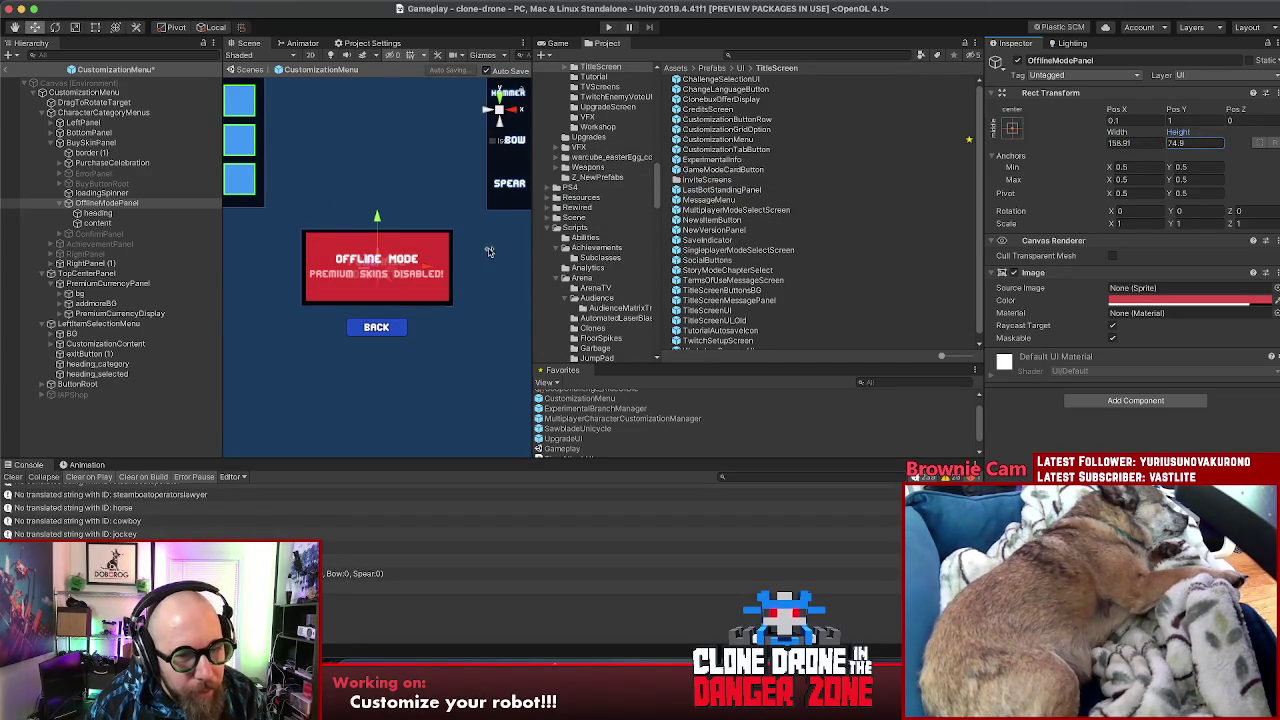
{"action": "left_click_drag", "start_coordinate": [1169, 131], "coordinate": [1167, 134]}
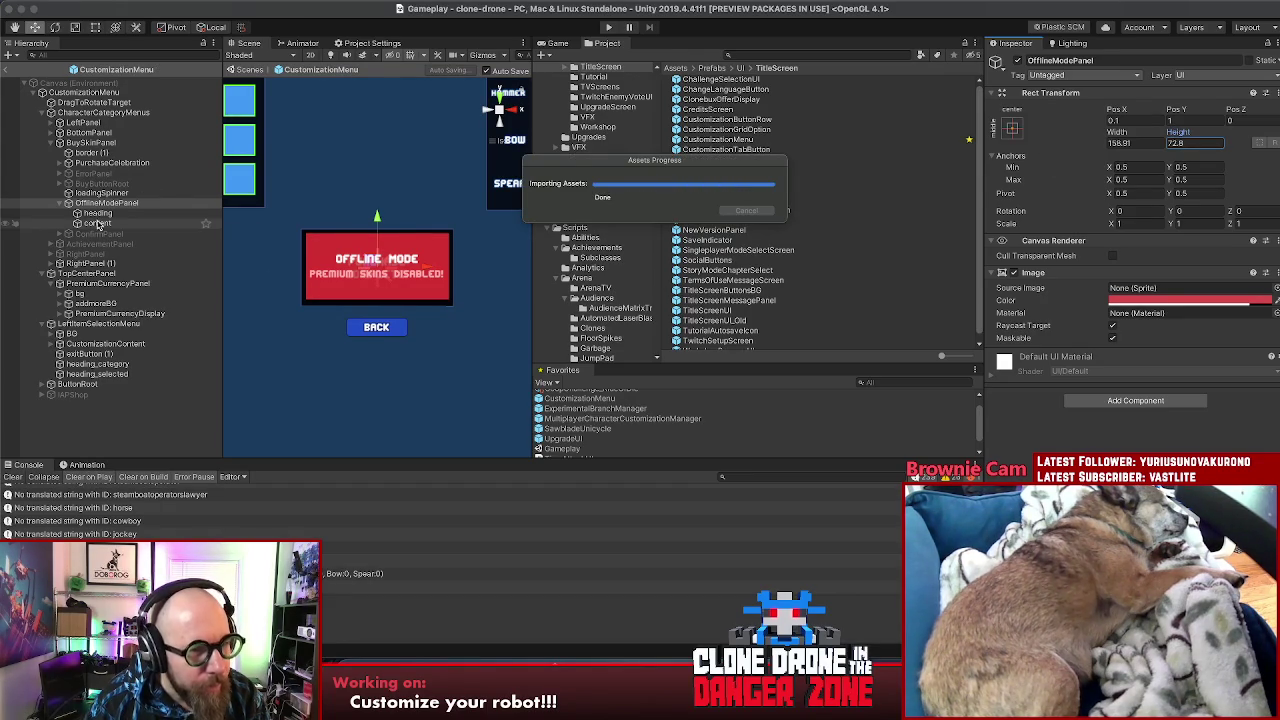
Step: Duplicate cancelButton (1) and place the copy inside OfflineModePanel
{"action": "left_click", "coordinate": [67, 163]}
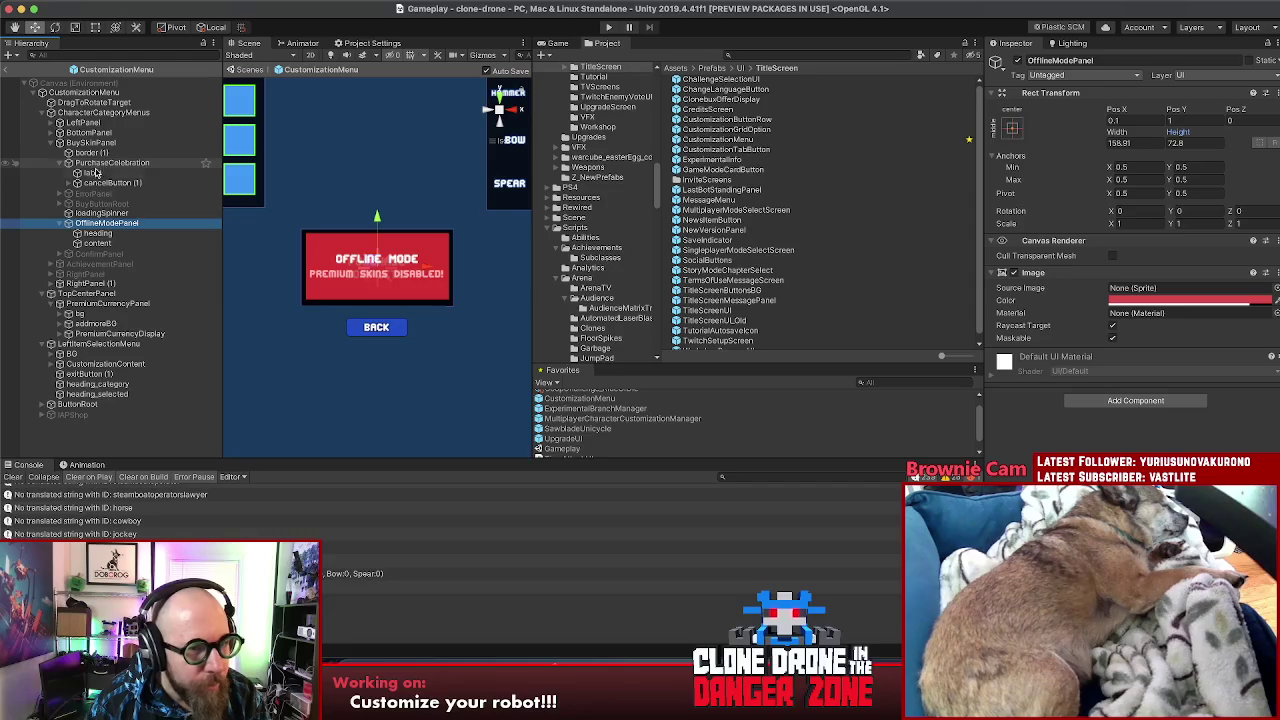
{"action": "left_click", "coordinate": [100, 183]}
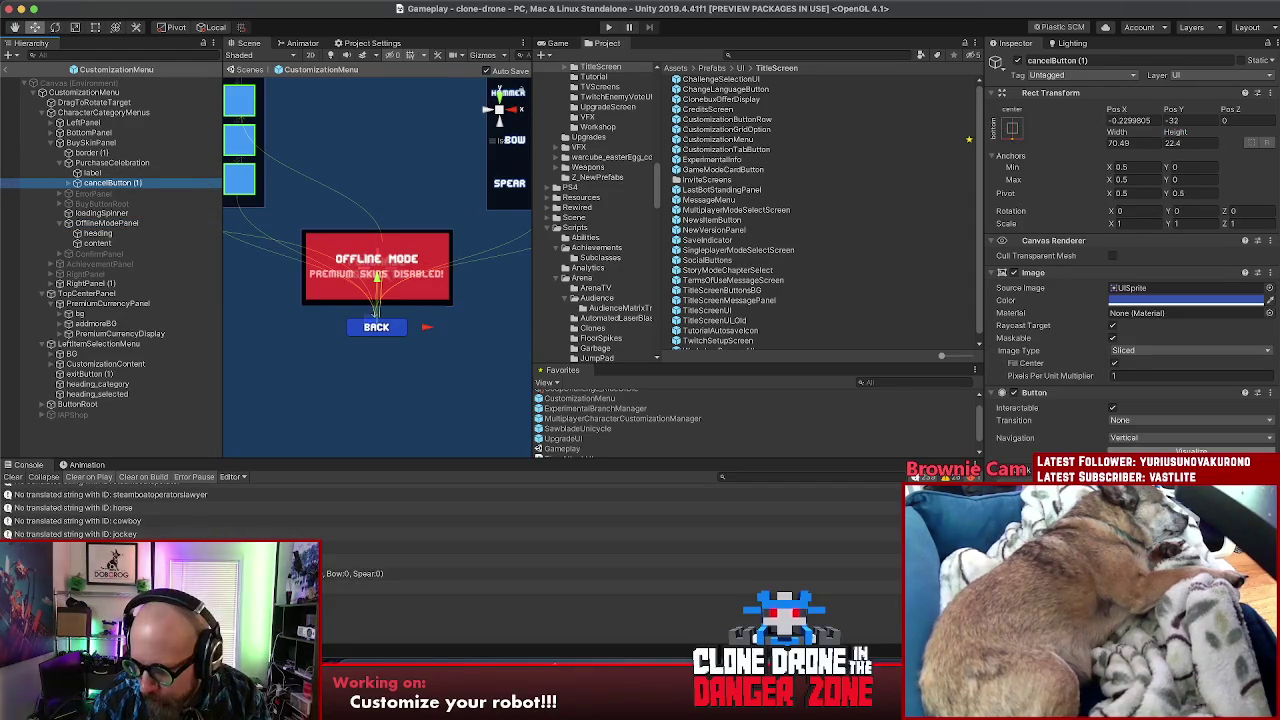
{"action": "left_click", "coordinate": [112, 163]}
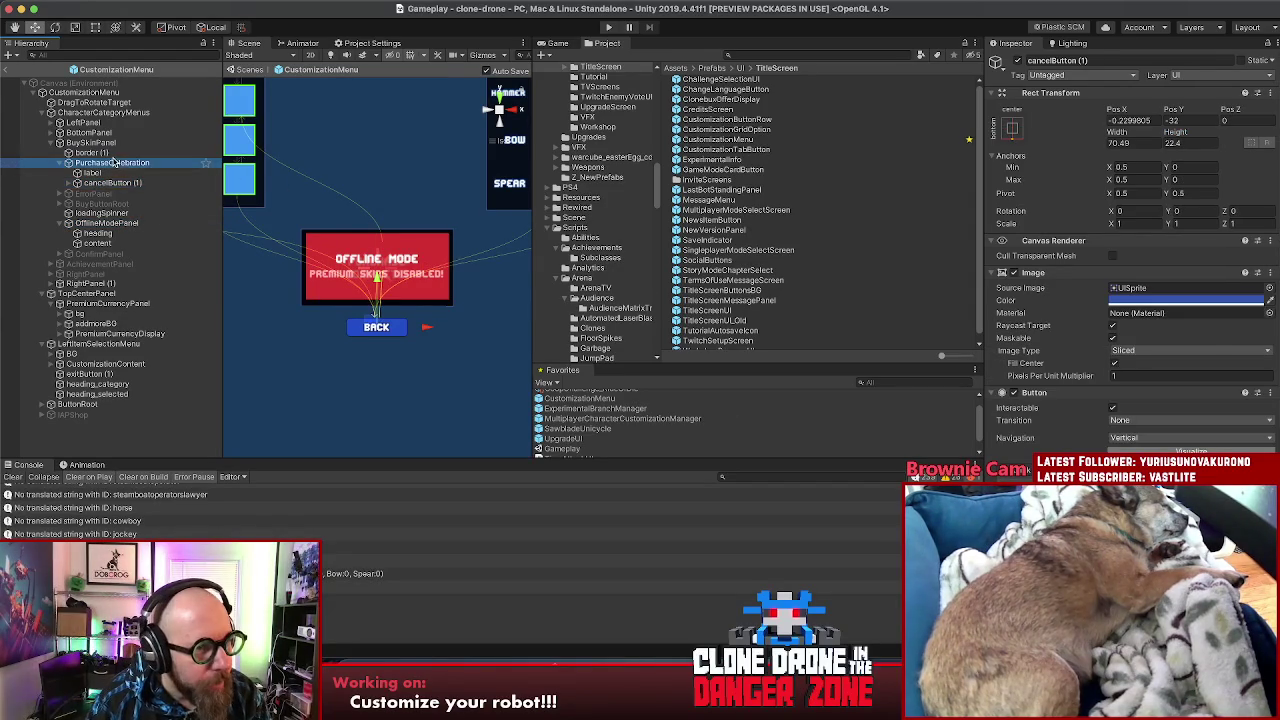
{"action": "key", "text": "super+d"}
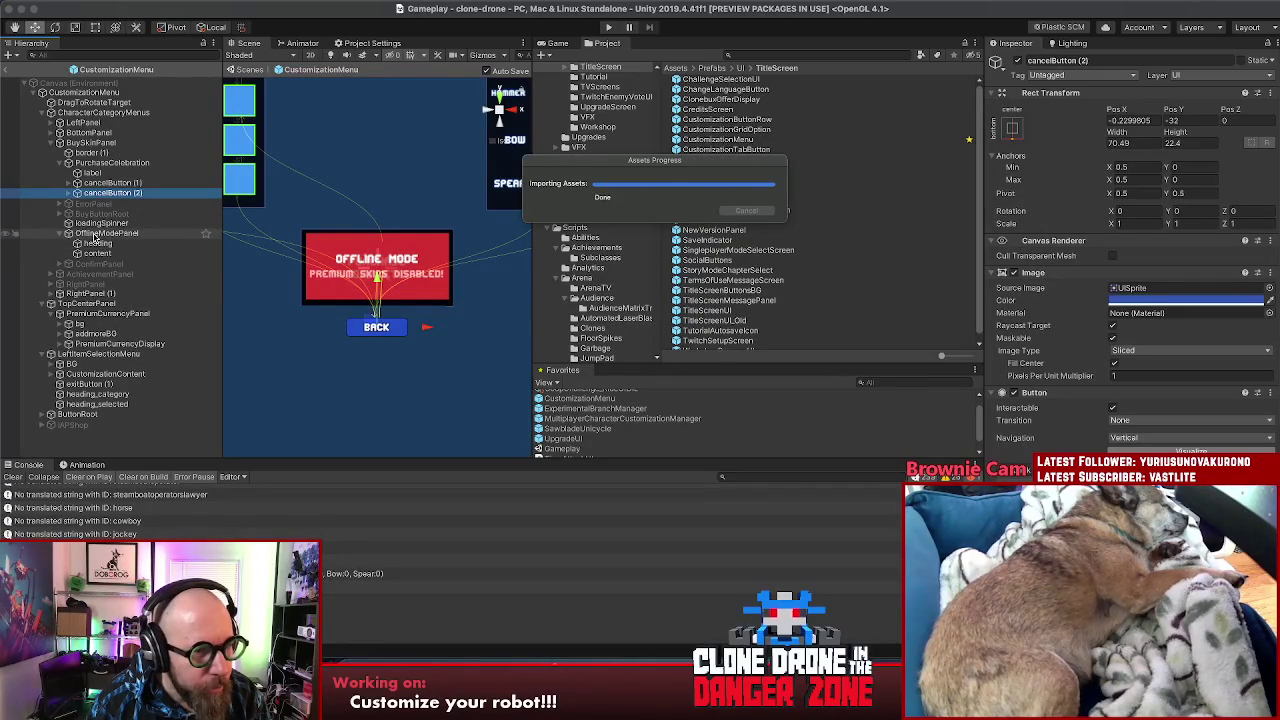
{"action": "left_click_drag", "start_coordinate": [92, 240], "coordinate": [100, 234]}
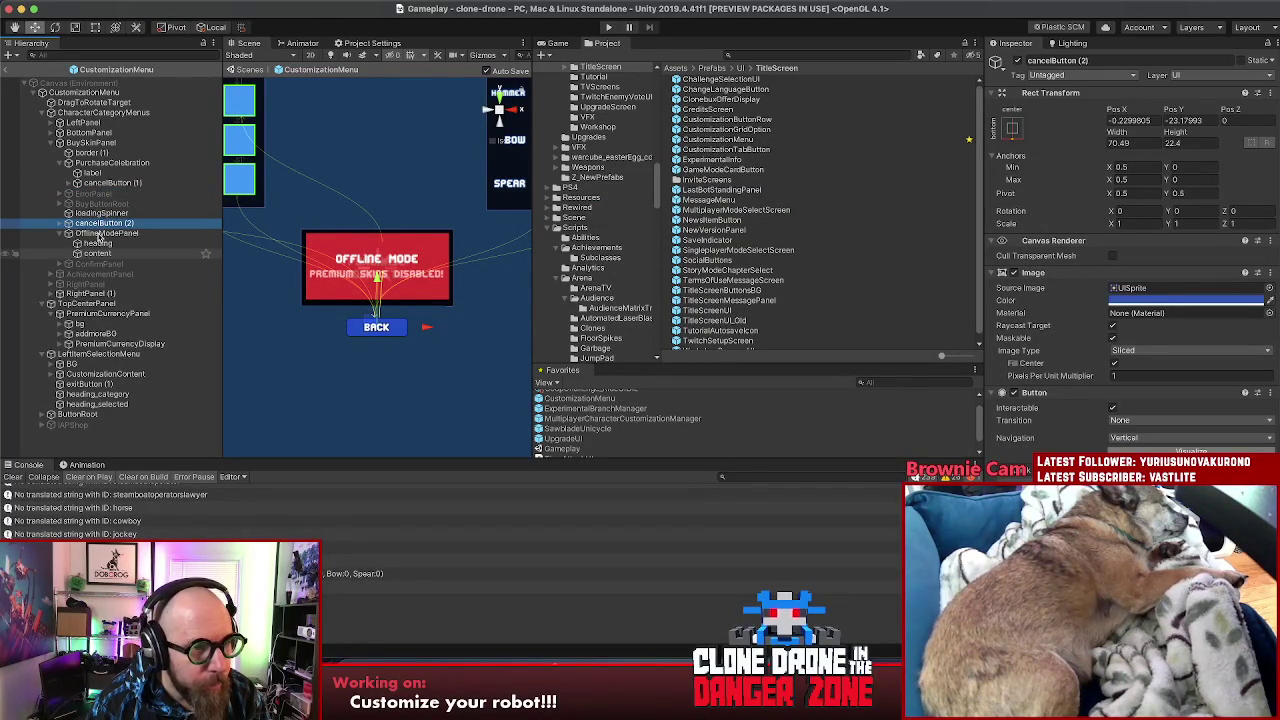
{"action": "left_click_drag", "start_coordinate": [100, 224], "coordinate": [96, 236]}
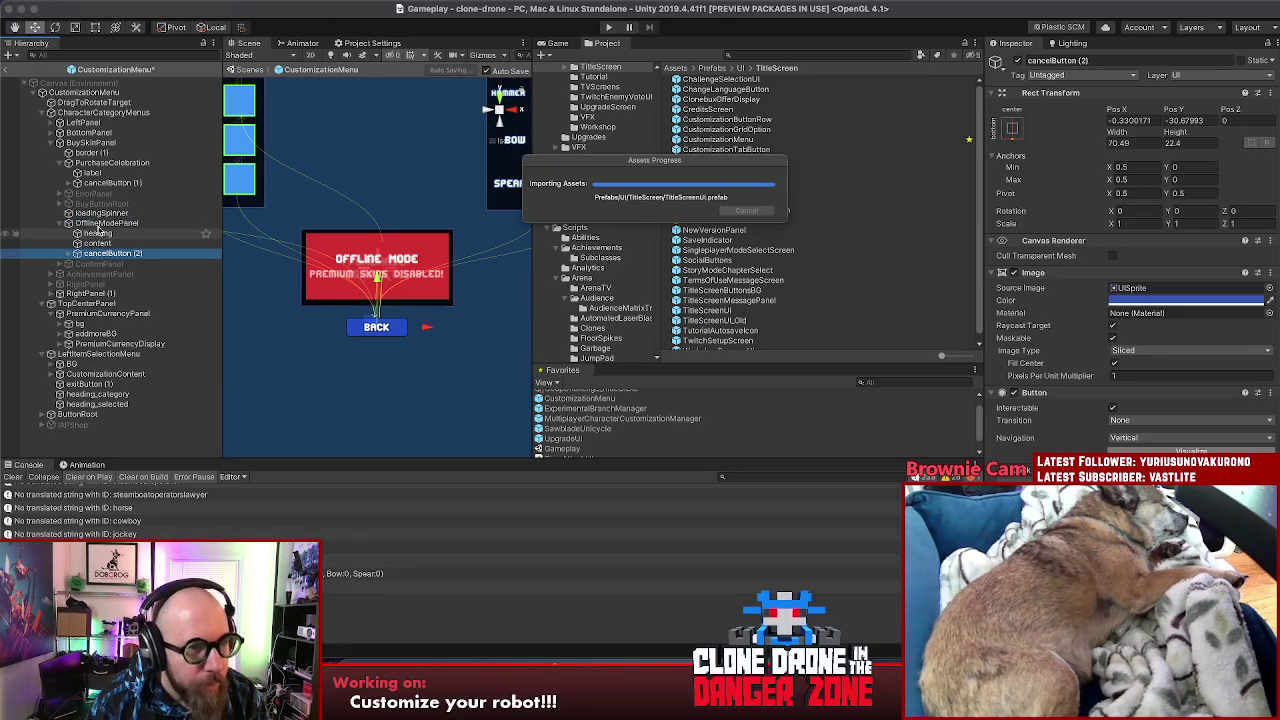
Step: Disable the PurchaseCelebration object
{"action": "left_click", "coordinate": [211, 162]}
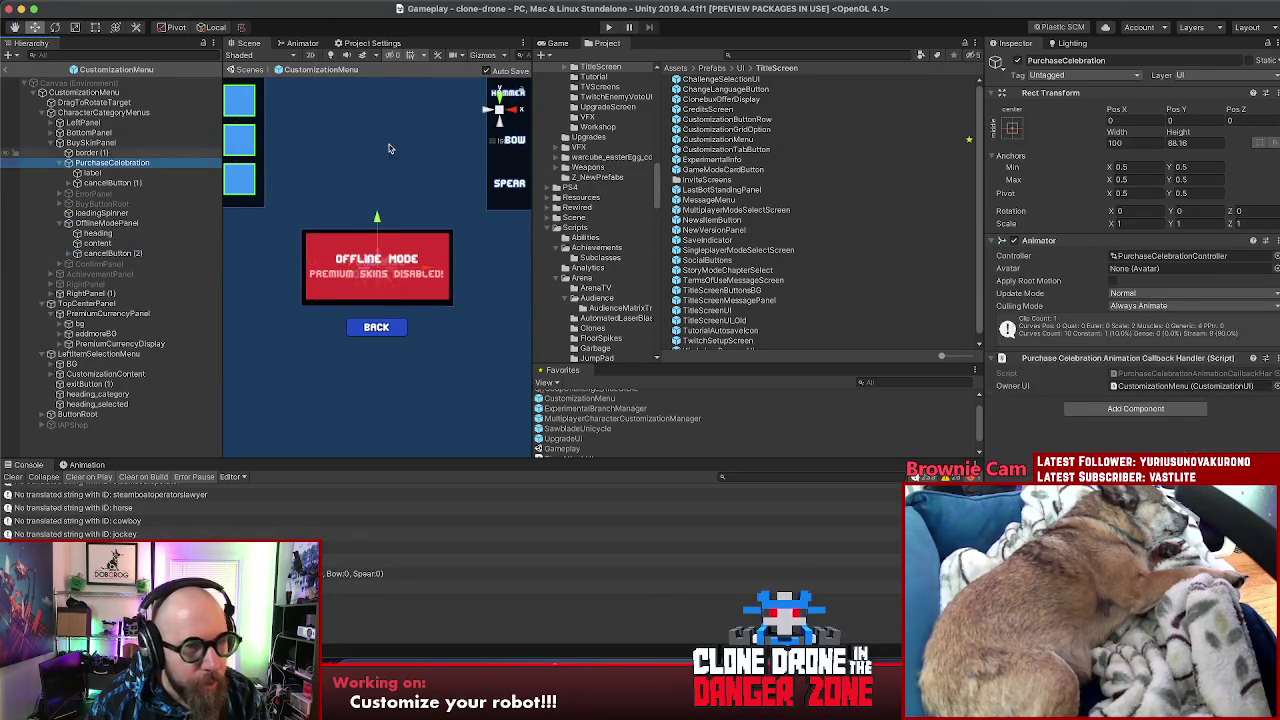
{"action": "left_click", "coordinate": [1017, 60]}
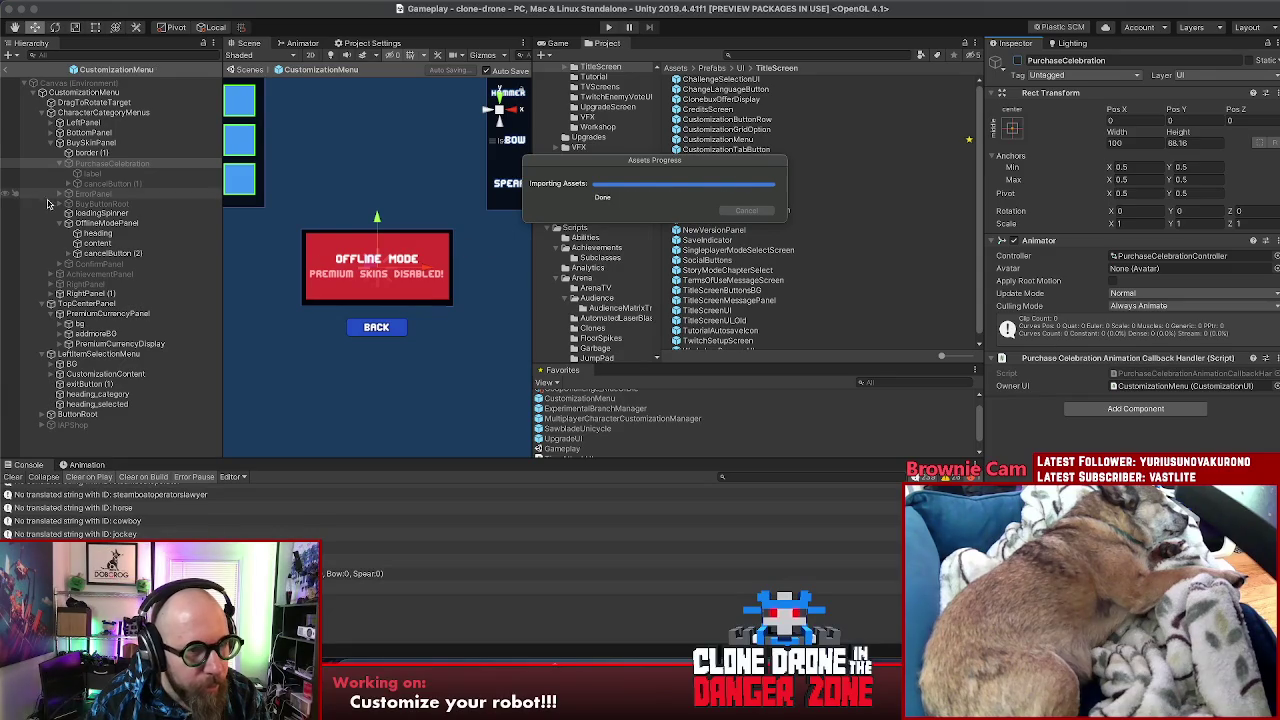
{"action": "left_click", "coordinate": [92, 243]}
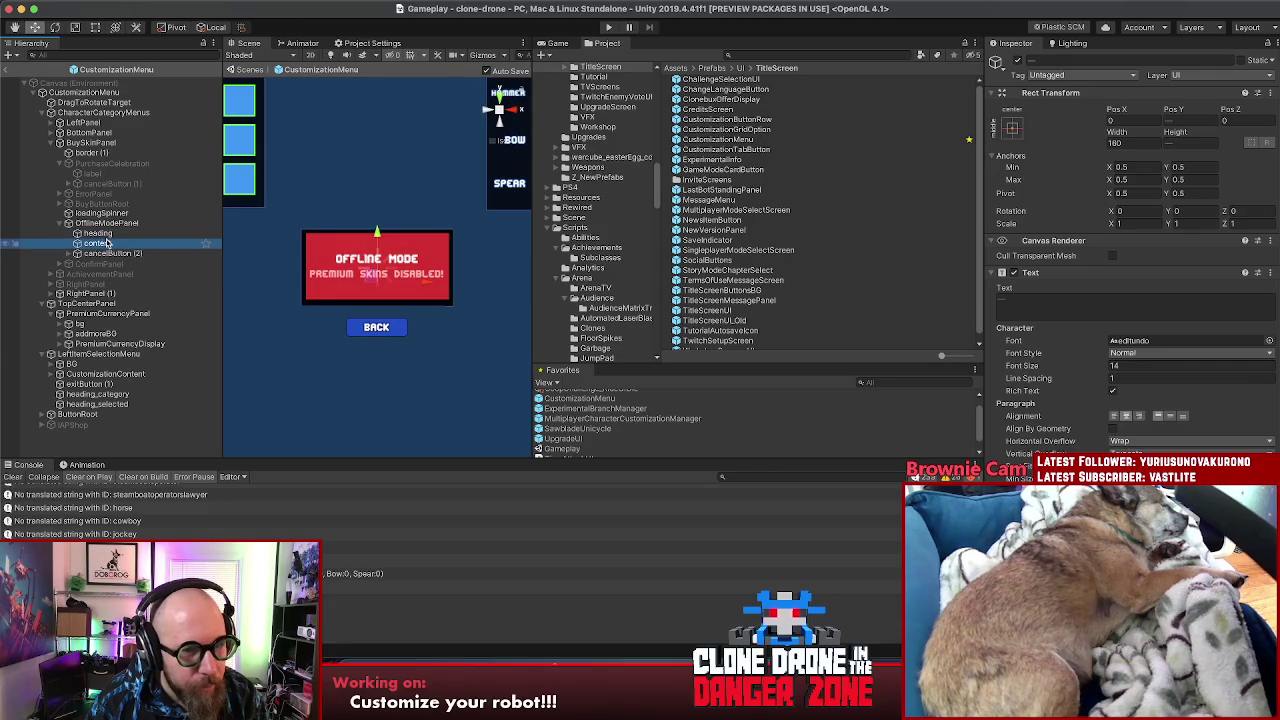
Step: Pull in the 'Premium Skins Disabled!' text box edges to about 153.8 wide
{"action": "left_click", "coordinate": [108, 243]}
{"action": "left_click", "coordinate": [1074, 300]}
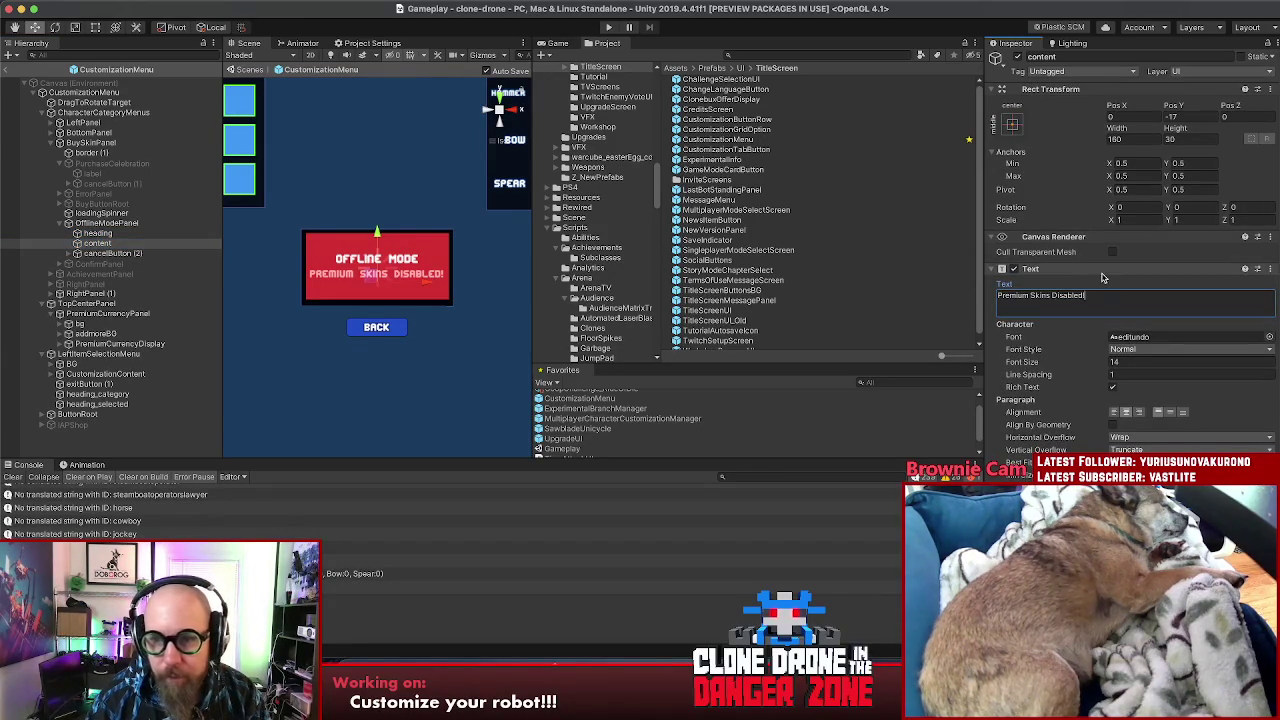
{"action": "left_click", "coordinate": [95, 27]}
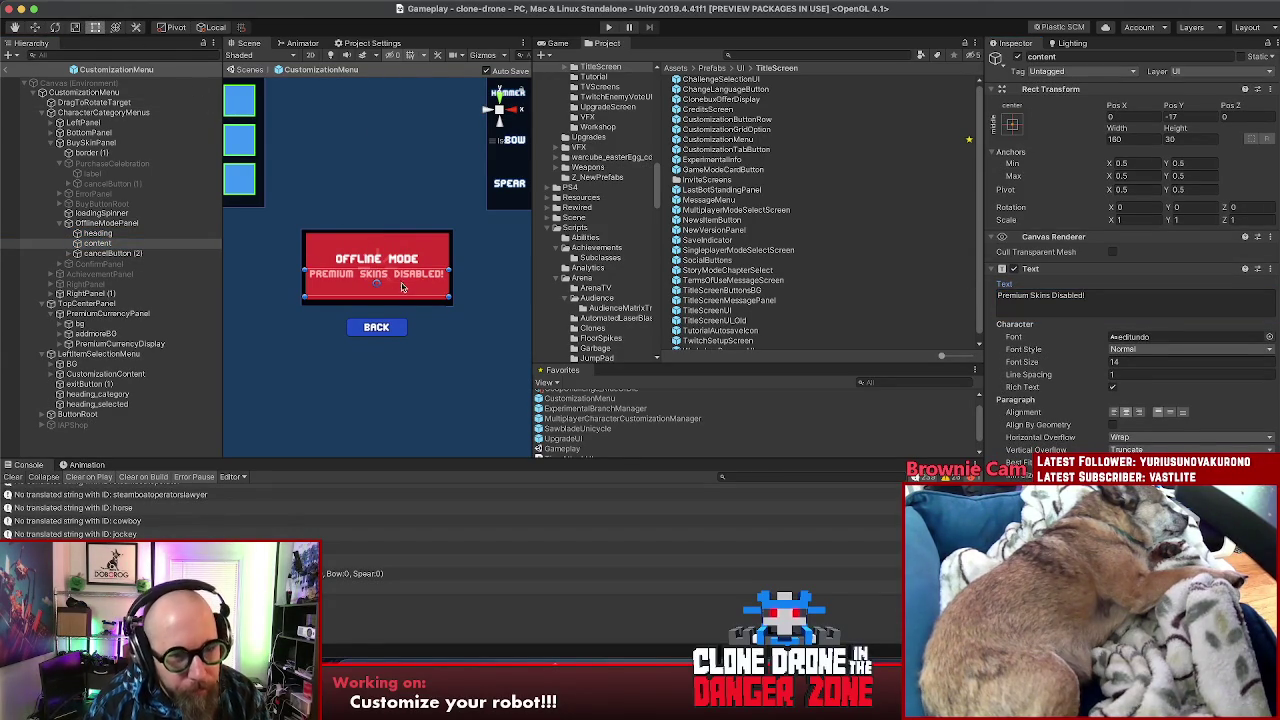
{"action": "left_click_drag", "start_coordinate": [447, 285], "coordinate": [441, 285]}
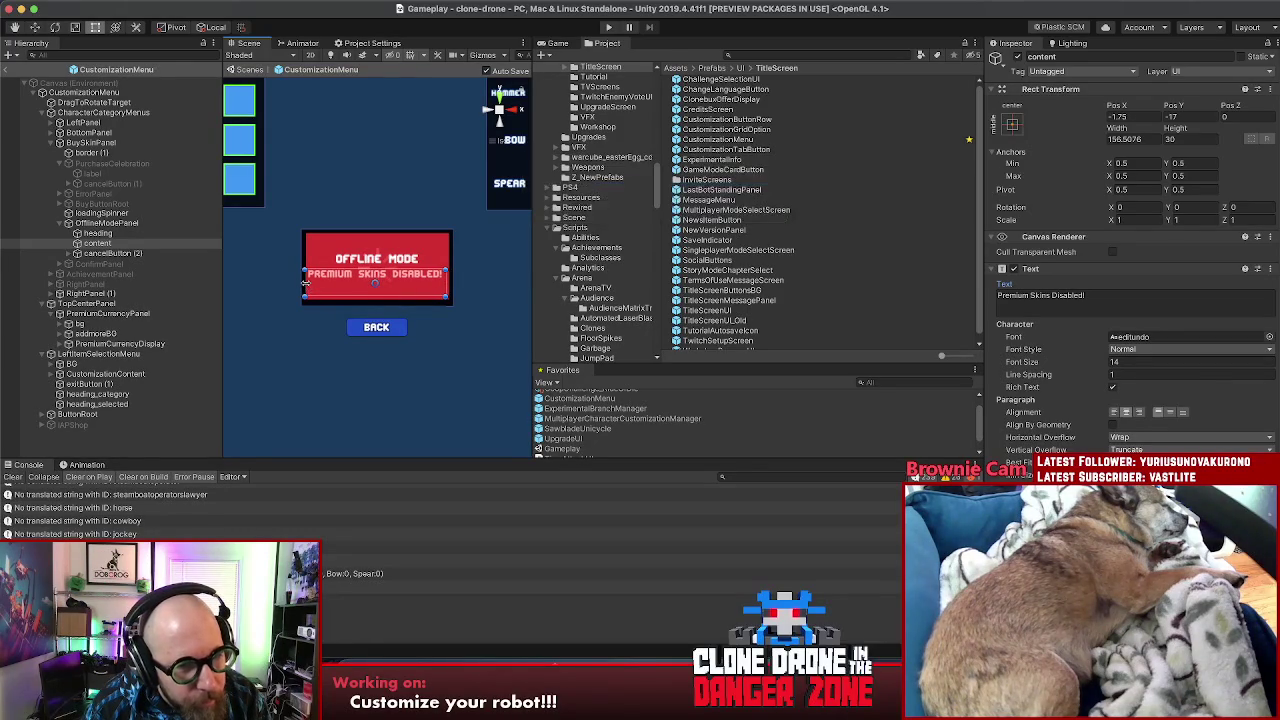
{"action": "left_click_drag", "start_coordinate": [306, 288], "coordinate": [309, 284]}
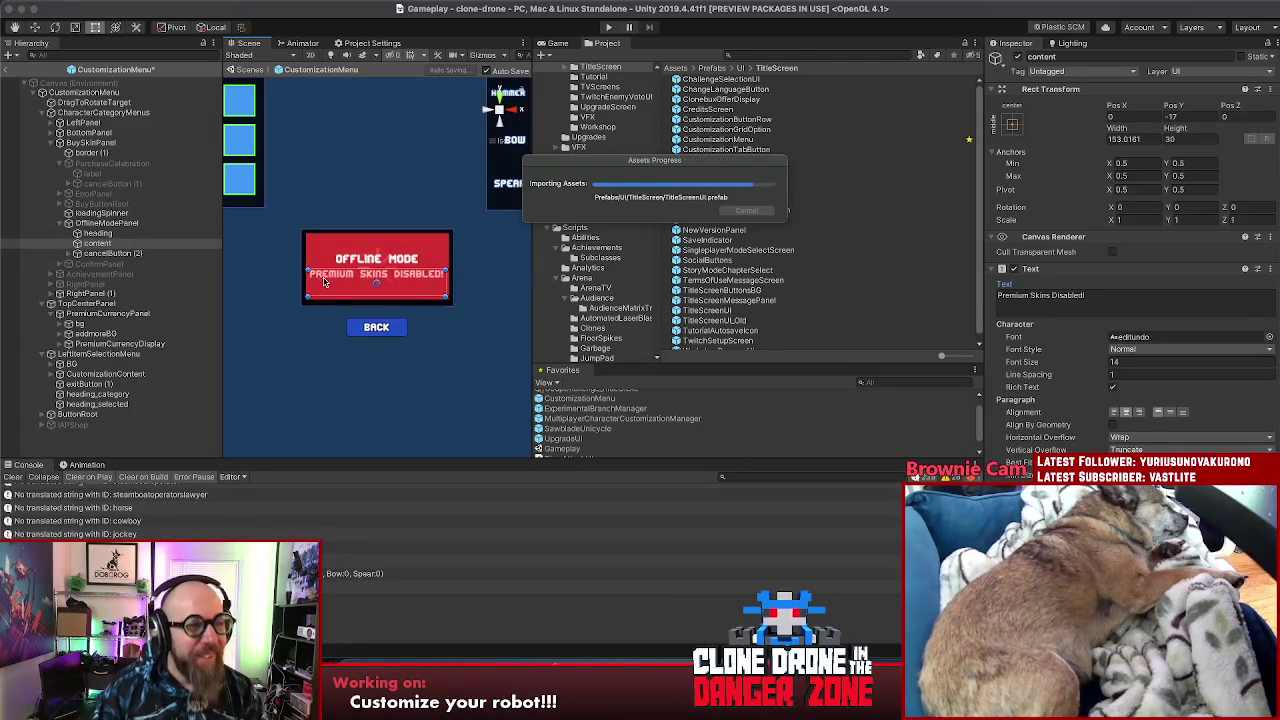
{"action": "left_click", "coordinate": [106, 224]}
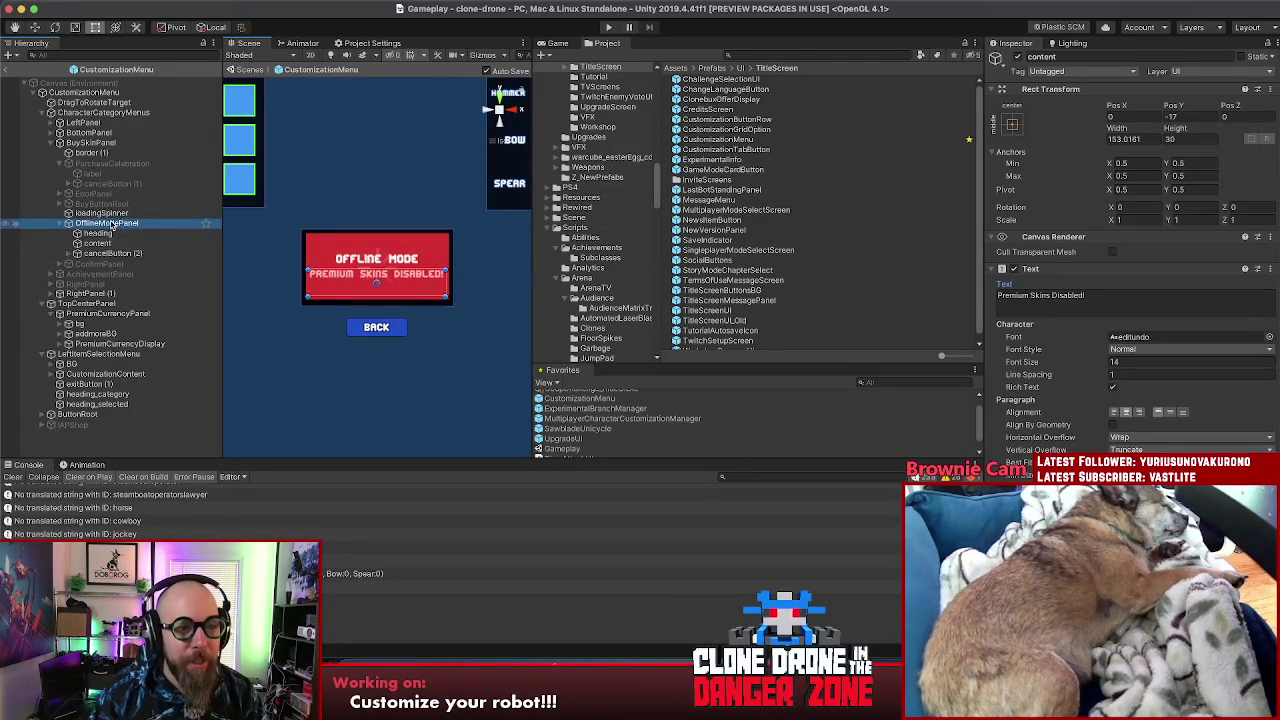
Step: Darken the OfflineModePanel's red Image colour slightly in the colour picker
{"action": "left_click", "coordinate": [1152, 300]}
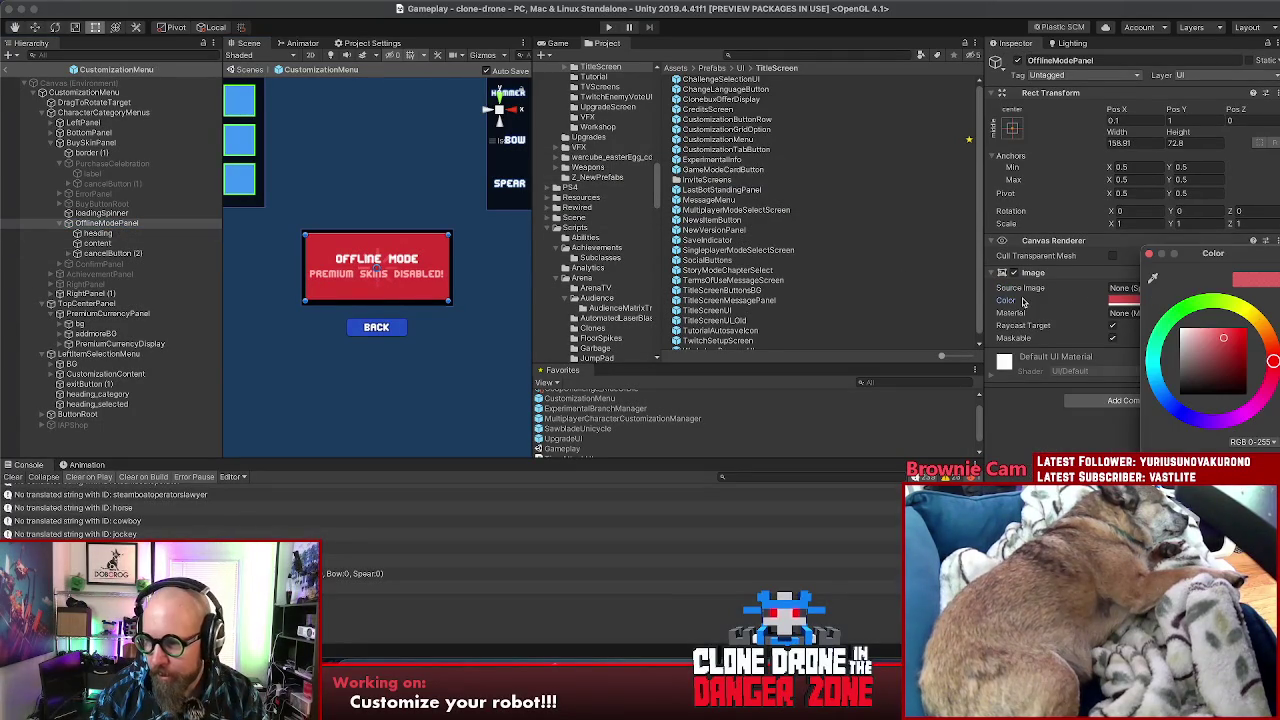
{"action": "left_click", "coordinate": [376, 266]}
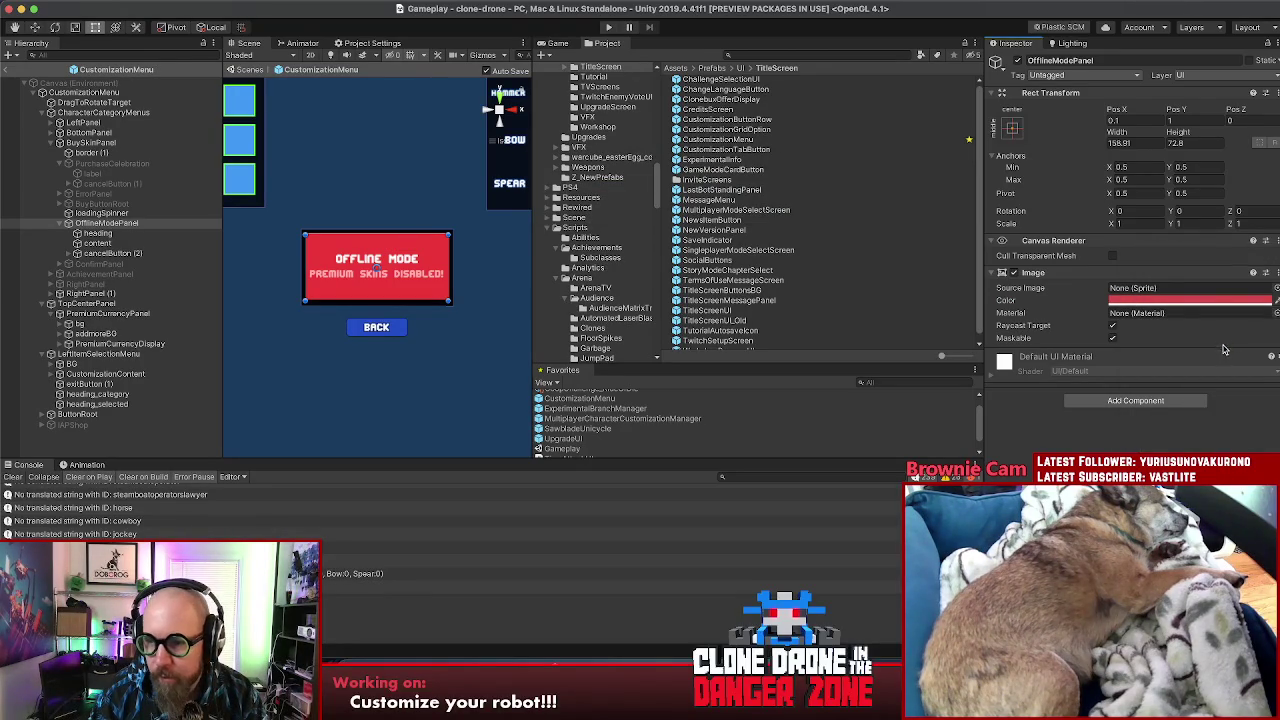
{"action": "left_click", "coordinate": [1216, 300]}
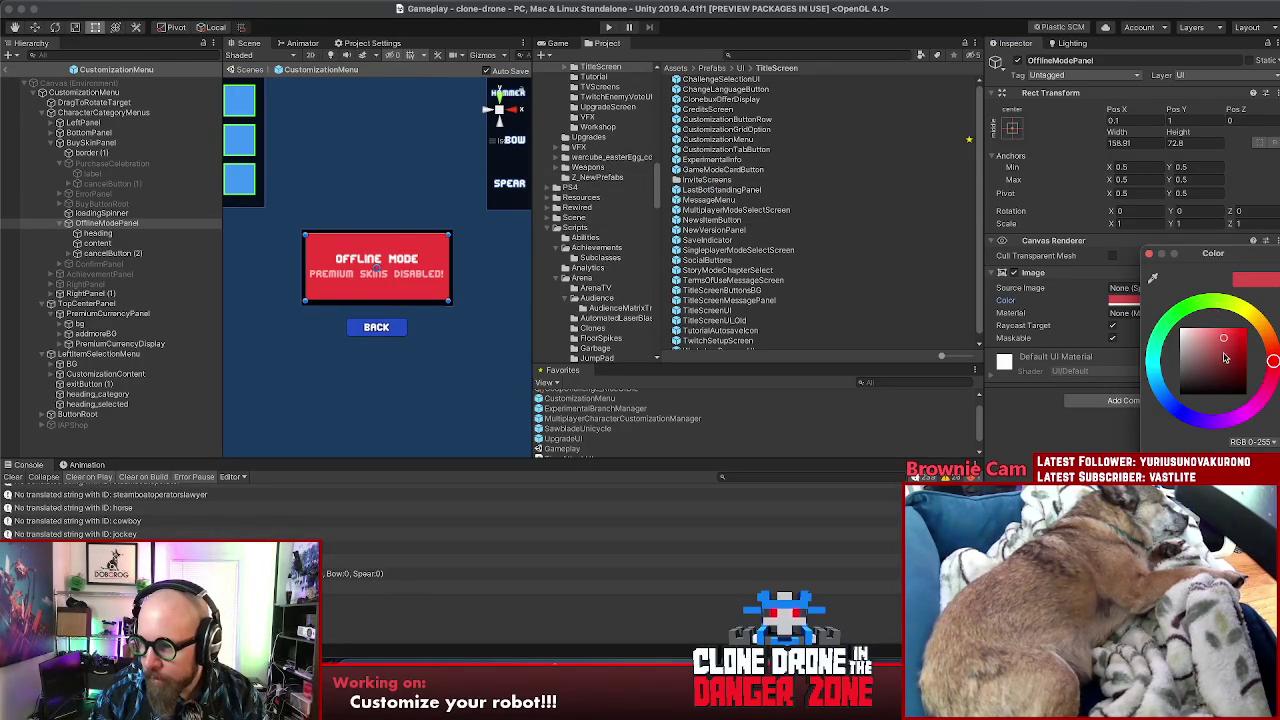
{"action": "left_click", "coordinate": [1225, 348]}
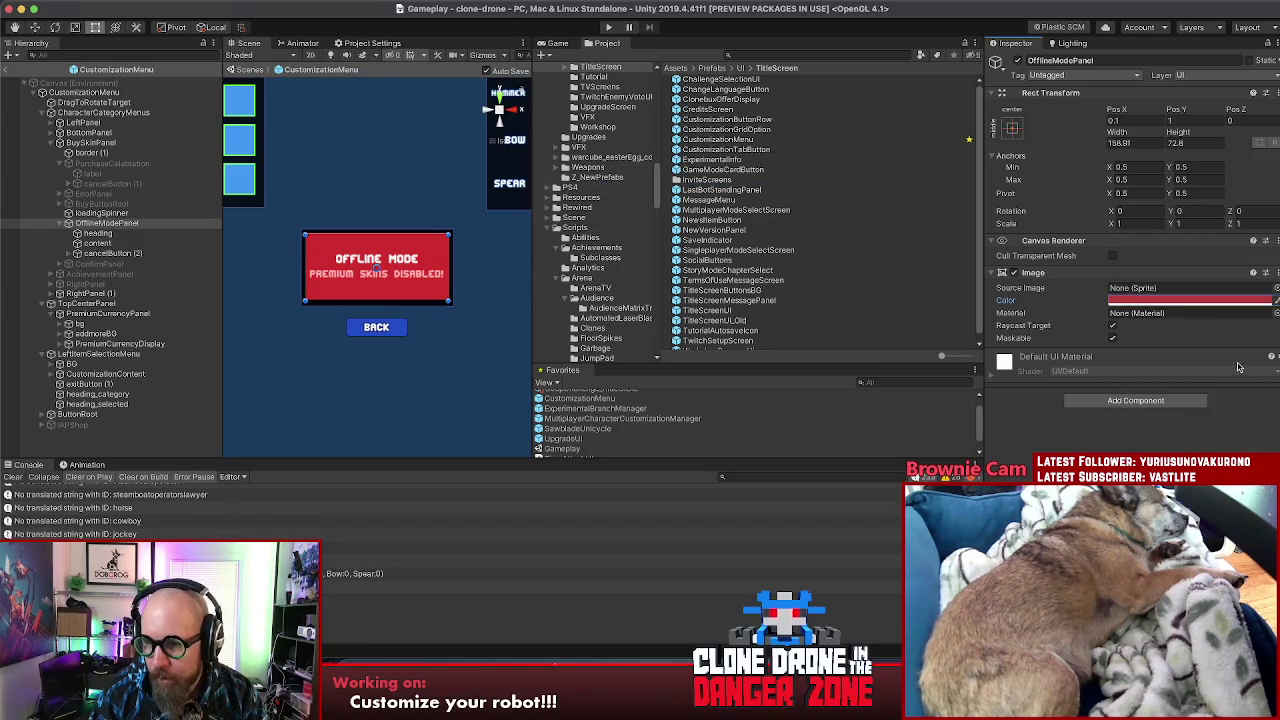
{"action": "left_click", "coordinate": [1230, 301]}
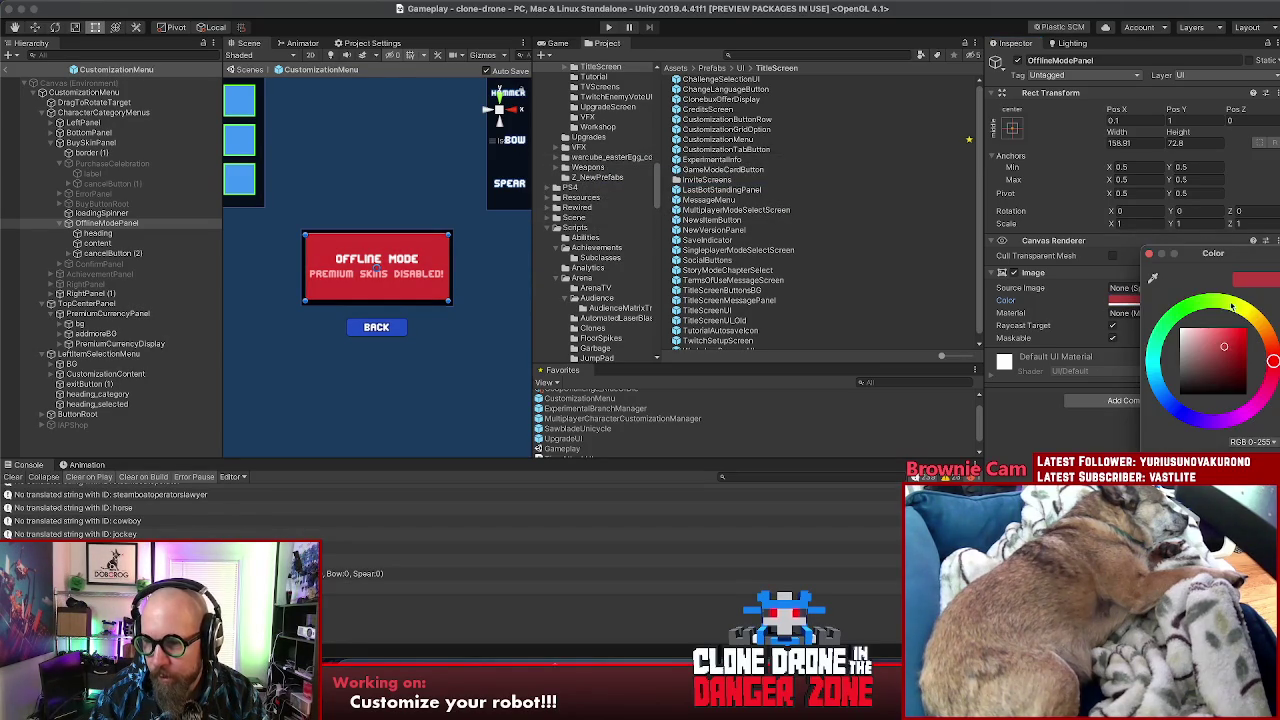
{"action": "mouse_move", "coordinate": [1224, 347]}
{"action": "left_mouse_down"}
{"action": "mouse_move", "coordinate": [1218, 338]}
{"action": "mouse_move", "coordinate": [1213, 362]}
{"action": "left_mouse_up"}
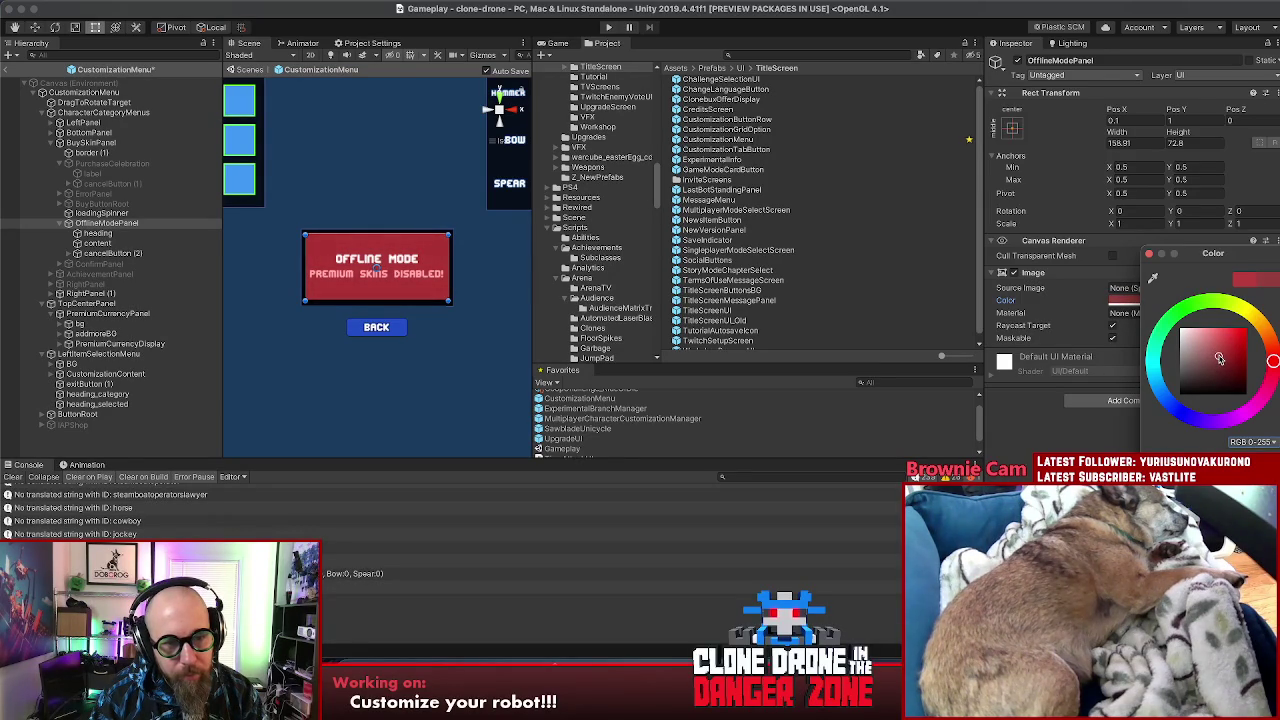
{"action": "left_click_drag", "start_coordinate": [1221, 358], "coordinate": [1222, 361]}
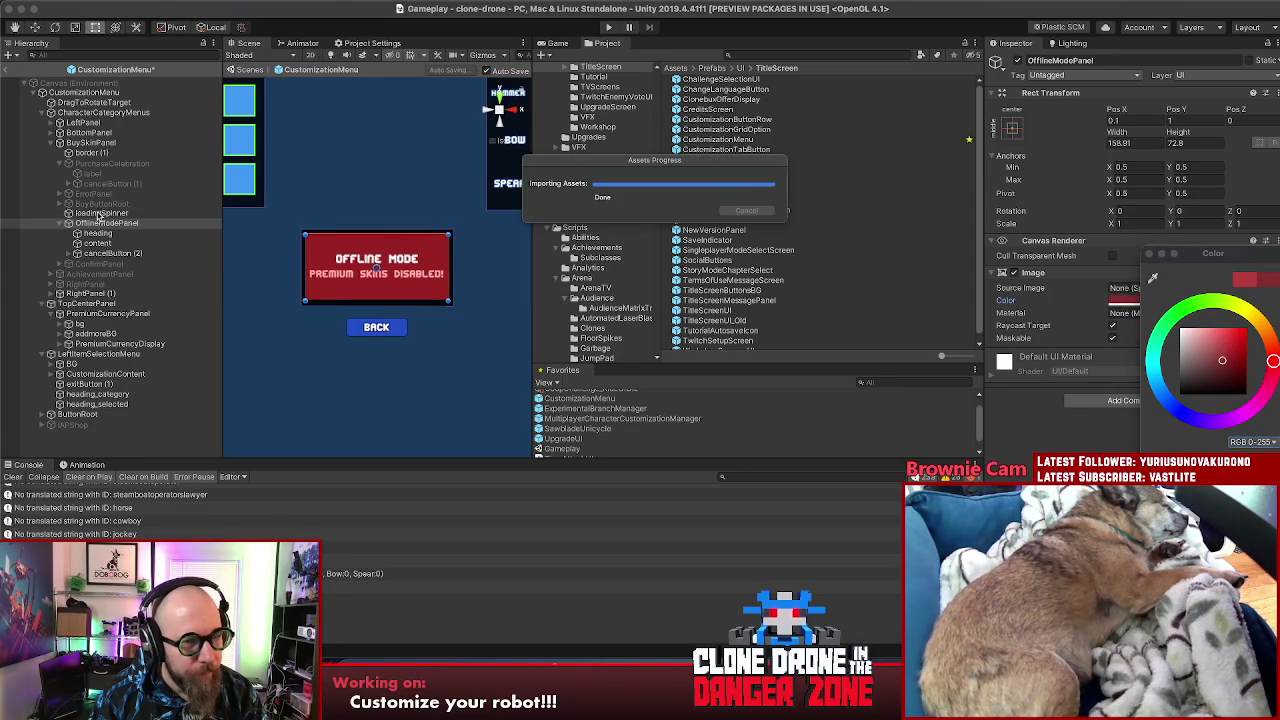
{"action": "left_click", "coordinate": [110, 184]}
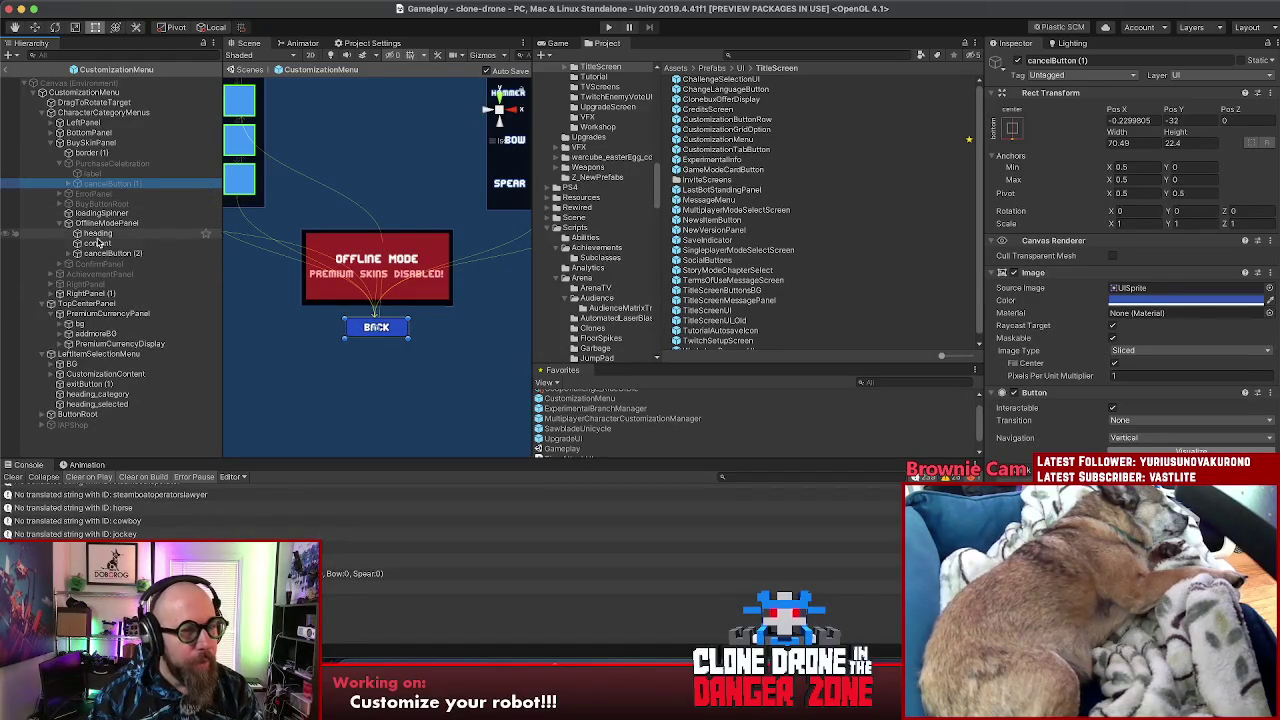
Step: Narrow the notice text box to 144.7 wide and set its font size to 12
{"action": "left_click", "coordinate": [97, 243]}
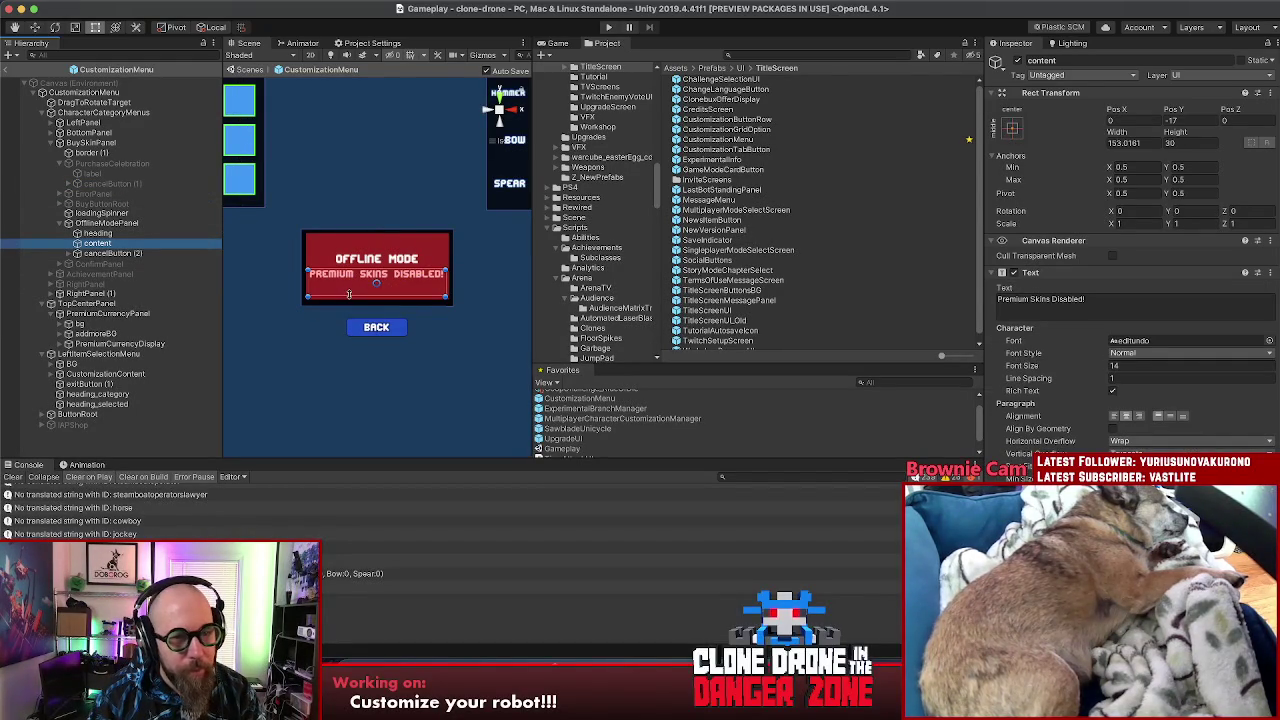
{"action": "left_click_drag", "start_coordinate": [1118, 134], "coordinate": [1095, 139]}
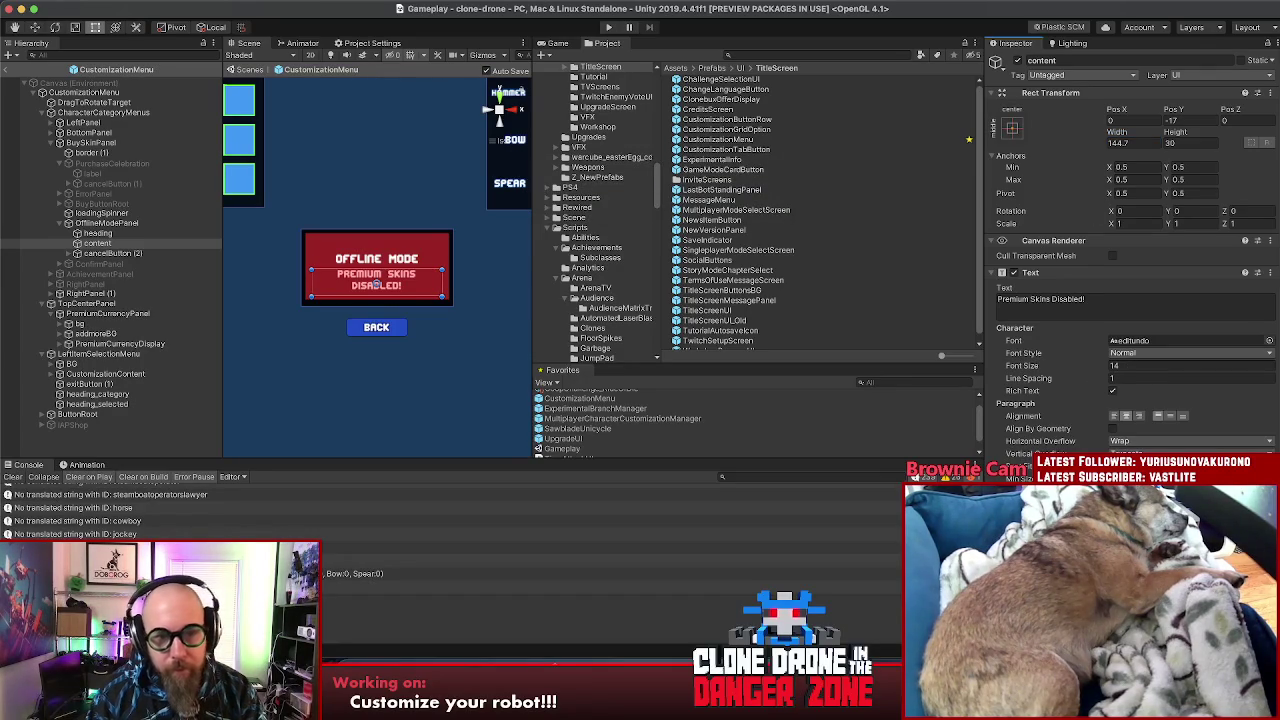
{"action": "double_click", "coordinate": [1120, 365]}
{"action": "type", "text": "12"}
{"action": "key", "text": "Return"}
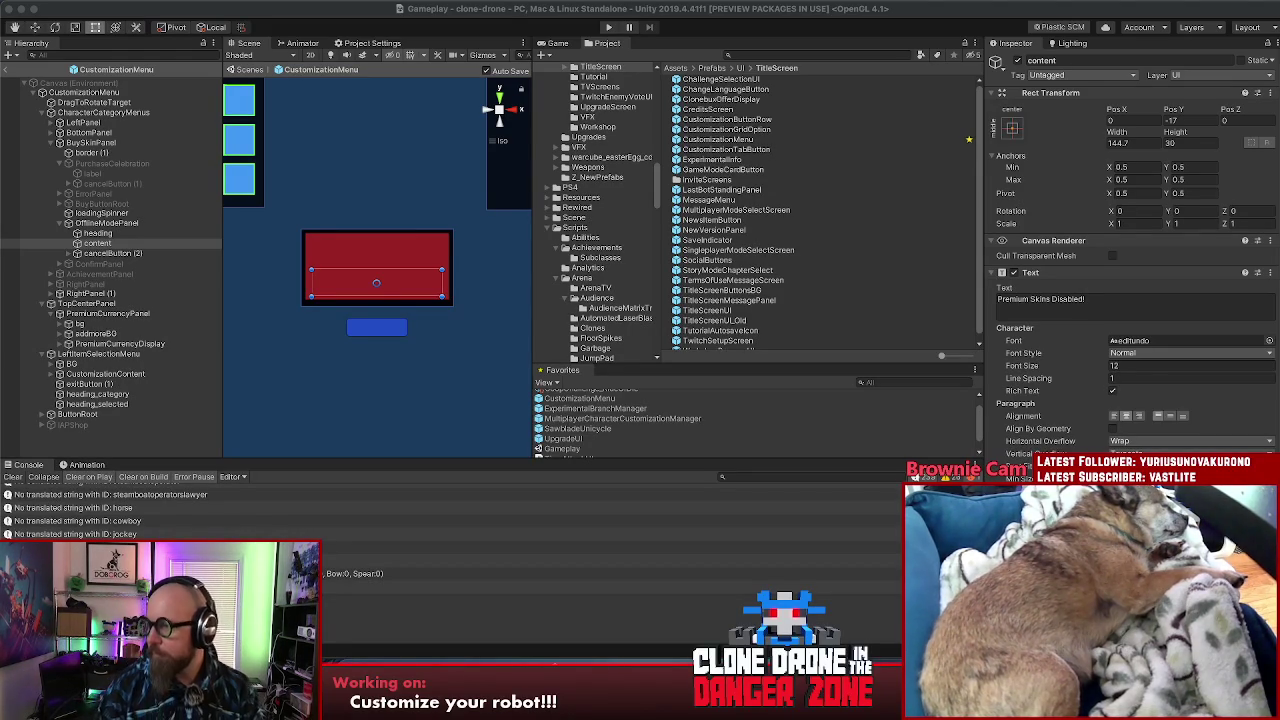
Step: Open the Customization UI script of CustomizationMenu in Rider
{"action": "scroll", "coordinate": [816, 208], "scroll_direction": "down", "scroll_amount": 1}
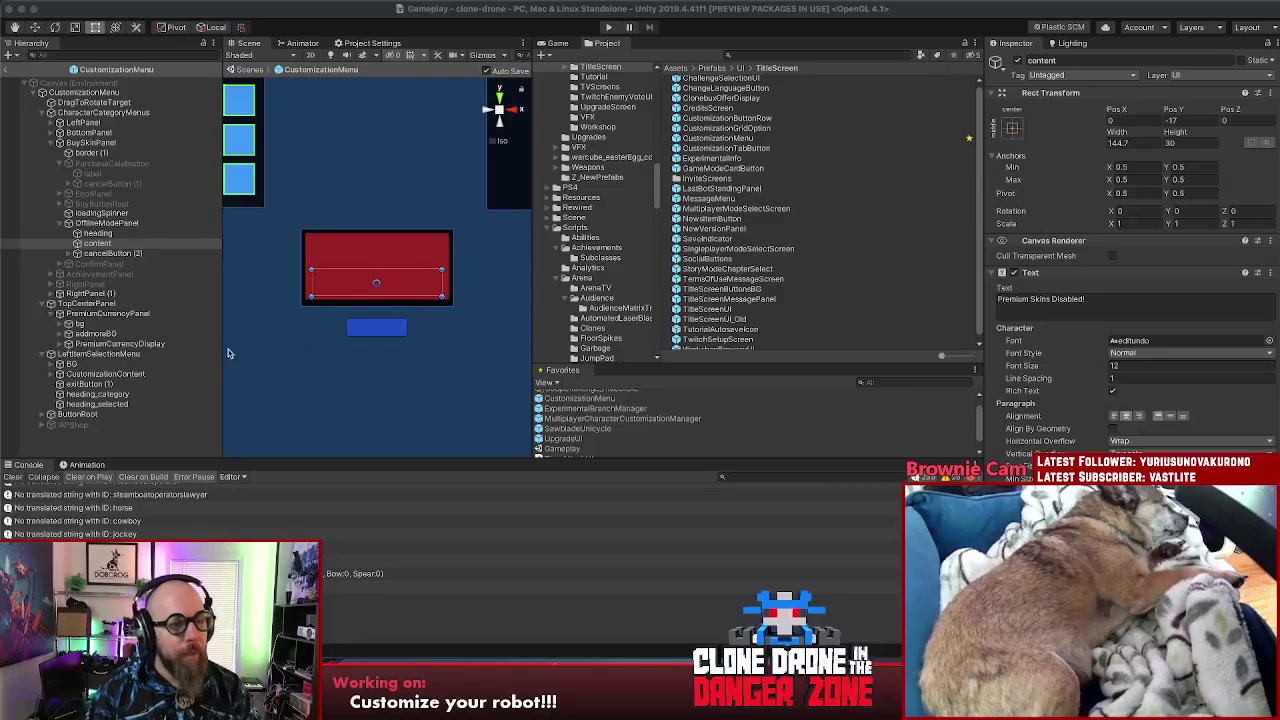
{"action": "left_click", "coordinate": [96, 225]}
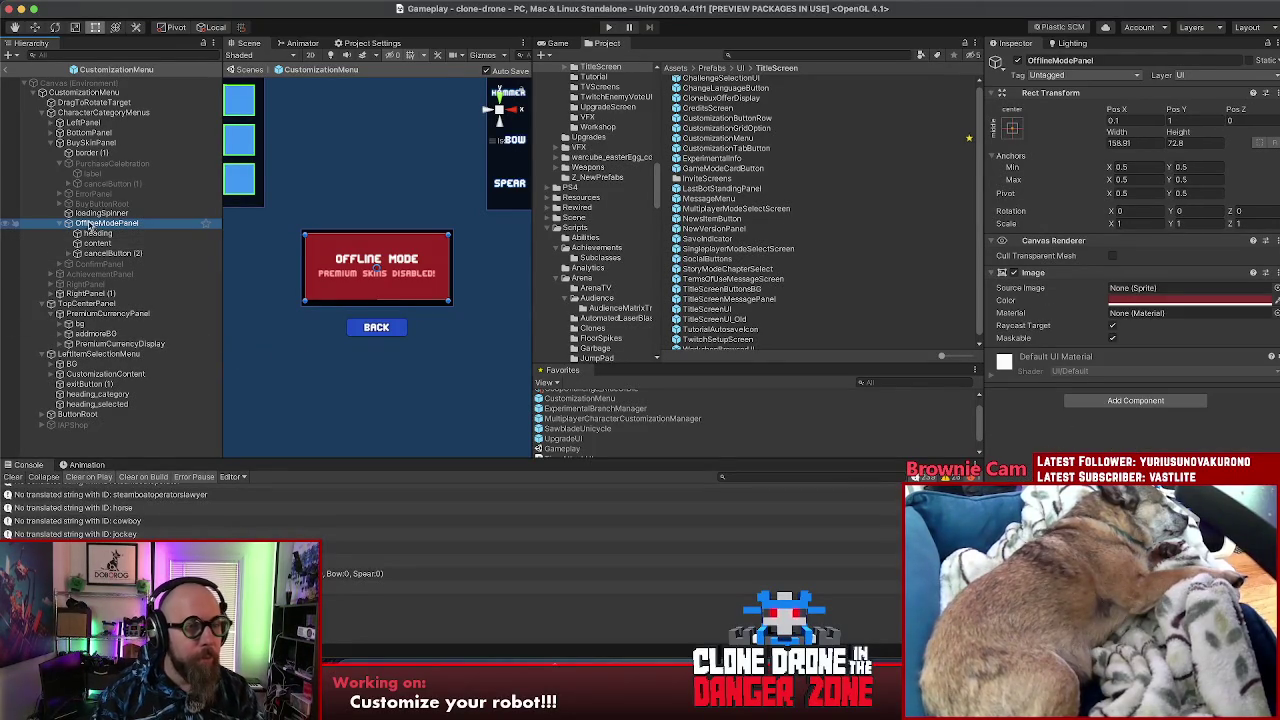
{"action": "left_click", "coordinate": [90, 143]}
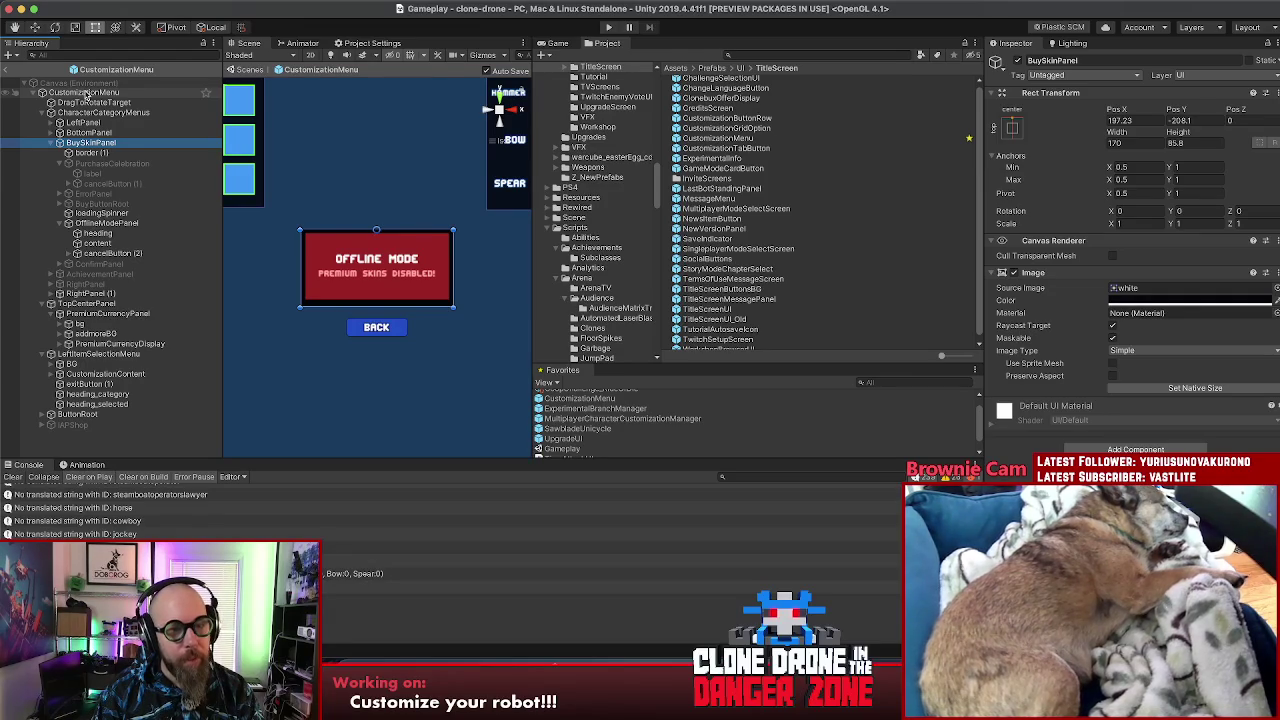
{"action": "left_click", "coordinate": [87, 93]}
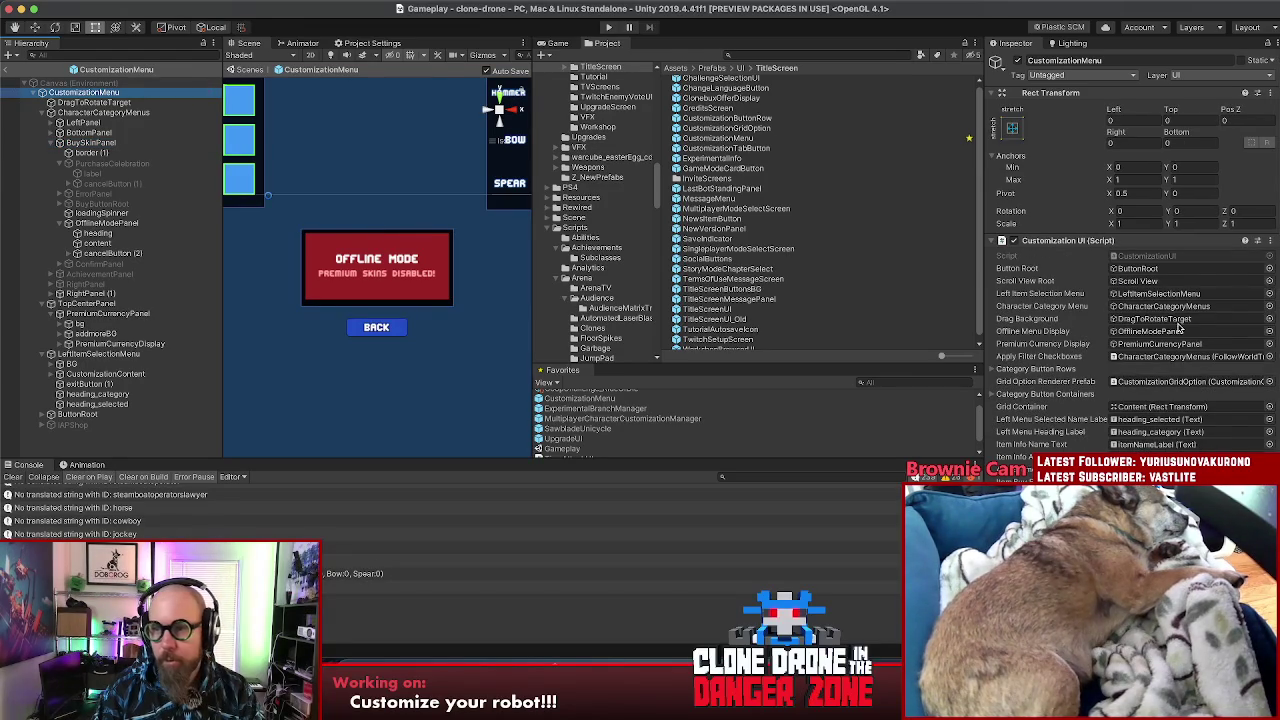
{"action": "double_click", "coordinate": [1170, 256]}
{"action": "left_click", "coordinate": [1034, 295]}
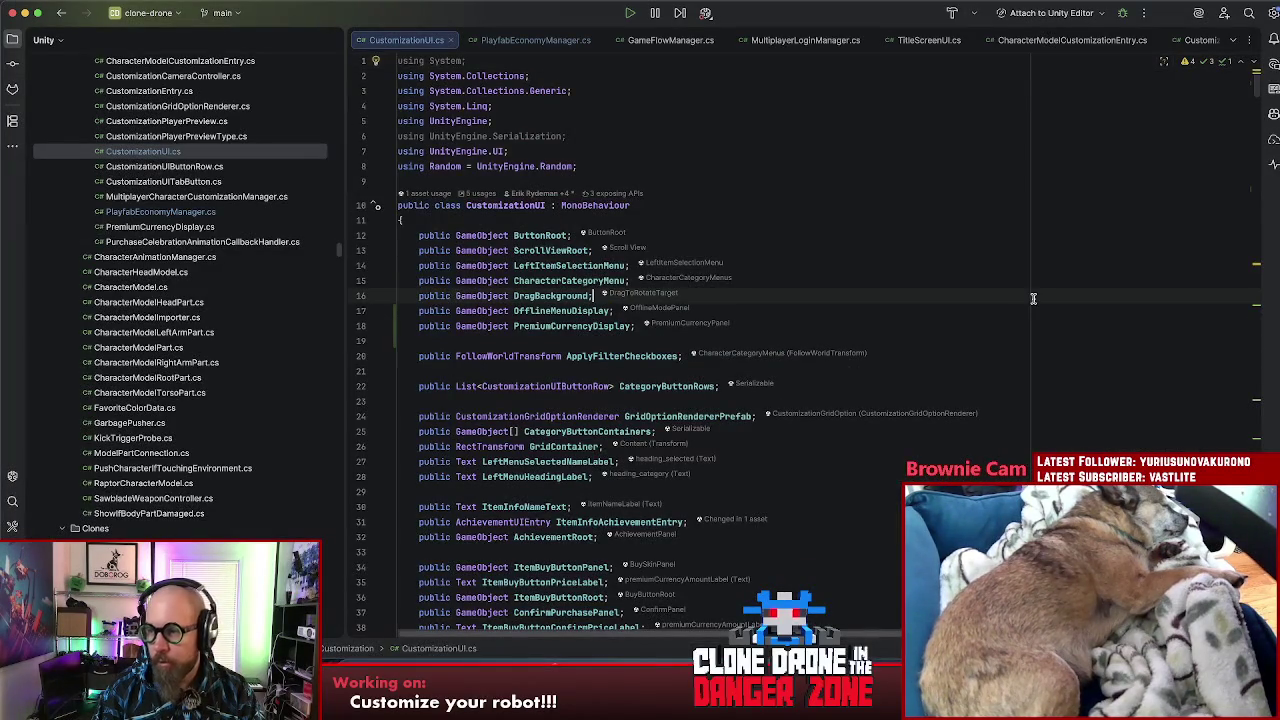
Step: Look over the CustomizationUI field declarations such as DragBackground and OfflineMenuDisplay
{"action": "left_click", "coordinate": [950, 326]}
{"action": "left_click", "coordinate": [852, 281]}
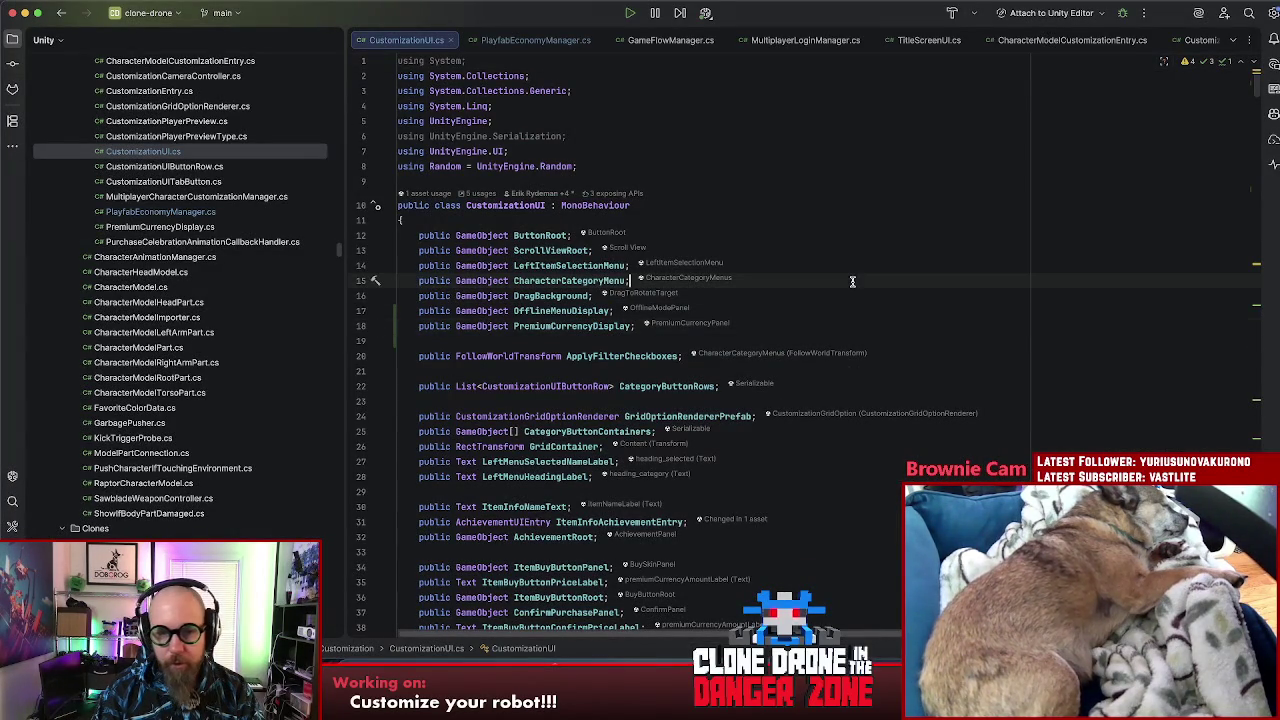
{"action": "left_click", "coordinate": [792, 325]}
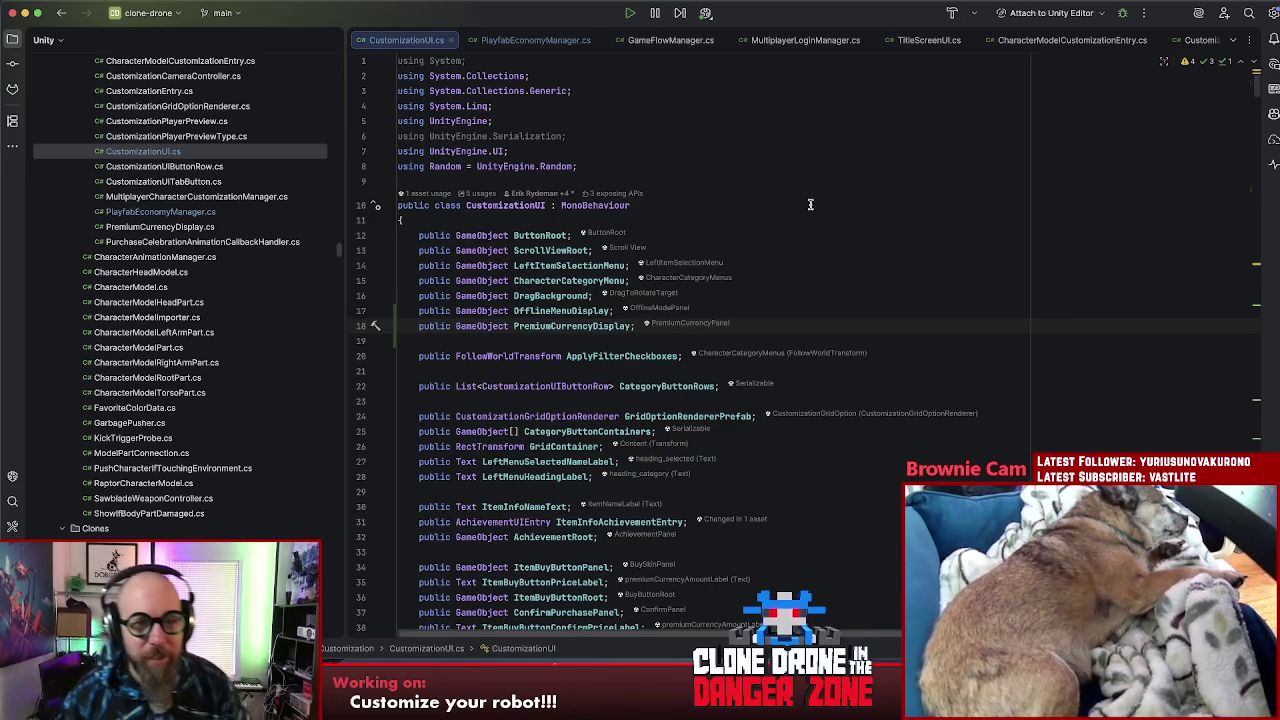
{"action": "left_click", "coordinate": [808, 296]}
{"action": "left_click", "coordinate": [790, 308], "text": "shift"}
{"action": "left_click", "coordinate": [787, 301]}
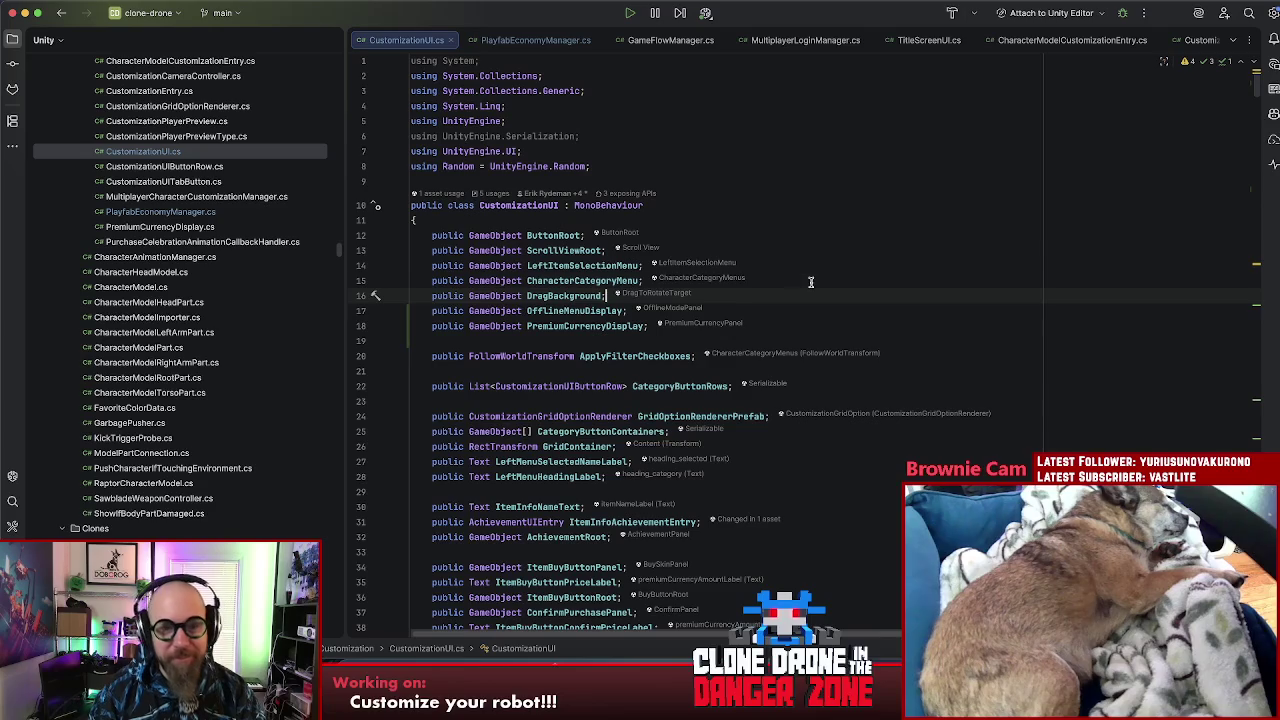
Step: Find all usages of the ItemBuyButtonPanel field with Alt+F7
{"action": "scroll", "coordinate": [811, 282], "scroll_direction": "down", "scroll_amount": 5}
{"action": "scroll", "coordinate": [813, 284], "scroll_direction": "up", "scroll_amount": 1}
{"action": "scroll", "coordinate": [848, 278], "scroll_direction": "up", "scroll_amount": 1}
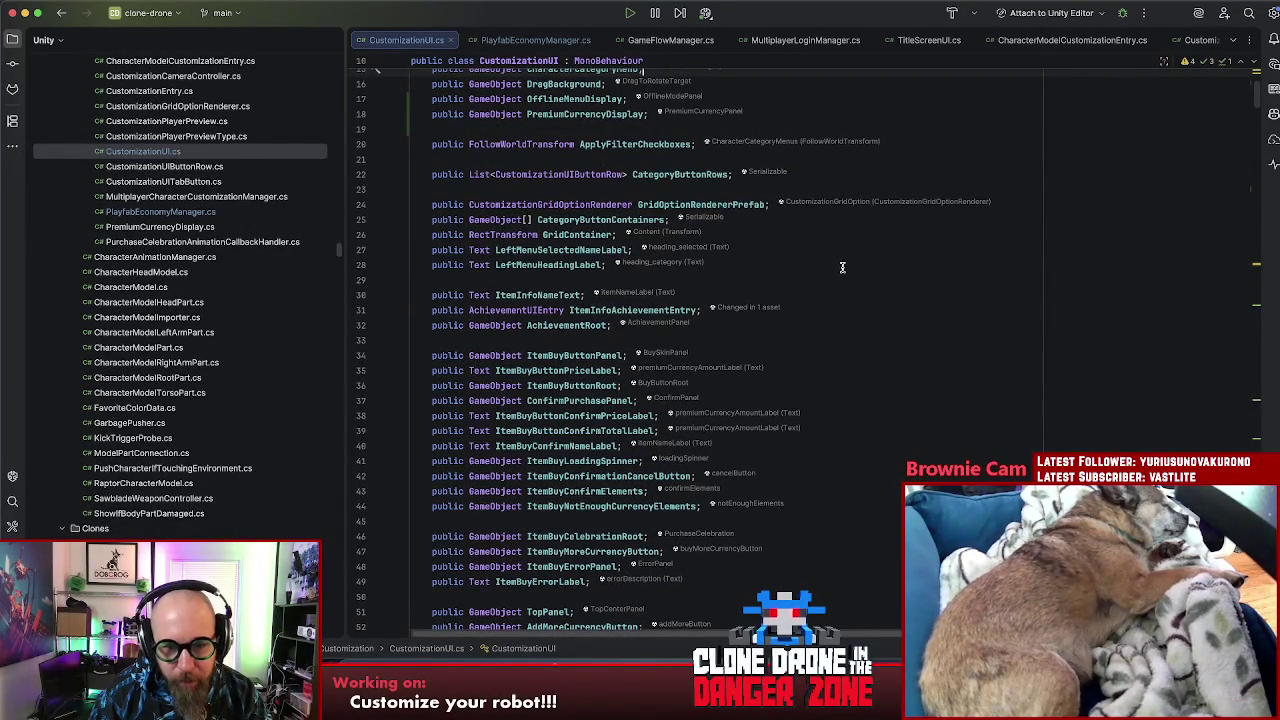
{"action": "left_click", "coordinate": [549, 386]}
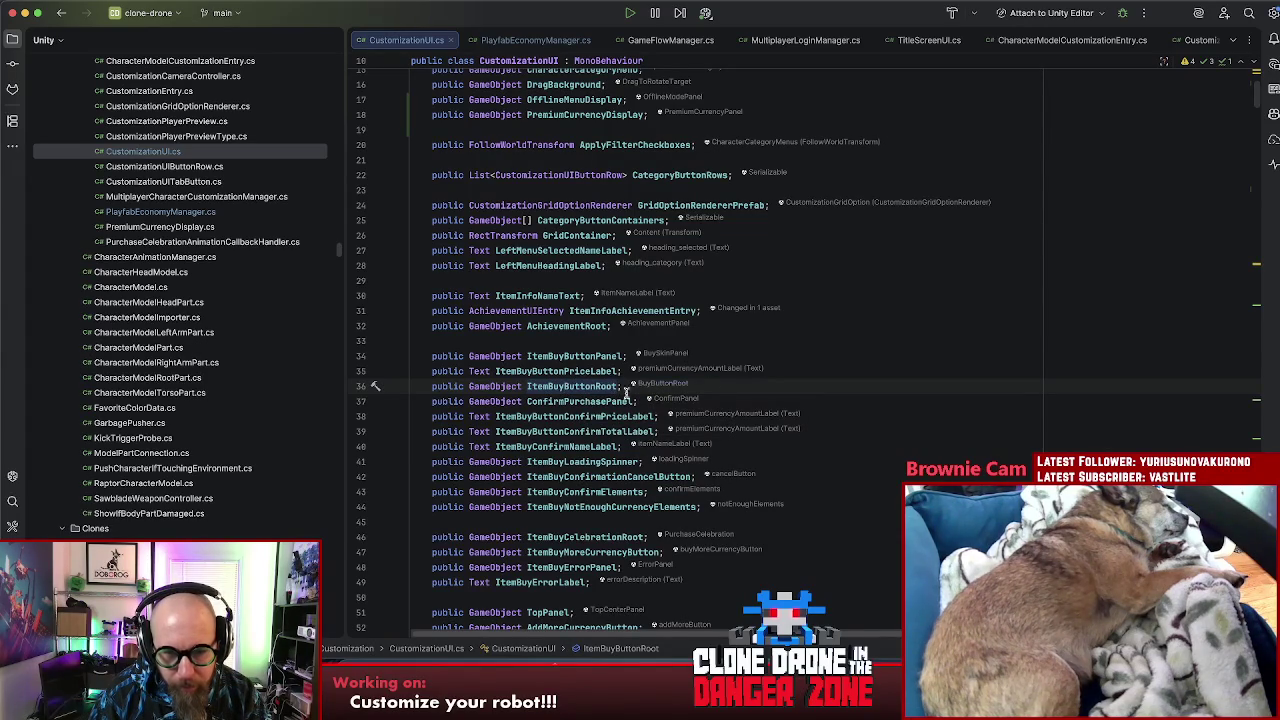
{"action": "left_click", "coordinate": [585, 357]}
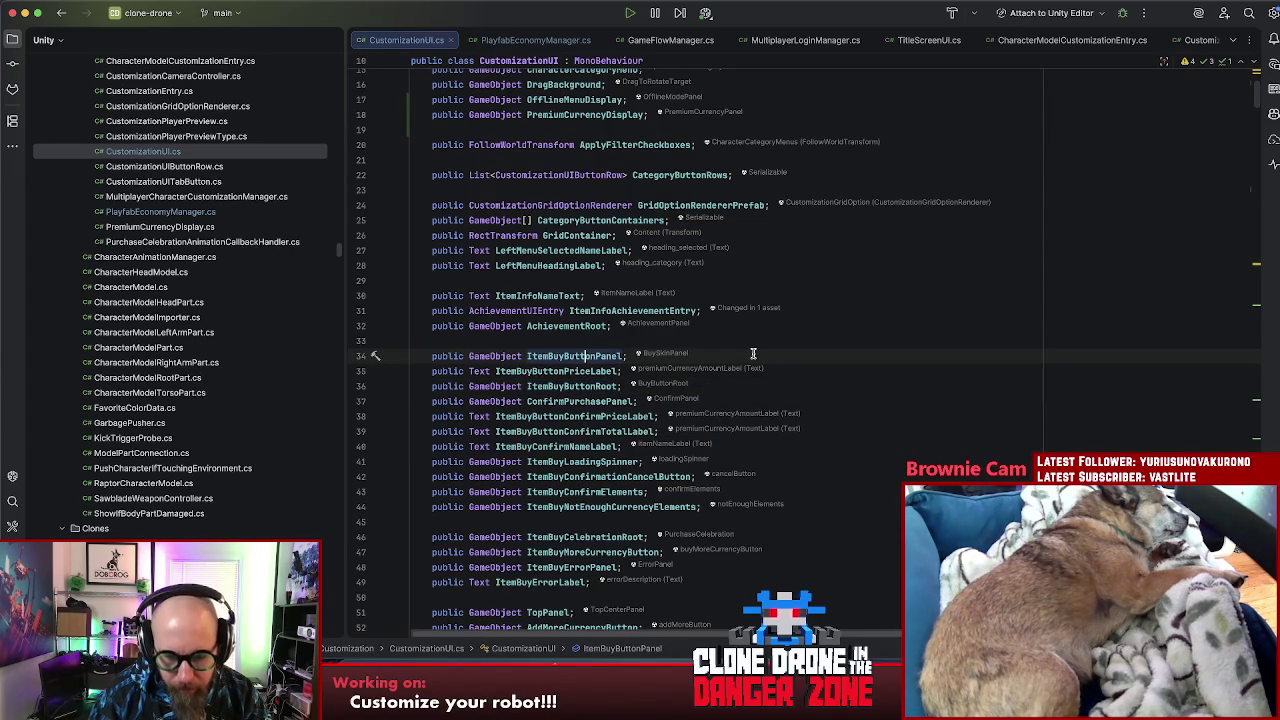
{"action": "key", "text": "alt+F7"}
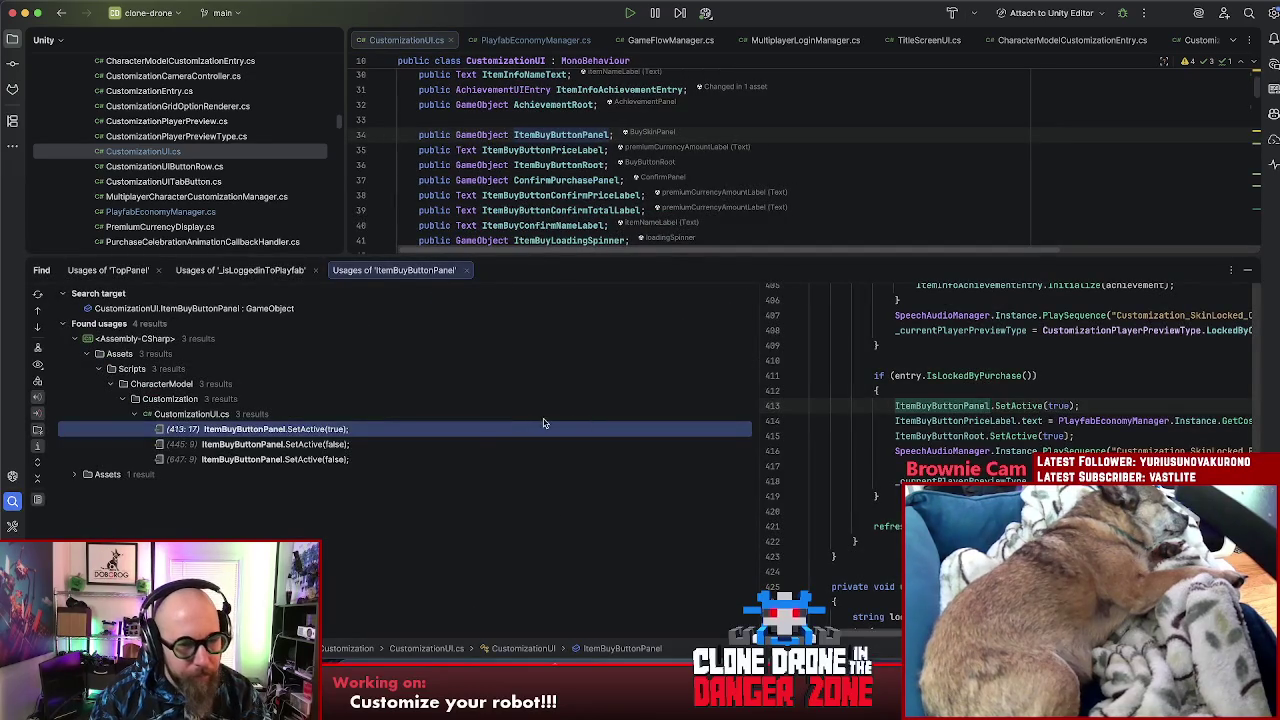
Step: Jump to the SetActive(true) usage and go to the IsLockedByPurchase declaration
{"action": "double_click", "coordinate": [287, 435]}
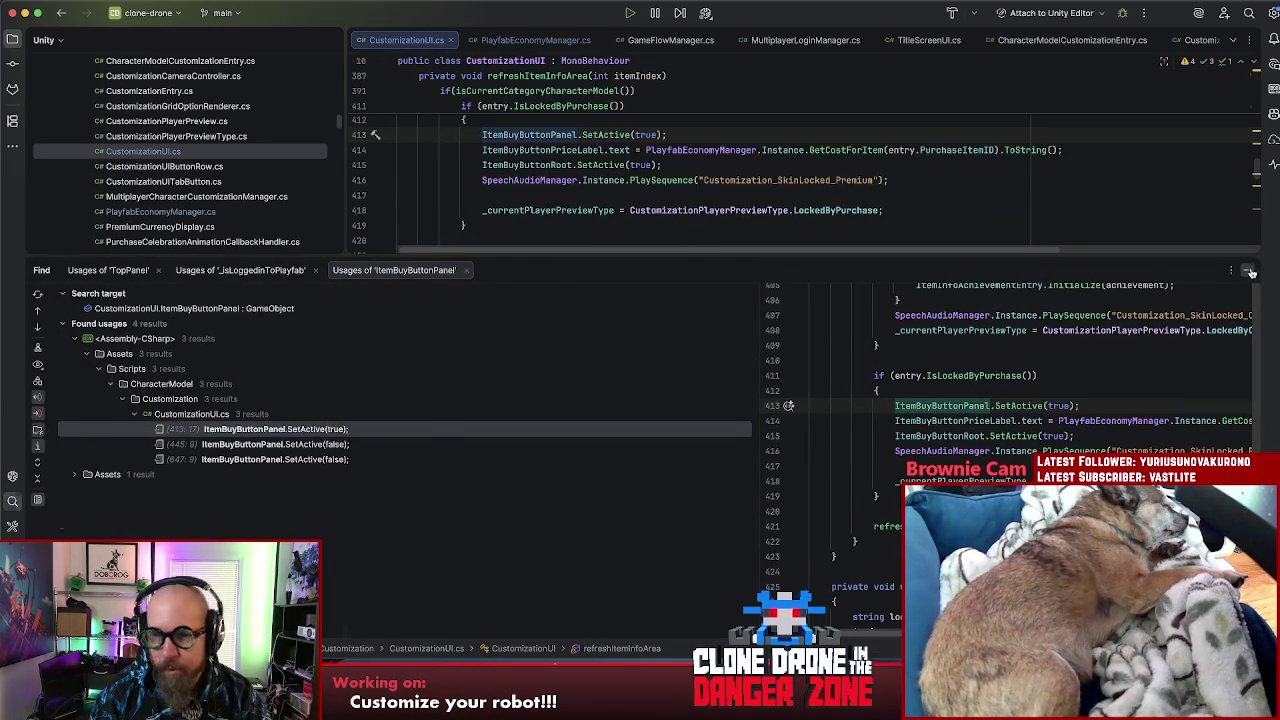
{"action": "left_click", "coordinate": [1250, 270]}
{"action": "left_click", "coordinate": [549, 233]}
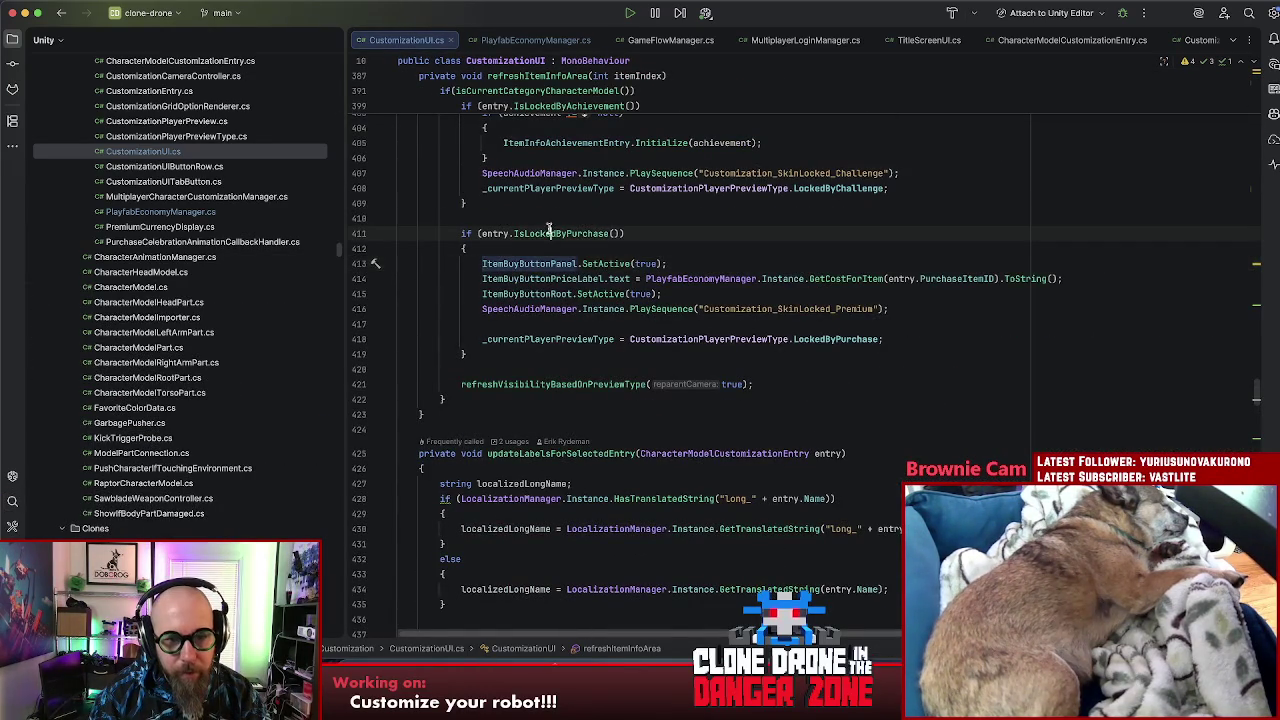
{"action": "key", "text": "super+b"}
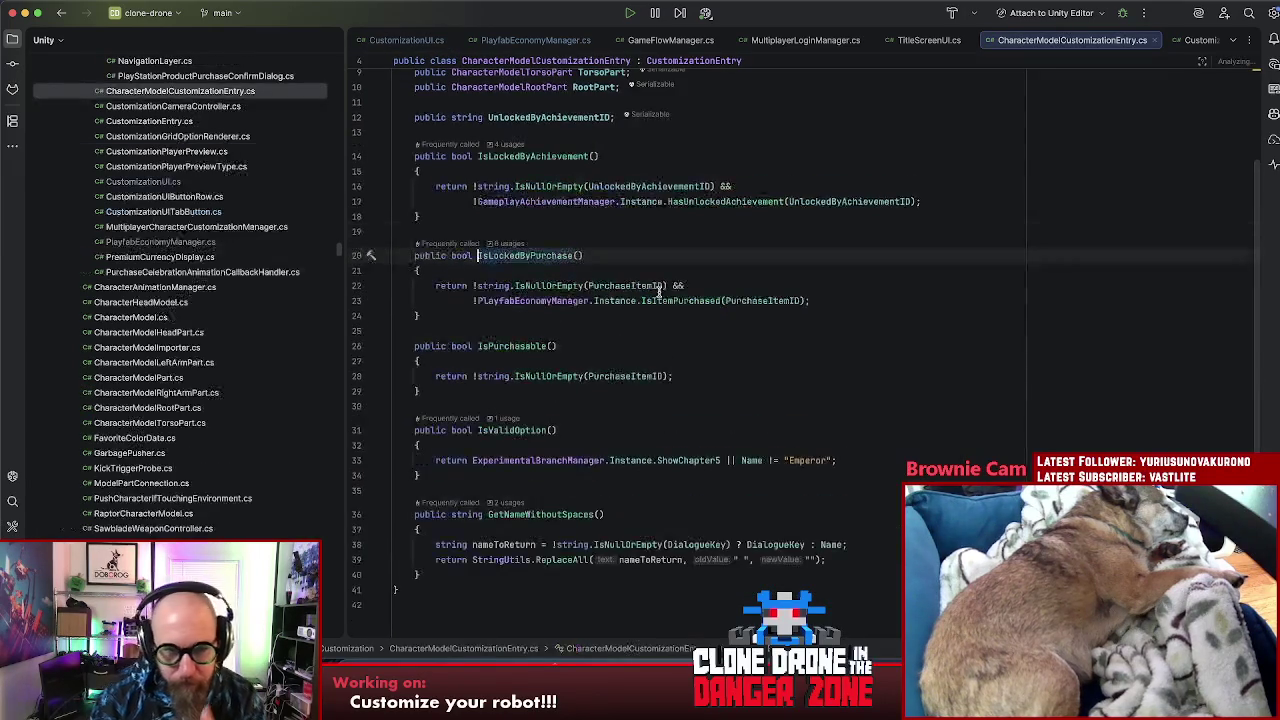
Step: Go to IsItemPurchased in PlayfabEconomyManager.cs and add a blank line at its start
{"action": "left_click", "coordinate": [866, 298]}
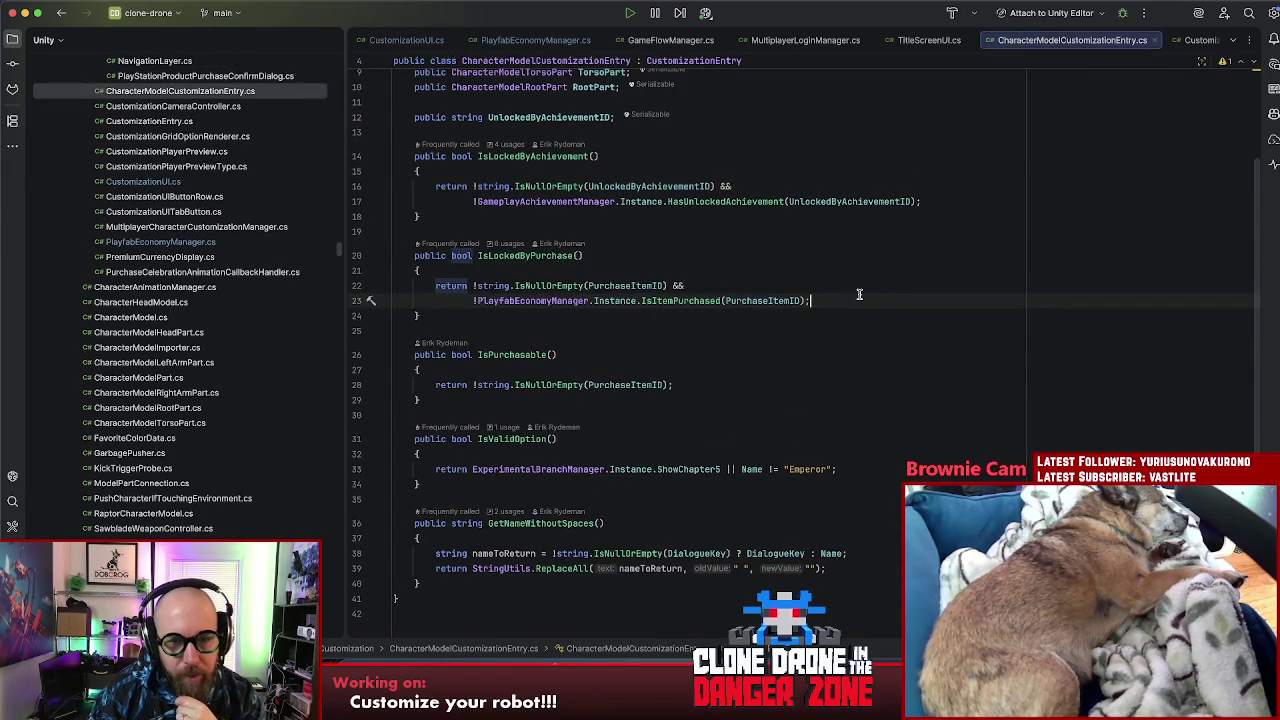
{"action": "key", "text": "BackSpace"}
{"action": "key", "text": "BackSpace"}
{"action": "left_click", "coordinate": [660, 301]}
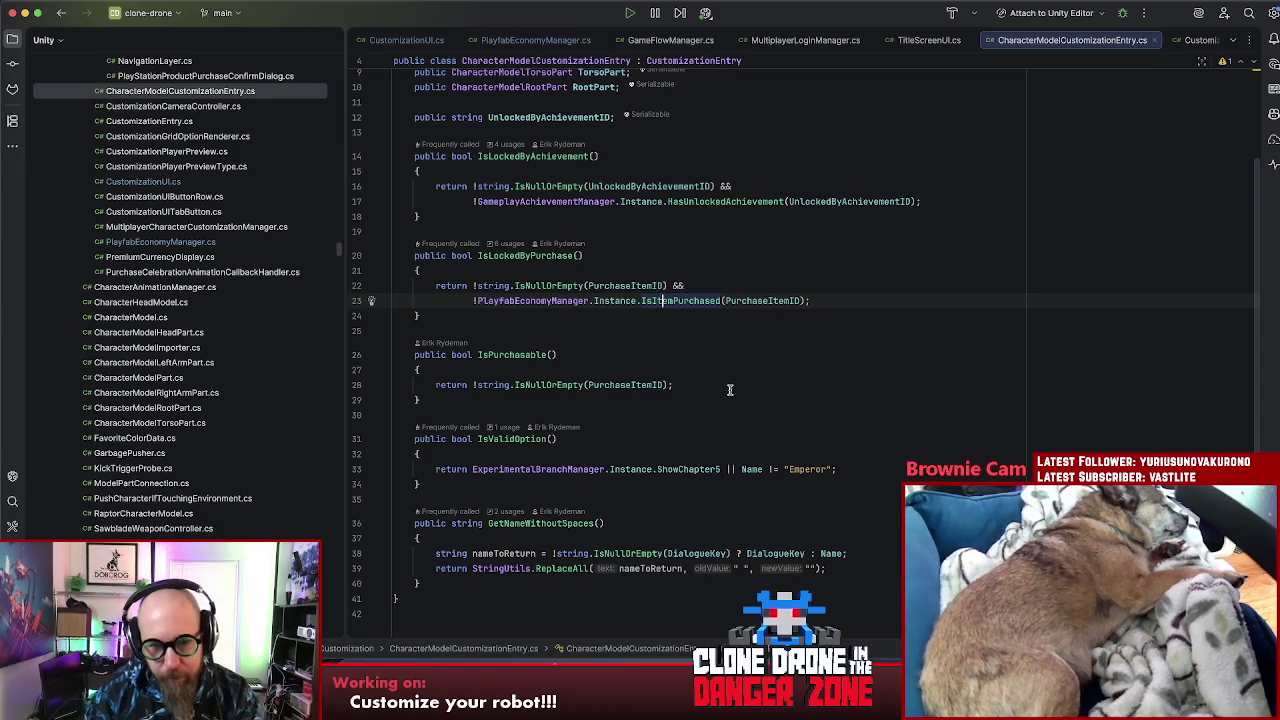
{"action": "key", "text": "super+b"}
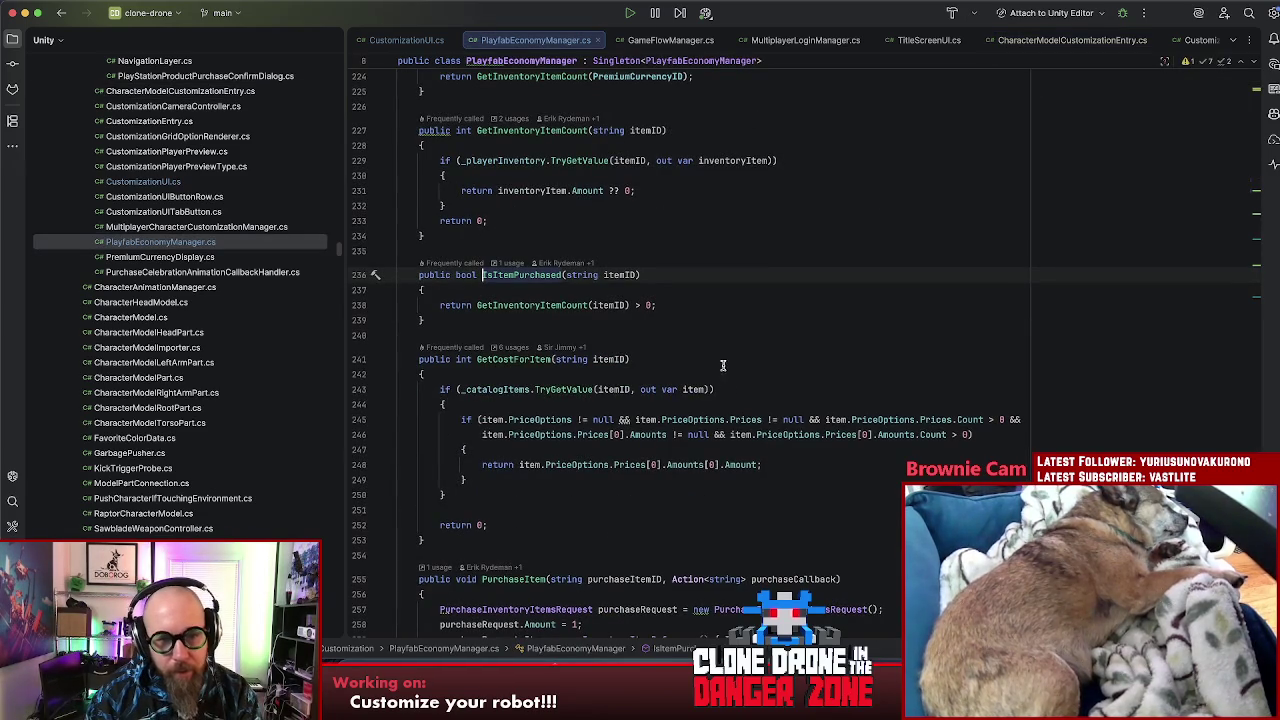
{"action": "left_click", "coordinate": [530, 292]}
{"action": "key", "text": "Return"}
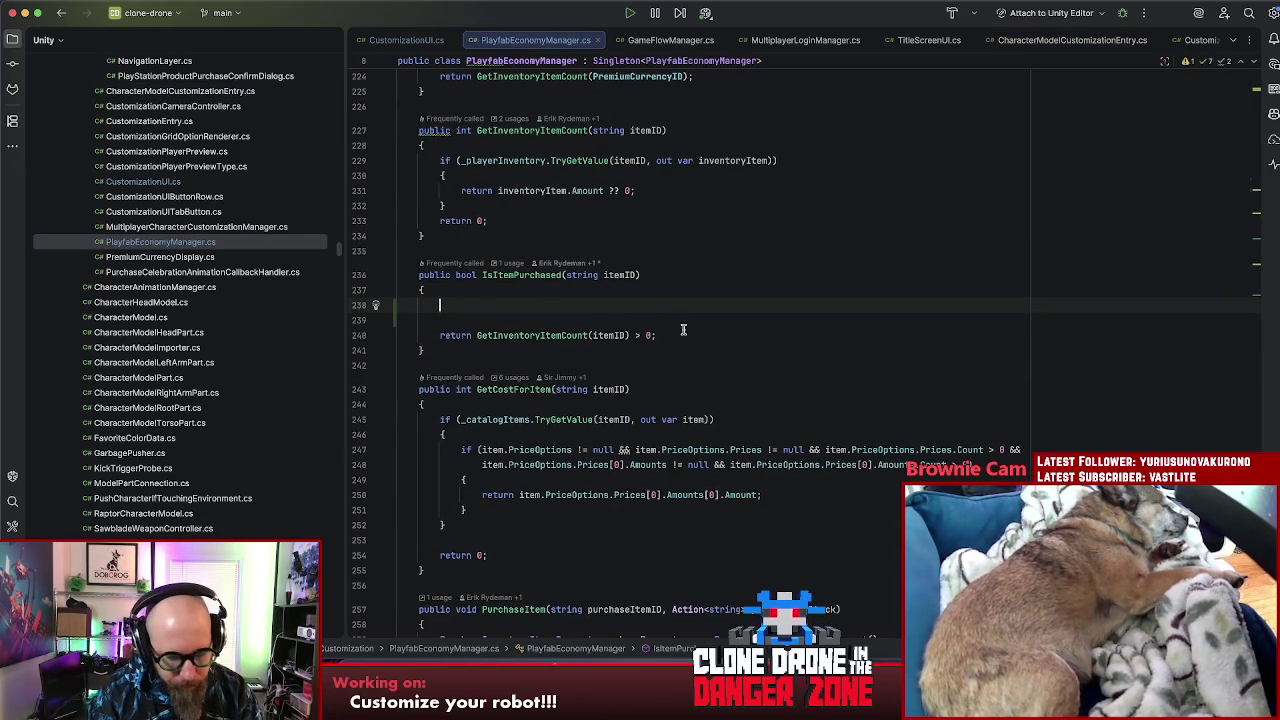
Step: Add an if (MultiplayerLoginManager.Instance.IsLoggedIntoPlayfab) block at the top of IsItemPurchased
{"action": "type", "text": "if(Multiplayer"}
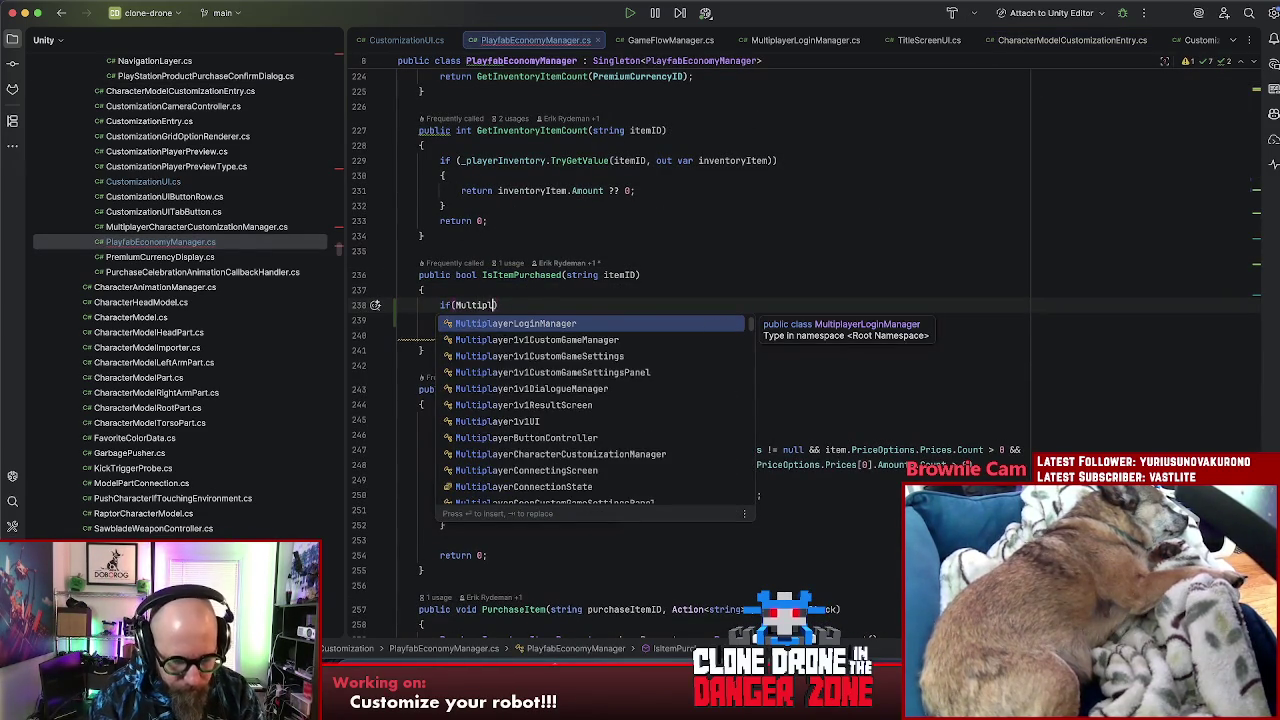
{"action": "type", "text": "man"}
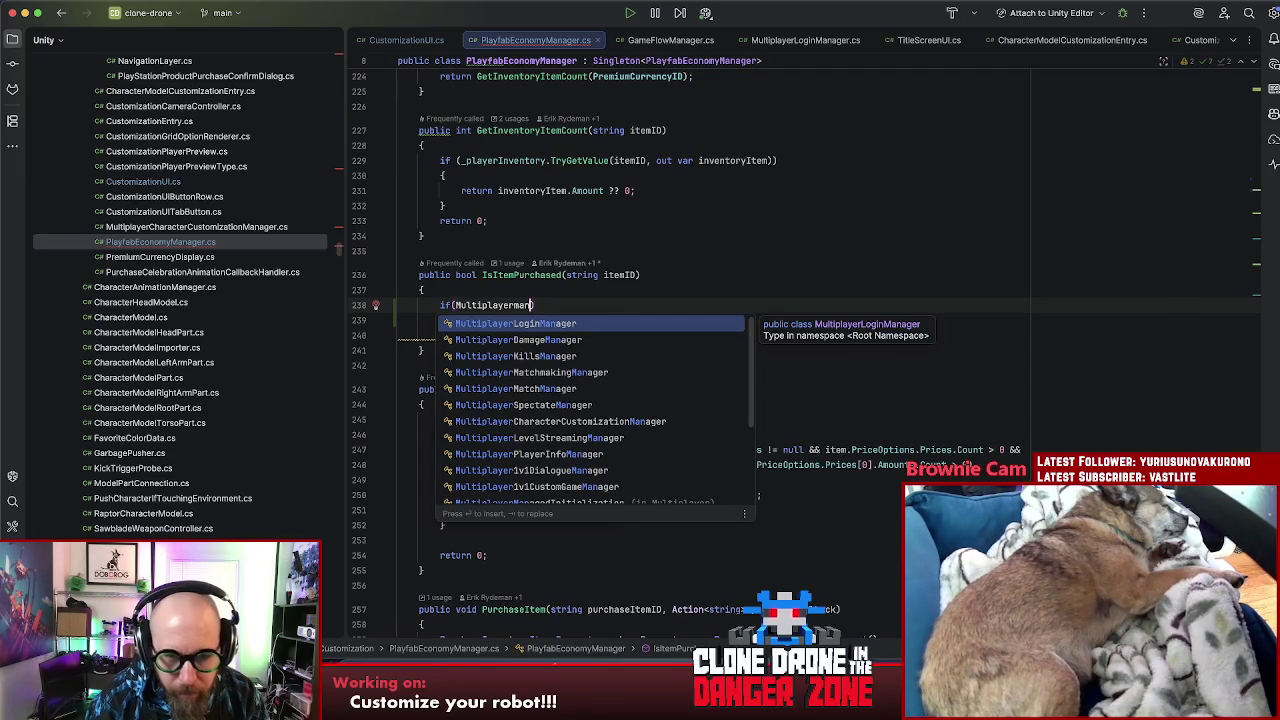
{"action": "key", "text": "Return"}
{"action": "type", "text": "."}
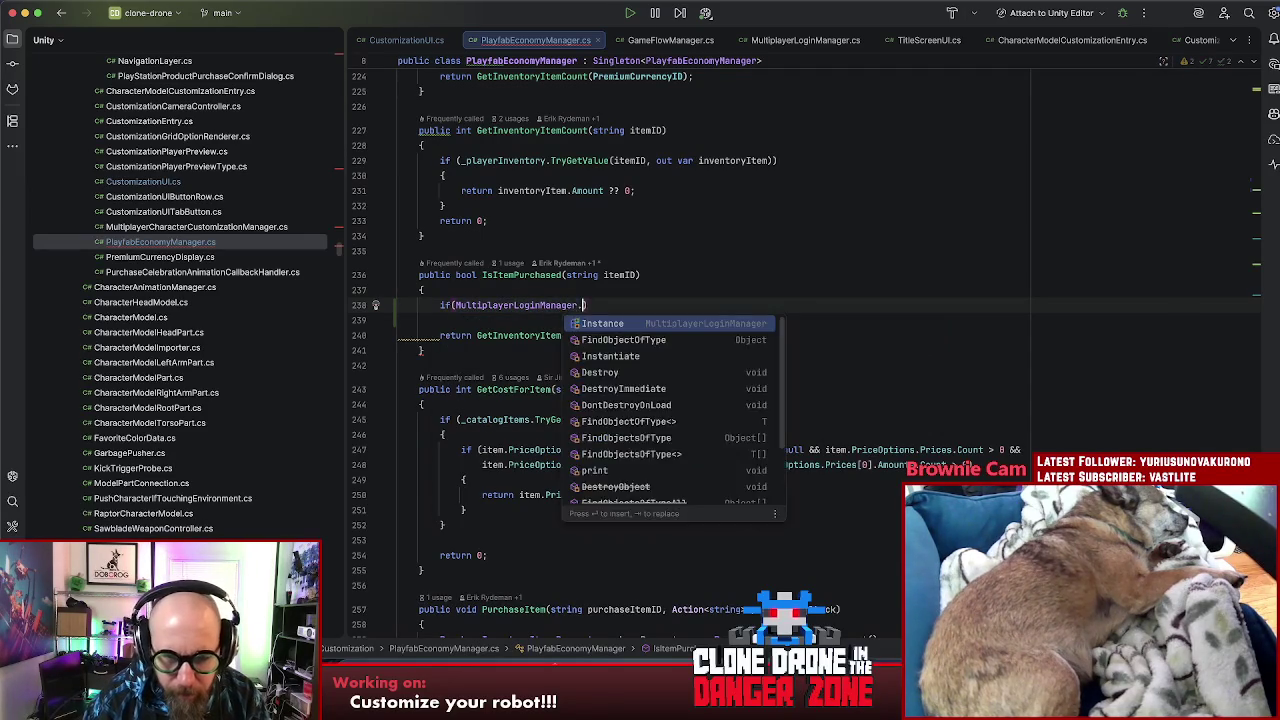
{"action": "type", "text": "Instance.is"}
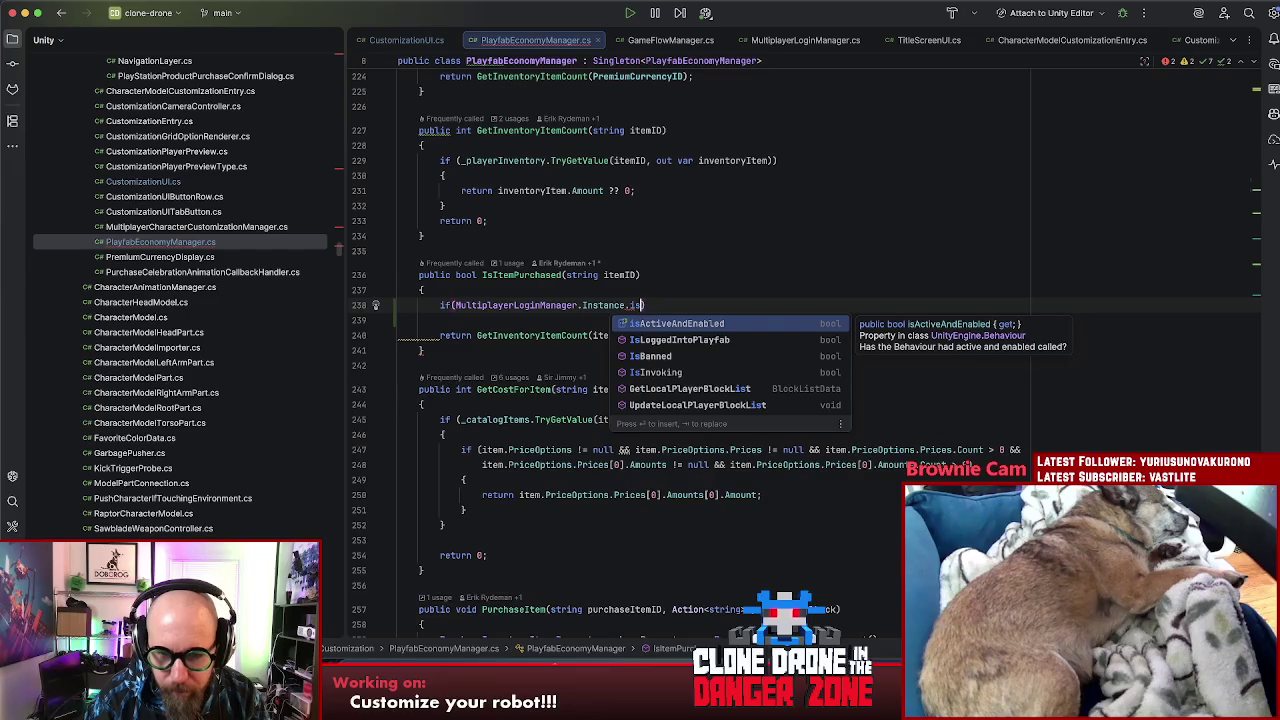
{"action": "key", "text": "Down"}
{"action": "key", "text": "Return"}
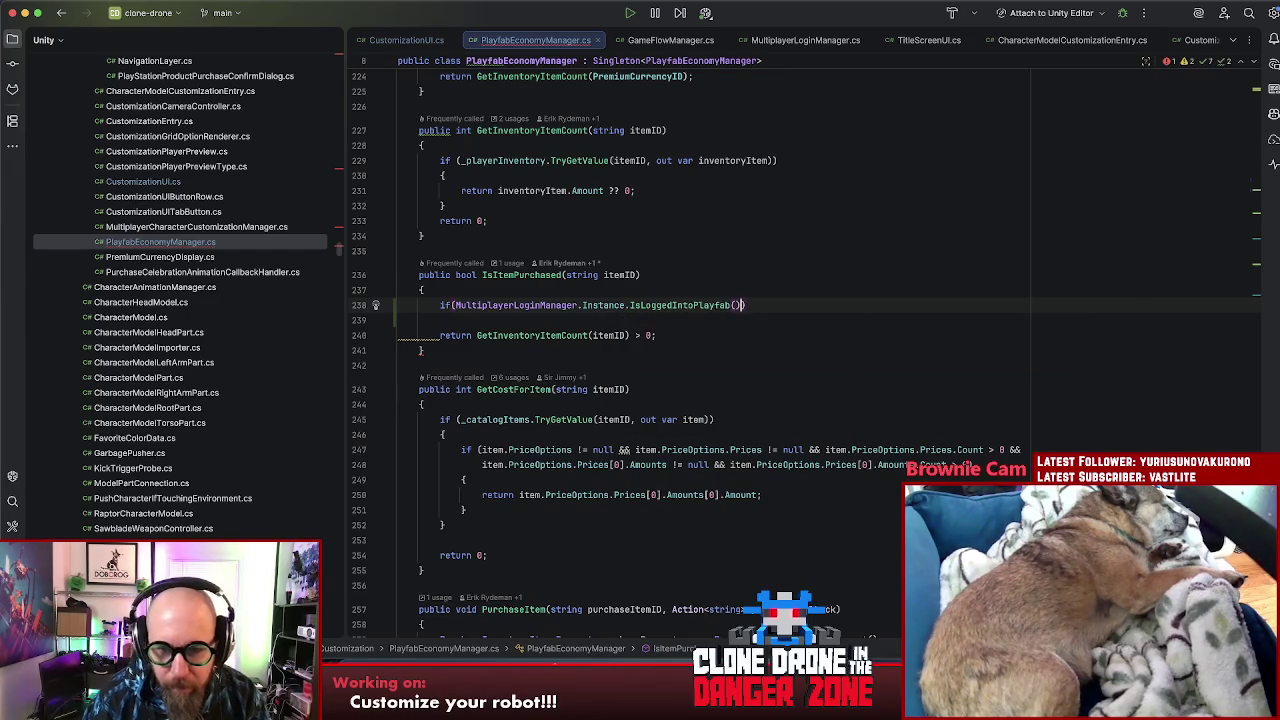
{"action": "type", "text": "{"}
{"action": "key", "text": "Return"}
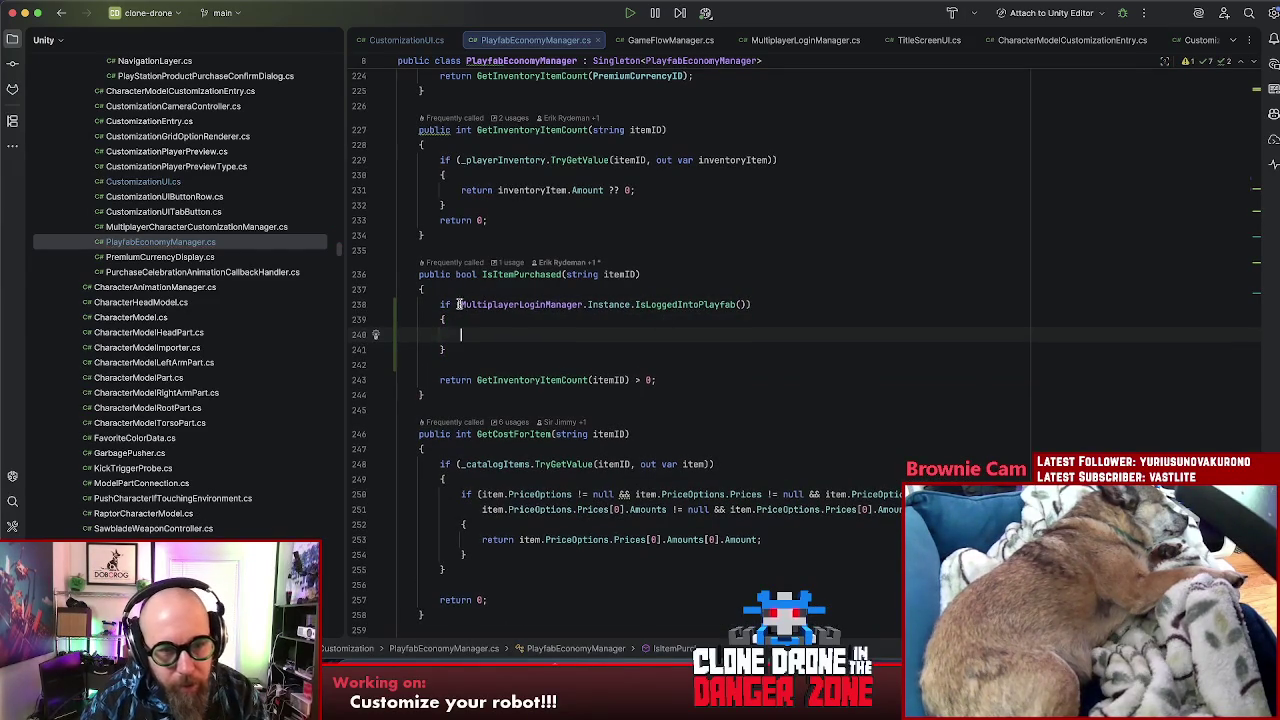
Step: Negate the login check with '!' and make the block 'return false;'
{"action": "left_click", "coordinate": [460, 304]}
{"action": "type", "text": "!"}
{"action": "left_click", "coordinate": [489, 332]}
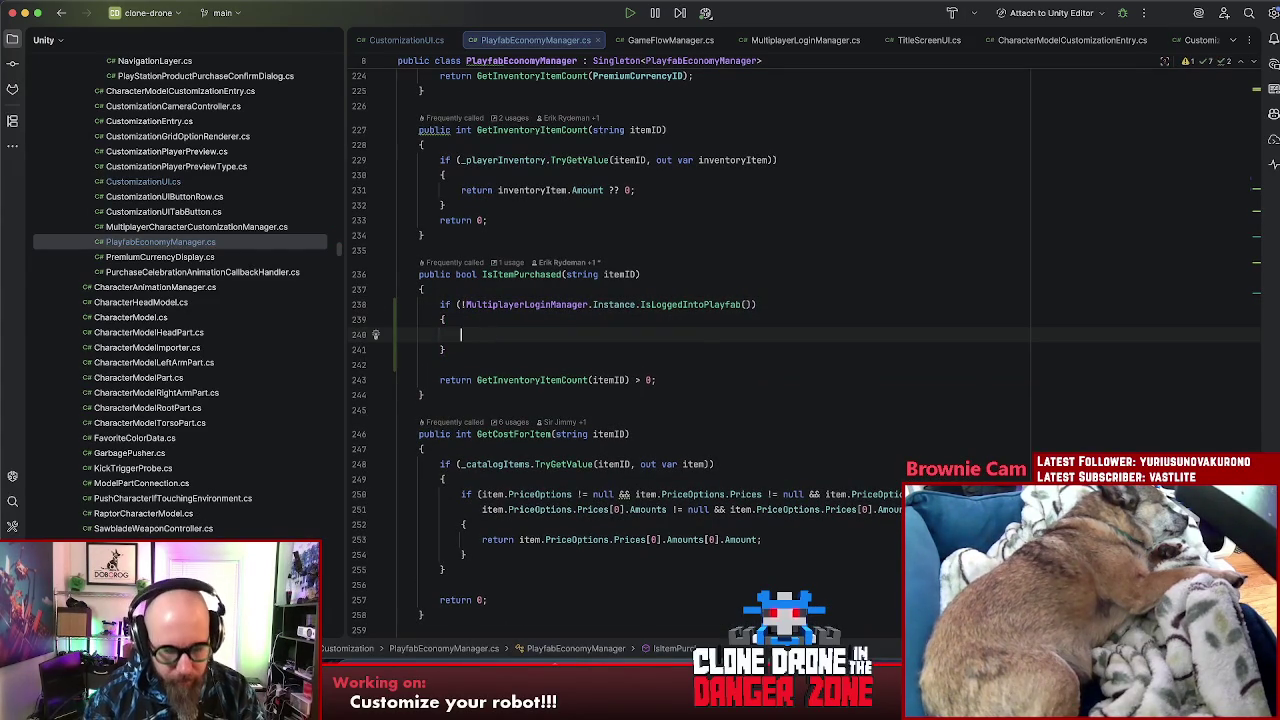
{"action": "type", "text": "return fas"}
{"action": "key", "text": "BackSpace"}
{"action": "key", "text": "Return"}
{"action": "type", "text": ";"}
{"action": "key", "text": "Down"}
{"action": "left_click", "coordinate": [604, 329]}
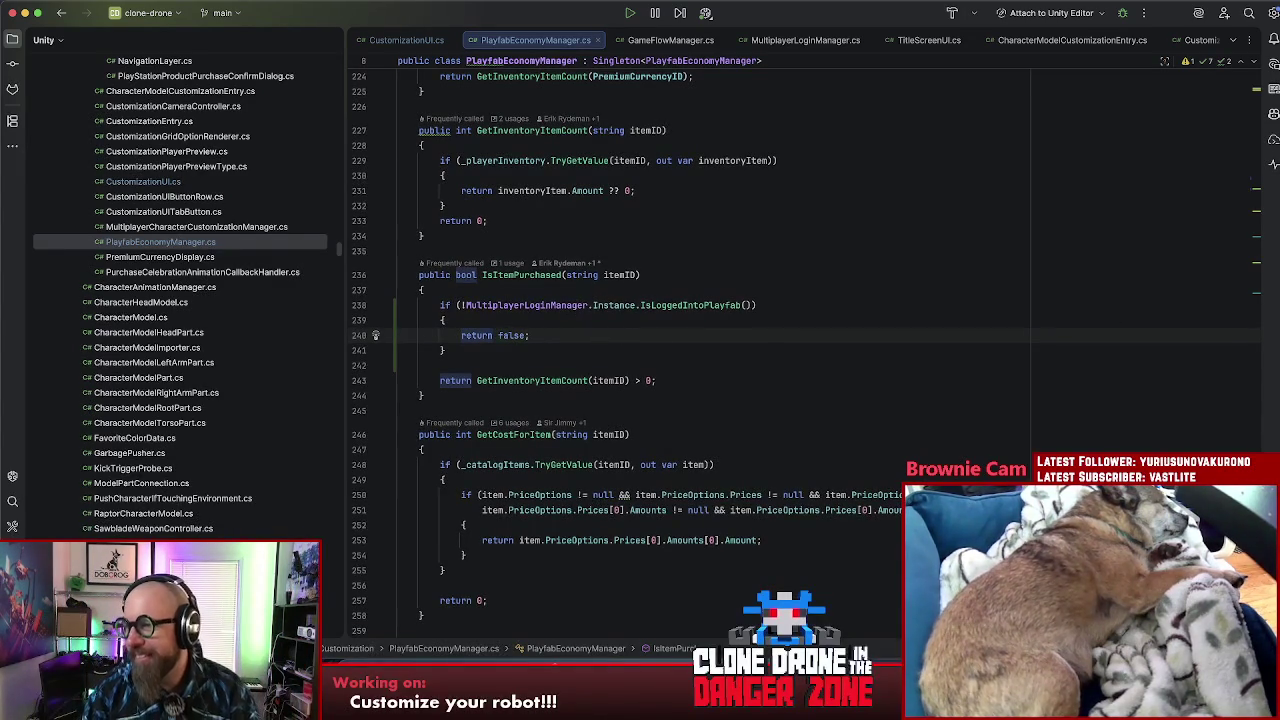
Step: Close PlayfabEconomyManager.cs, returning to CustomizationUI.cs
{"action": "key", "text": "super+Tab"}
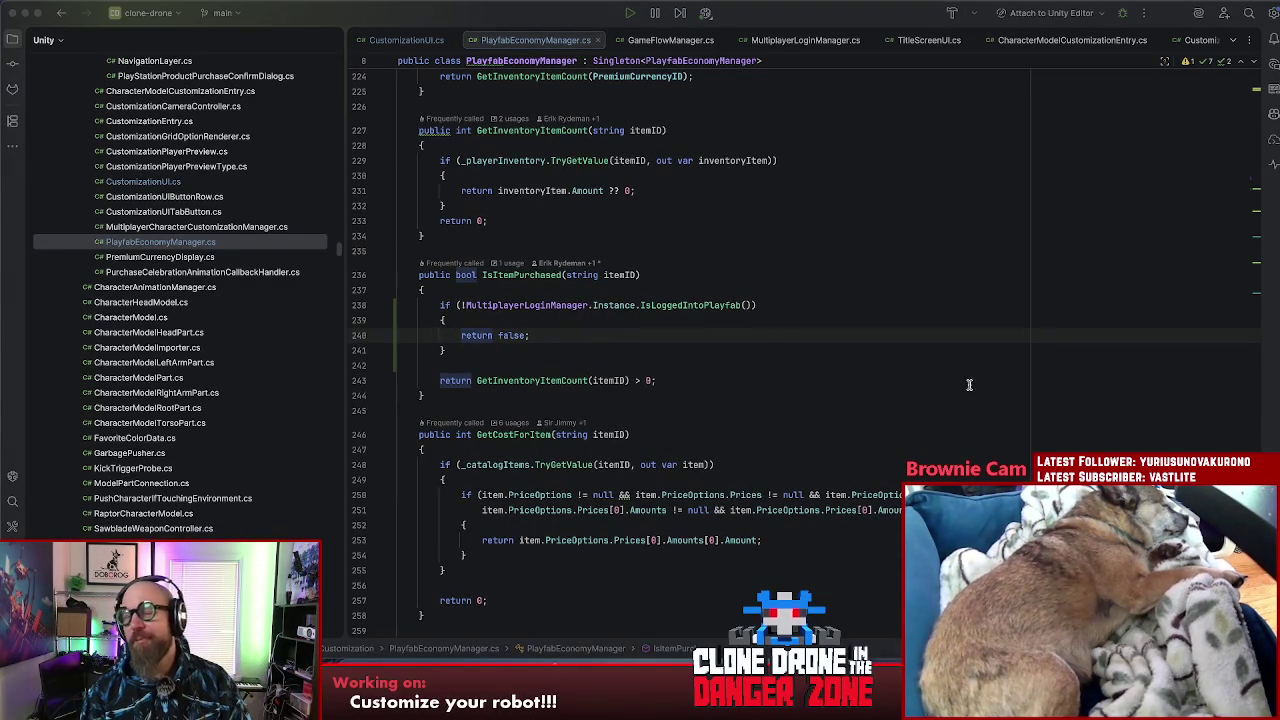
{"action": "left_click", "coordinate": [725, 407]}
{"action": "left_click", "coordinate": [708, 365]}
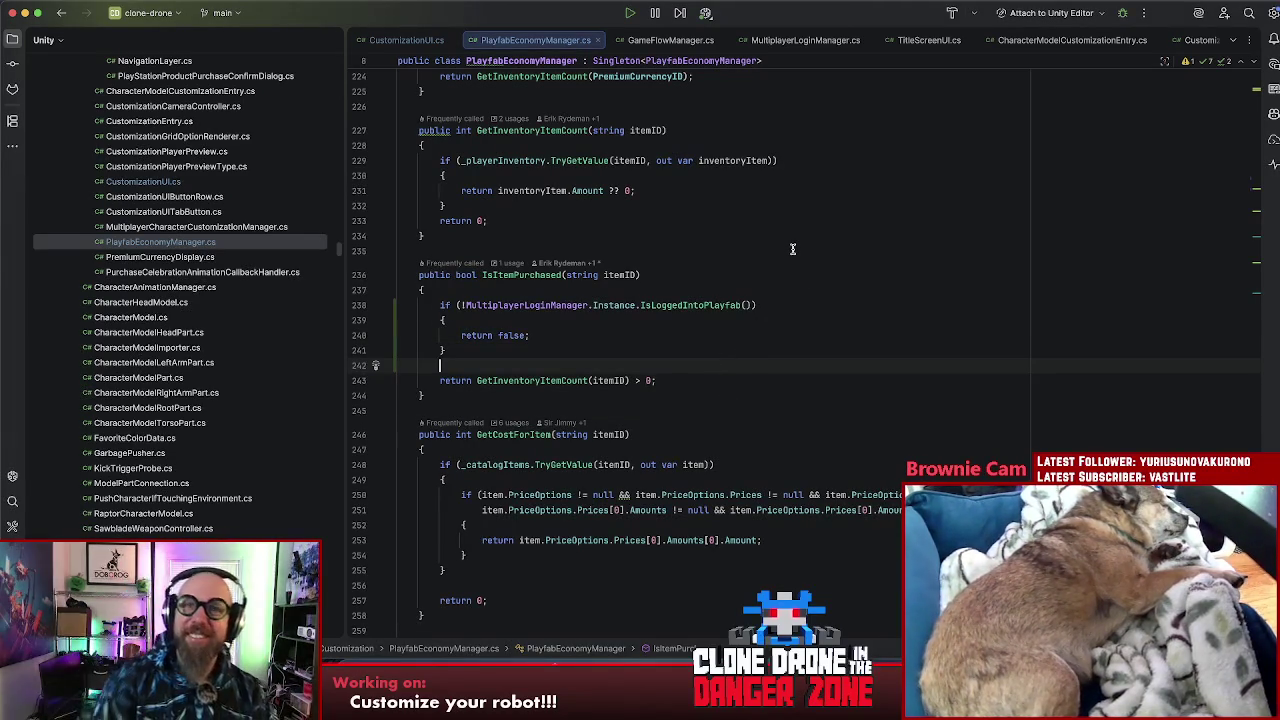
{"action": "left_click", "coordinate": [777, 220]}
{"action": "left_click", "coordinate": [746, 364]}
{"action": "left_click", "coordinate": [752, 348]}
{"action": "left_click", "coordinate": [482, 274]}
{"action": "left_click", "coordinate": [687, 328]}
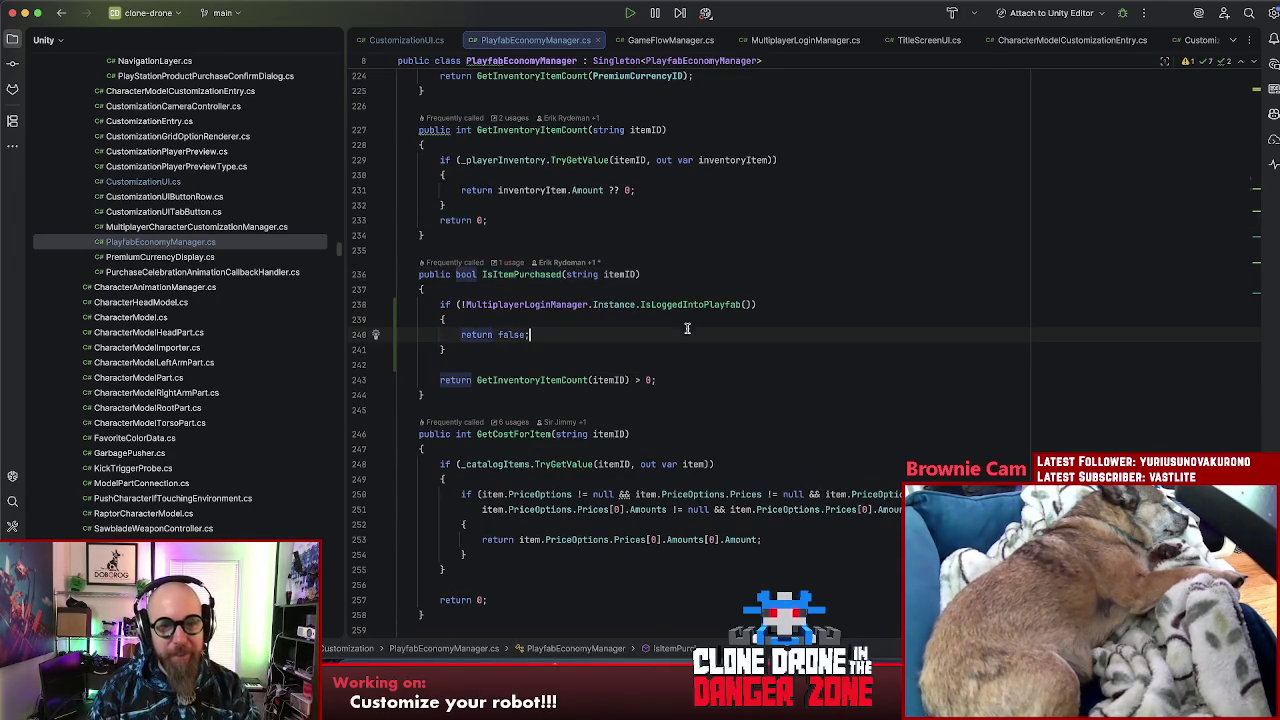
{"action": "middle_click", "coordinate": [530, 40]}
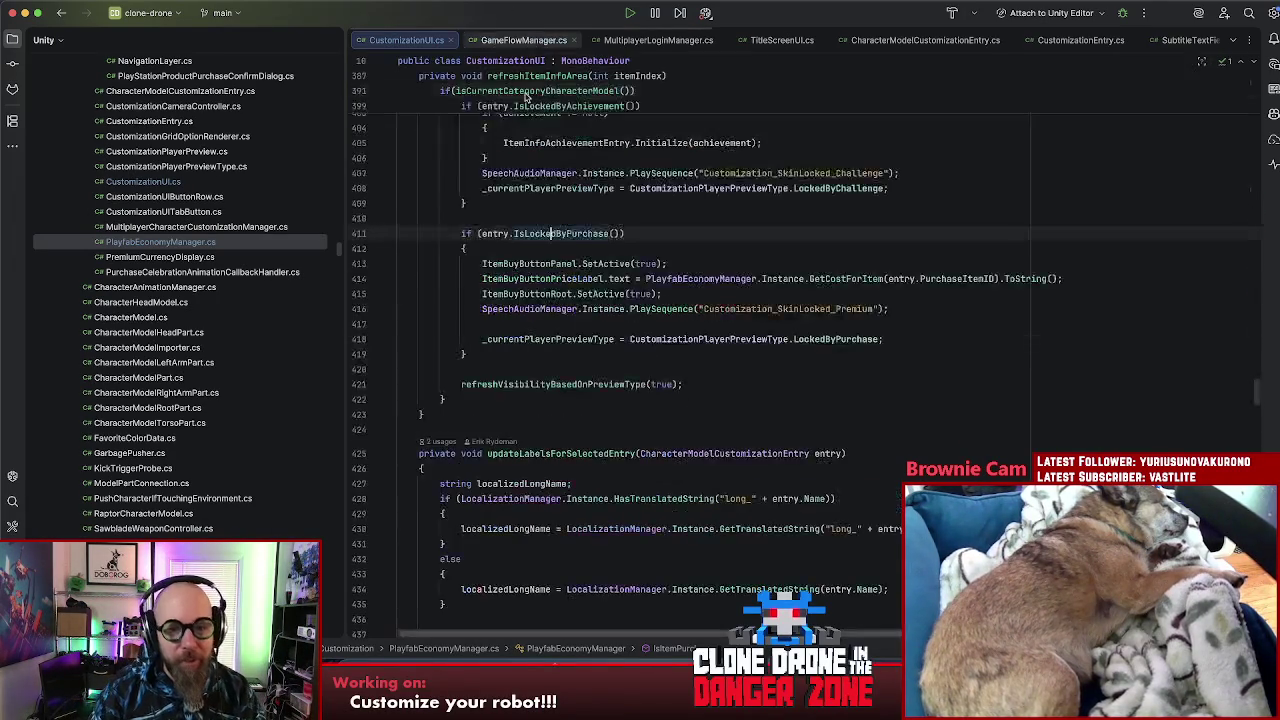
Step: Follow IsLockedByPurchase through to the IsItemPurchased declaration
{"action": "left_click", "coordinate": [644, 249]}
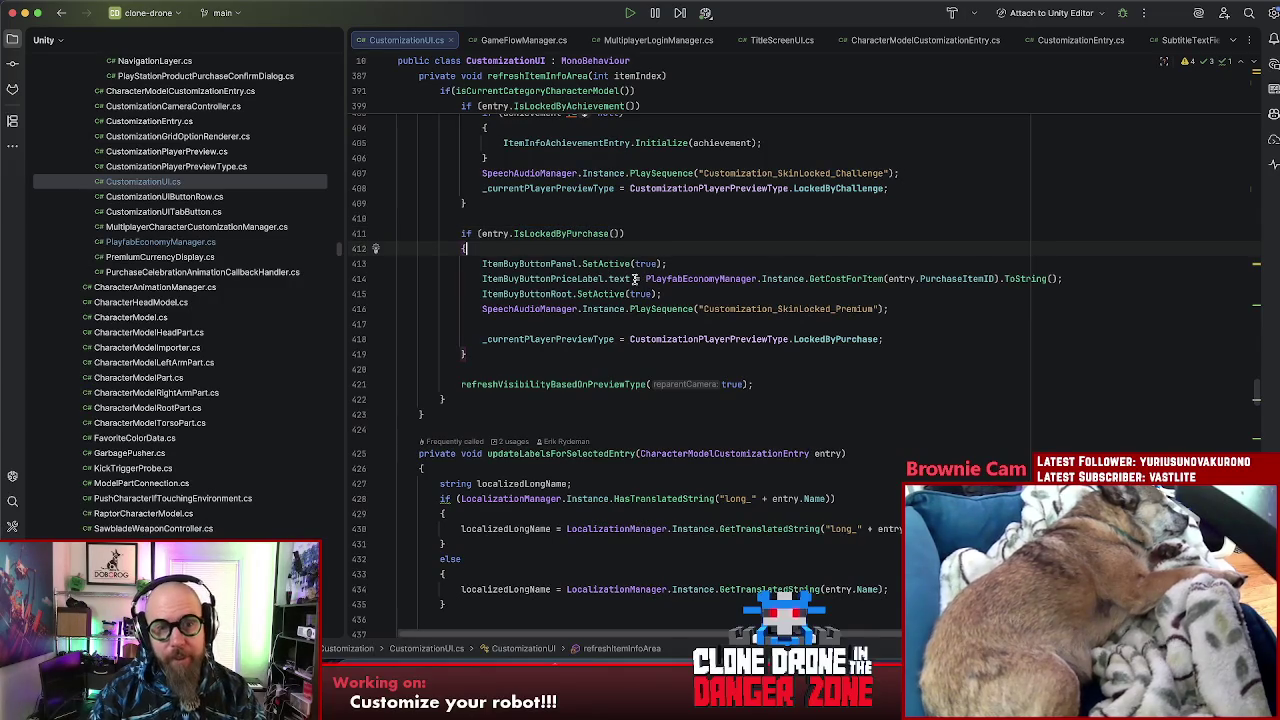
{"action": "left_click", "coordinate": [541, 234]}
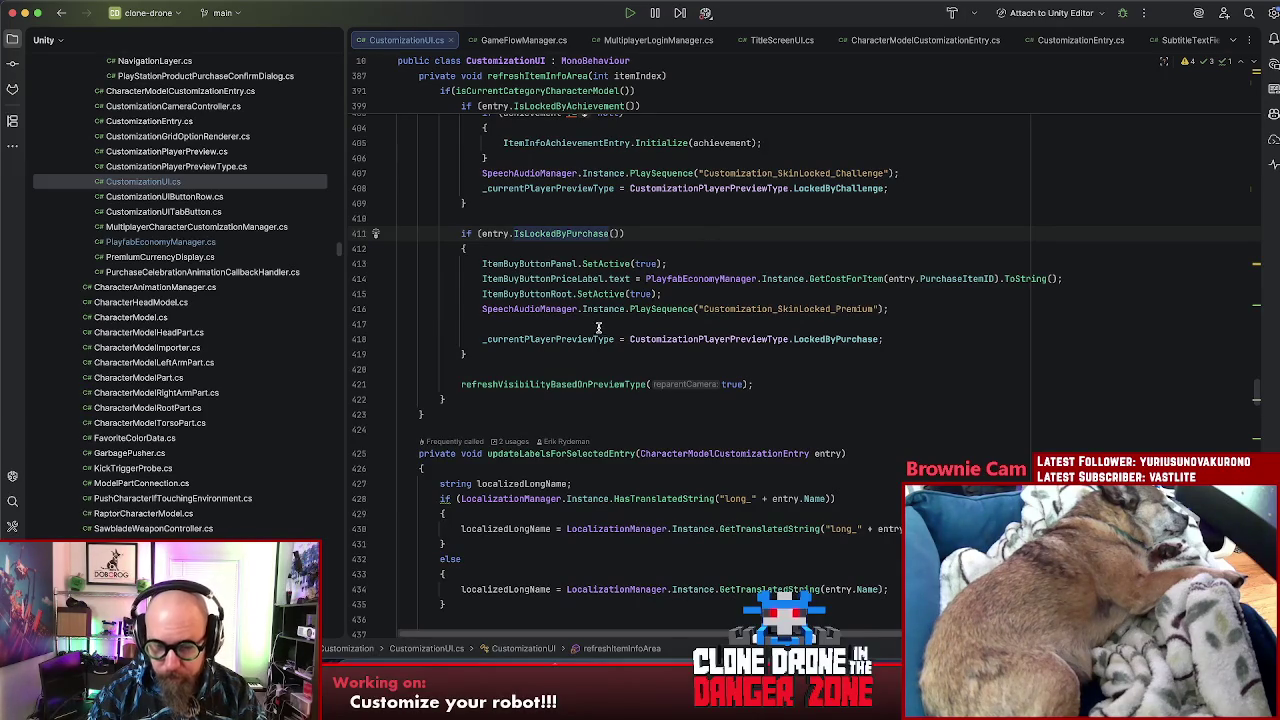
{"action": "key", "text": "super+b"}
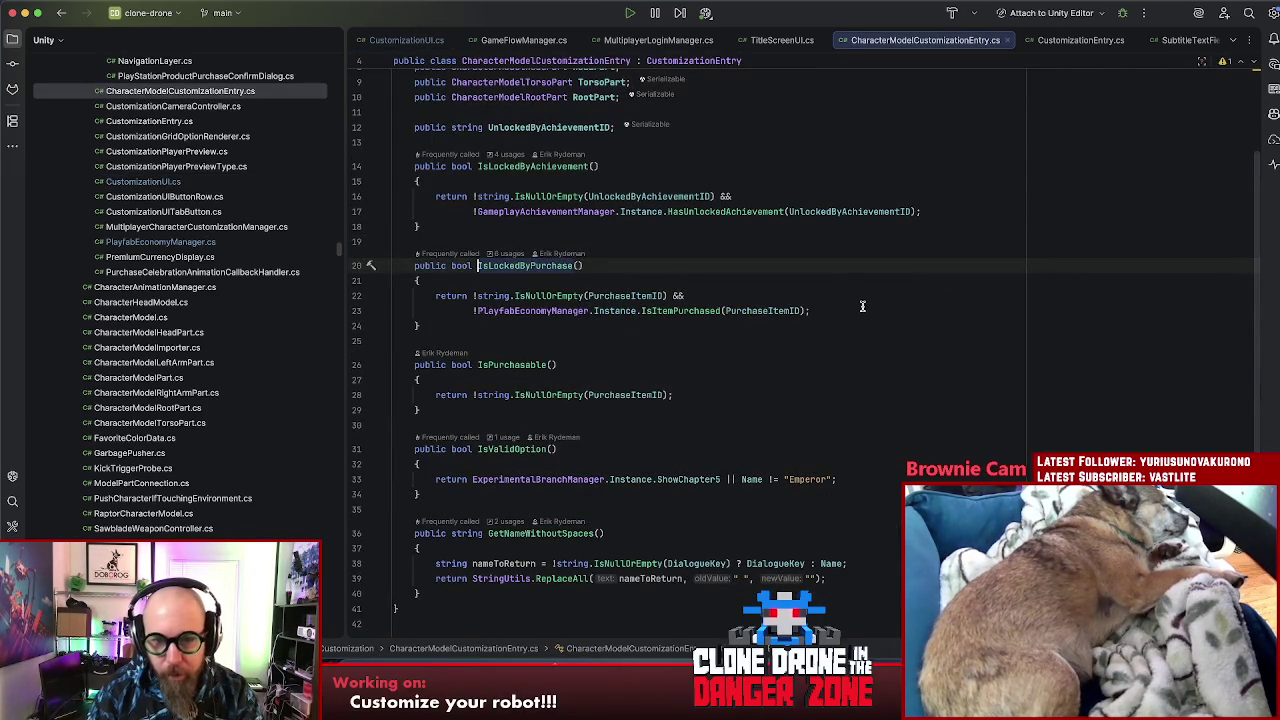
{"action": "key", "text": "super+bracketleft"}
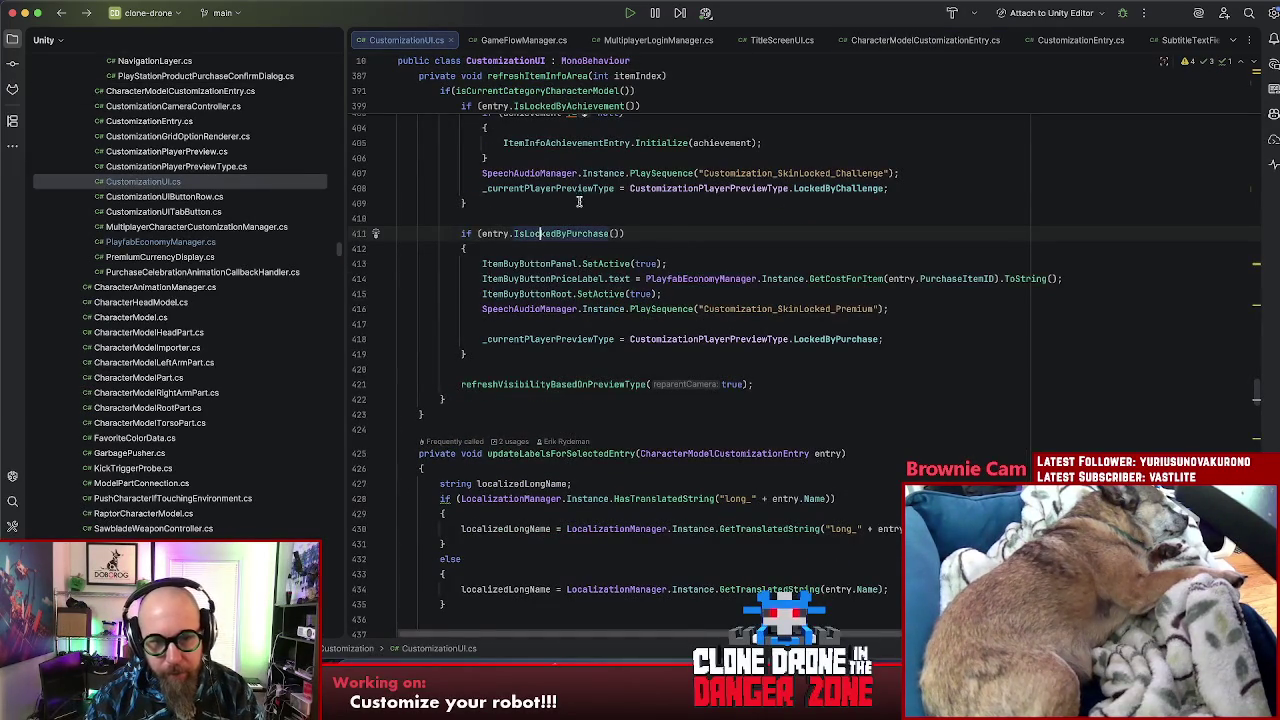
{"action": "left_click", "coordinate": [572, 233], "text": "super"}
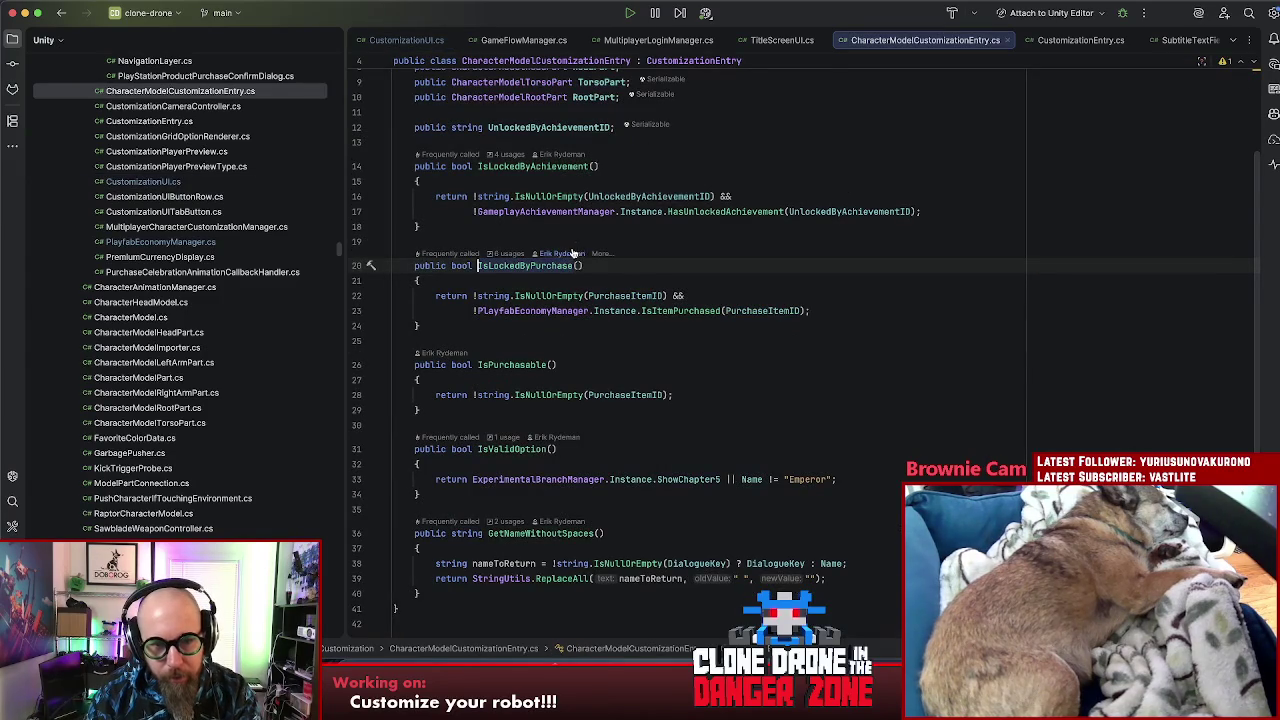
{"action": "left_click", "coordinate": [700, 310], "text": "super"}
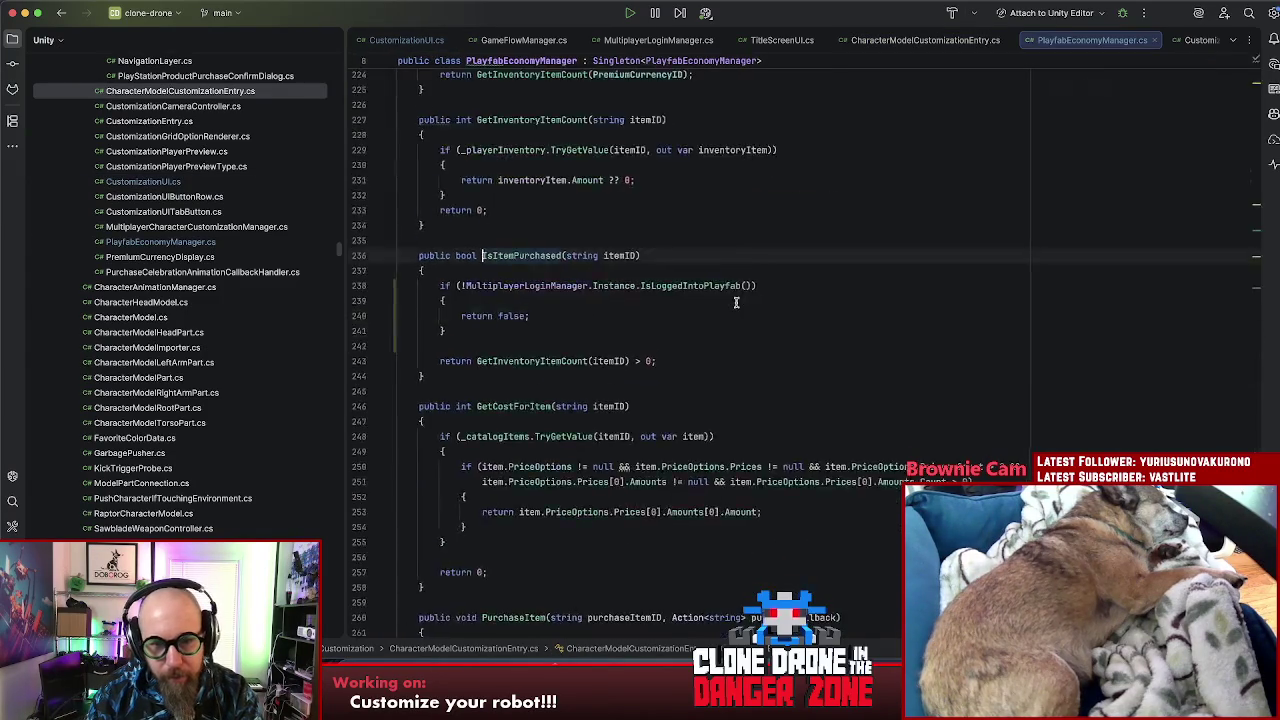
Step: Delete the Playfab login if-block from IsItemPurchased and return to CustomizationUI.cs
{"action": "left_click_drag", "start_coordinate": [441, 404], "coordinate": [448, 454]}
{"action": "key", "text": "super+c"}
{"action": "key", "text": "BackSpace"}
{"action": "key", "text": "BackSpace"}
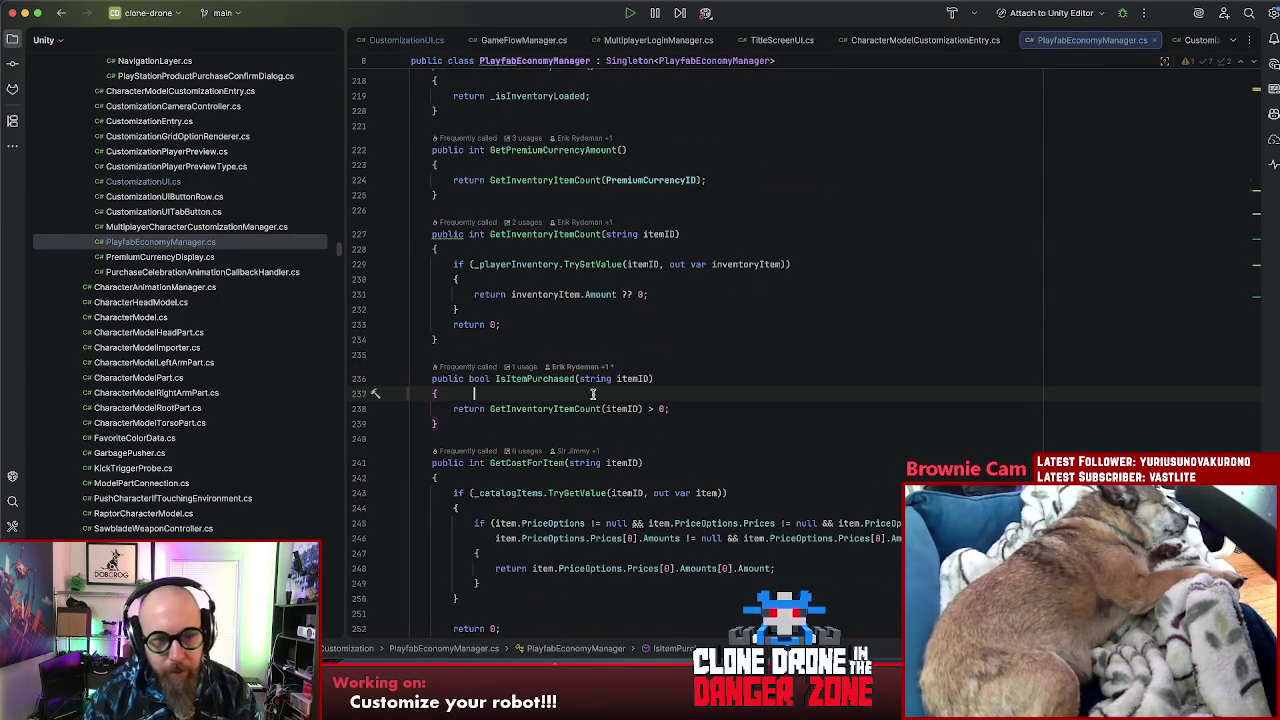
{"action": "key", "text": "super+bracketleft"}
{"action": "key", "text": "super+bracketleft"}
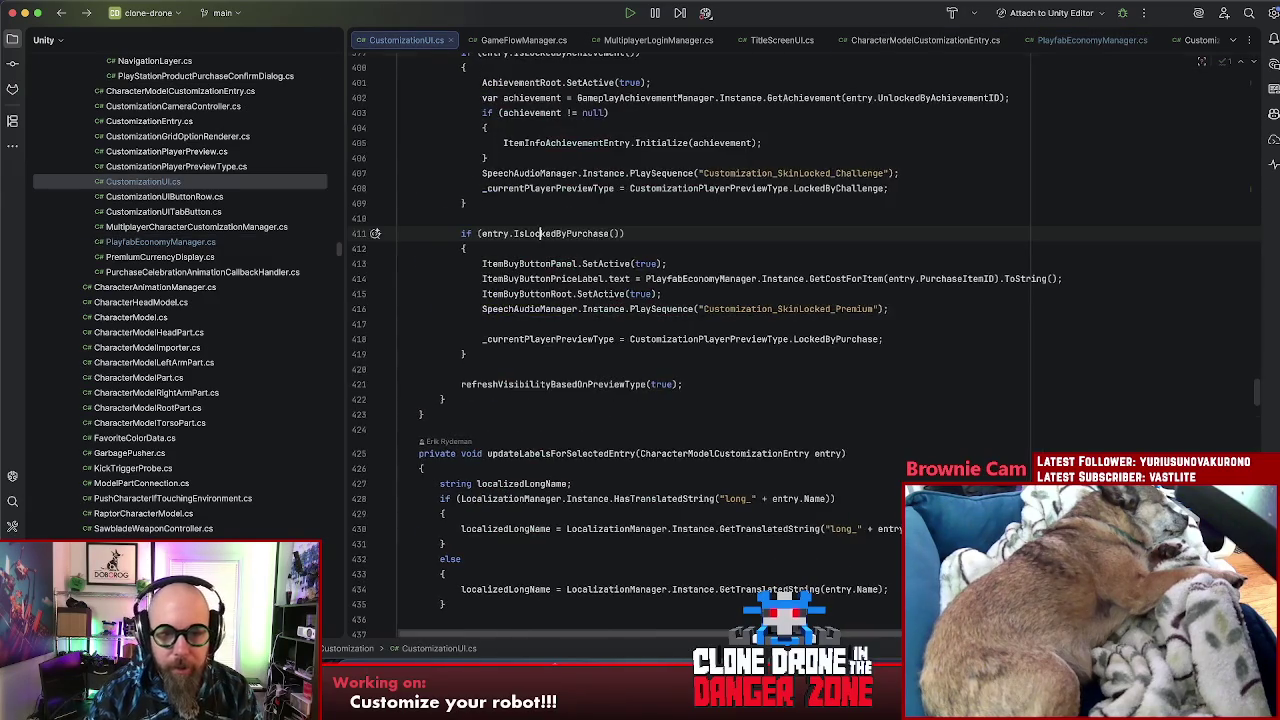
{"action": "scroll", "coordinate": [565, 365], "scroll_direction": "down", "scroll_amount": 5}
{"action": "scroll", "coordinate": [603, 395], "scroll_direction": "up", "scroll_amount": 4}
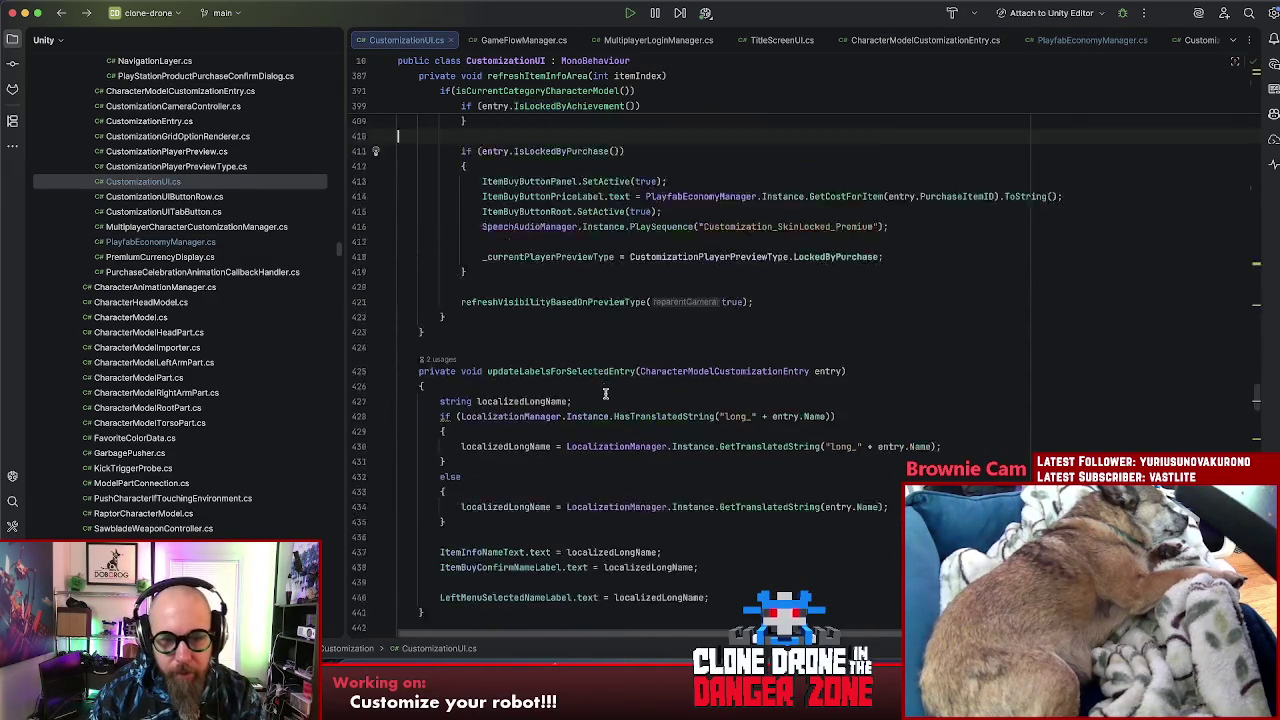
{"action": "scroll", "coordinate": [603, 390], "scroll_direction": "up", "scroll_amount": 4}
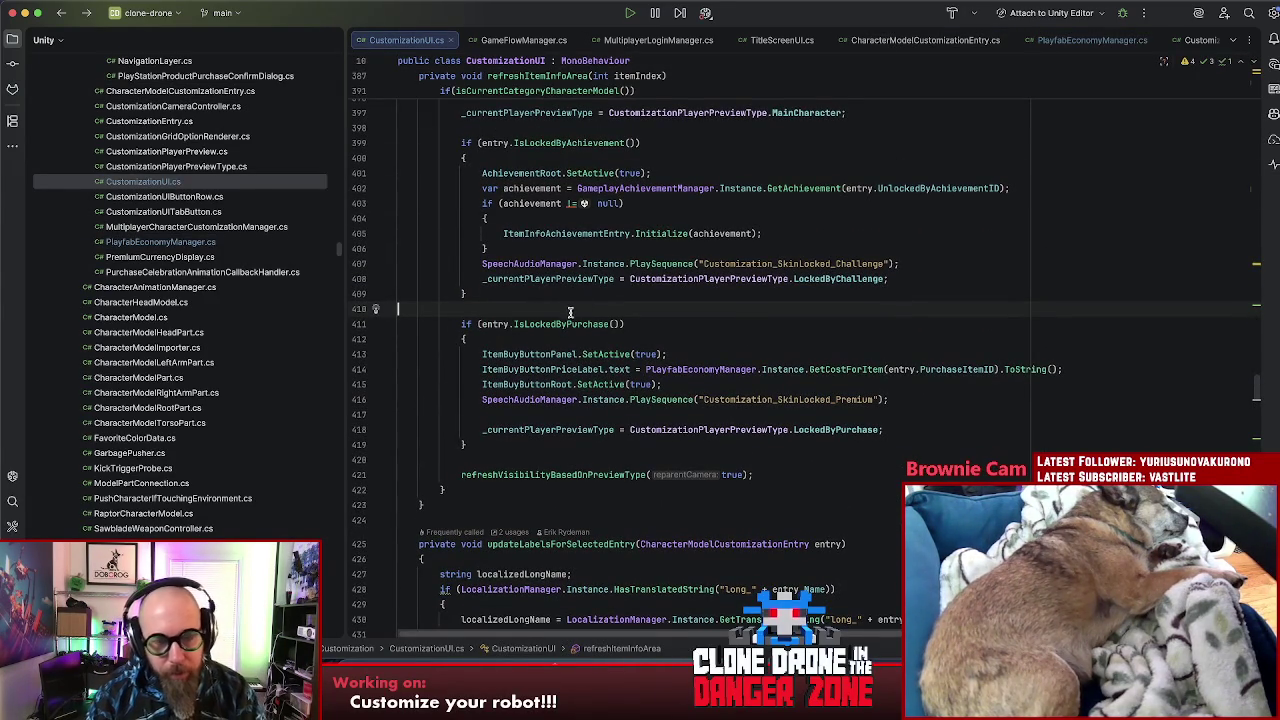
Step: Paste the login block above the purchase lock, keeping only the negated IsLoggedIntoPlayfab() call copied
{"action": "key", "text": "super+v"}
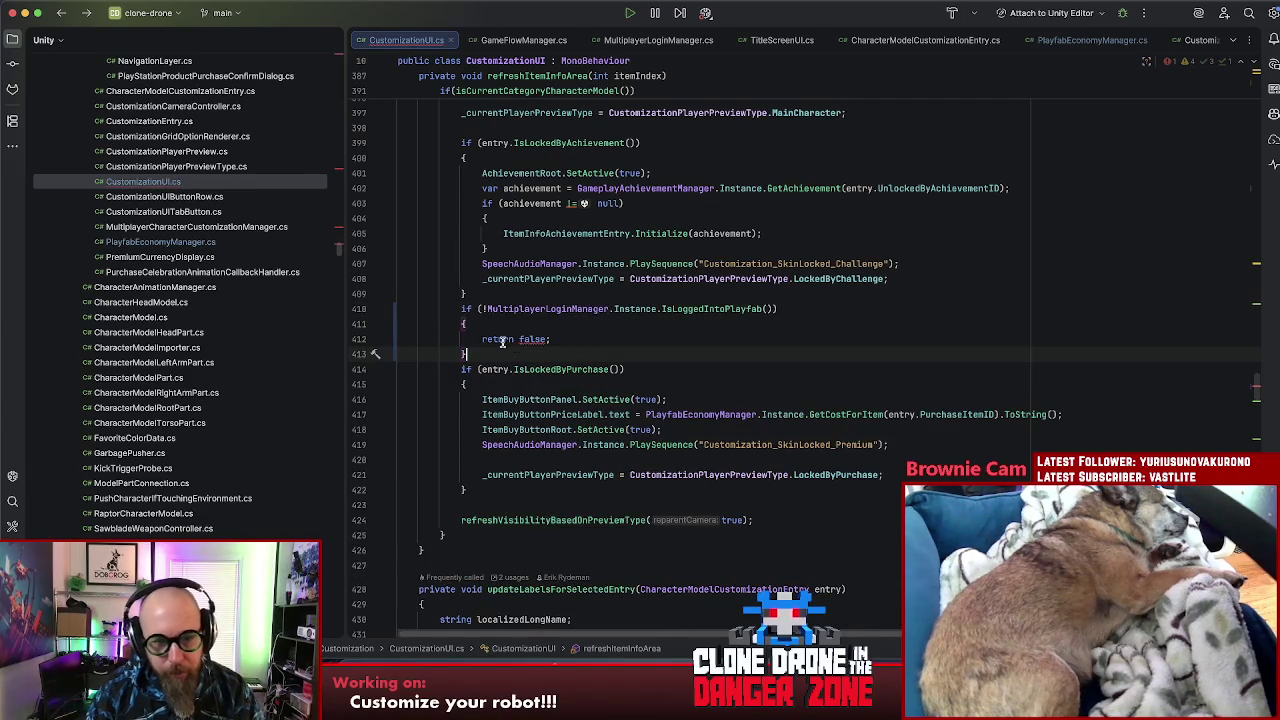
{"action": "left_click_drag", "start_coordinate": [489, 309], "coordinate": [757, 309]}
{"action": "left_click_drag", "start_coordinate": [494, 310], "coordinate": [783, 309]}
{"action": "left_click_drag", "start_coordinate": [456, 354], "coordinate": [371, 312]}
{"action": "key", "text": "BackSpace"}
{"action": "left_click", "coordinate": [490, 324]}
{"action": "type", "text": "!MultiplayerLoginManager.Instance.IsLoggedIntoPlayfab()"}
{"action": "key", "text": "ctrl+z"}
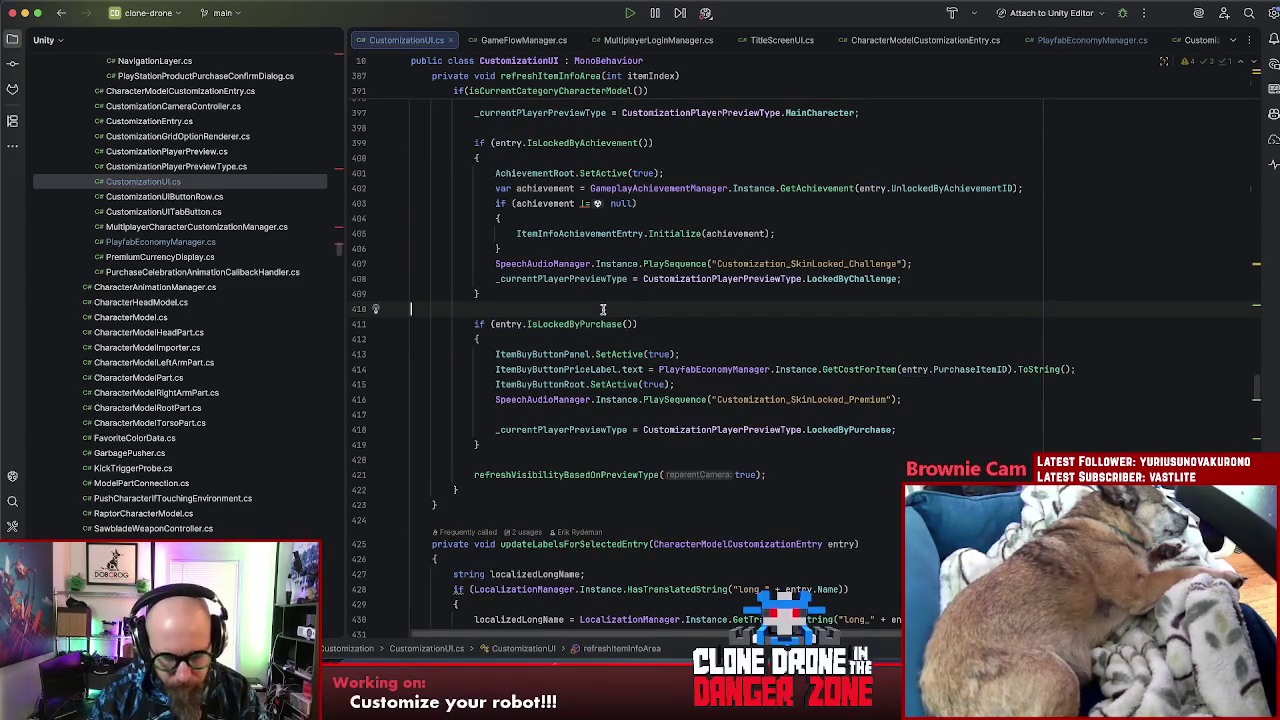
Step: Add 'bool isOffline = !MultiplayerLoginManager.Instance.IsLoggedIntoPlayfab();' above the purchase-lock check
{"action": "key", "text": "Home"}
{"action": "key", "text": "Return"}
{"action": "key", "text": "Return"}
{"action": "key", "text": "Up"}
{"action": "type", "text": "bool"}
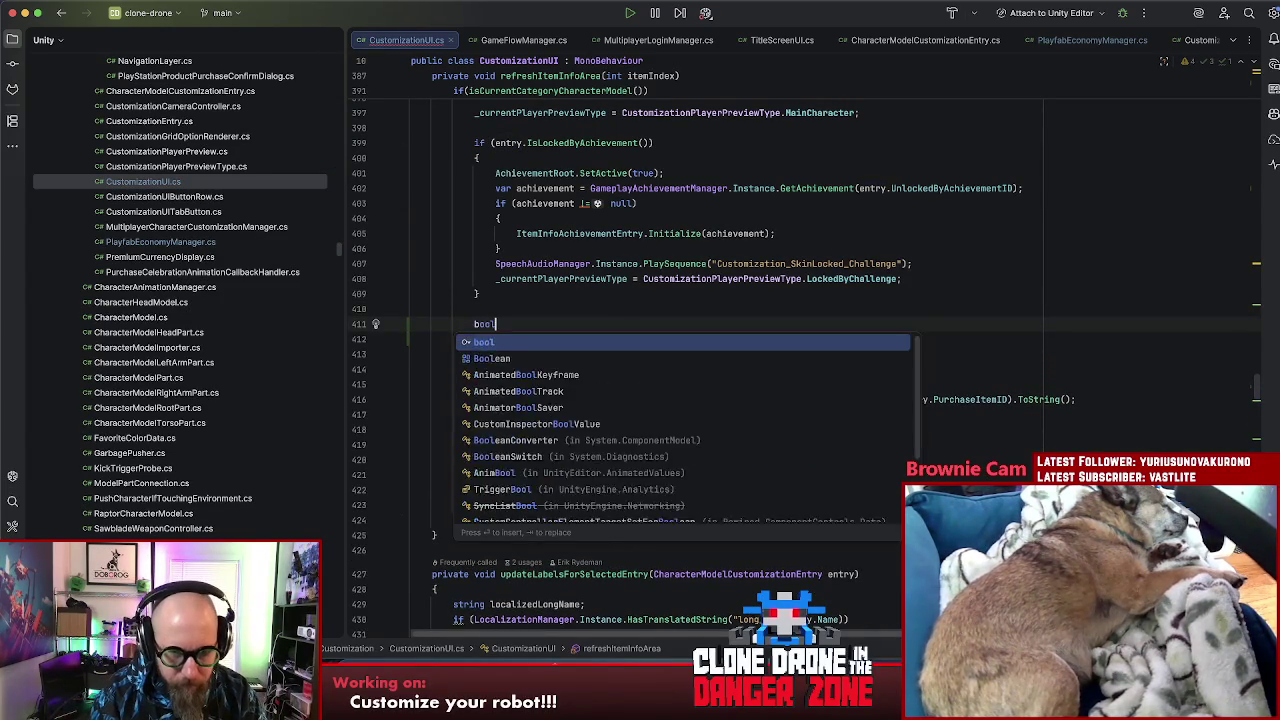
{"action": "type", "text": " isOffline ="}
{"action": "type", "text": " !MultiplayerLoginManager.Instance.IsLoggedIntoPlayfab();"}
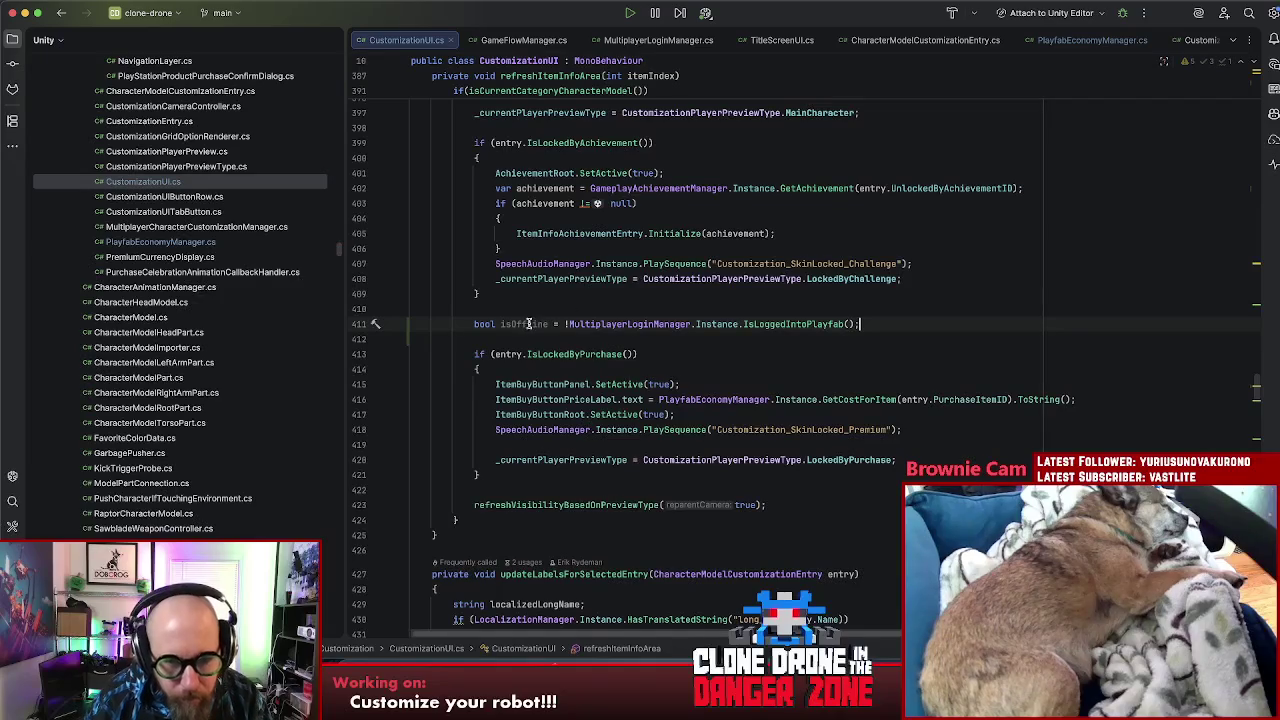
Step: Change the purchase-lock condition to 'isOffline || entry.IsLockedByPurchase()'
{"action": "left_click", "coordinate": [491, 354]}
{"action": "type", "text": "isOffline "}
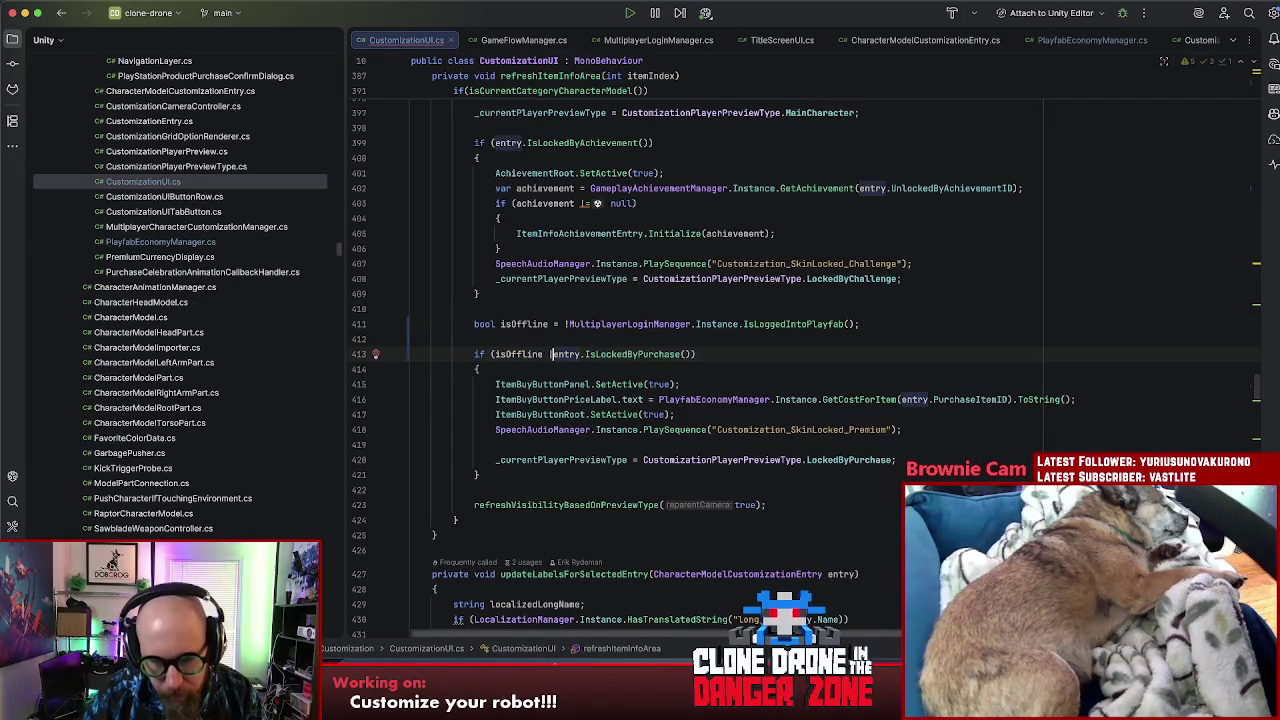
{"action": "type", "text": "||"}
{"action": "left_click", "coordinate": [663, 354]}
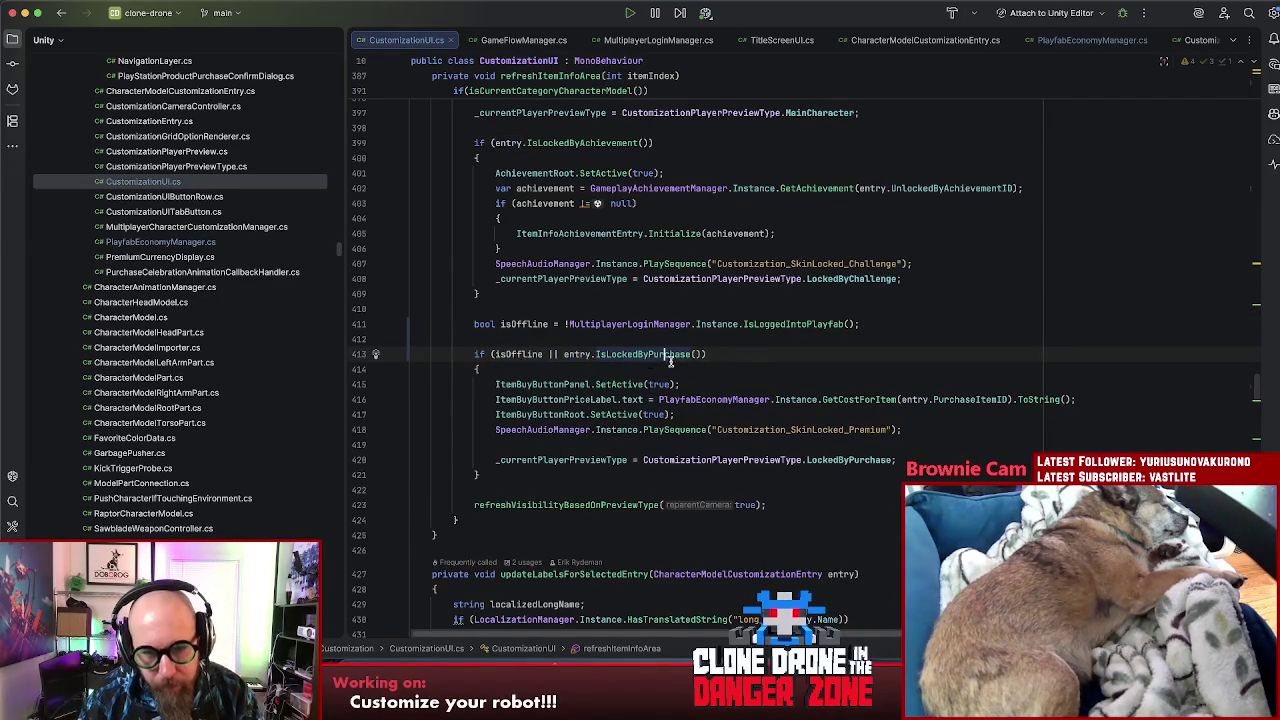
{"action": "left_click", "coordinate": [543, 354]}
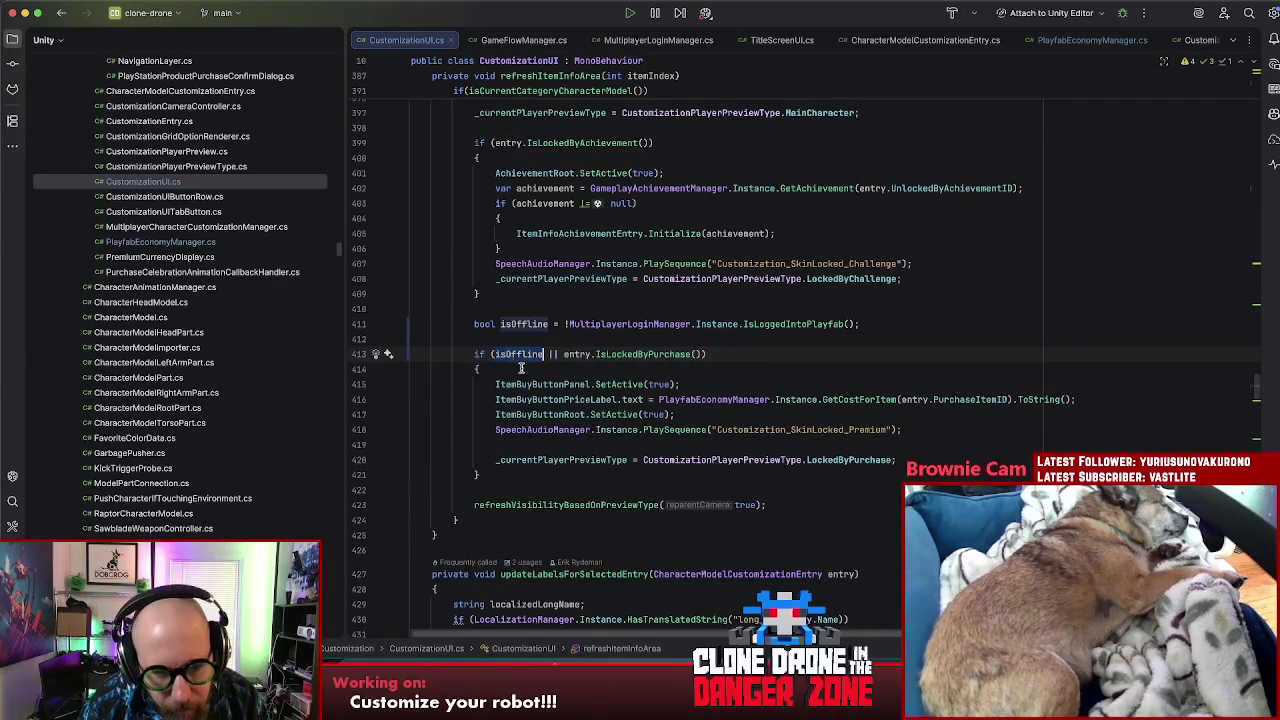
{"action": "left_click", "coordinate": [642, 384]}
{"action": "key", "text": "Down"}
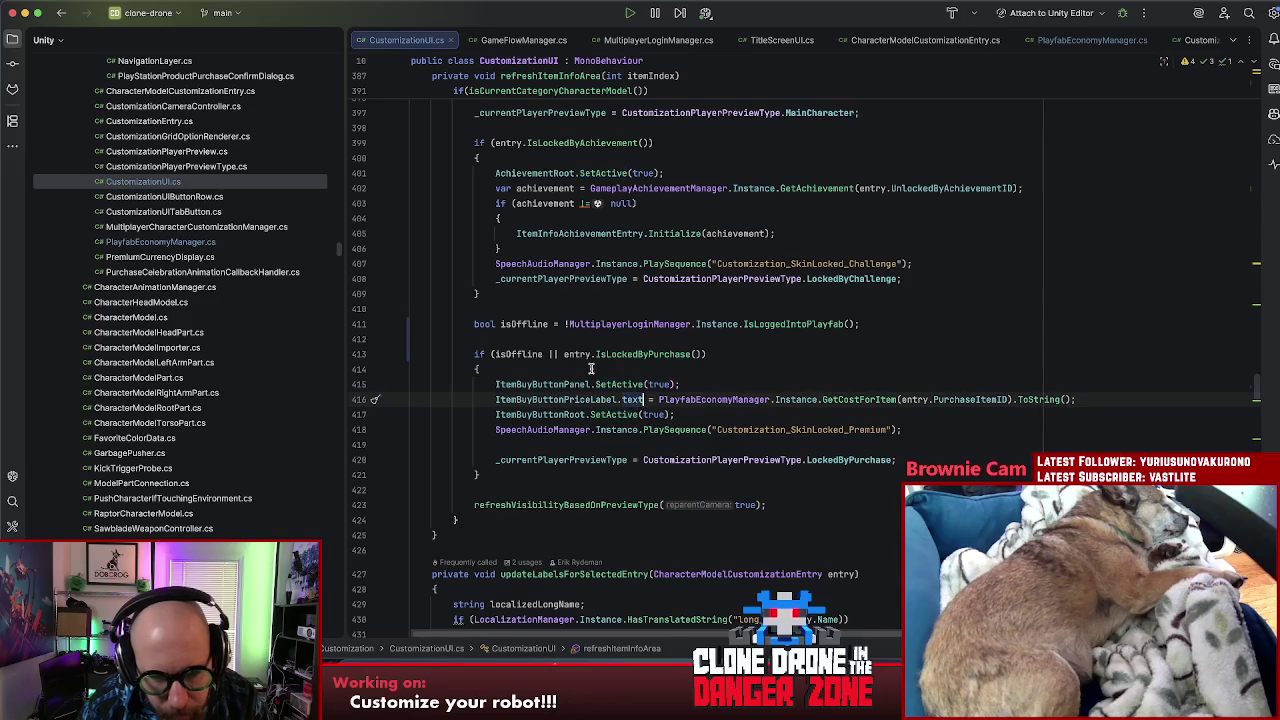
Step: Add an 'if (isOffline)' block below the panel activation line
{"action": "left_click", "coordinate": [798, 389]}
{"action": "key", "text": "Return"}
{"action": "key", "text": "Return"}
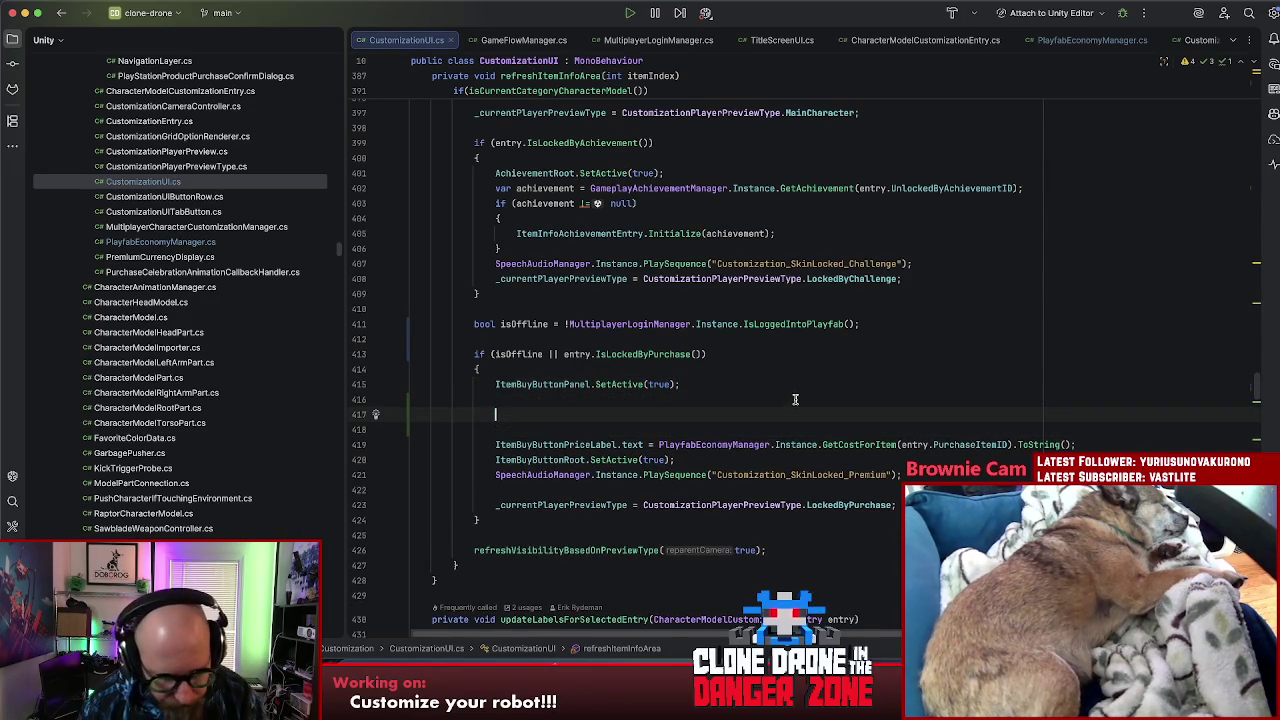
{"action": "type", "text": "if (isOffline)"}
{"action": "key", "text": "Return"}
{"action": "type", "text": "{"}
{"action": "key", "text": "Return"}
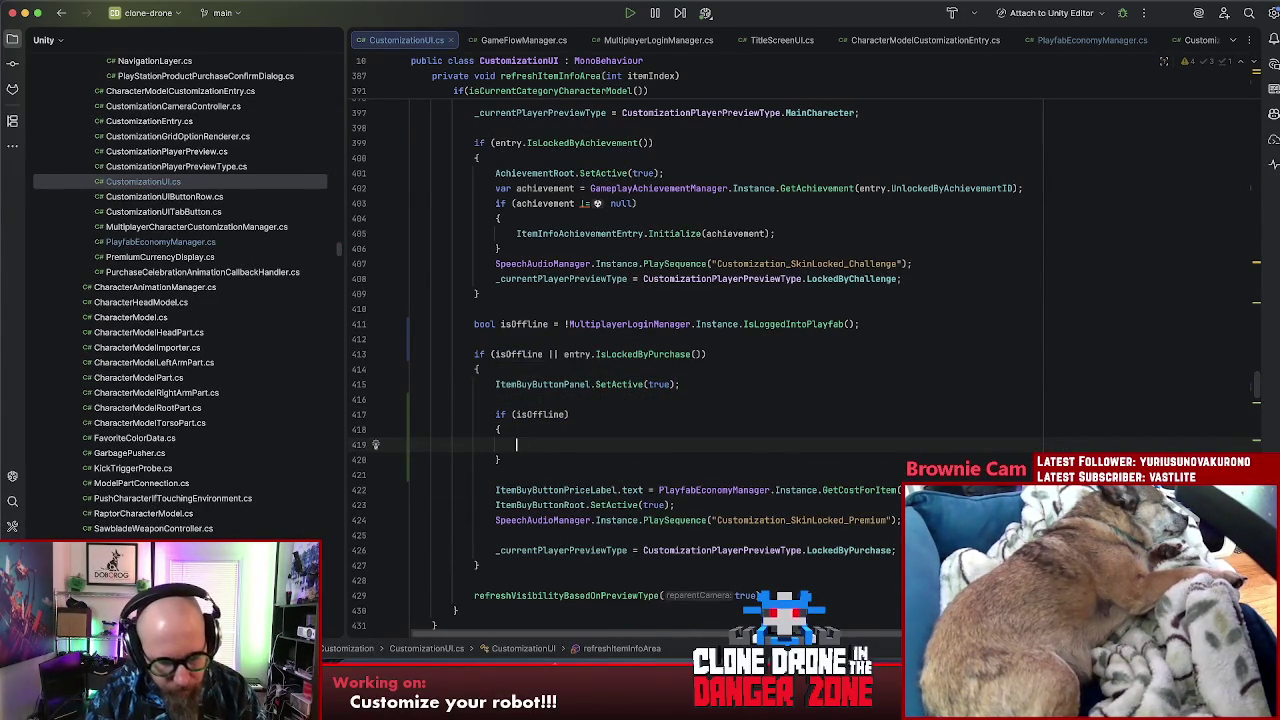
Step: Inside it, add OfflineMenuDisplay.SetActive(true)
{"action": "type", "text": "isOffline"}
{"action": "key", "text": "alt+BackSpace"}
{"action": "type", "text": "OfflineMe"}
{"action": "key", "text": "Return"}
{"action": "key", "text": "Tab"}
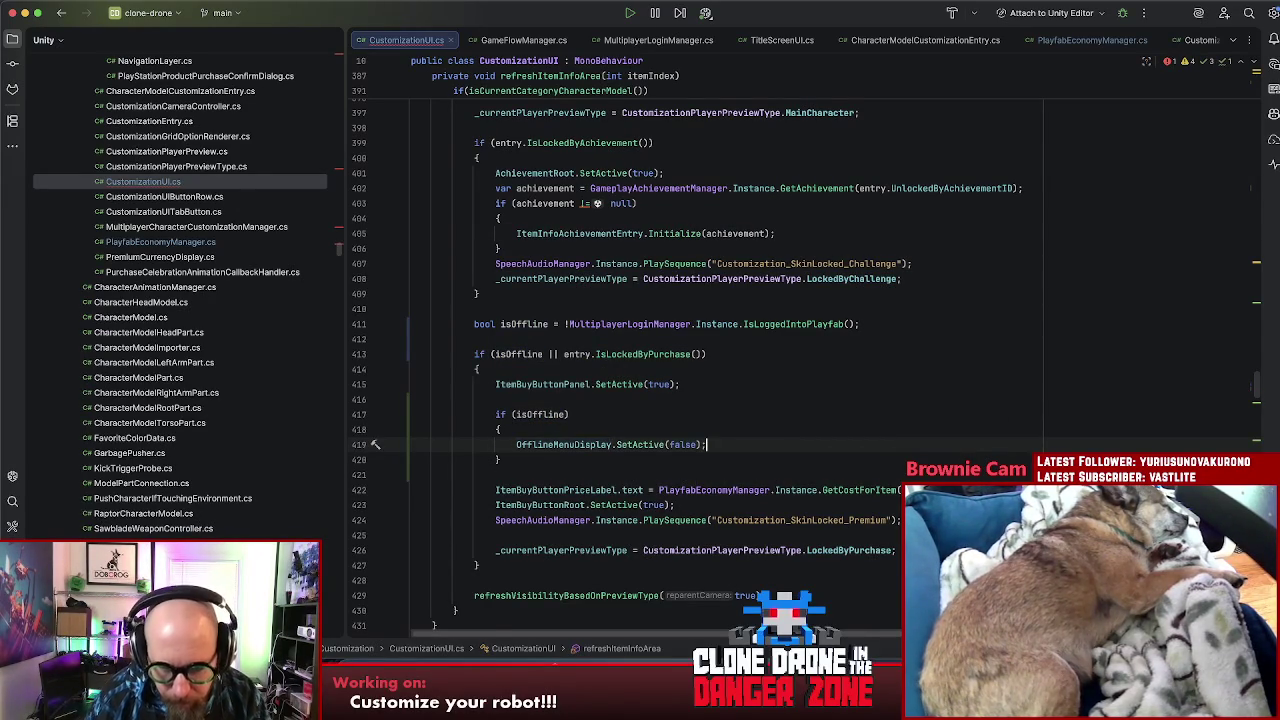
{"action": "scroll", "coordinate": [739, 437], "scroll_direction": "up", "scroll_amount": 2}
{"action": "double_click", "coordinate": [720, 444]}
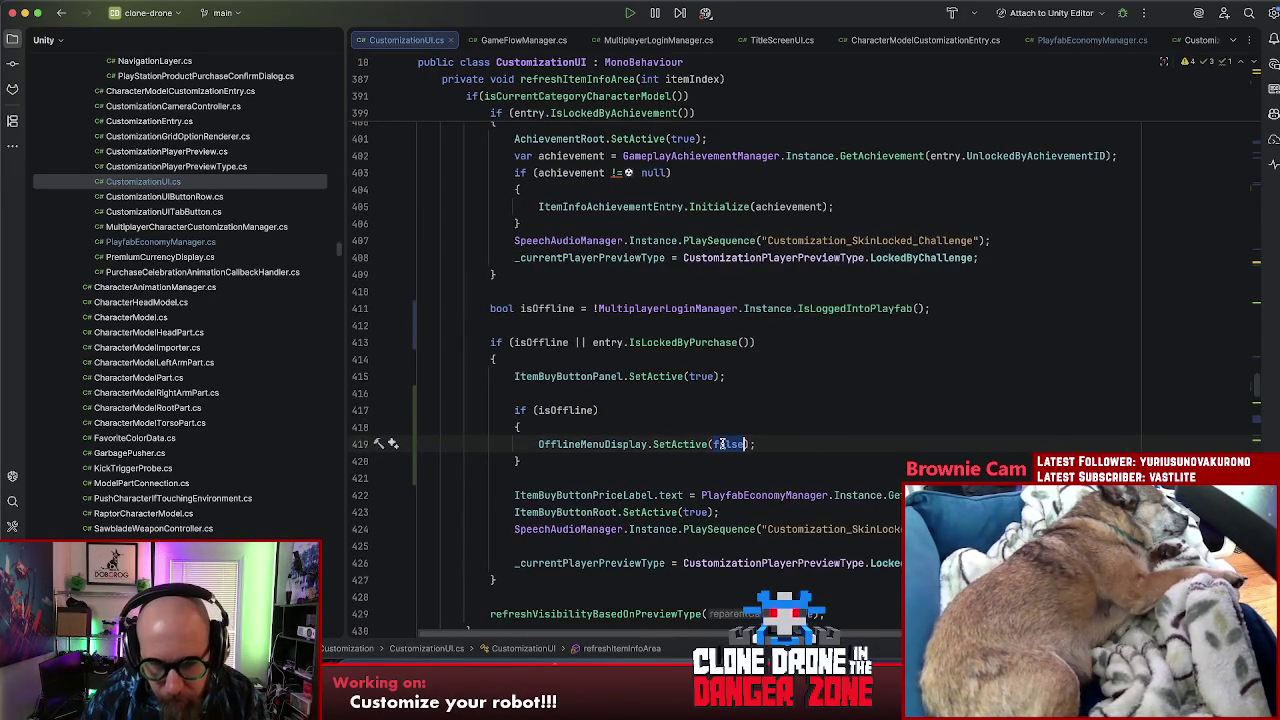
{"action": "type", "text": "true"}
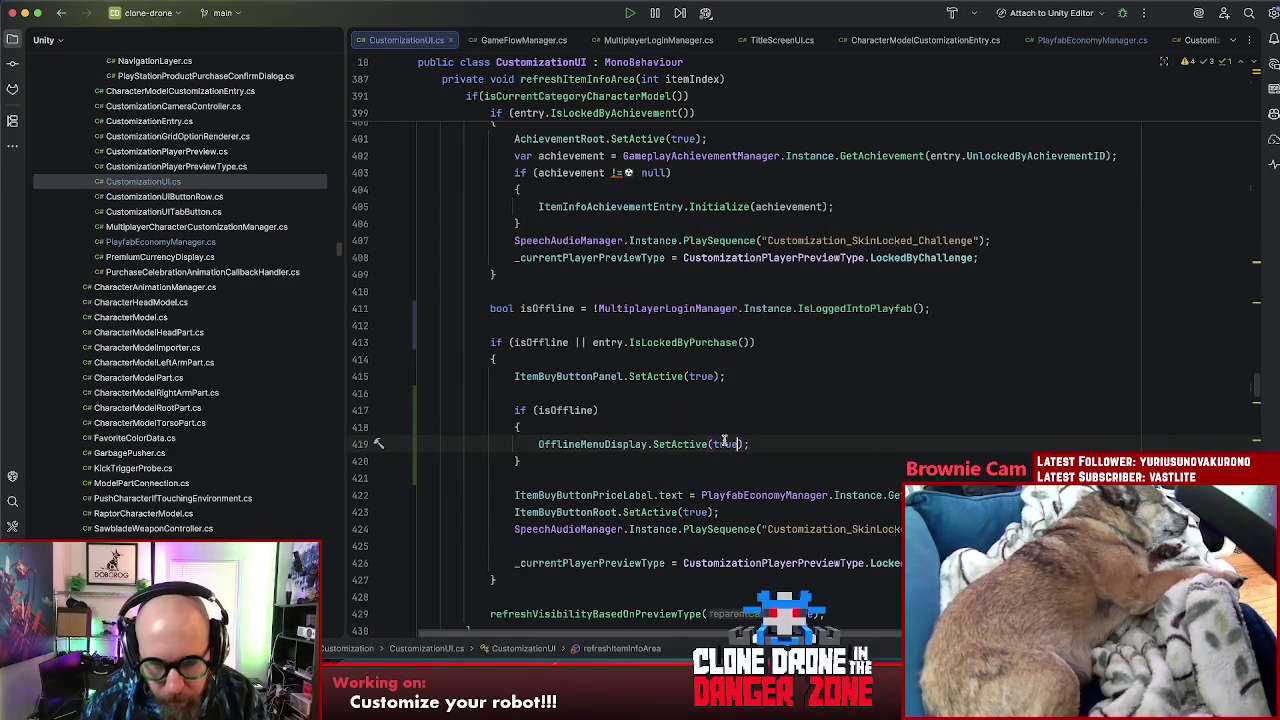
{"action": "left_click_drag", "start_coordinate": [750, 444], "coordinate": [538, 446]}
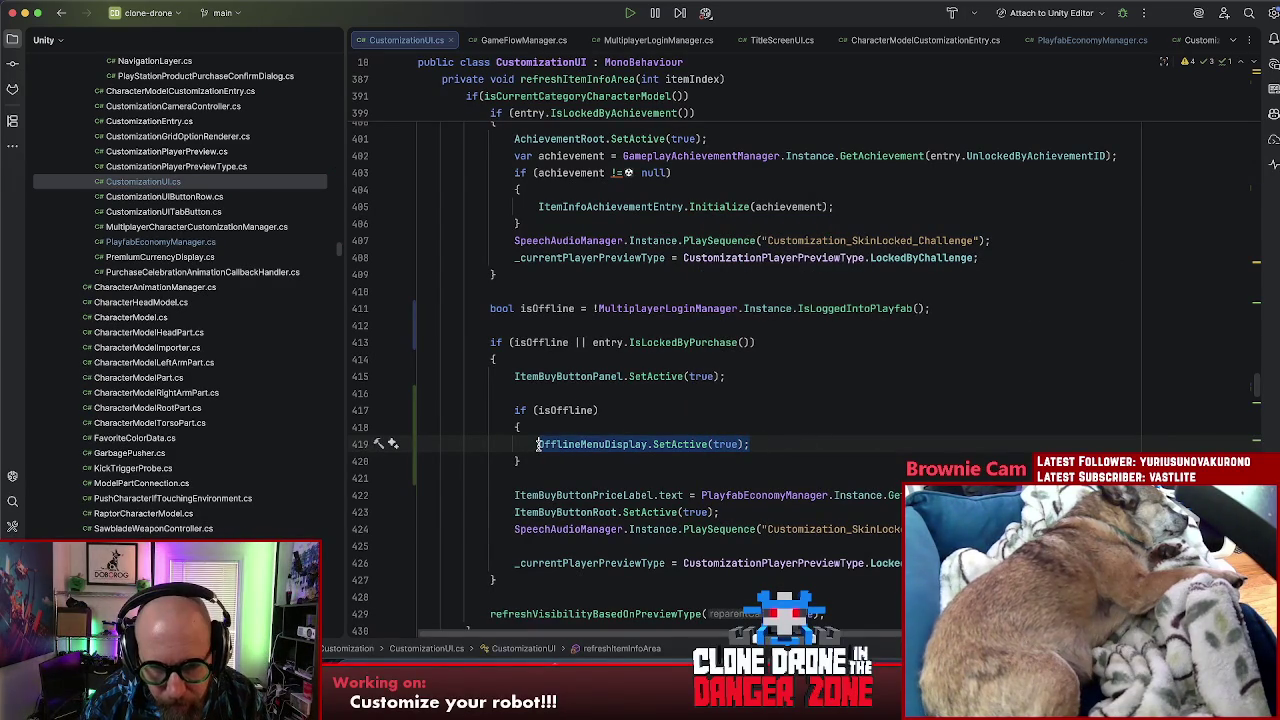
{"action": "left_click", "coordinate": [555, 461]}
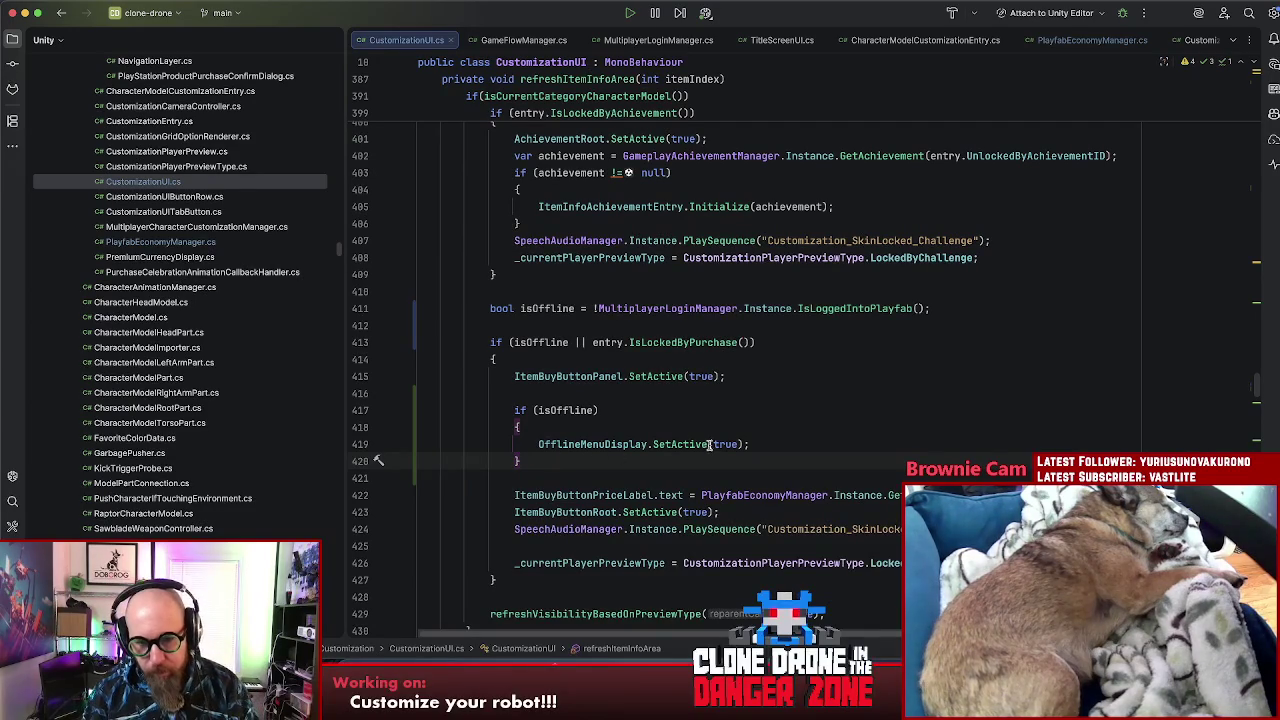
Step: Change the call to OfflineMenuDisplay.SetActive(isOffline) and move it above the if
{"action": "double_click", "coordinate": [563, 413]}
{"action": "key", "text": "ctrl+c"}
{"action": "double_click", "coordinate": [725, 444]}
{"action": "key", "text": "ctrl+v"}
{"action": "left_click_drag", "start_coordinate": [534, 444], "coordinate": [788, 441]}
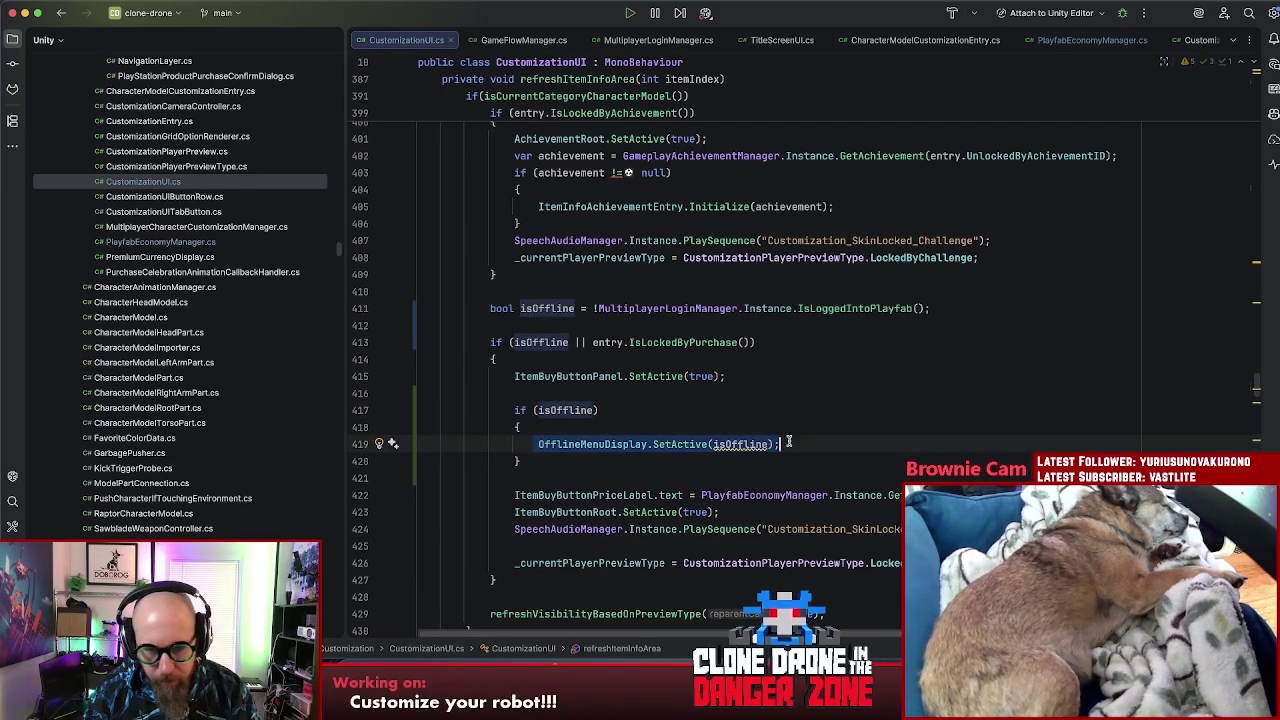
{"action": "key", "text": "ctrl+x"}
{"action": "left_click", "coordinate": [607, 393]}
{"action": "key", "text": "Return"}
{"action": "key", "text": "ctrl+v"}
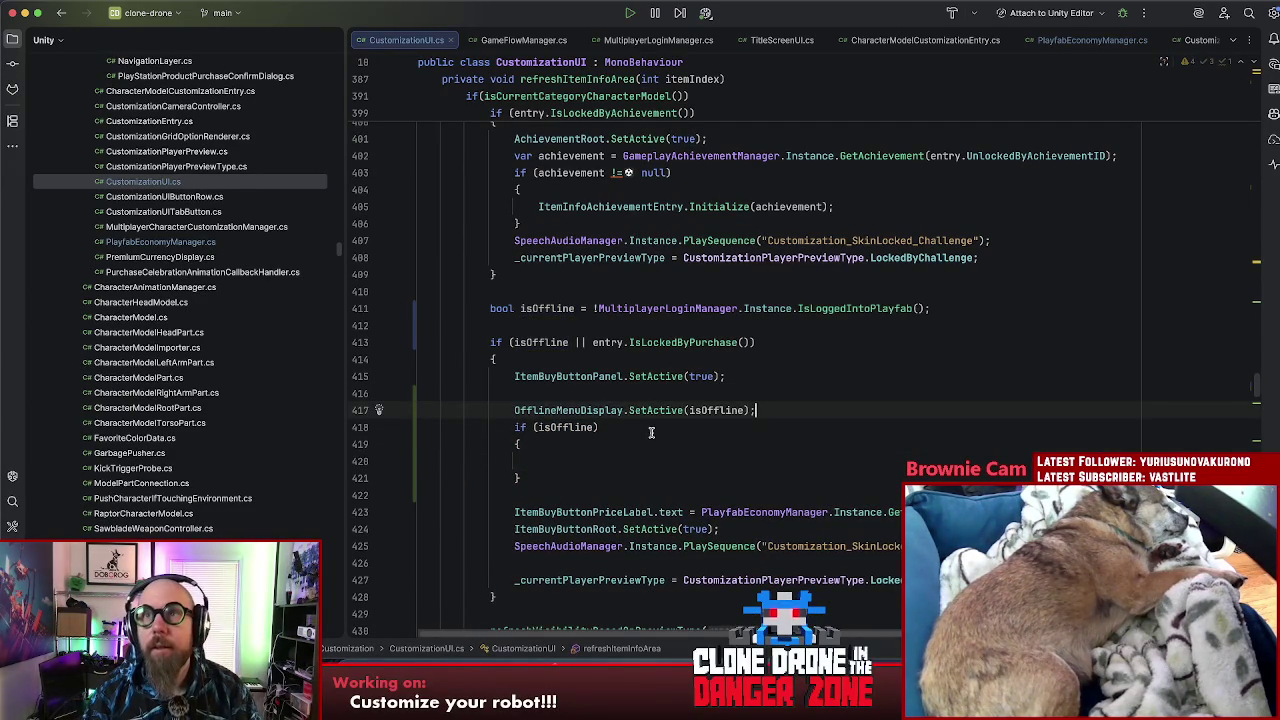
Step: Negate the condition to if (!isOffline) and close its brace after the premium sound line
{"action": "scroll", "coordinate": [651, 432], "scroll_direction": "down", "scroll_amount": 3}
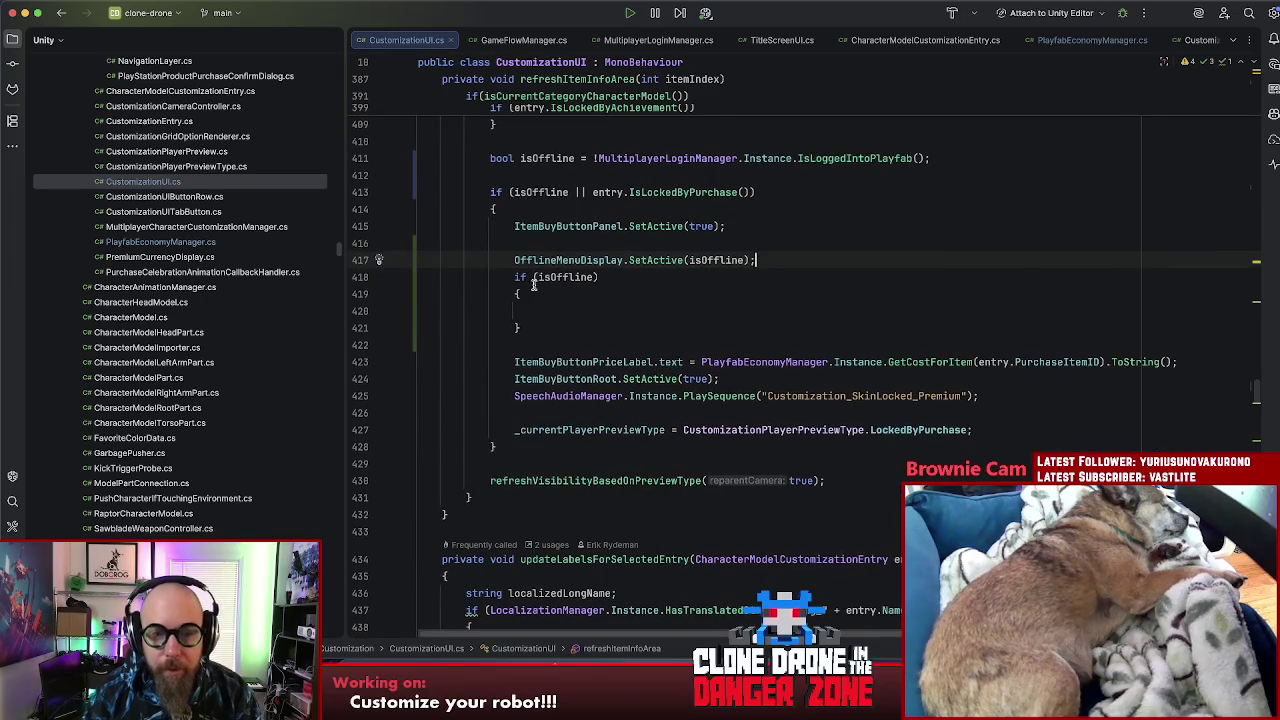
{"action": "left_click", "coordinate": [517, 277]}
{"action": "left_click", "coordinate": [538, 277]}
{"action": "type", "text": "!"}
{"action": "left_click", "coordinate": [530, 328]}
{"action": "key", "text": "BackSpace"}
{"action": "left_click", "coordinate": [1030, 396]}
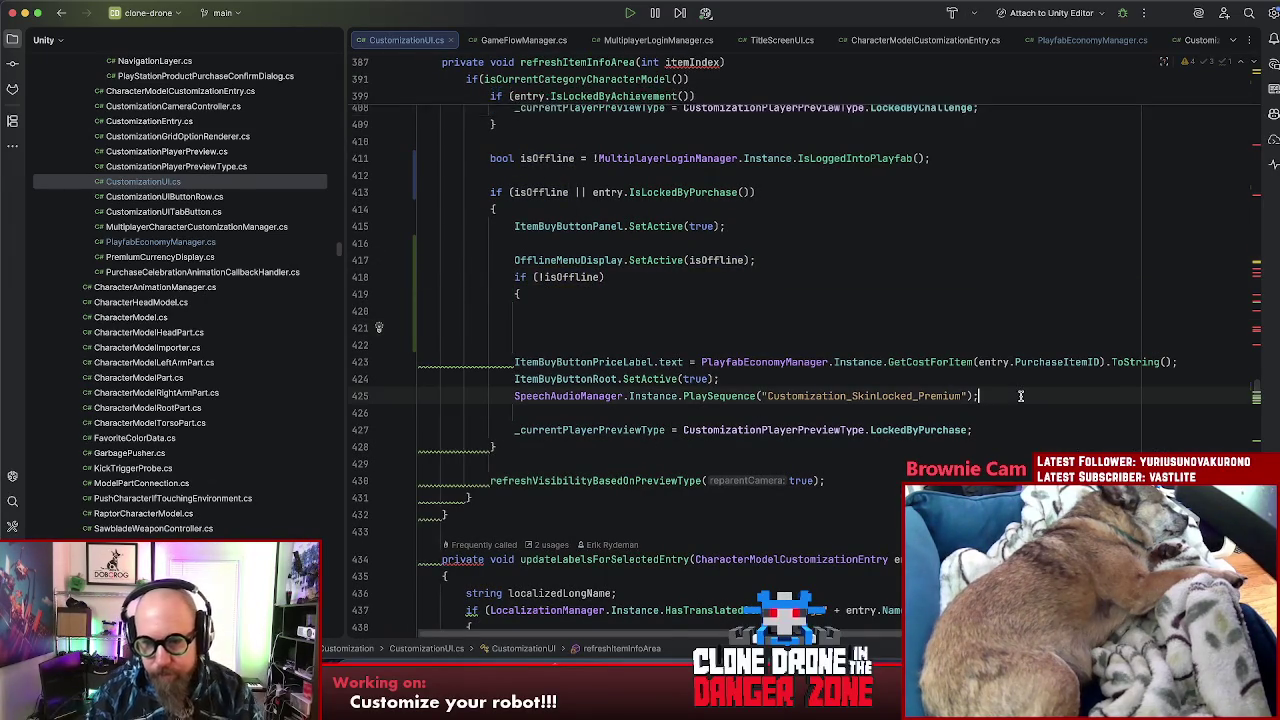
{"action": "key", "text": "Return"}
{"action": "type", "text": "}"}
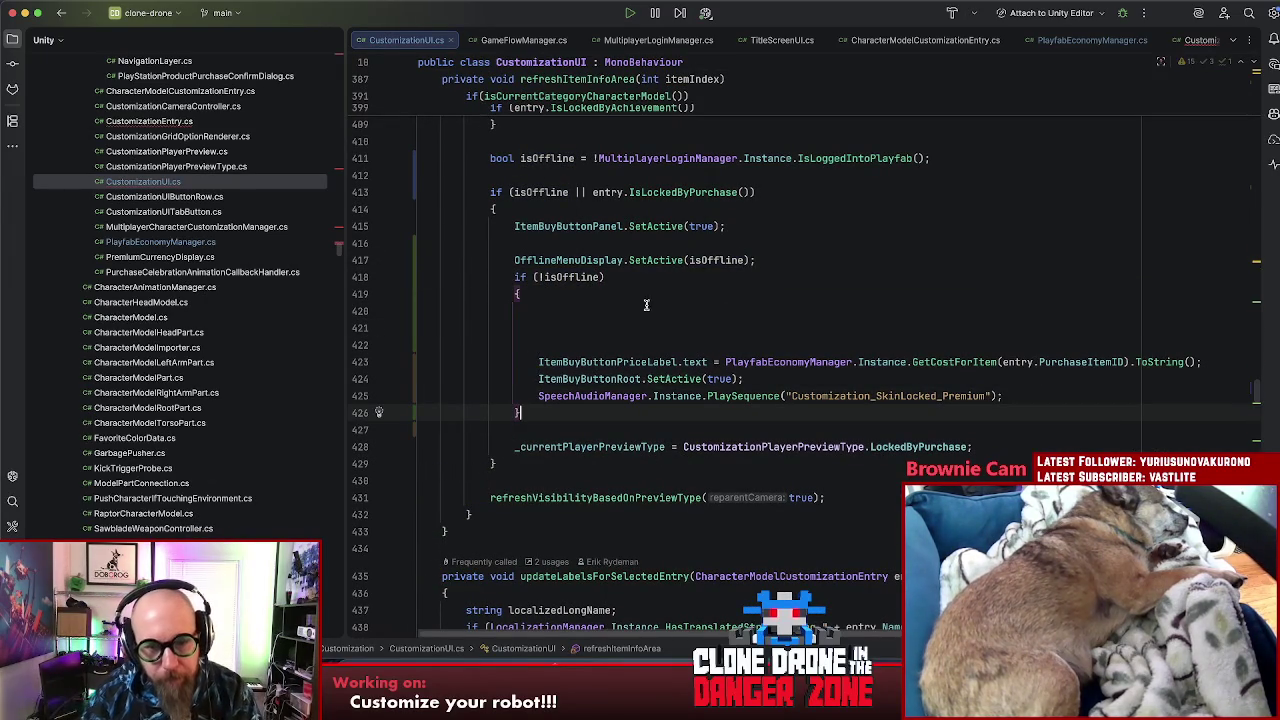
Step: Remove the blank lines inside the if (!isOffline) block and review the wrapped lines
{"action": "left_click", "coordinate": [609, 342]}
{"action": "key", "text": "BackSpace"}
{"action": "key", "text": "BackSpace"}
{"action": "key", "text": "BackSpace"}
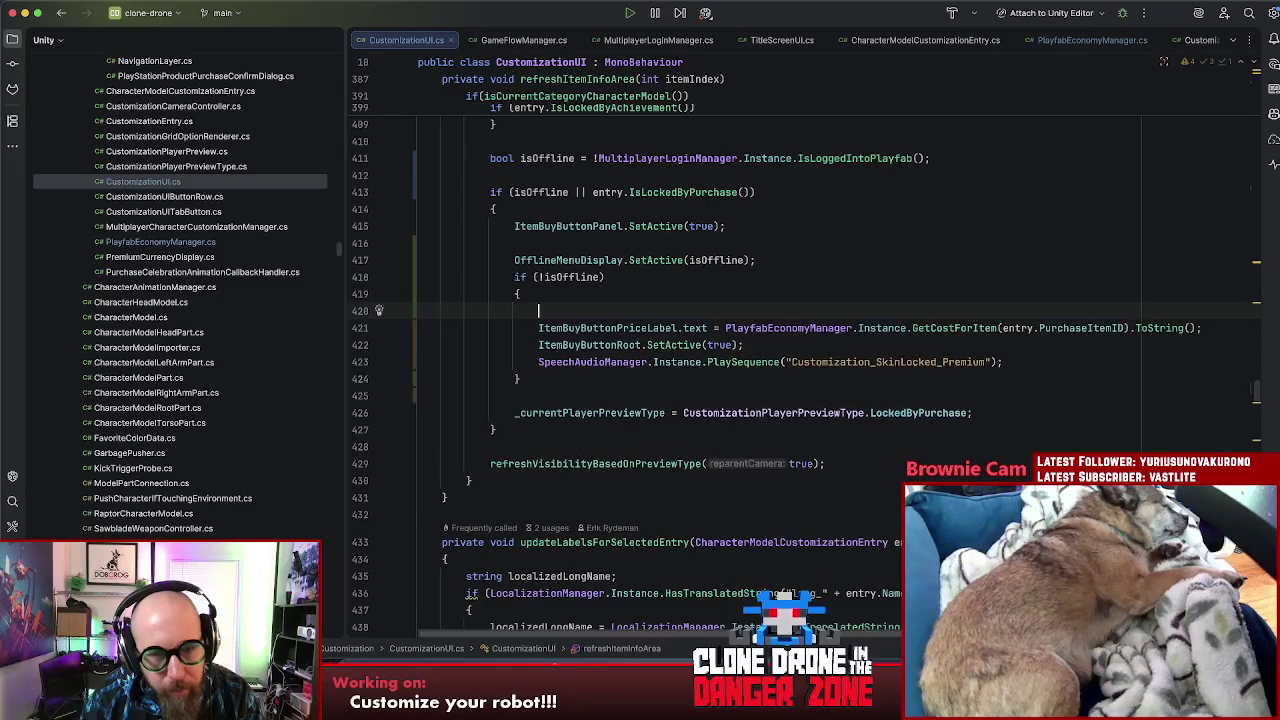
{"action": "left_click", "coordinate": [636, 328]}
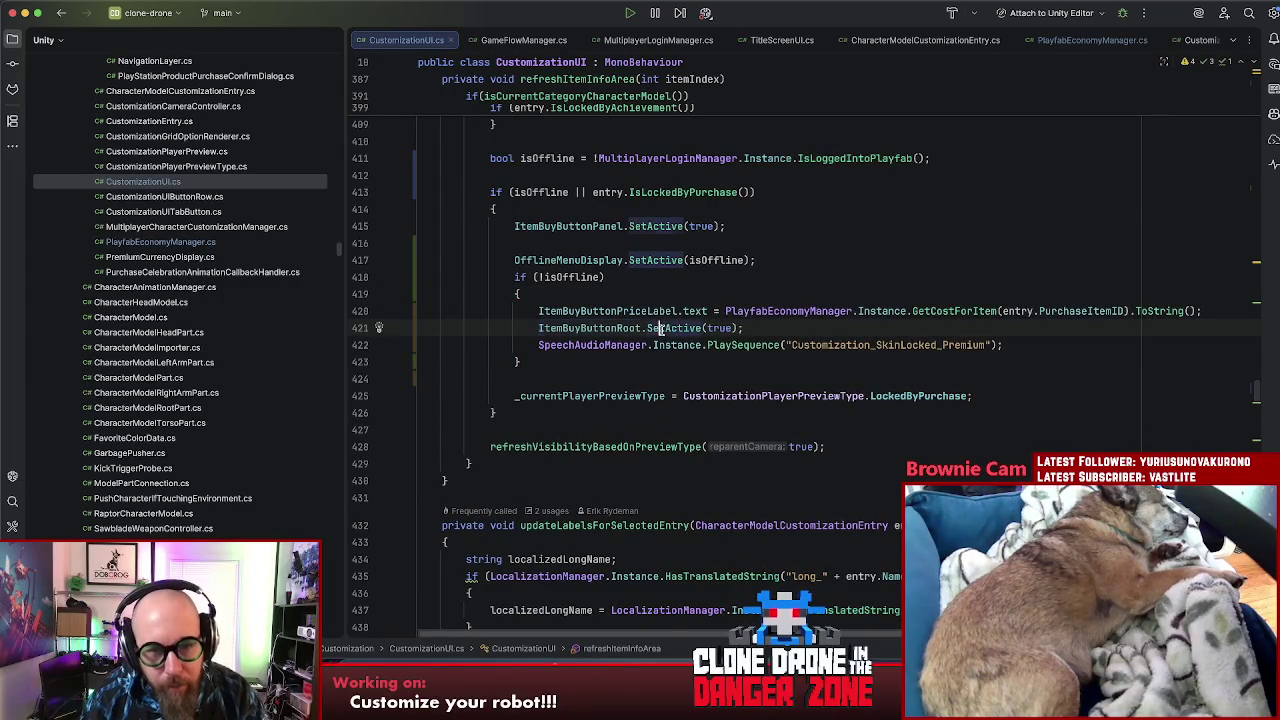
{"action": "left_click", "coordinate": [519, 294]}
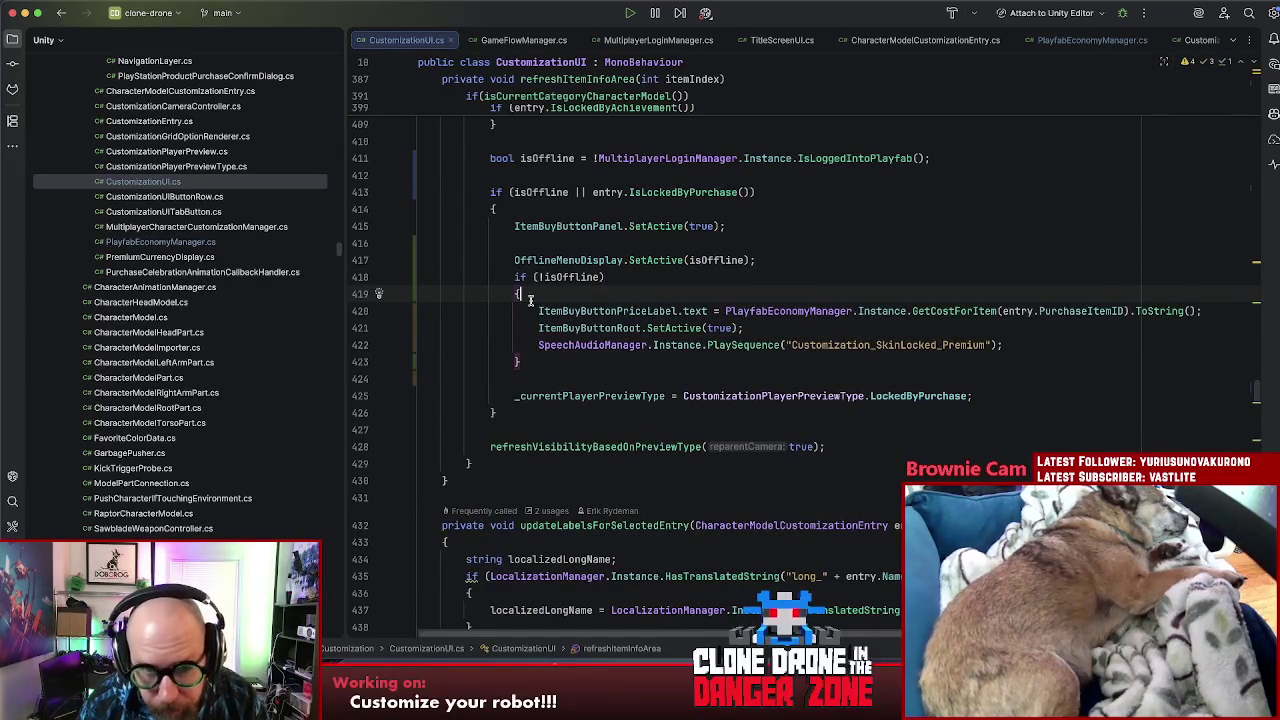
{"action": "left_click", "coordinate": [770, 329]}
{"action": "left_click", "coordinate": [920, 344]}
{"action": "left_click", "coordinate": [1030, 345]}
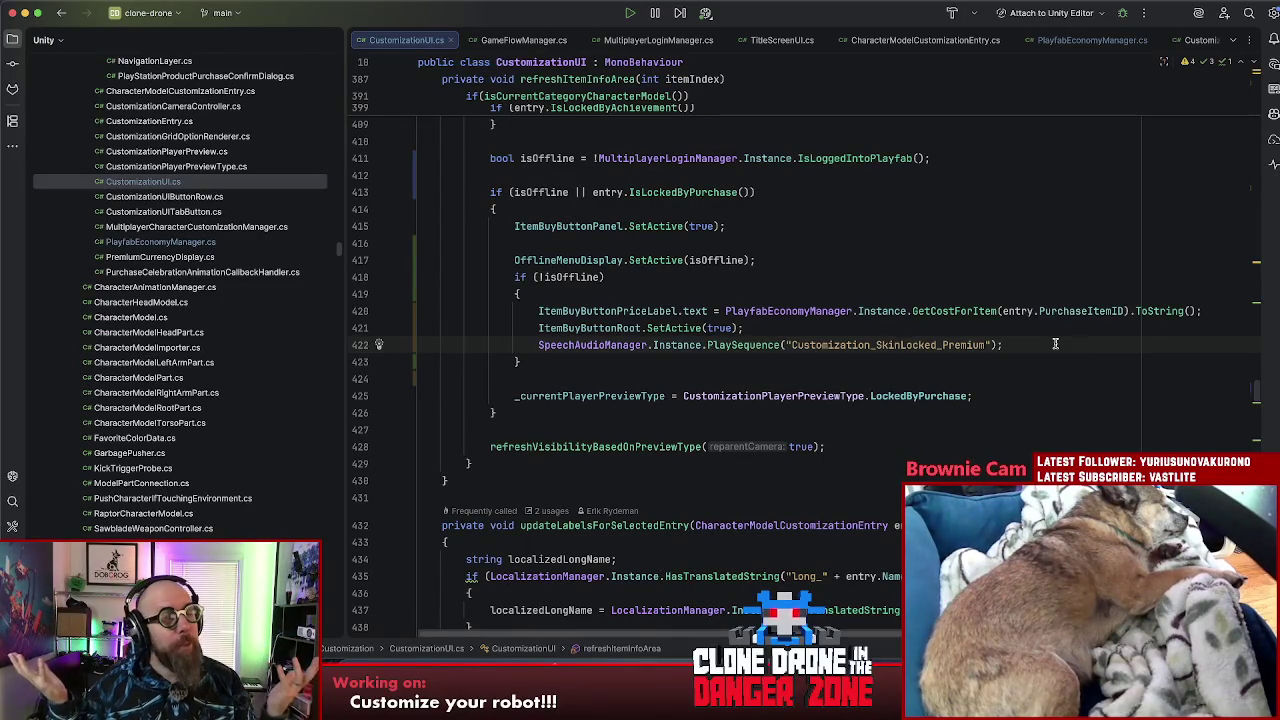
{"action": "left_click", "coordinate": [968, 226]}
{"action": "left_click", "coordinate": [922, 262]}
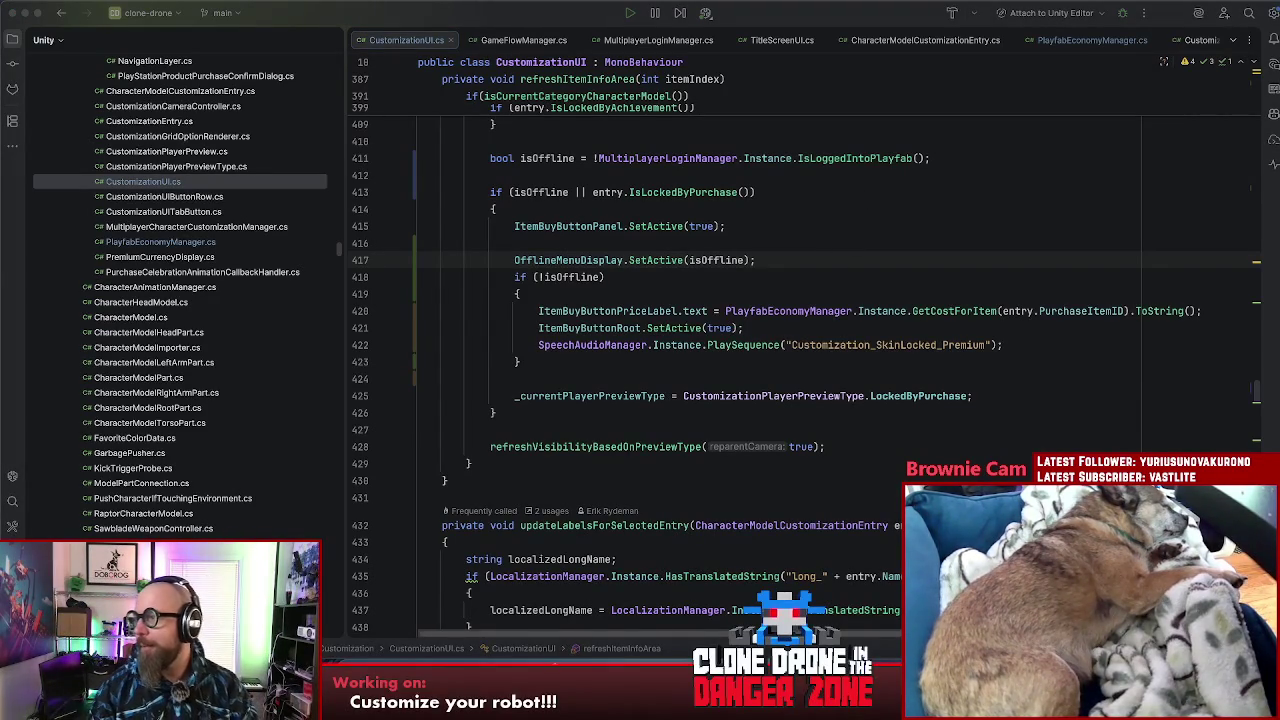
{"action": "key", "text": "super+Tab"}
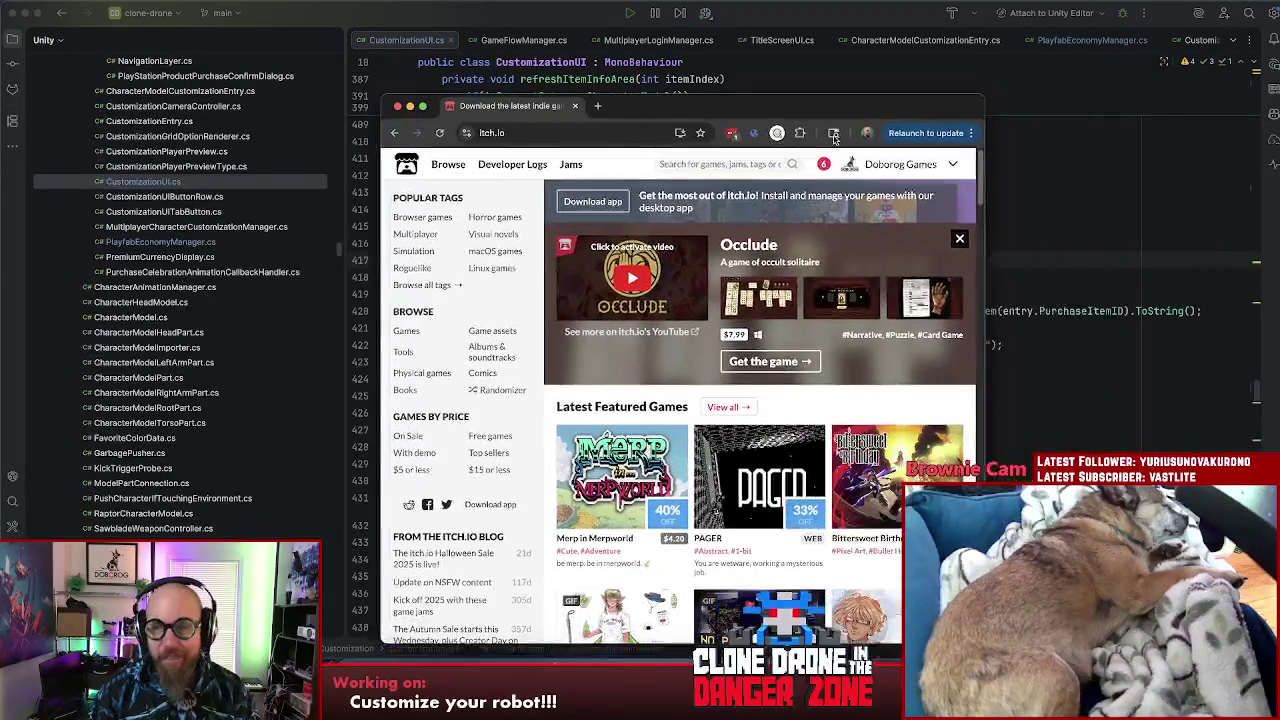
{"action": "left_click", "coordinate": [824, 164]}
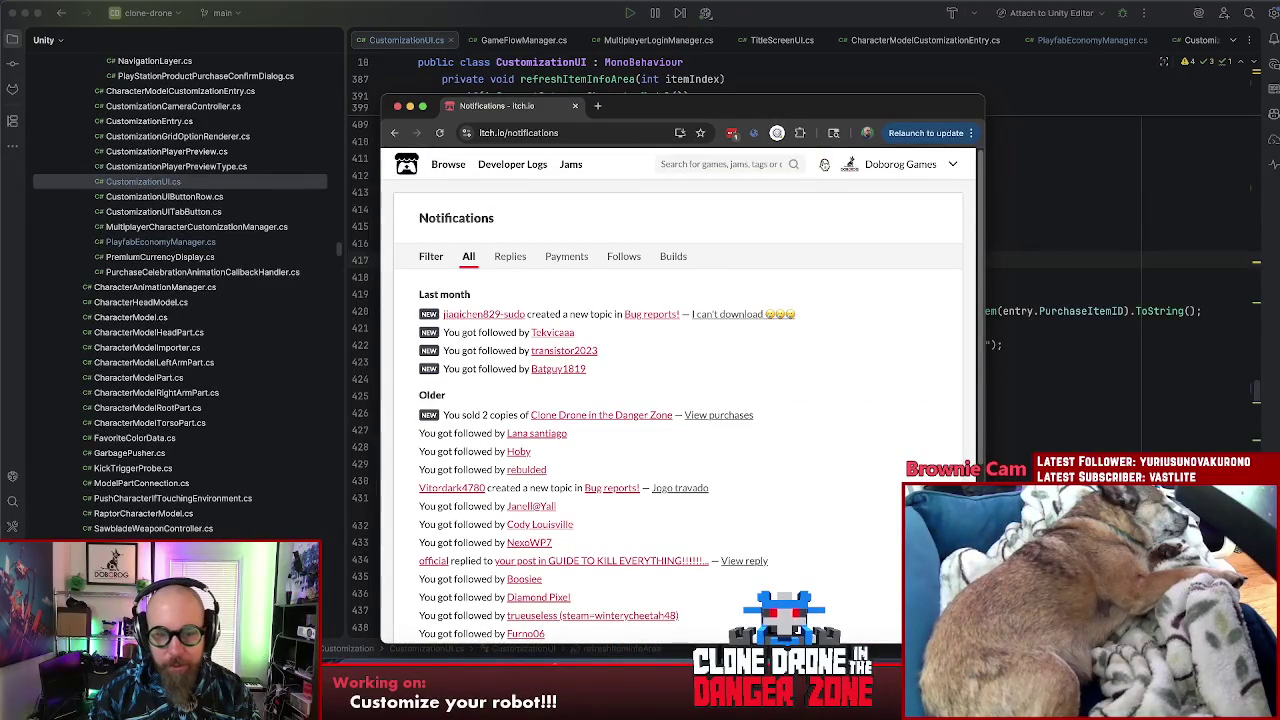
{"action": "left_click", "coordinate": [729, 316]}
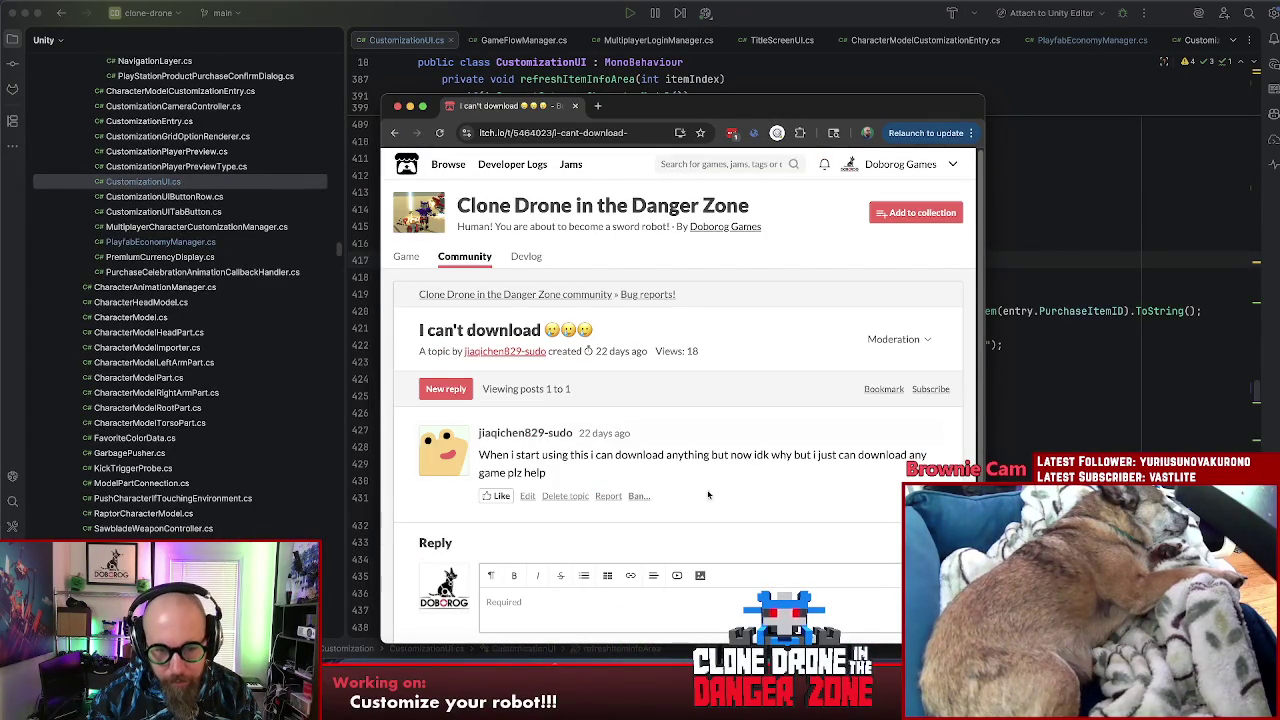
{"action": "left_click_drag", "start_coordinate": [496, 455], "coordinate": [745, 457]}
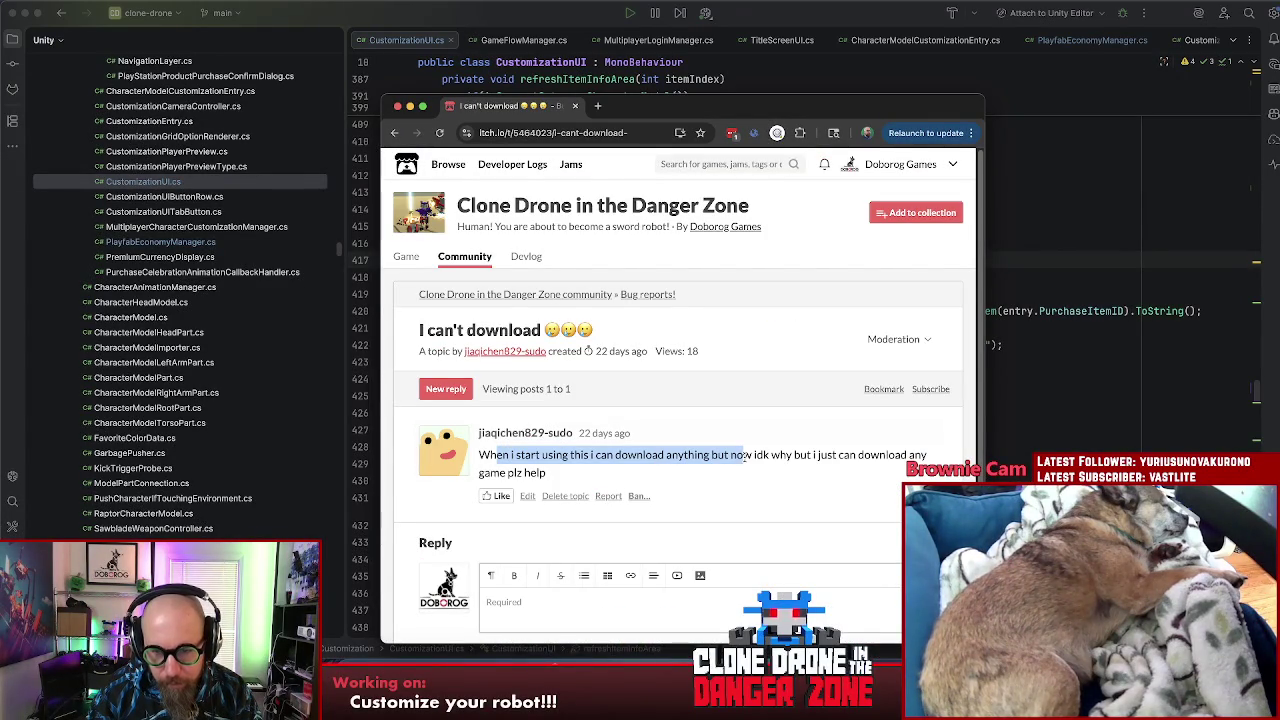
{"action": "left_click", "coordinate": [852, 457]}
{"action": "key", "text": "super+r"}
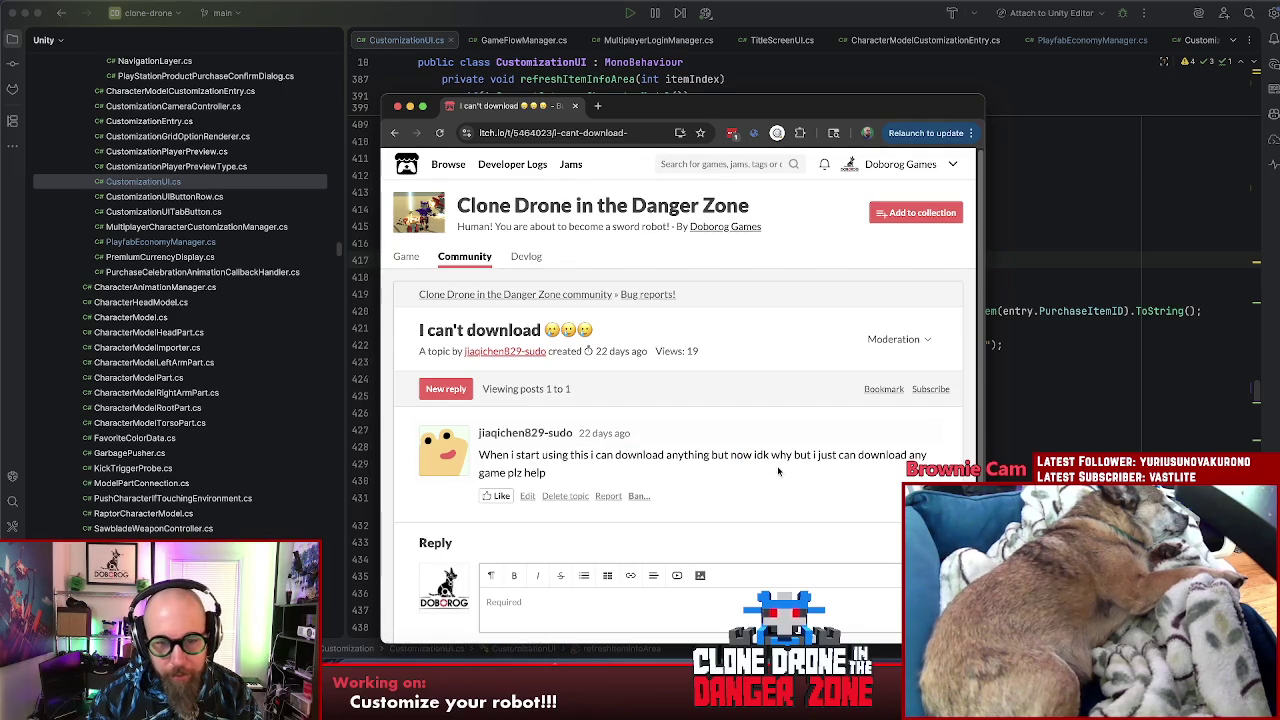
{"action": "right_click", "coordinate": [779, 471]}
{"action": "left_click", "coordinate": [800, 433]}
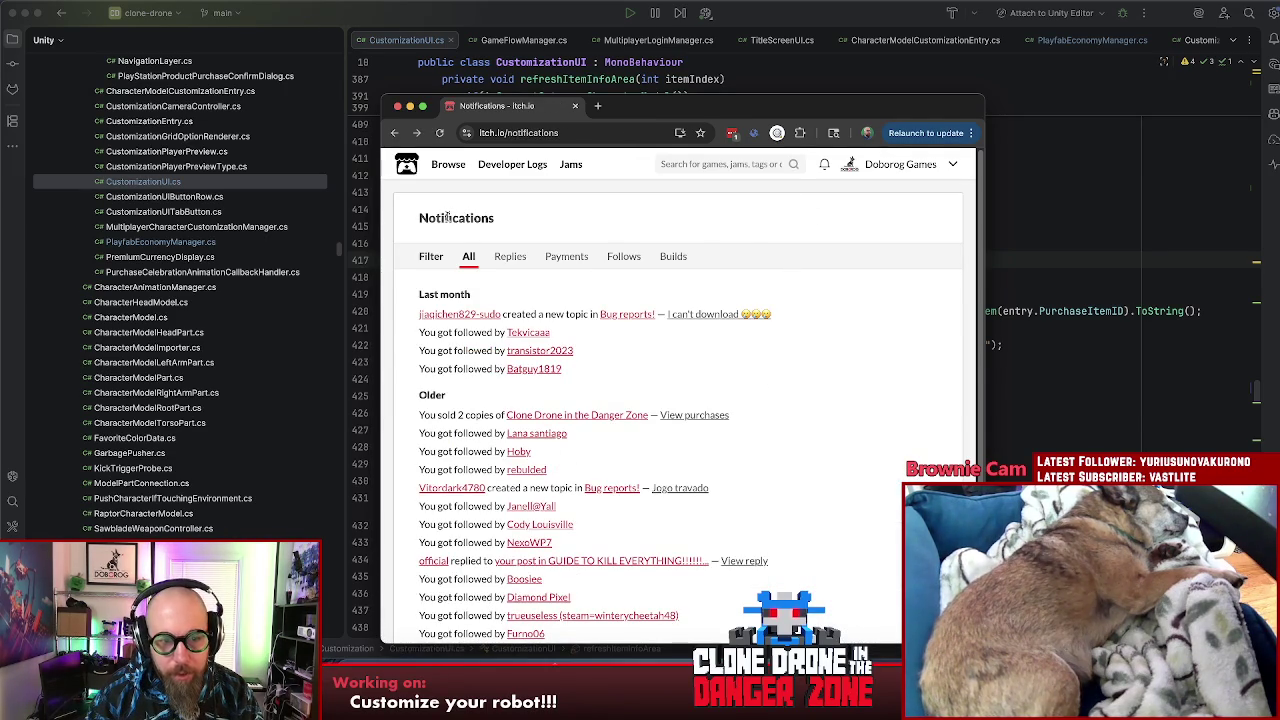
{"action": "left_click", "coordinate": [910, 165]}
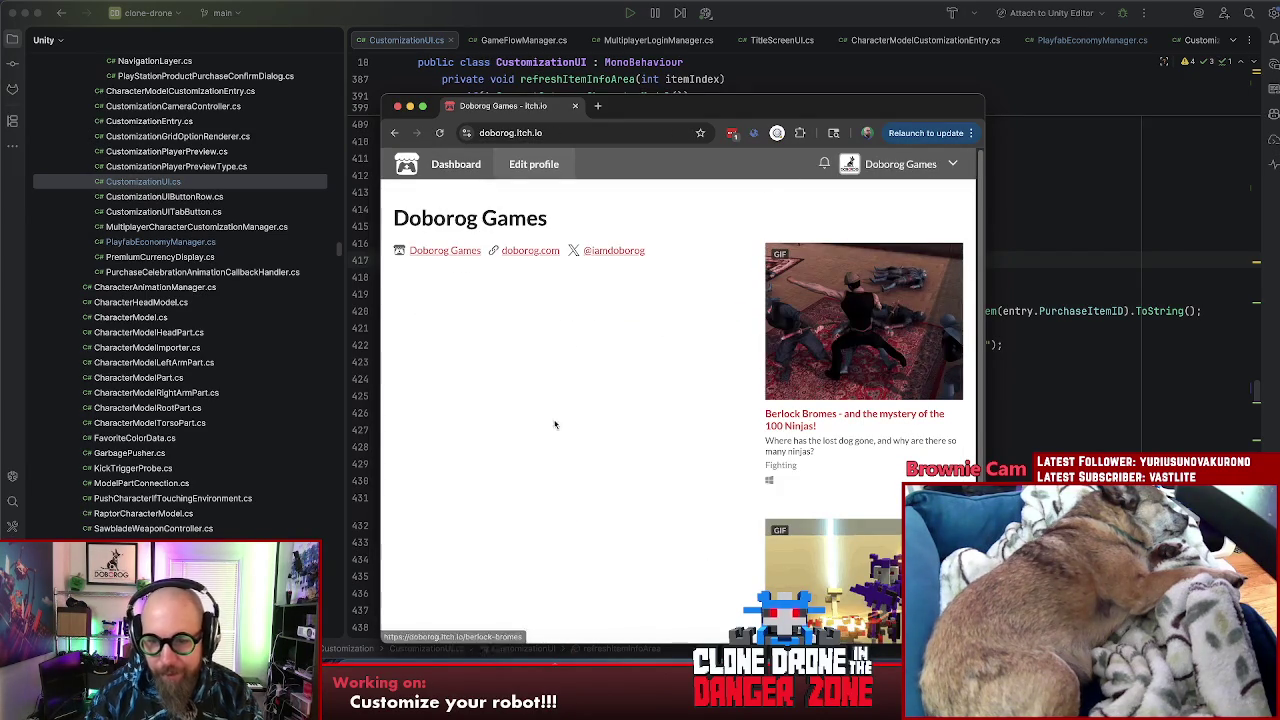
{"action": "scroll", "coordinate": [596, 553], "scroll_direction": "down", "scroll_amount": 3}
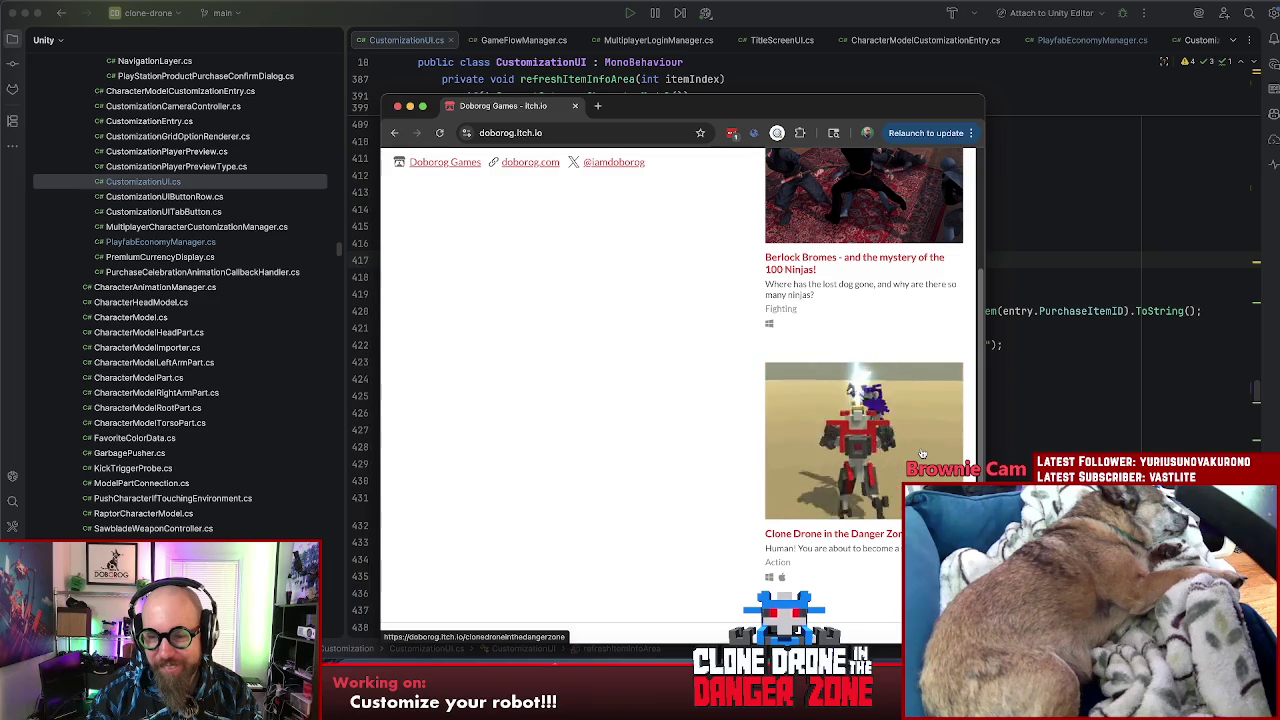
{"action": "left_click", "coordinate": [922, 454]}
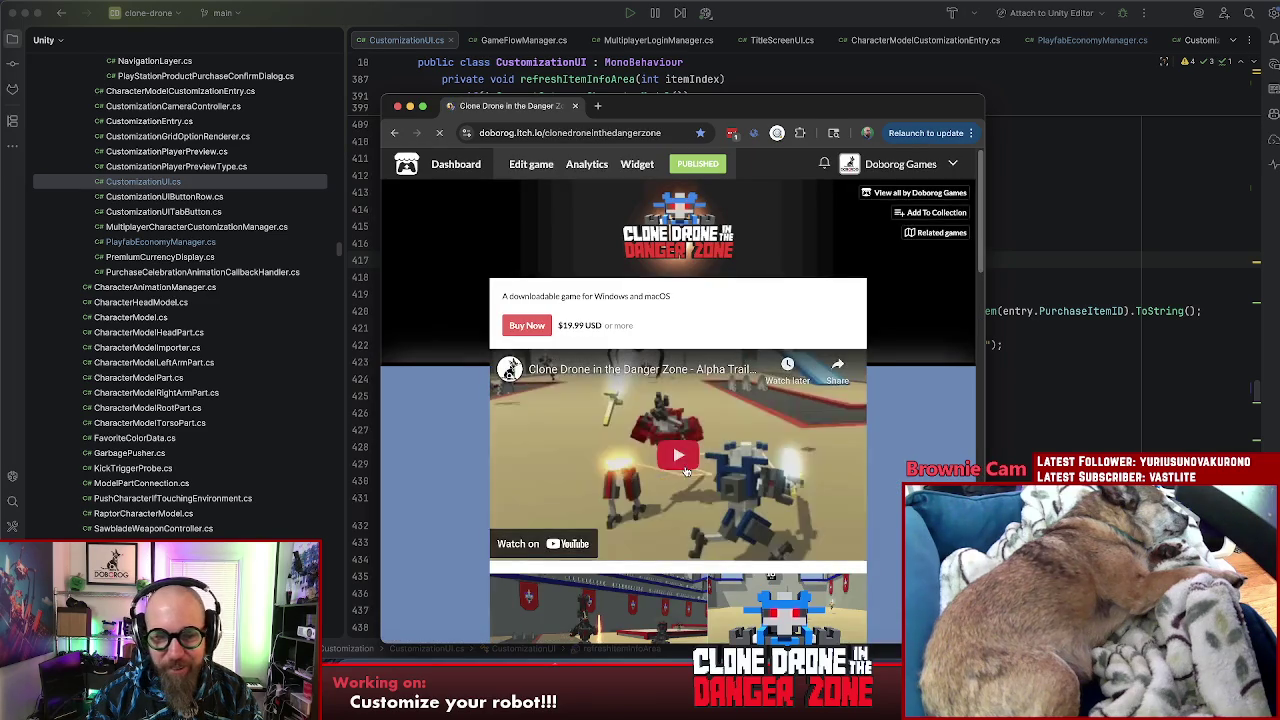
{"action": "scroll", "coordinate": [691, 478], "scroll_direction": "down", "scroll_amount": 5}
{"action": "scroll", "coordinate": [691, 478], "scroll_direction": "down", "scroll_amount": 5}
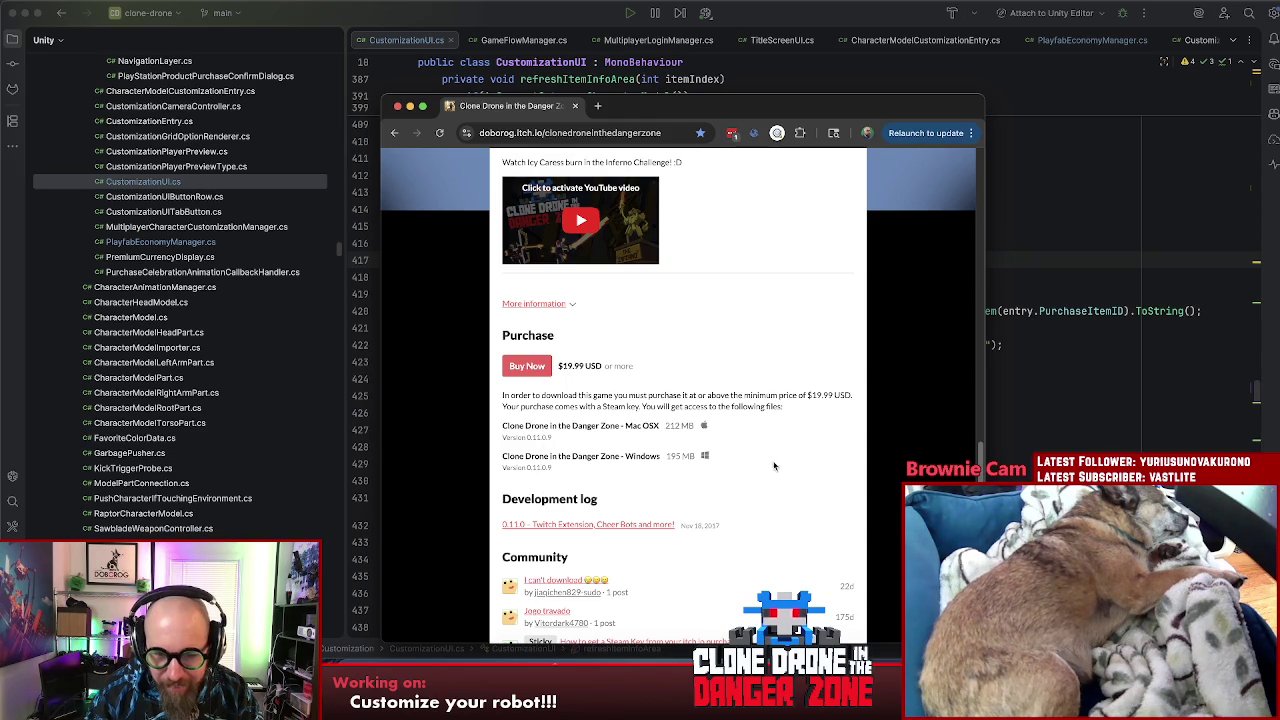
{"action": "scroll", "coordinate": [773, 464], "scroll_direction": "up", "scroll_amount": 15}
{"action": "scroll", "coordinate": [773, 466], "scroll_direction": "down", "scroll_amount": 12}
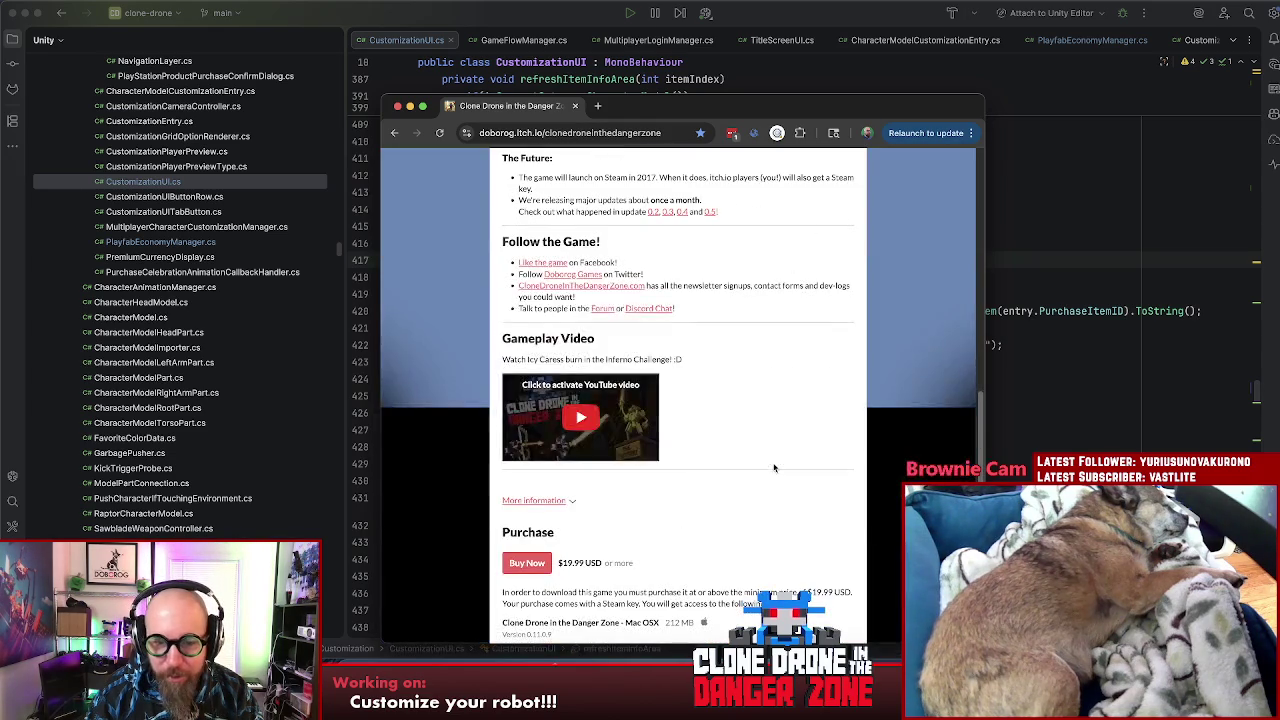
{"action": "scroll", "coordinate": [725, 296], "scroll_direction": "up", "scroll_amount": 15}
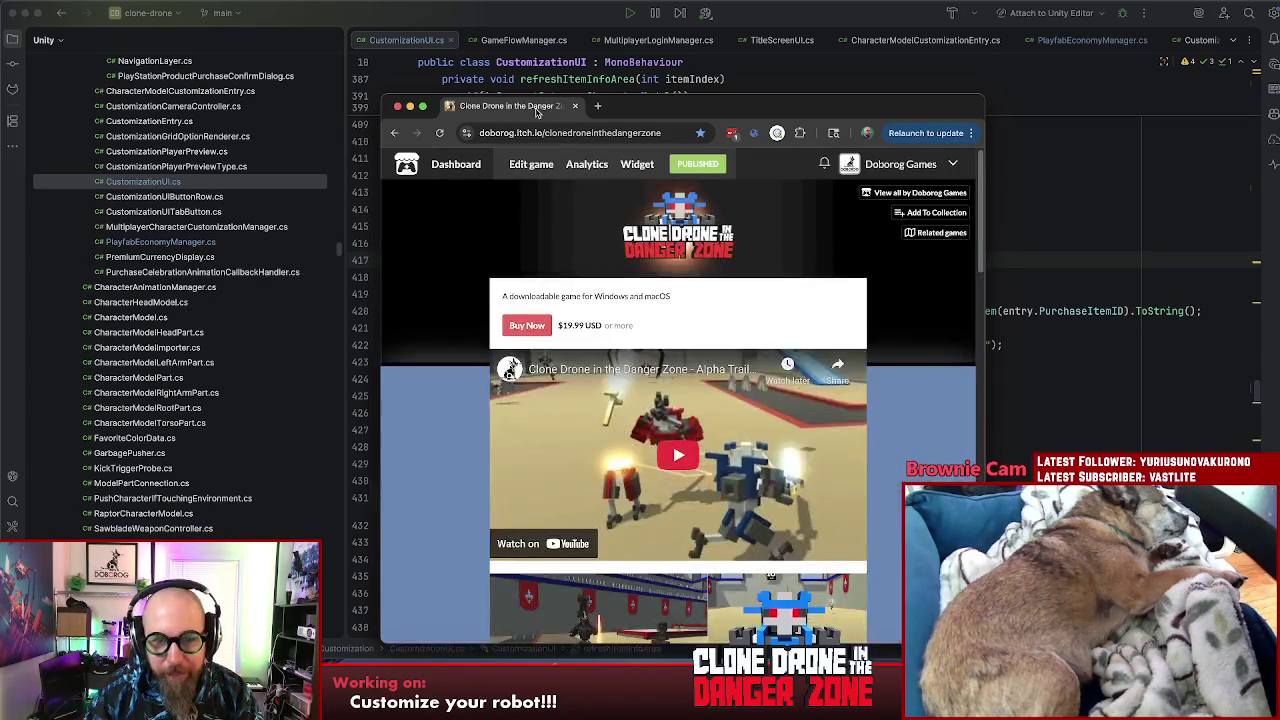
{"action": "key", "text": "super+Tab"}
{"action": "left_click", "coordinate": [777, 390]}
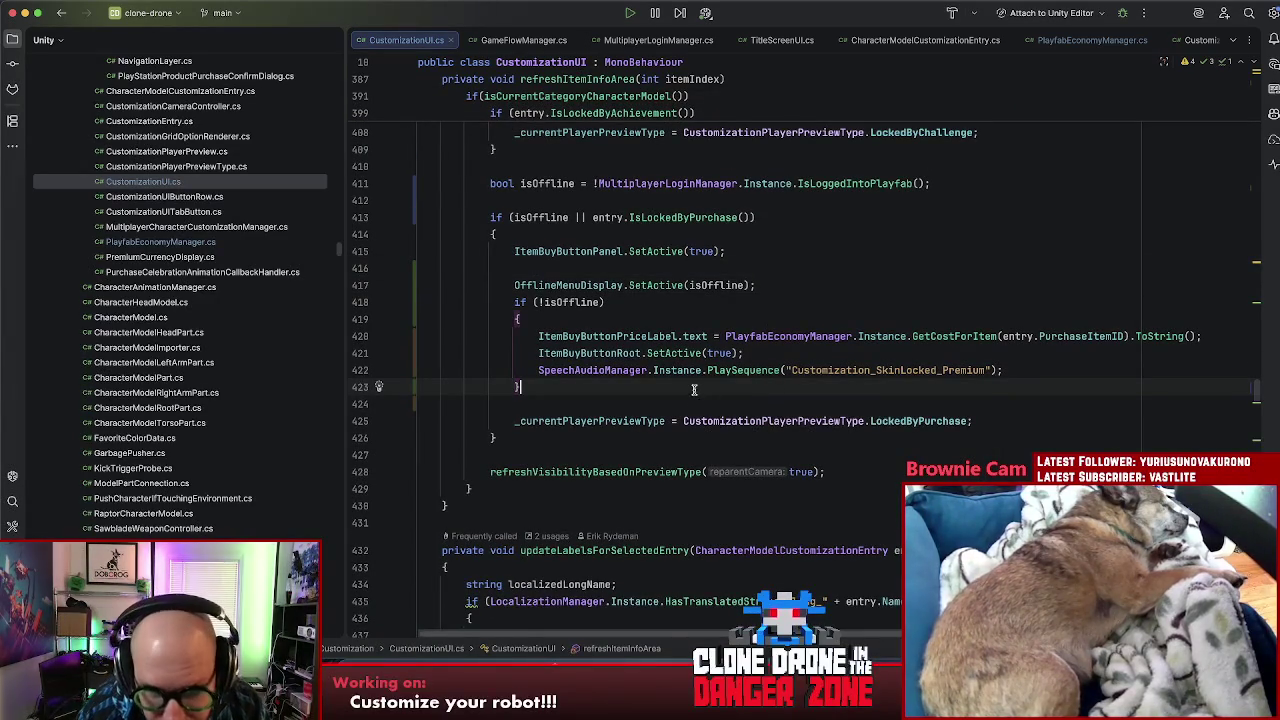
Step: Move the ItemBuyButtonRoot statement out of the block to below the OfflineMenuDisplay line
{"action": "left_click", "coordinate": [712, 299]}
{"action": "left_click", "coordinate": [807, 289]}
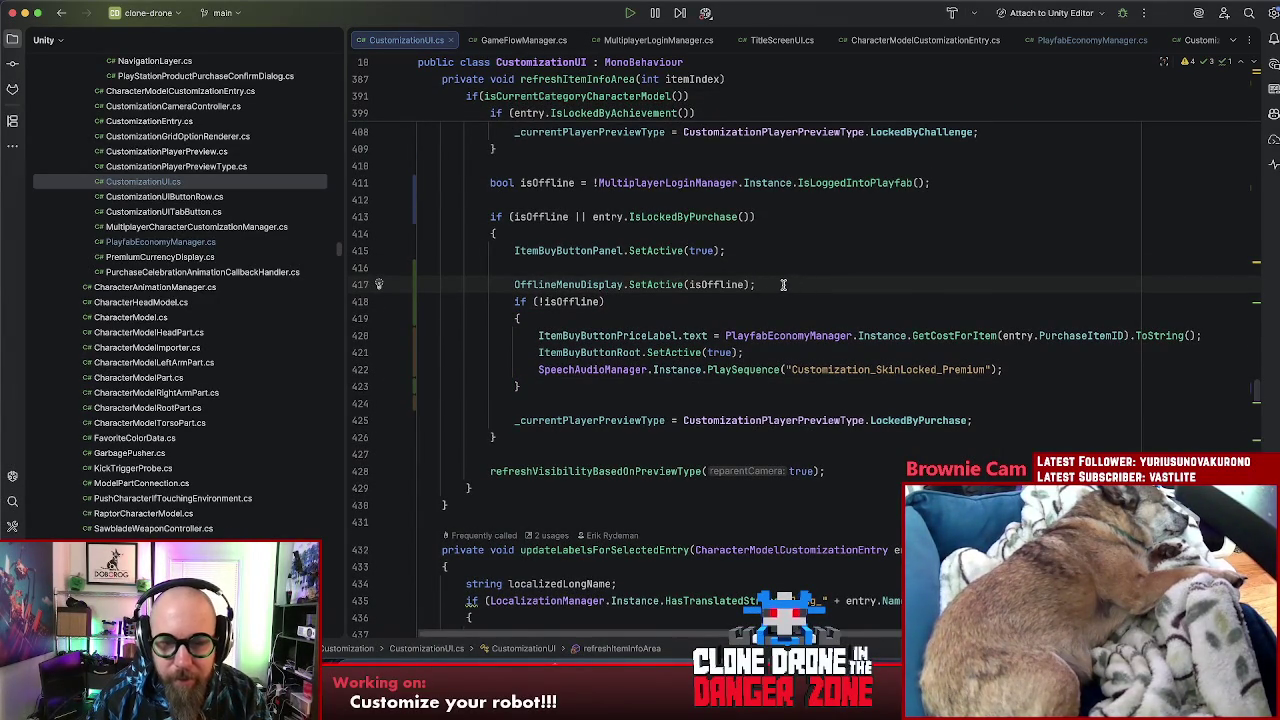
{"action": "left_click", "coordinate": [867, 318]}
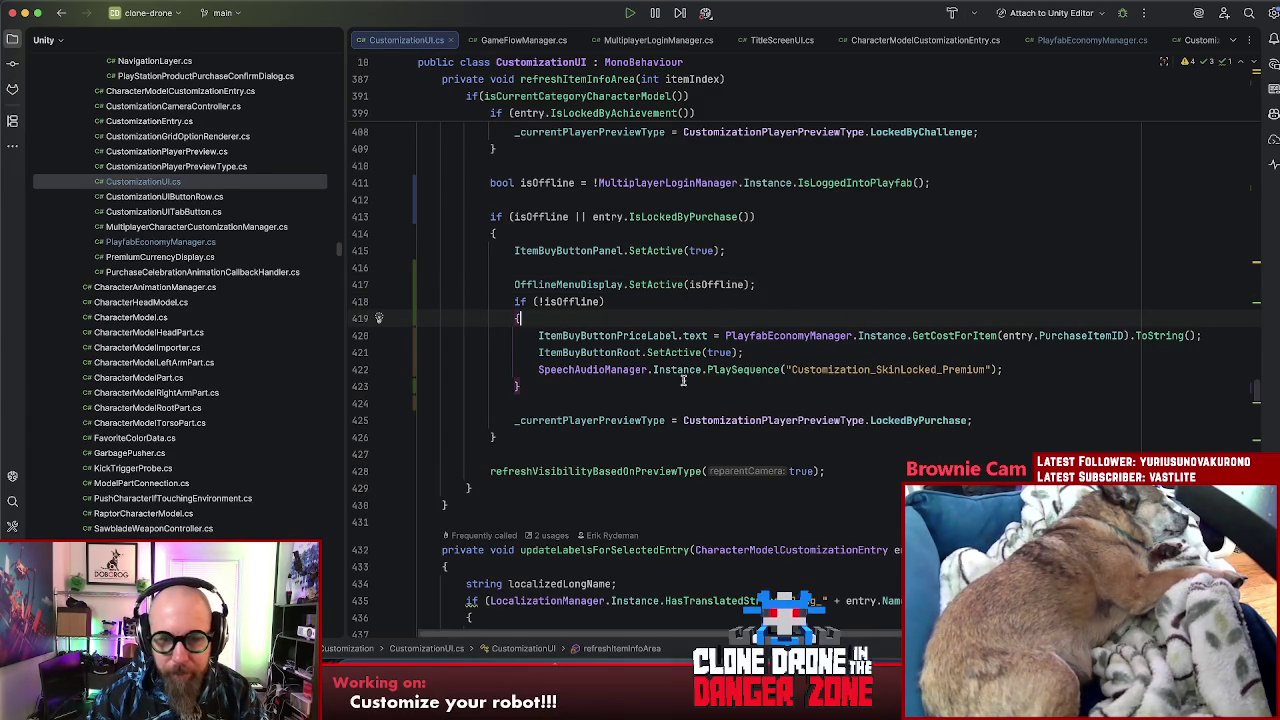
{"action": "double_click", "coordinate": [586, 352]}
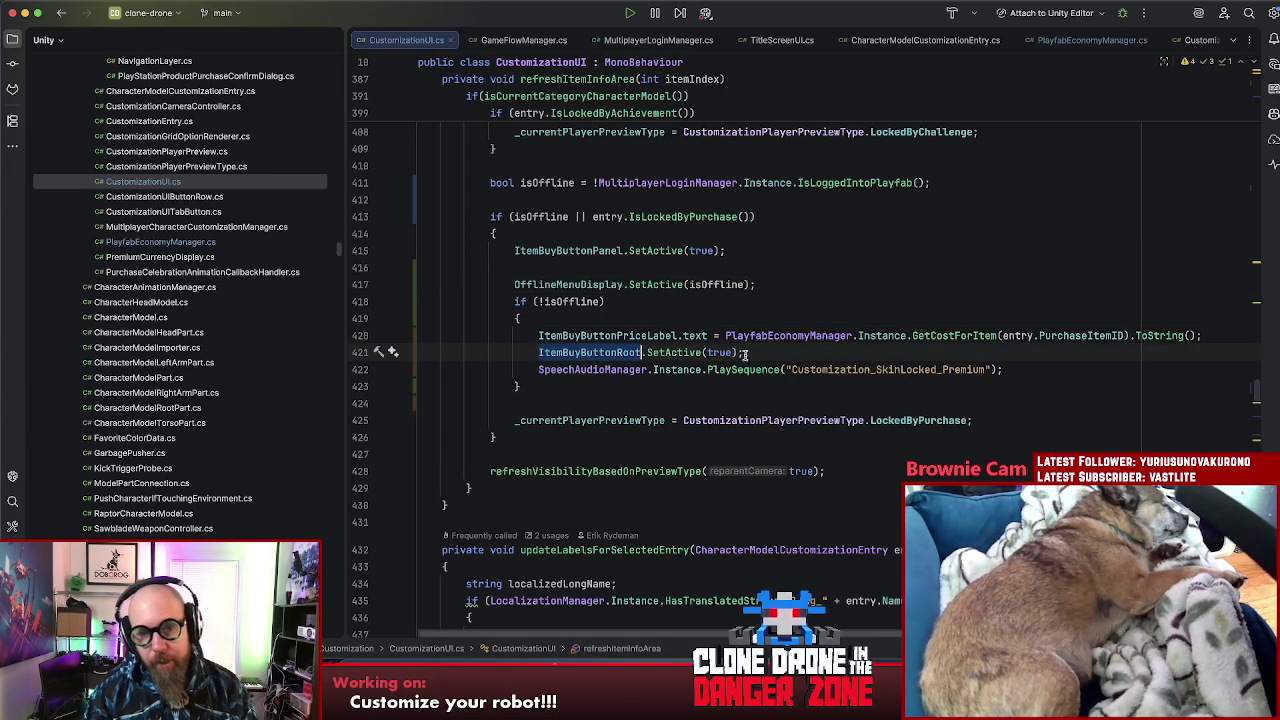
{"action": "mouse_move", "coordinate": [745, 353]}
{"action": "left_mouse_down"}
{"action": "mouse_move", "coordinate": [486, 352]}
{"action": "mouse_move", "coordinate": [538, 352]}
{"action": "left_mouse_up"}
{"action": "key", "text": "ctrl+c"}
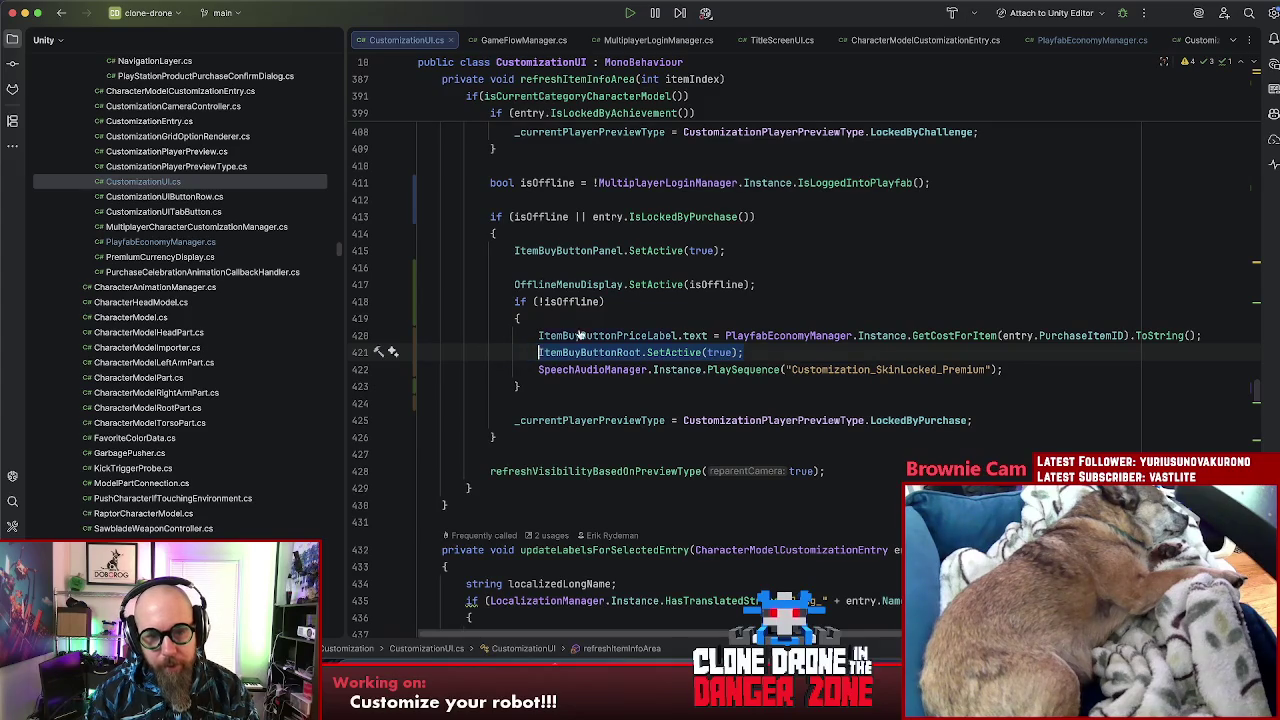
{"action": "key", "text": "Delete"}
{"action": "left_click", "coordinate": [778, 285]}
{"action": "key", "text": "Return"}
{"action": "key", "text": "ctrl+v"}
Step: Replace the hard-coded true in ItemBuyButtonRoot.SetActive with !isOffline
{"action": "left_click", "coordinate": [745, 285]}
{"action": "left_click", "coordinate": [687, 301]}
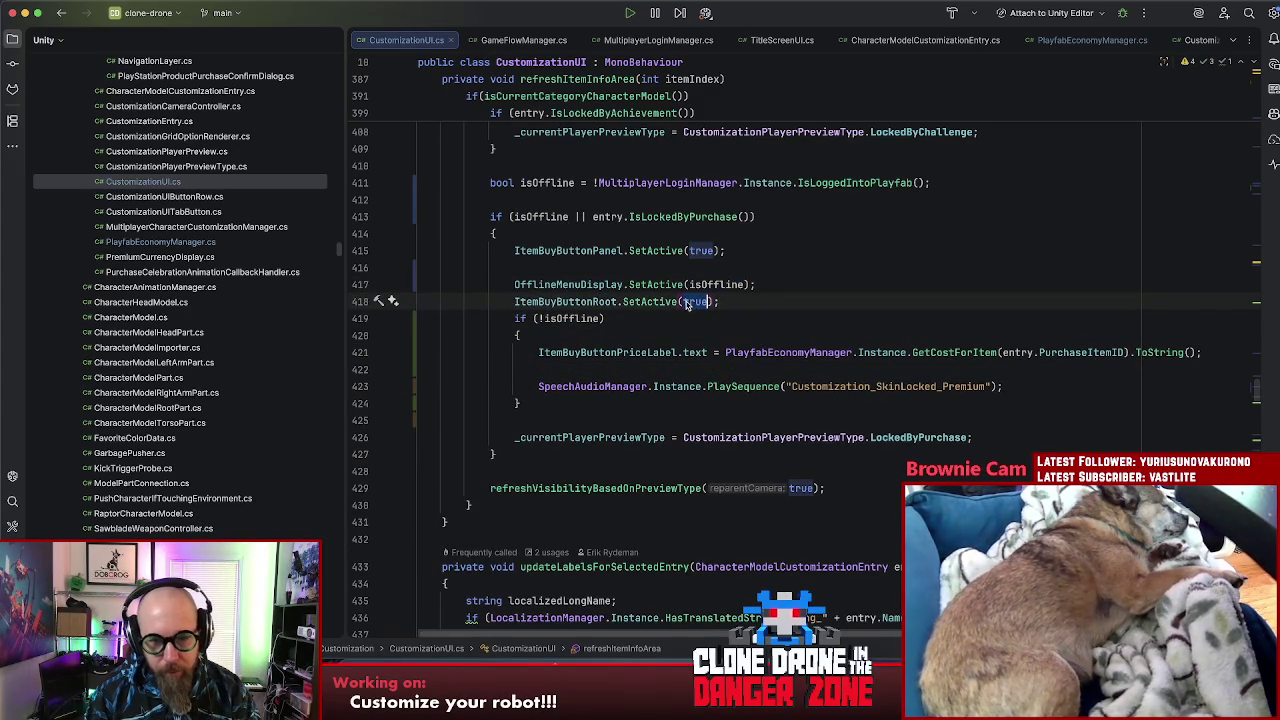
{"action": "type", "text": "!"}
{"action": "double_click", "coordinate": [705, 301]}
{"action": "type", "text": "isOffline"}
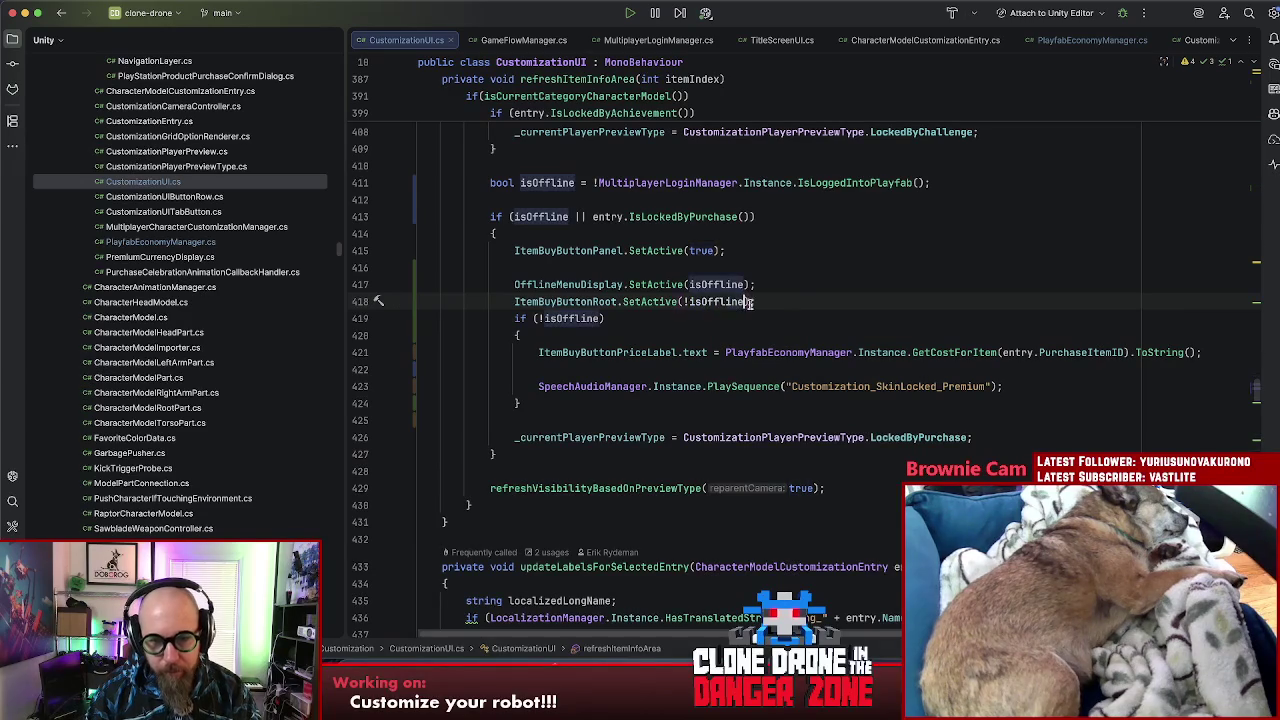
Step: Delete the empty line after the PriceLabel line and review the block
{"action": "left_click", "coordinate": [586, 366]}
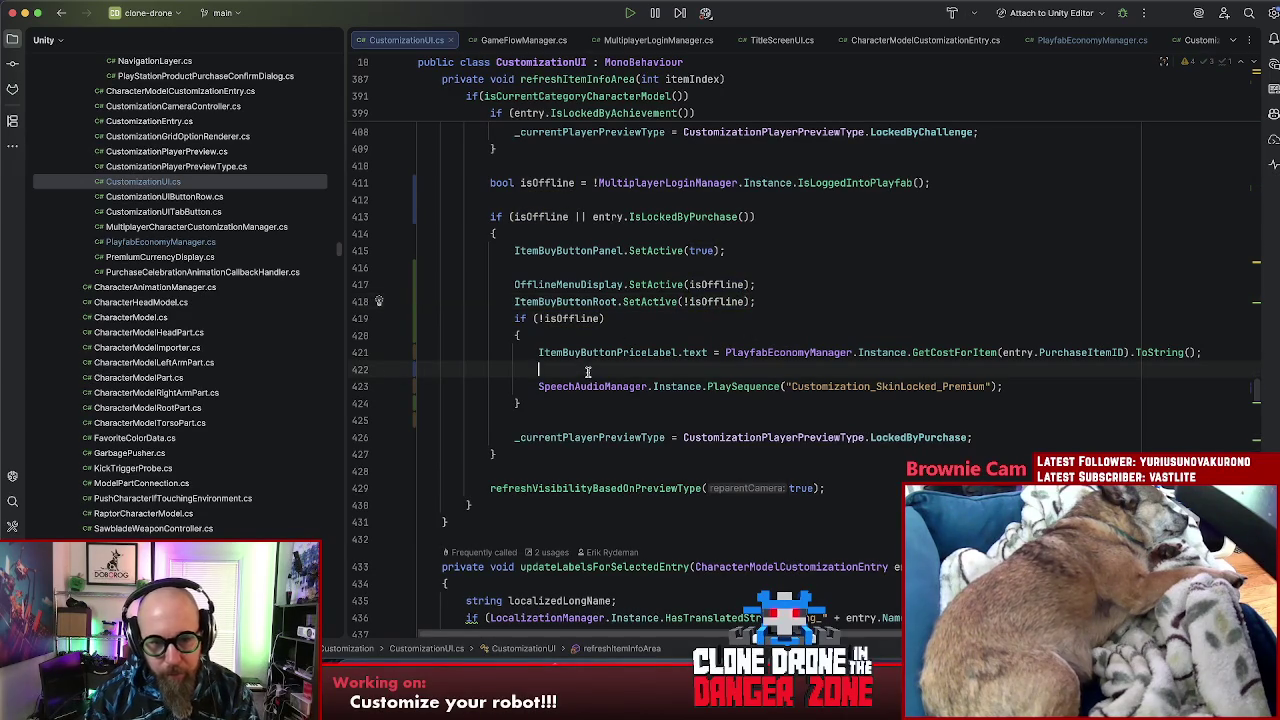
{"action": "key", "text": "BackSpace"}
{"action": "left_click", "coordinate": [612, 333]}
{"action": "left_click", "coordinate": [630, 352]}
{"action": "key", "text": "Down"}
{"action": "left_click", "coordinate": [630, 385]}
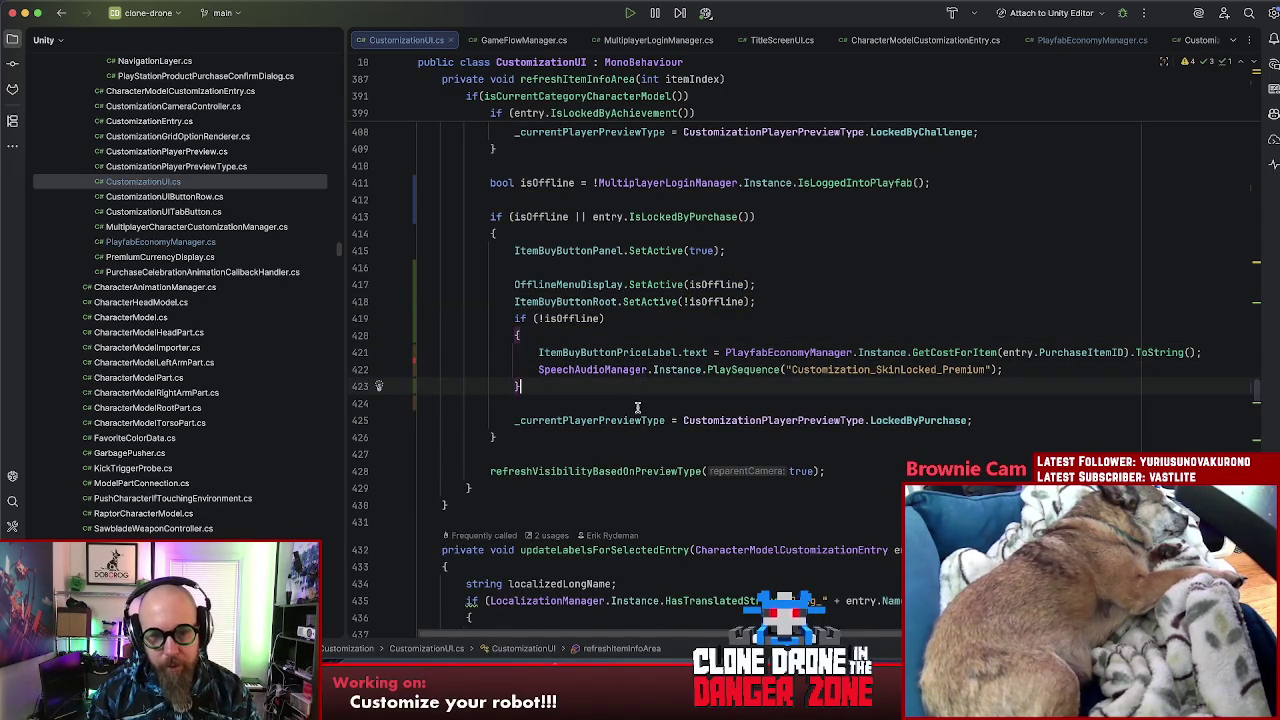
{"action": "left_click", "coordinate": [660, 301]}
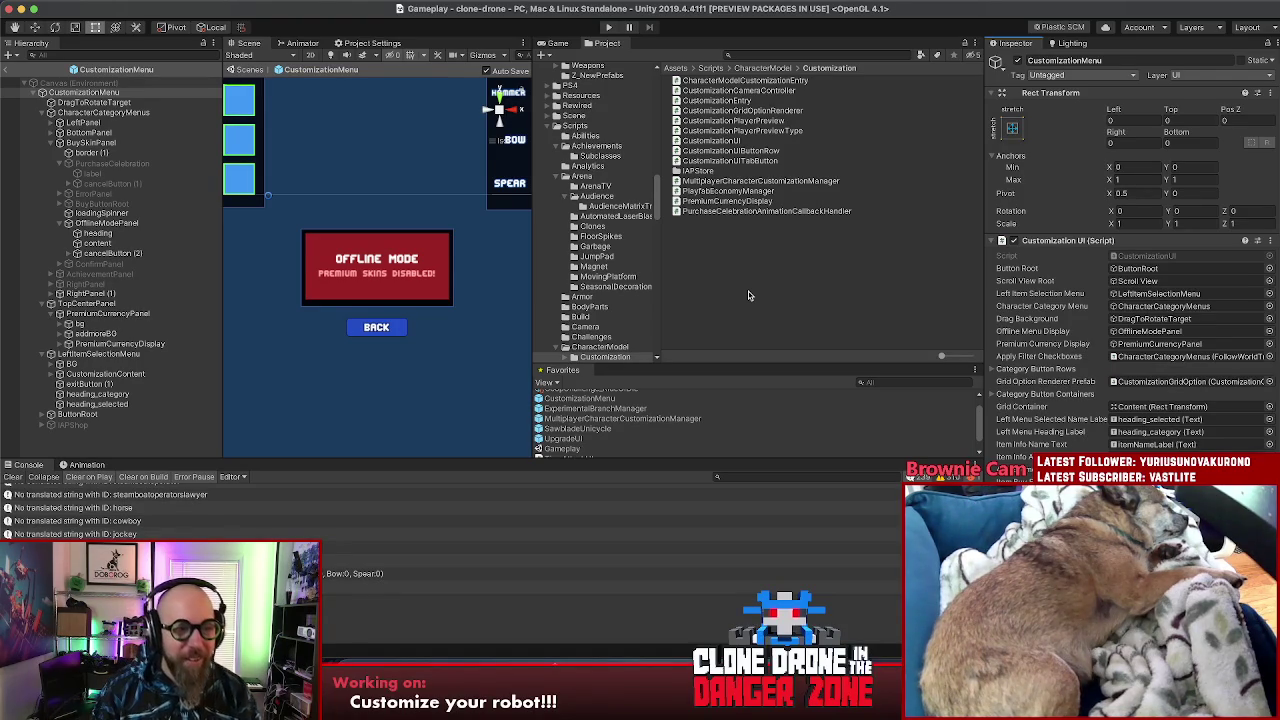
Step: Extend the OfflineModePanel's bottom edge slightly downward
{"action": "left_click", "coordinate": [397, 291]}
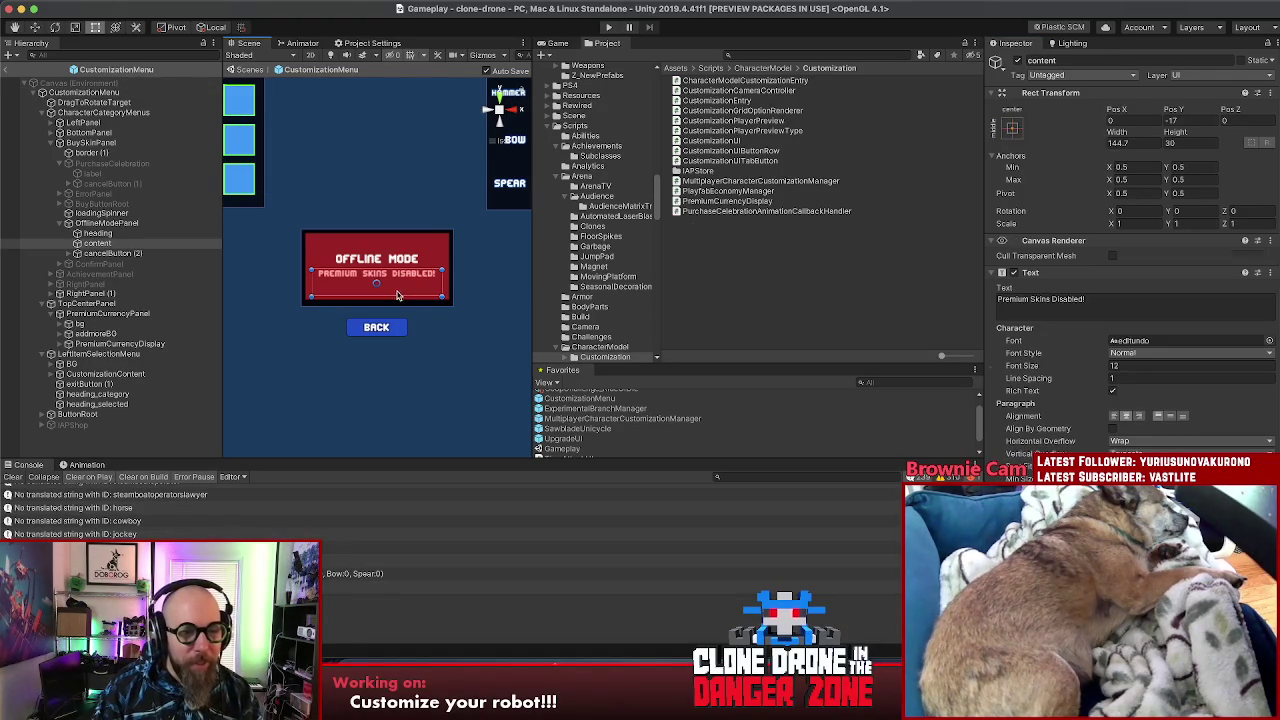
{"action": "left_click", "coordinate": [315, 253]}
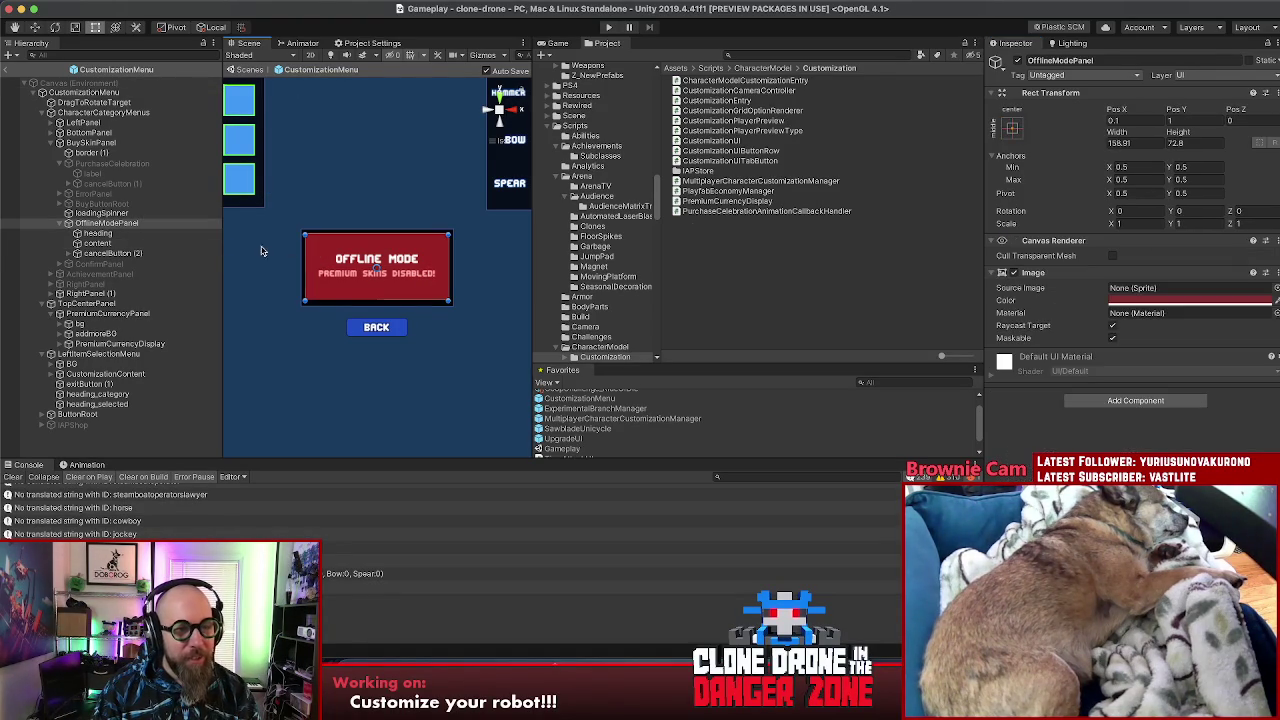
{"action": "left_click_drag", "start_coordinate": [332, 300], "coordinate": [331, 302]}
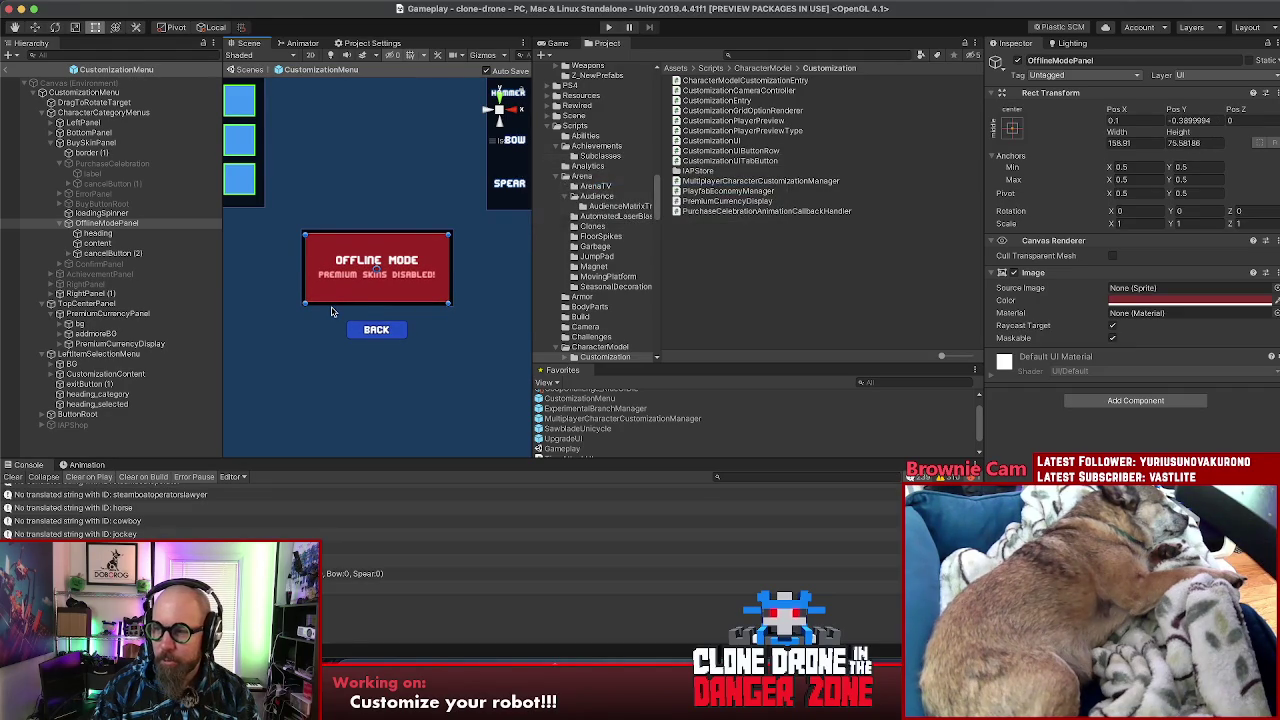
{"action": "left_click", "coordinate": [280, 278]}
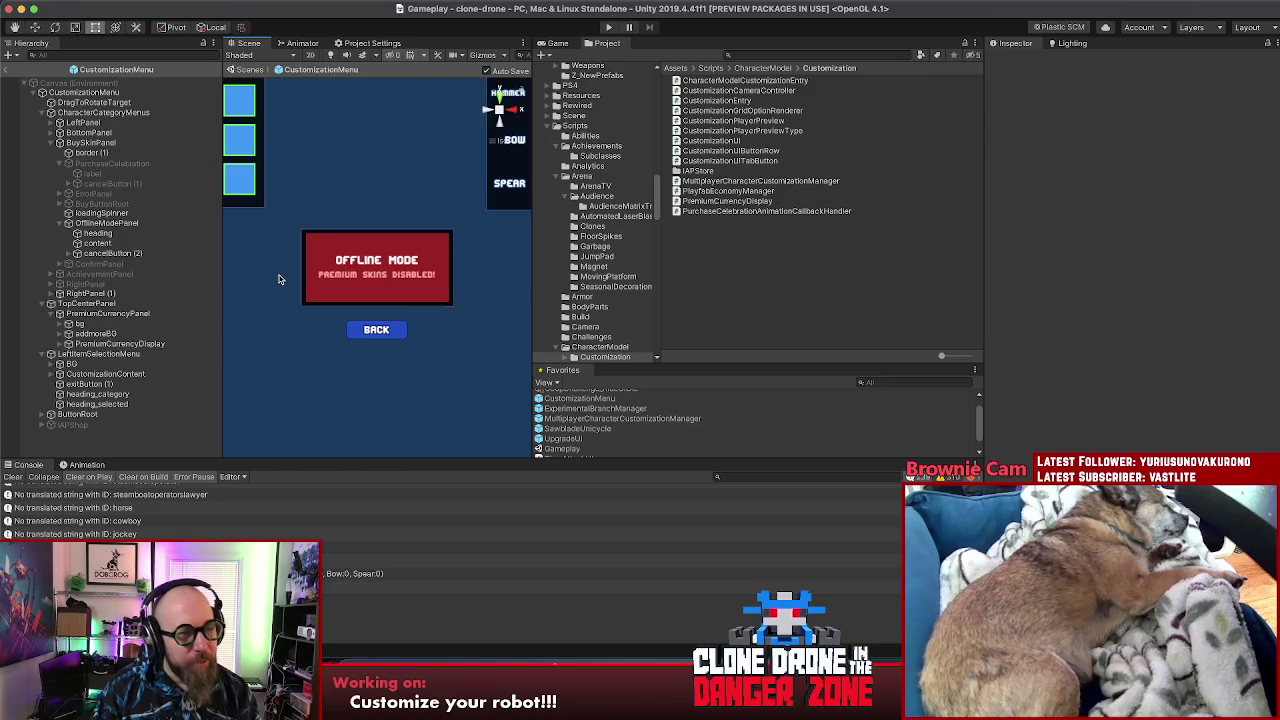
Step: Check CustomizationMenu's script fields, then exit prefab mode back to the Gameplay scene
{"action": "left_click", "coordinate": [84, 92]}
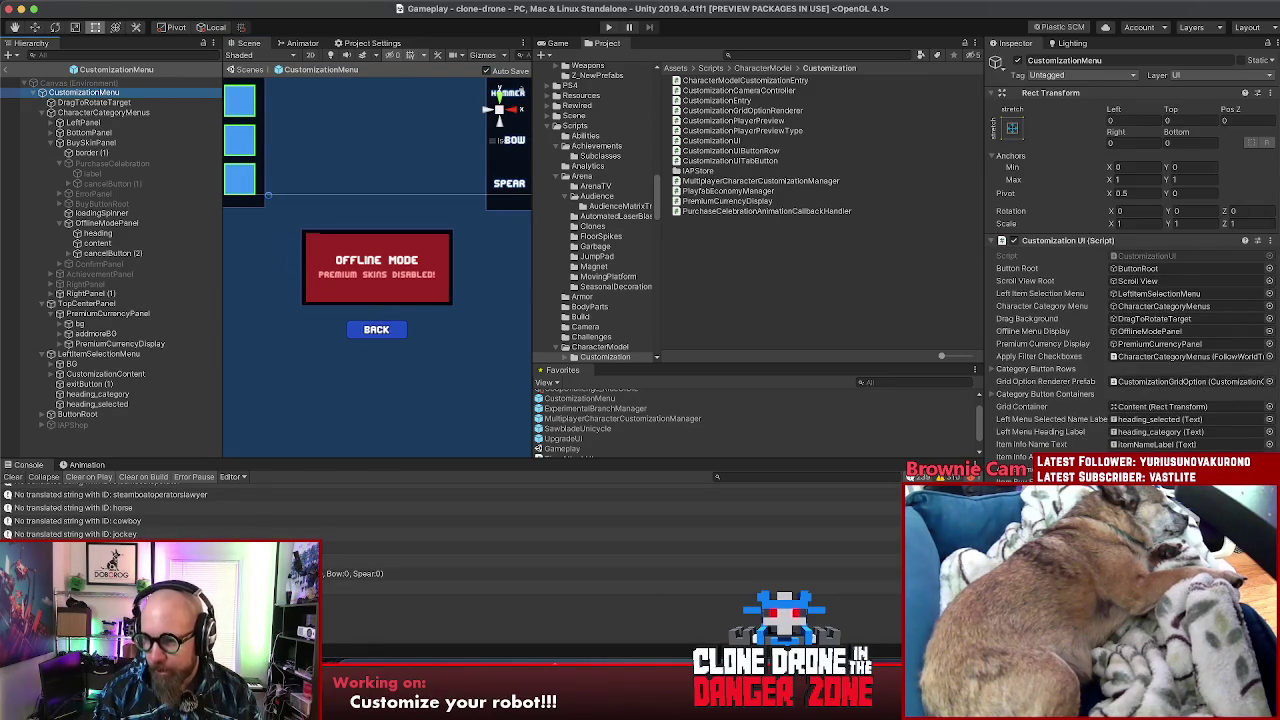
{"action": "scroll", "coordinate": [1204, 340], "scroll_direction": "down", "scroll_amount": 5}
{"action": "scroll", "coordinate": [1136, 300], "scroll_direction": "up", "scroll_amount": 5}
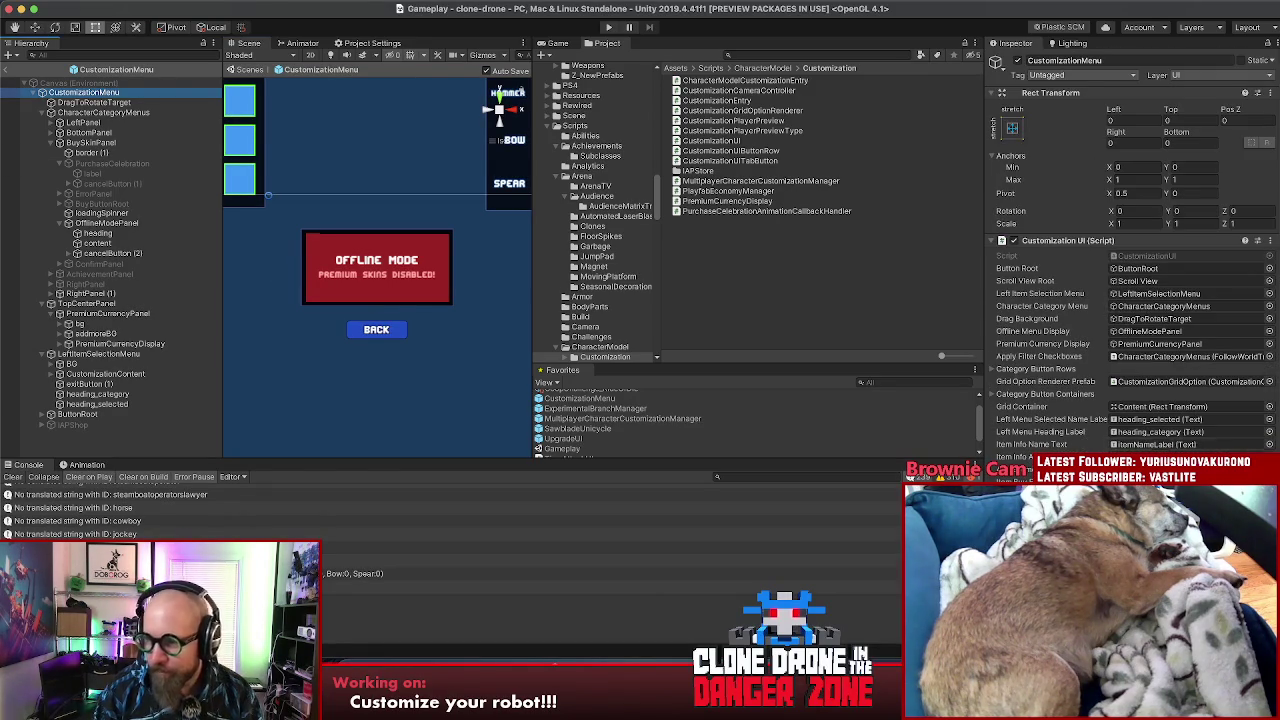
{"action": "left_click", "coordinate": [503, 314]}
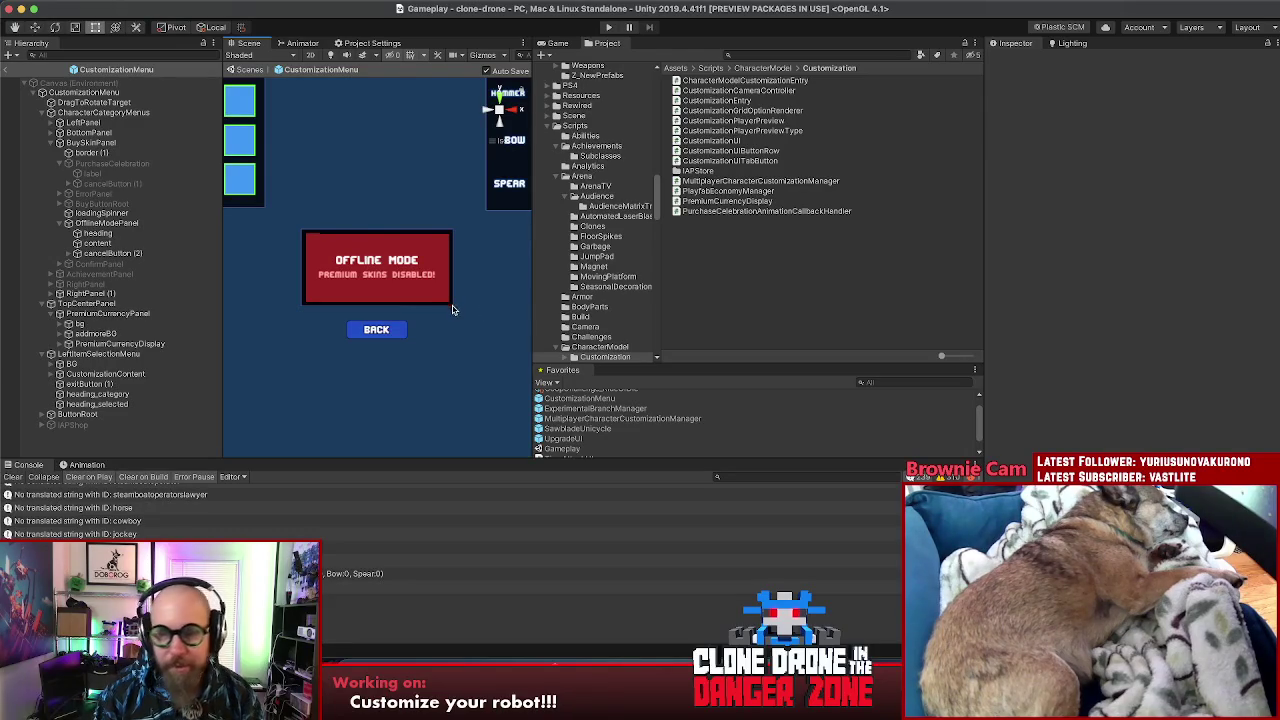
{"action": "left_click", "coordinate": [8, 69]}
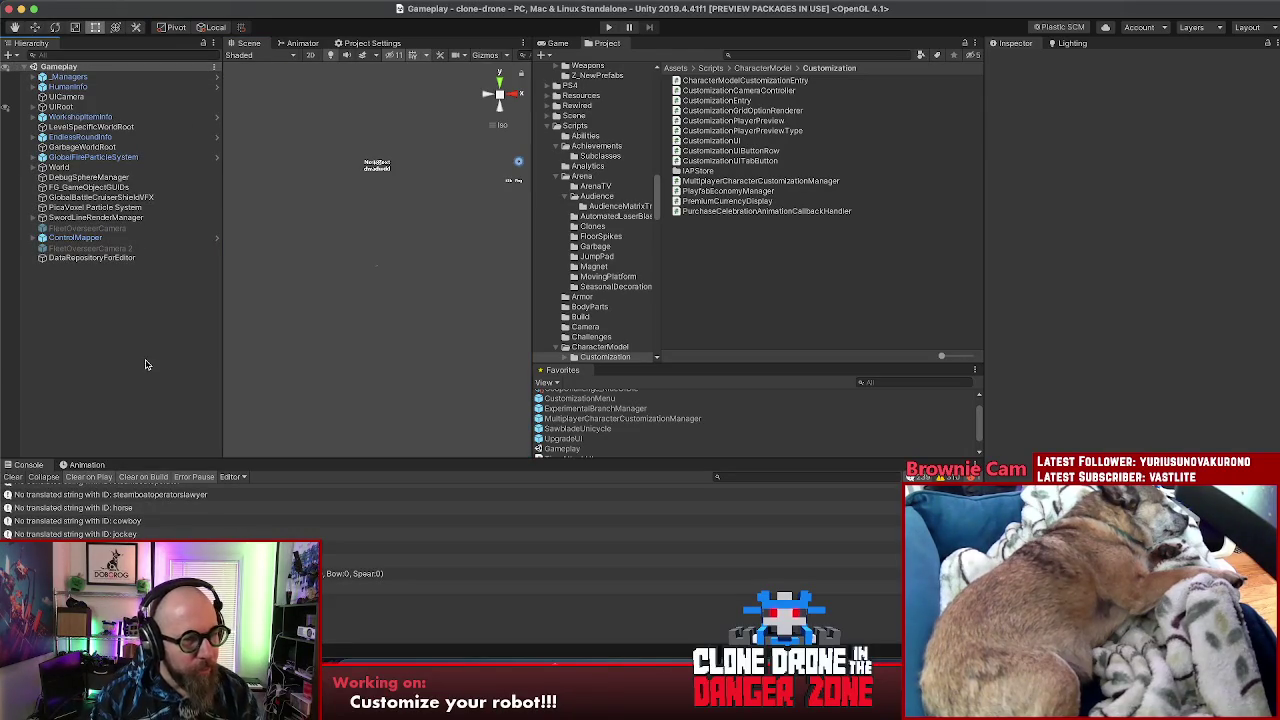
Step: Enter Play mode, continue with 'Ohne Steam fortfahren', and go to Customize Human
{"action": "left_click", "coordinate": [610, 29]}
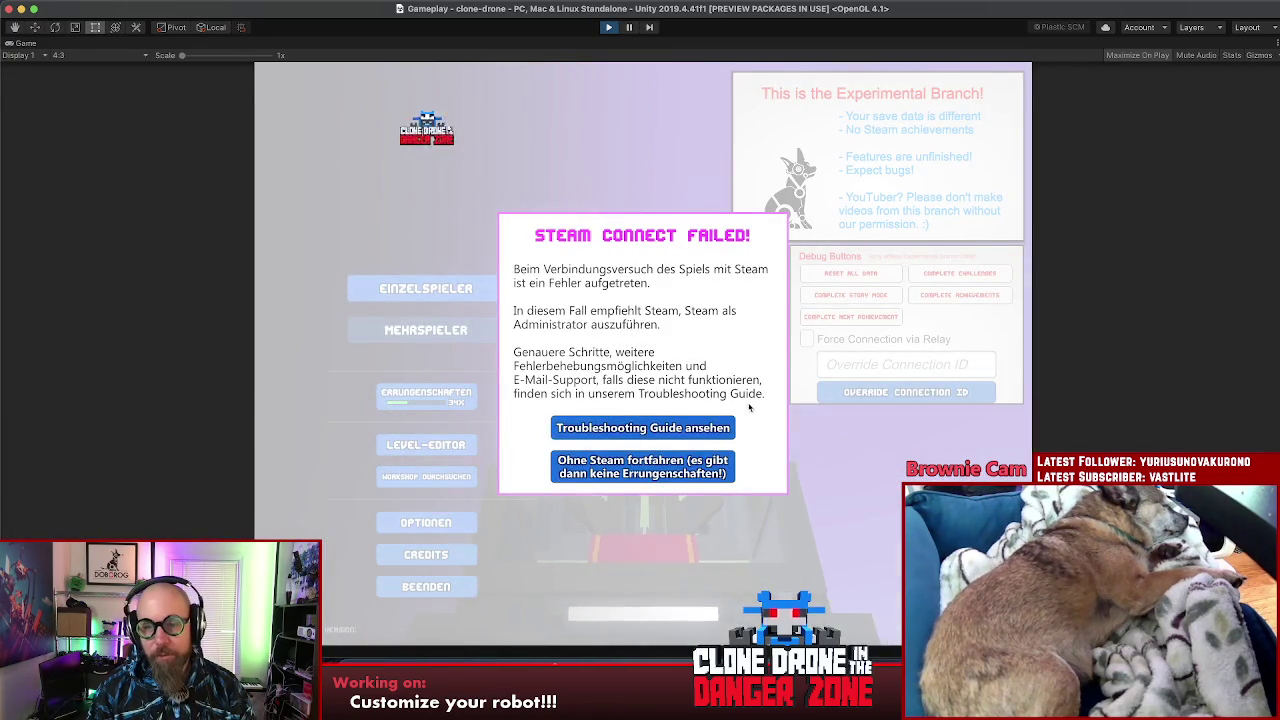
{"action": "left_click", "coordinate": [655, 470]}
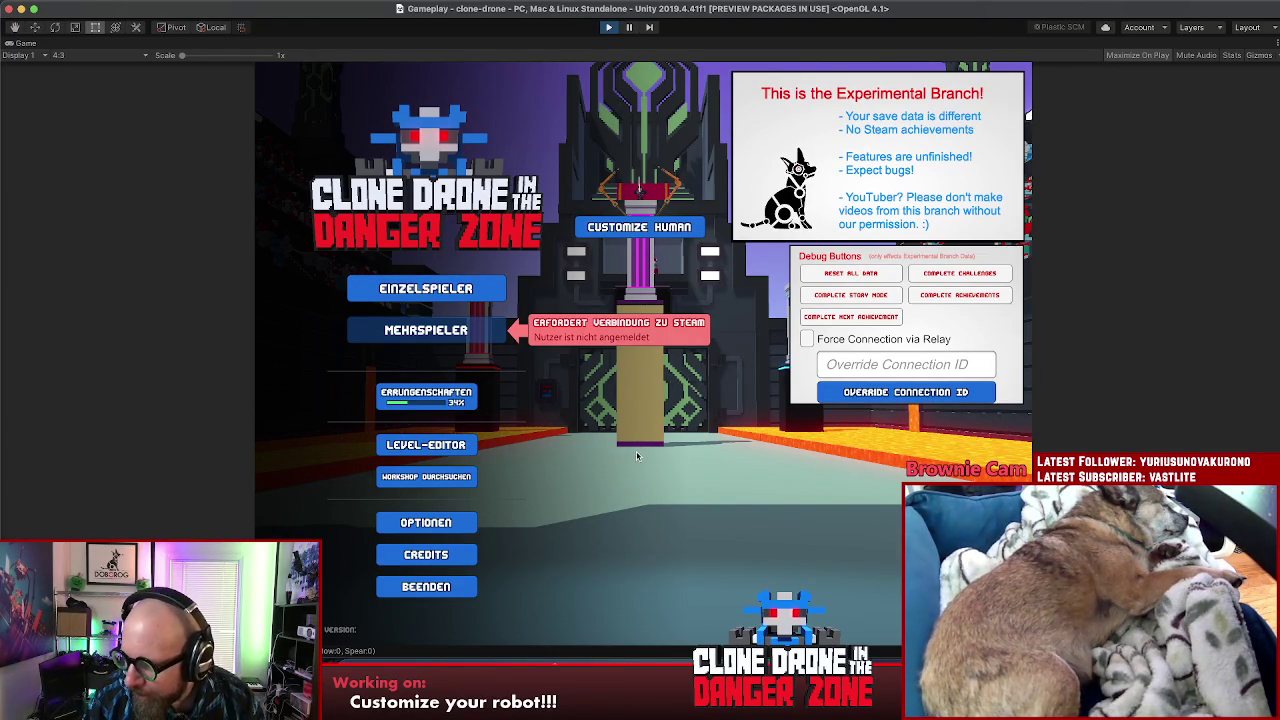
{"action": "left_click", "coordinate": [642, 231]}
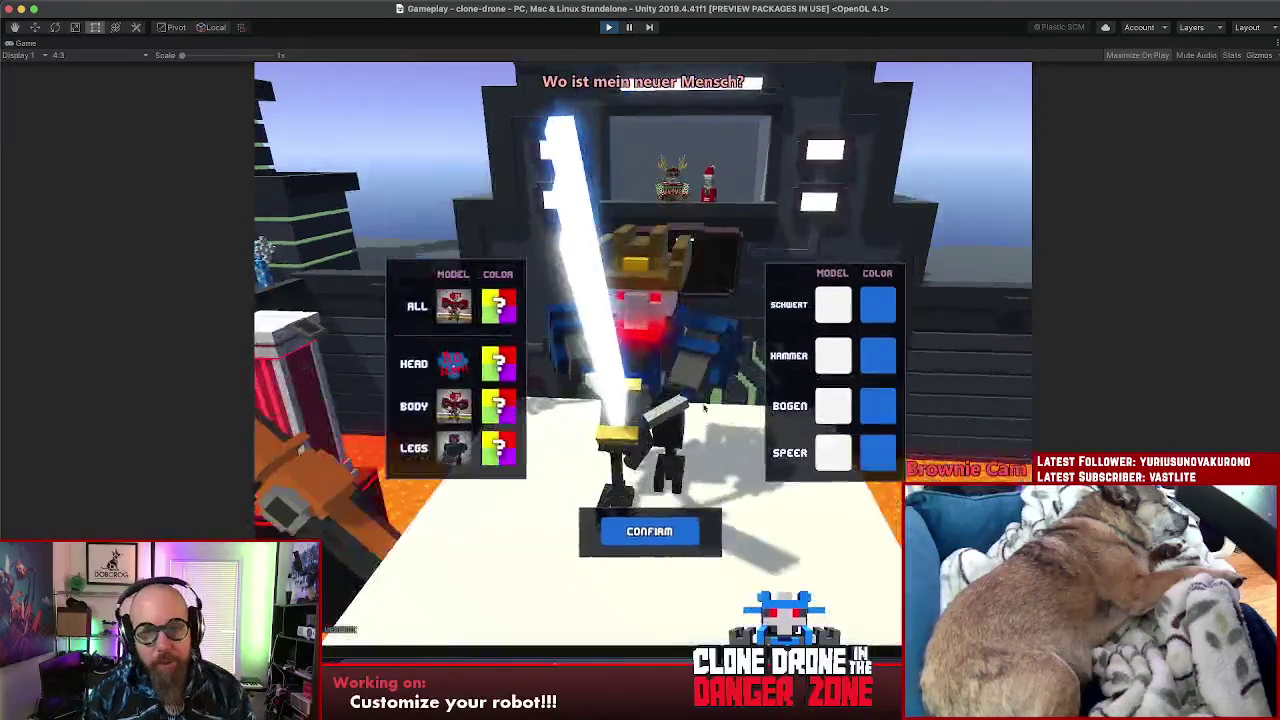
Step: Preview the premium Knight head skin offline, then colour the robot teal with HILFE!
{"action": "left_click", "coordinate": [471, 372]}
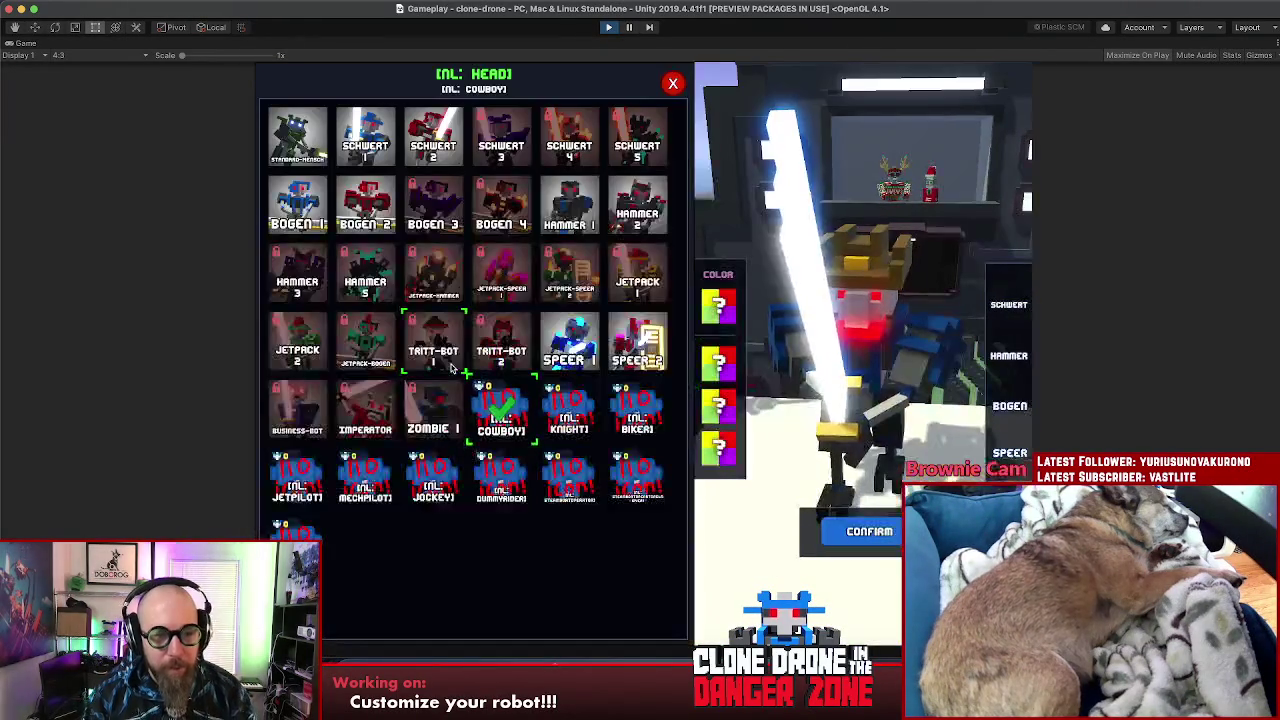
{"action": "left_click", "coordinate": [565, 415]}
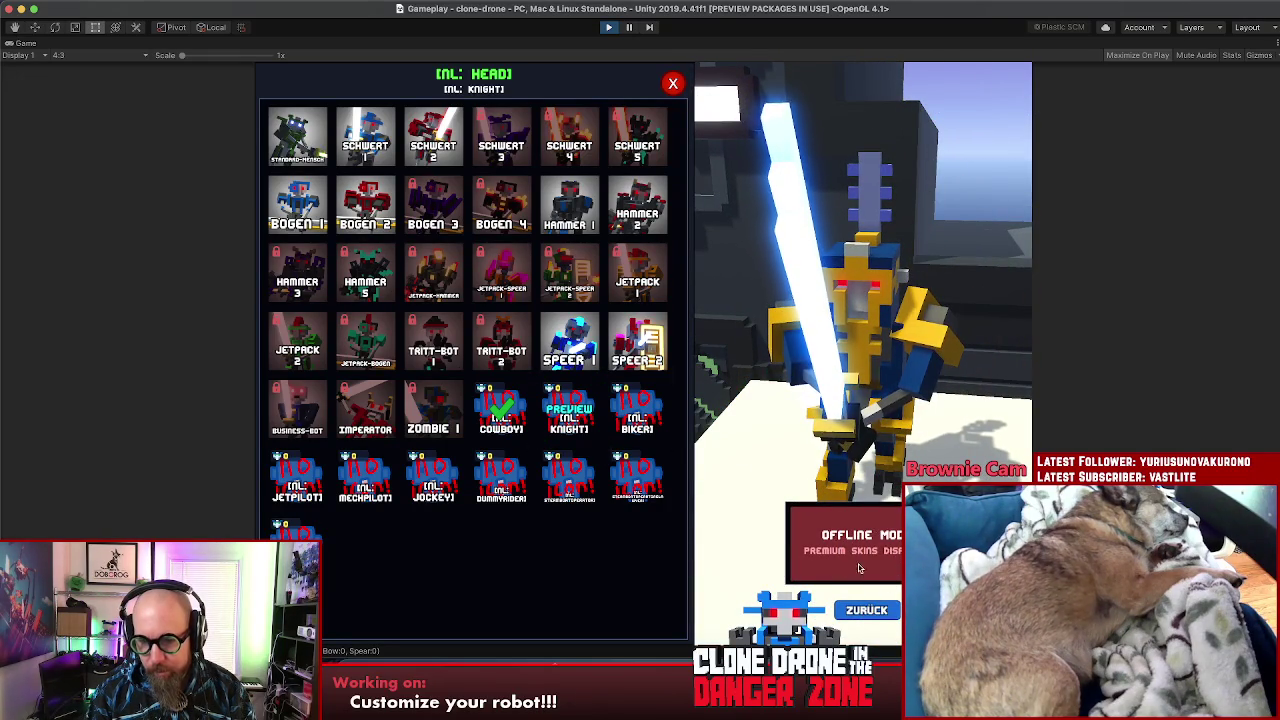
{"action": "left_click", "coordinate": [866, 610]}
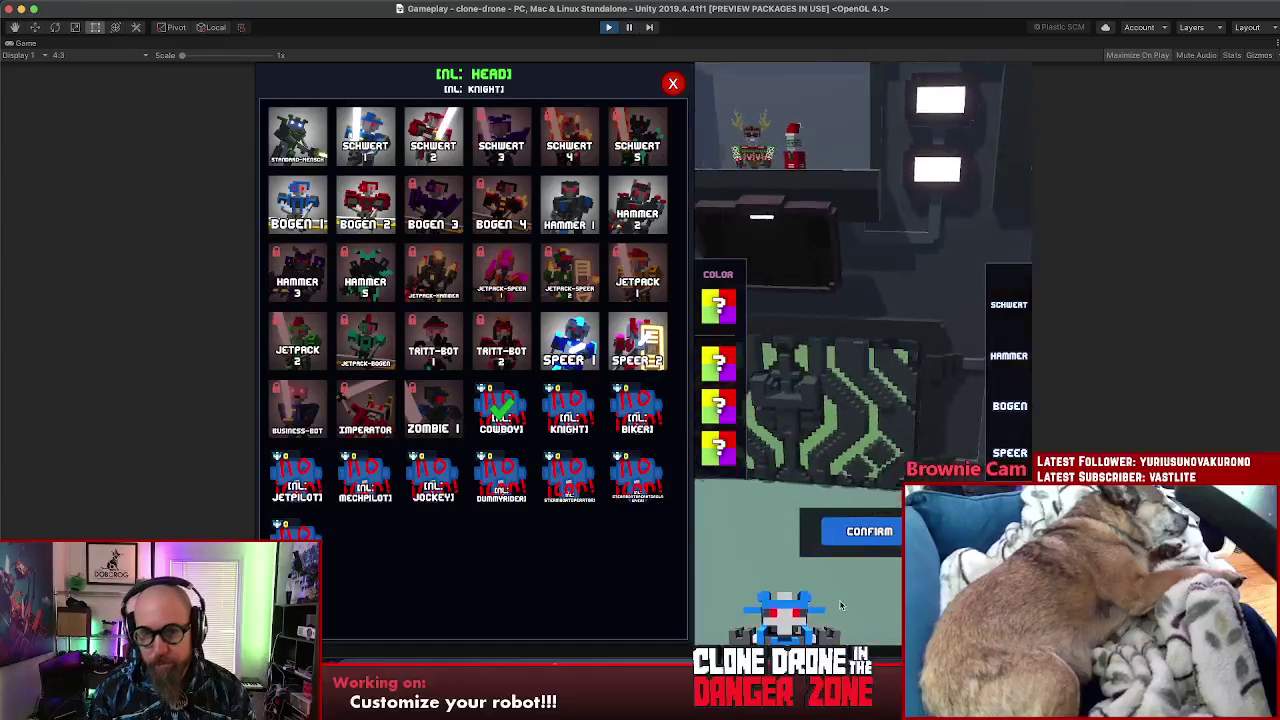
{"action": "left_click", "coordinate": [875, 533]}
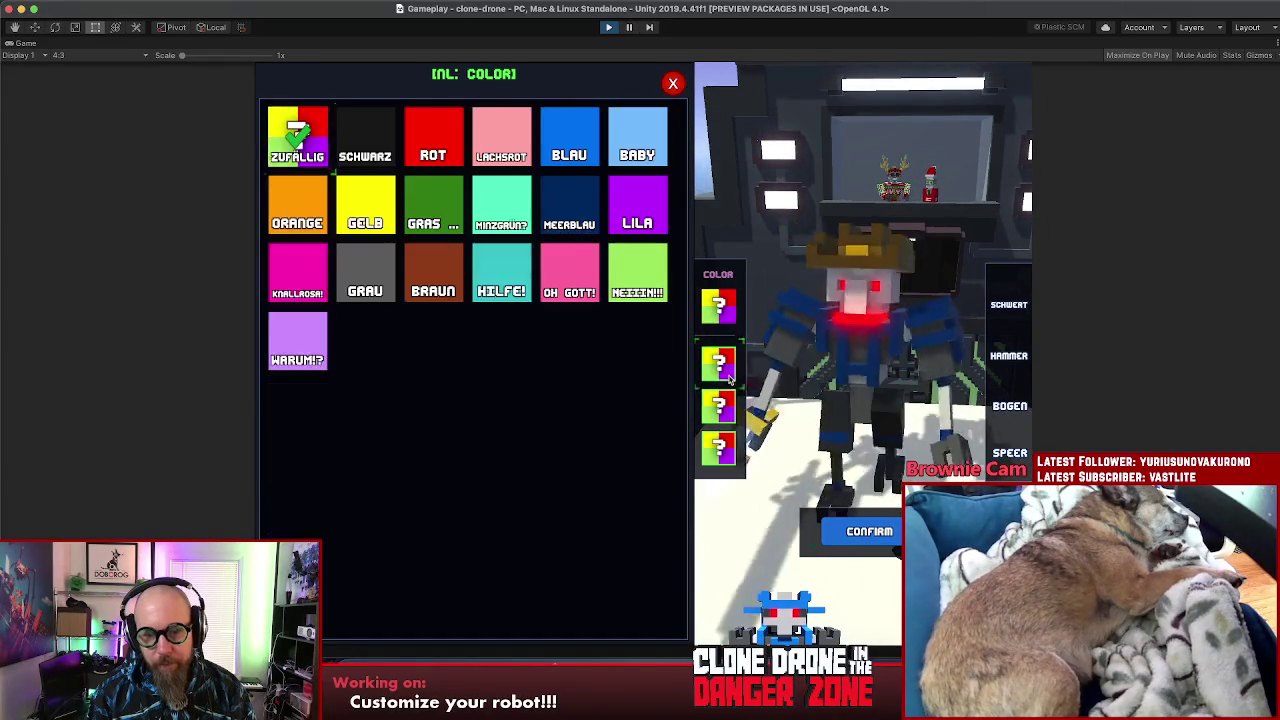
{"action": "left_click", "coordinate": [515, 268]}
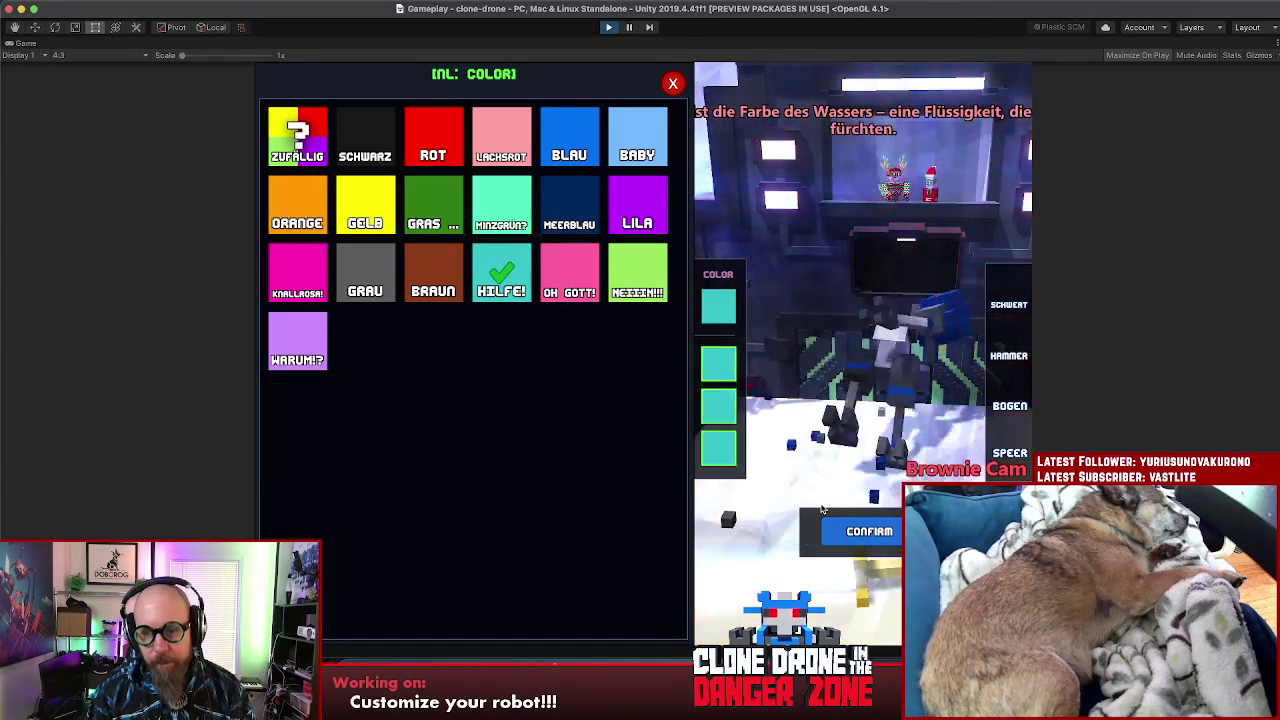
{"action": "left_click", "coordinate": [885, 530]}
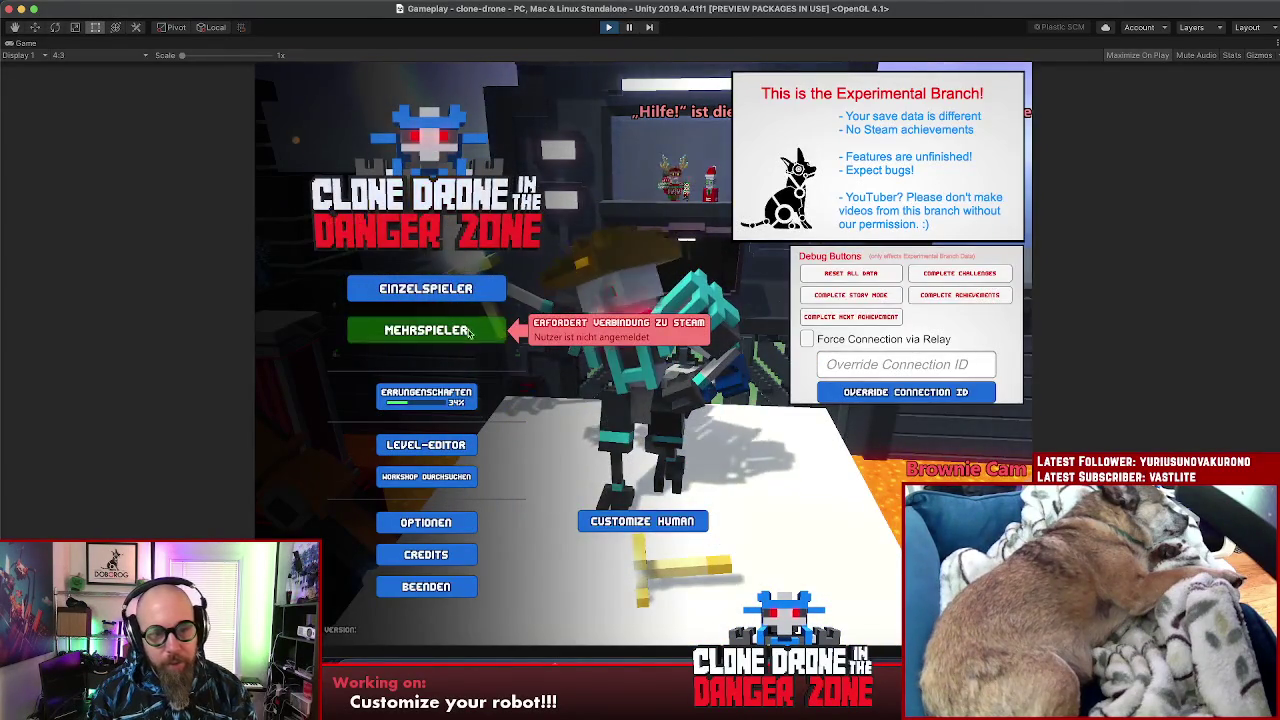
Step: Preview the premium MechPilot body skin, then stop Play mode
{"action": "left_click", "coordinate": [678, 531]}
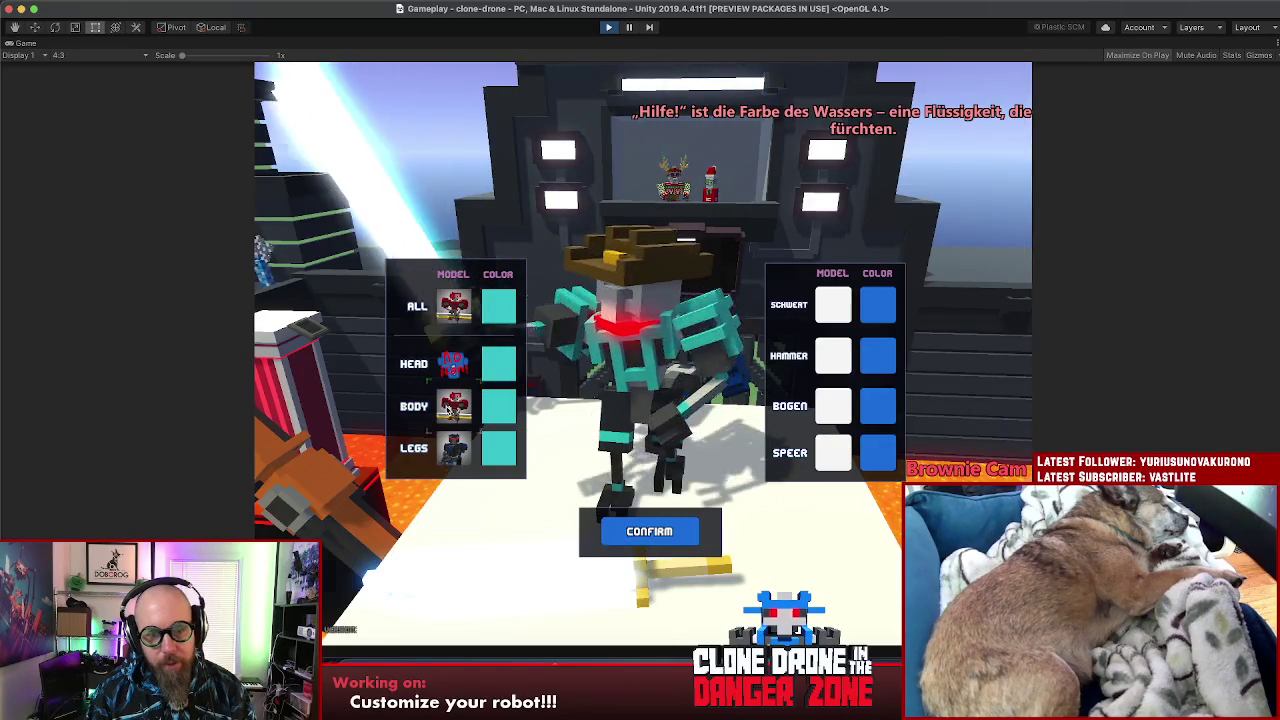
{"action": "left_click", "coordinate": [472, 393]}
{"action": "left_click", "coordinate": [365, 478]}
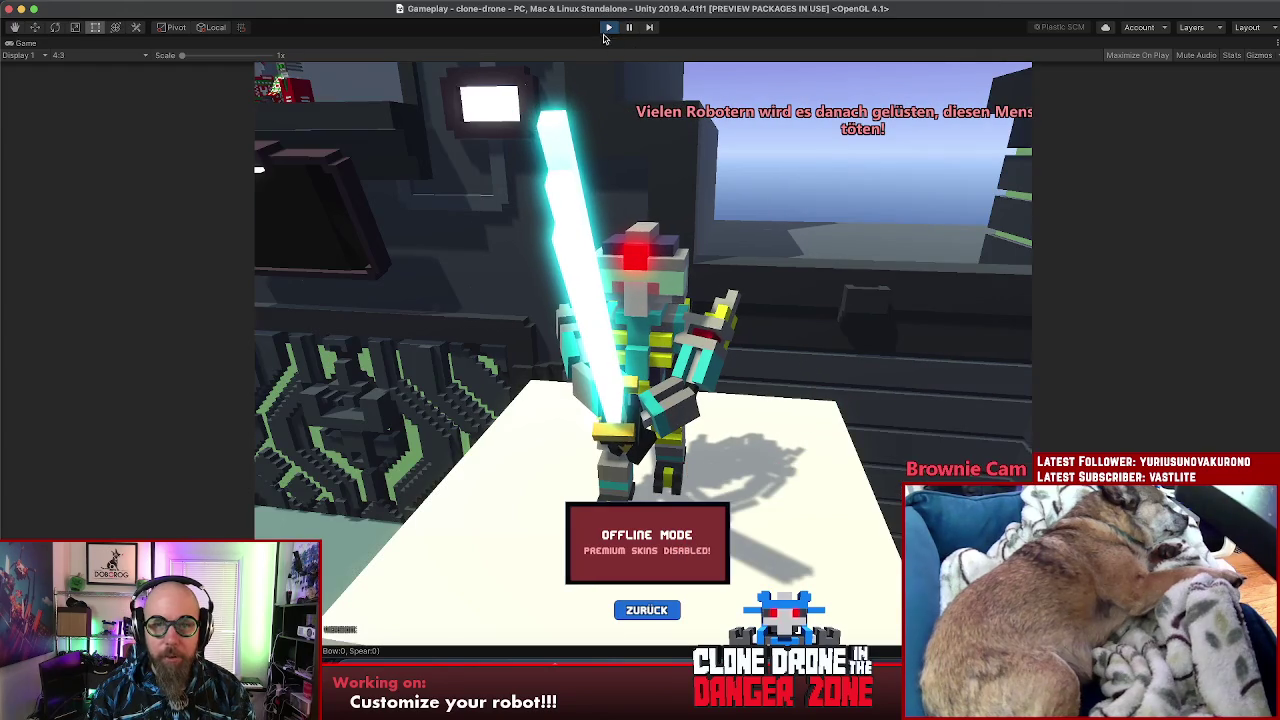
{"action": "left_click", "coordinate": [606, 29]}
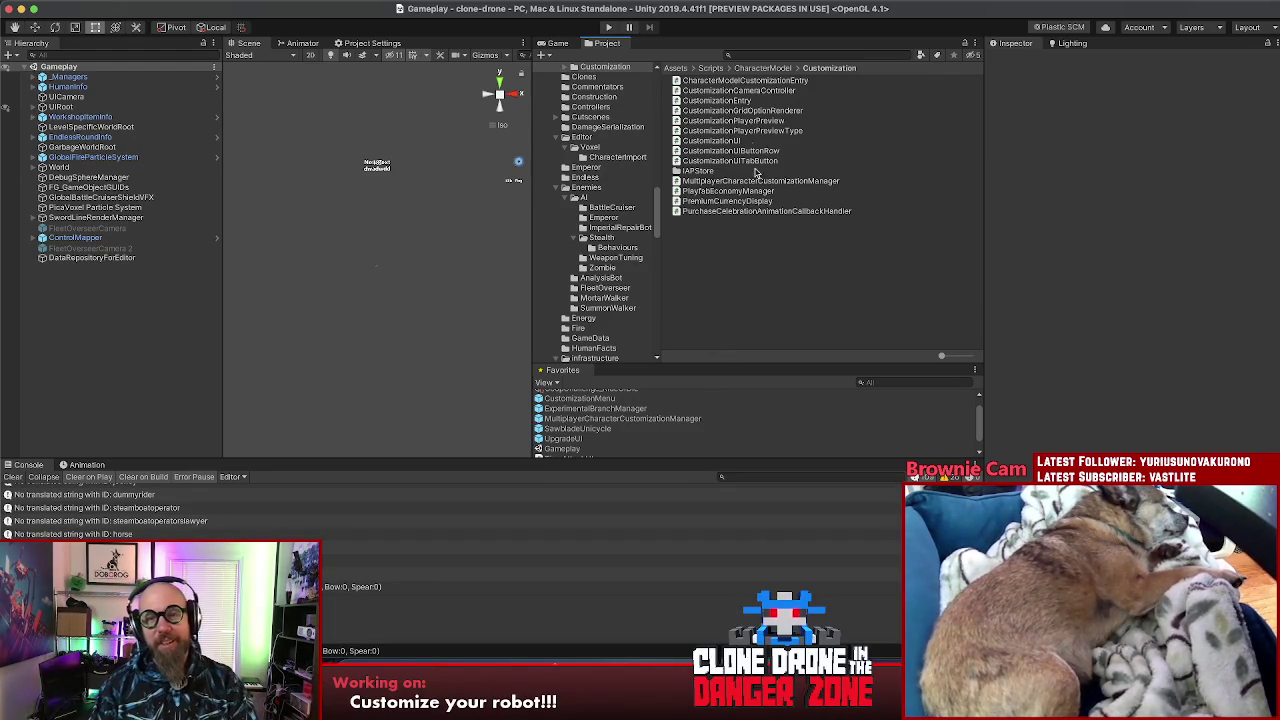
Step: Select CustomizationMenu in Favorites and open its Customization UI script from the Inspector
{"action": "left_click", "coordinate": [594, 400]}
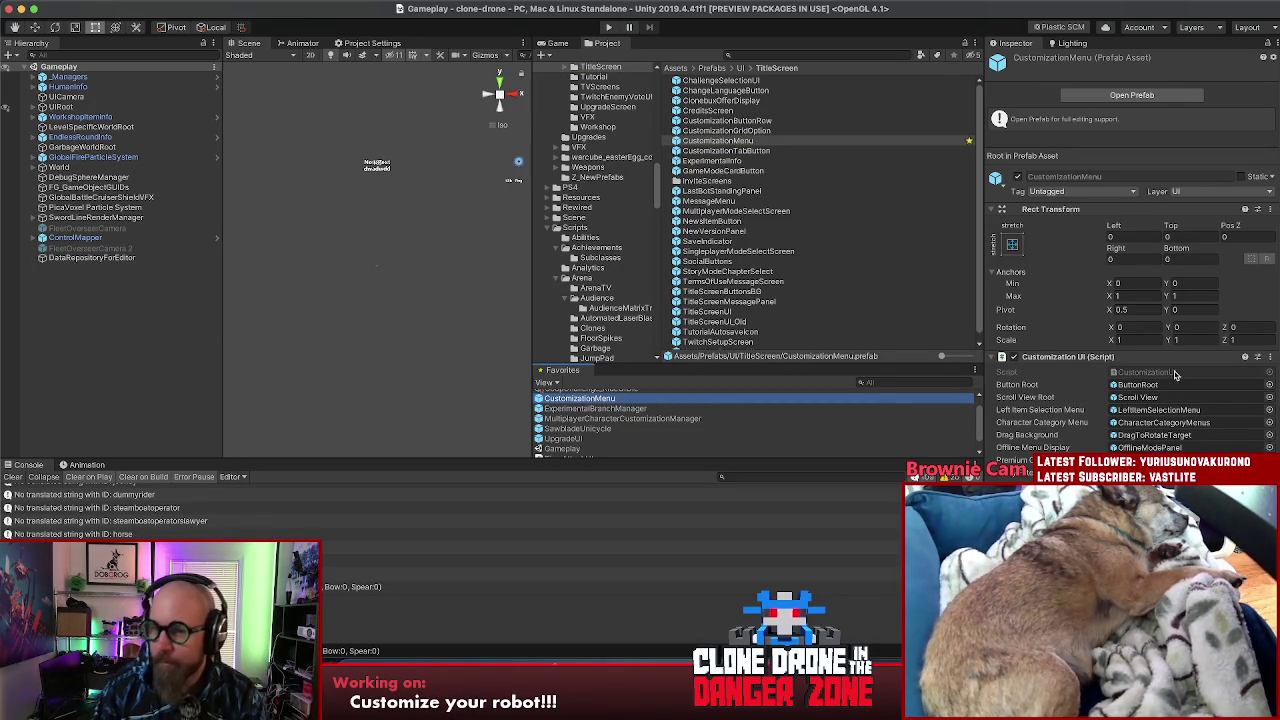
{"action": "double_click", "coordinate": [1175, 372]}
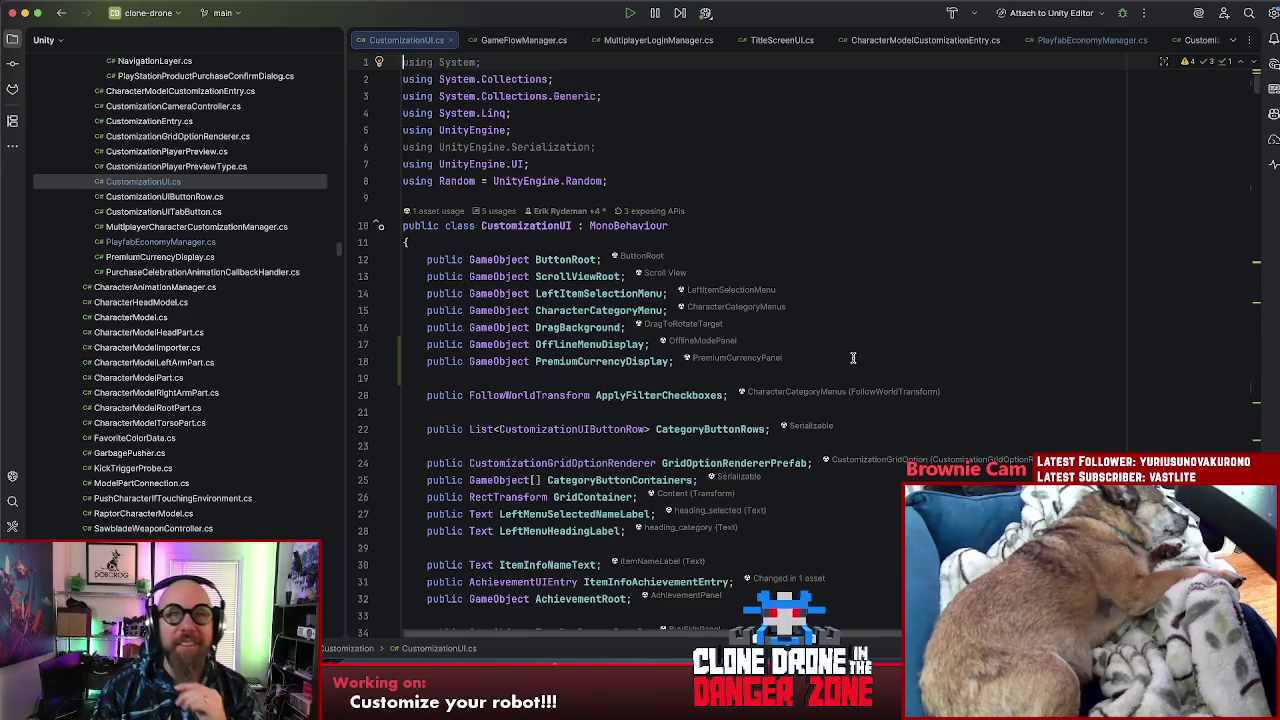
Step: Browse CustomizationUI.cs fields and SetVisible, then jump to CustomizationGridOptionRenderer's declaration
{"action": "left_click", "coordinate": [855, 597]}
{"action": "scroll", "coordinate": [855, 594], "scroll_direction": "down", "scroll_amount": 10}
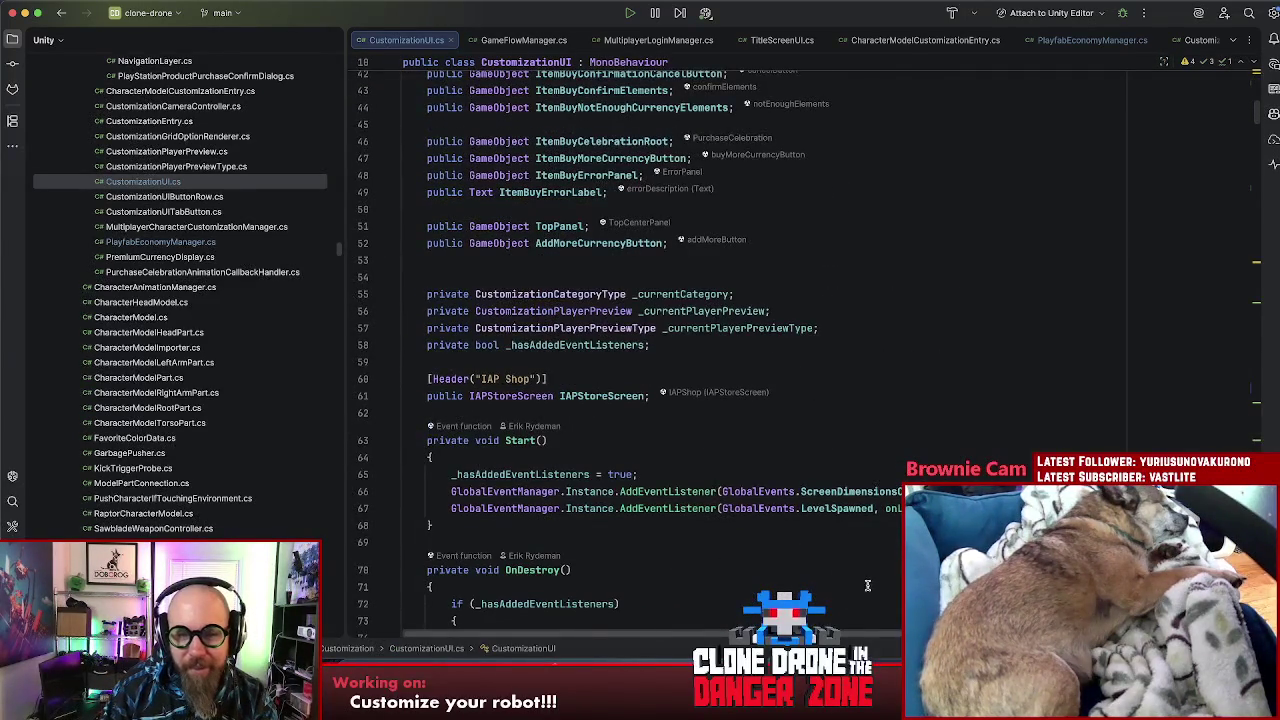
{"action": "scroll", "coordinate": [860, 586], "scroll_direction": "down", "scroll_amount": 5}
{"action": "left_click", "coordinate": [860, 586]}
{"action": "scroll", "coordinate": [860, 587], "scroll_direction": "down", "scroll_amount": 3}
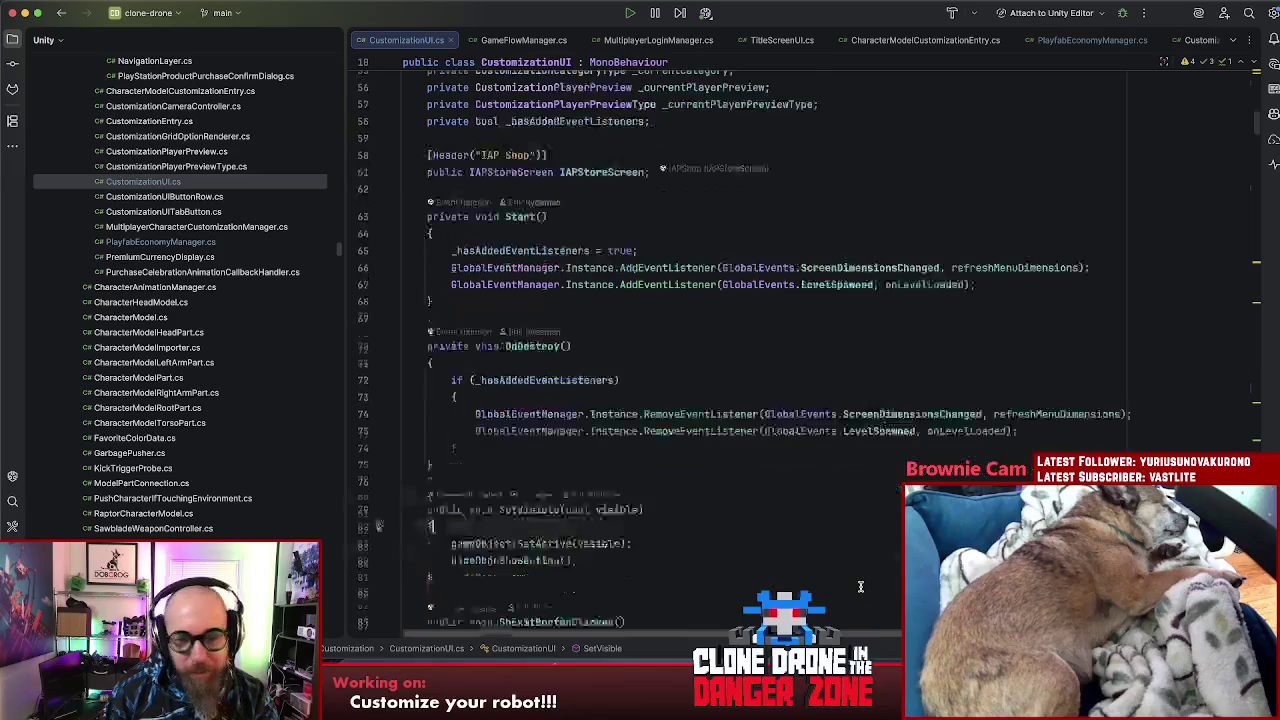
{"action": "scroll", "coordinate": [858, 586], "scroll_direction": "up", "scroll_amount": 12}
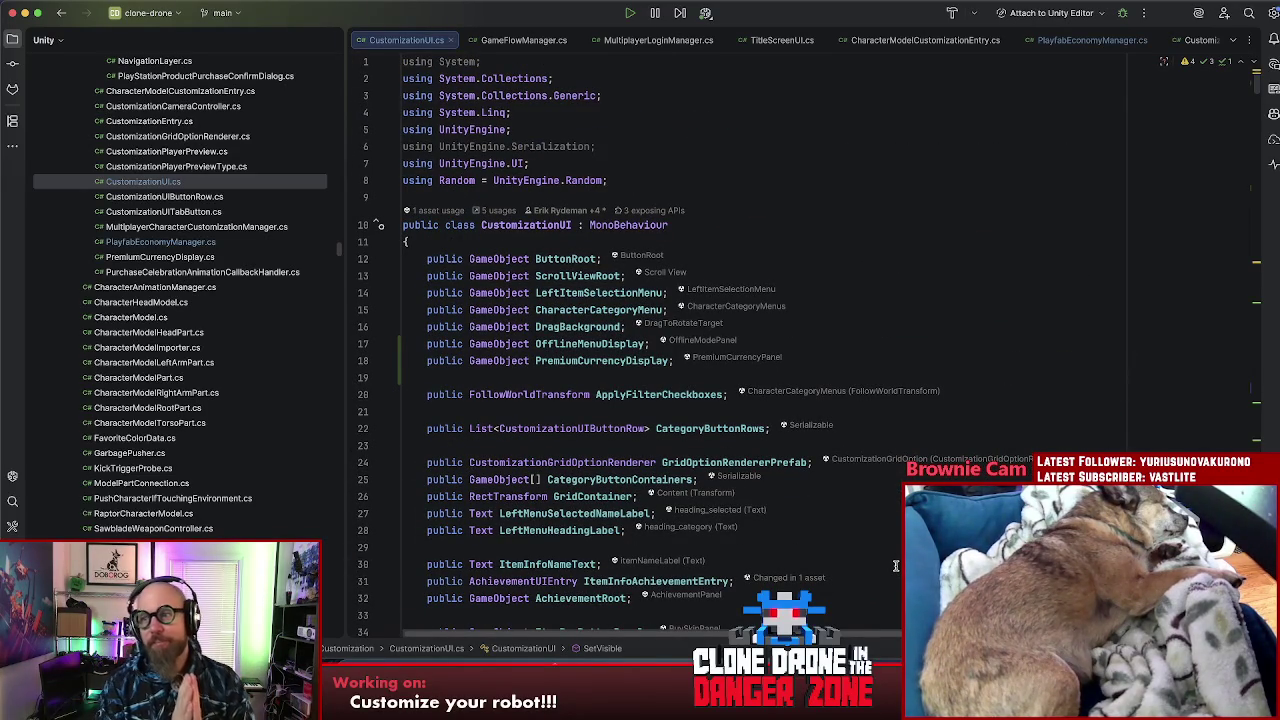
{"action": "left_click", "coordinate": [847, 414]}
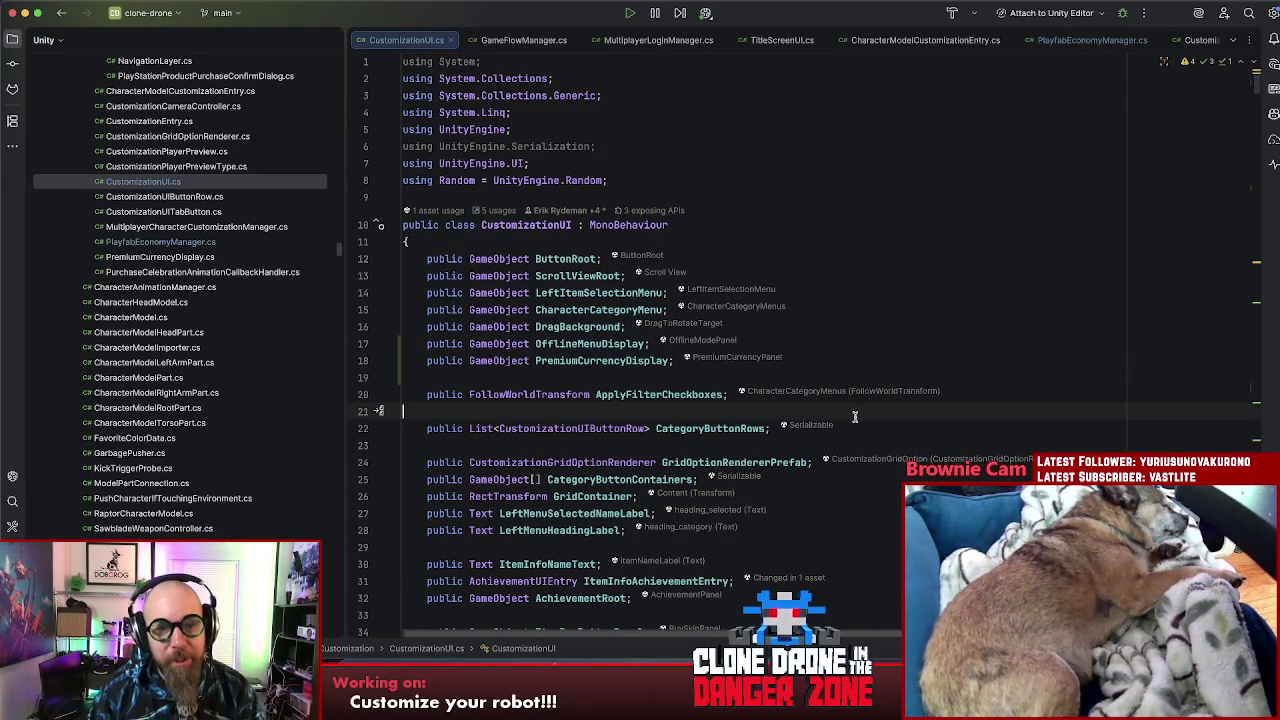
{"action": "scroll", "coordinate": [855, 392], "scroll_direction": "down", "scroll_amount": 5}
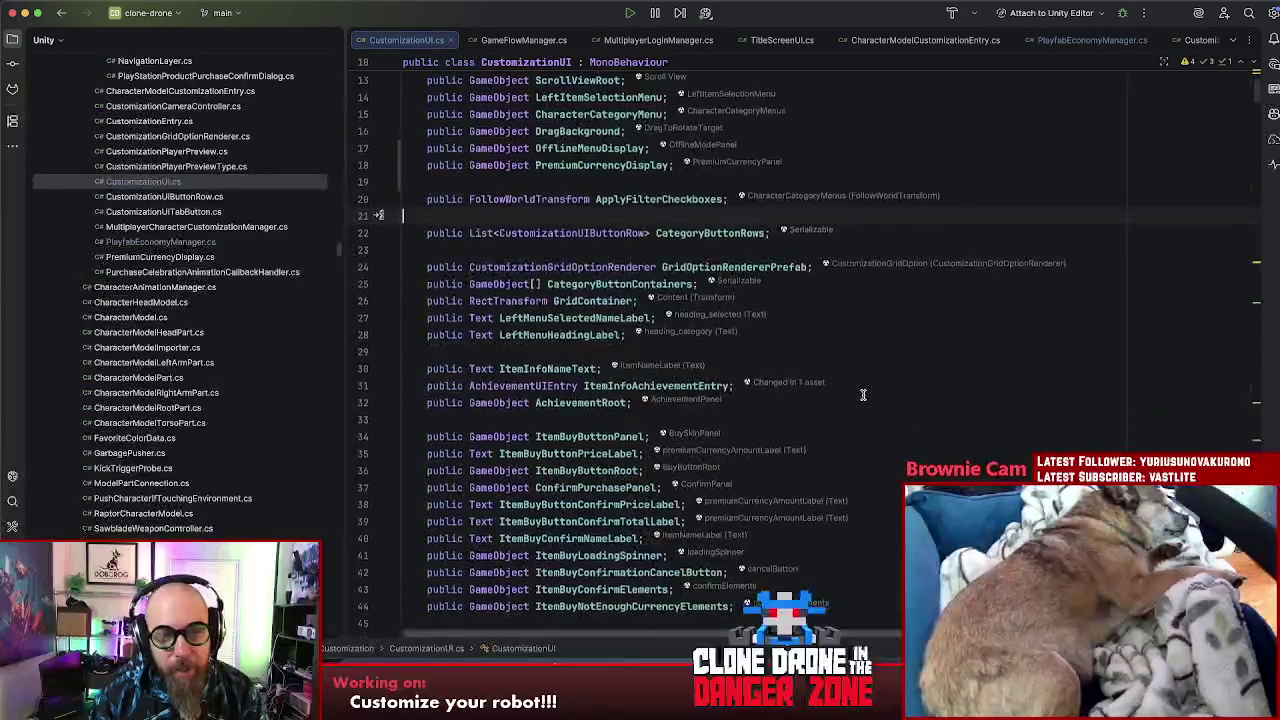
{"action": "scroll", "coordinate": [862, 392], "scroll_direction": "up", "scroll_amount": 3}
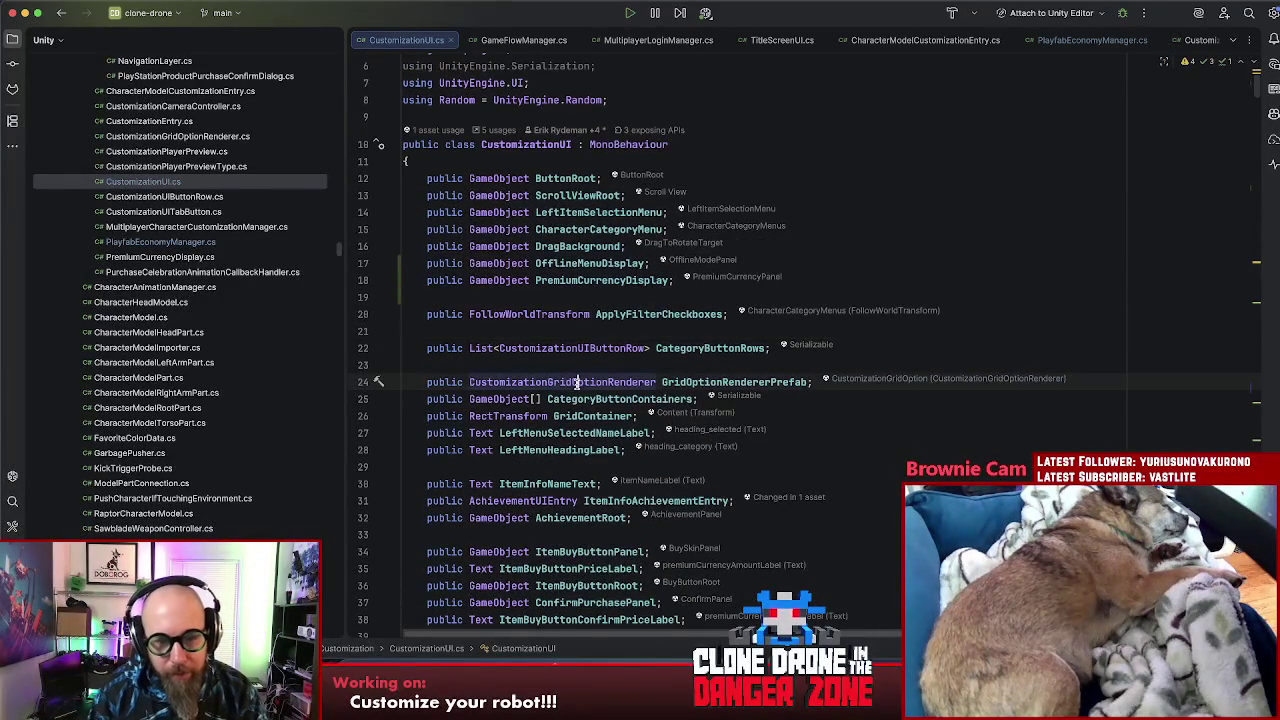
{"action": "left_click", "coordinate": [575, 383], "text": "ctrl"}
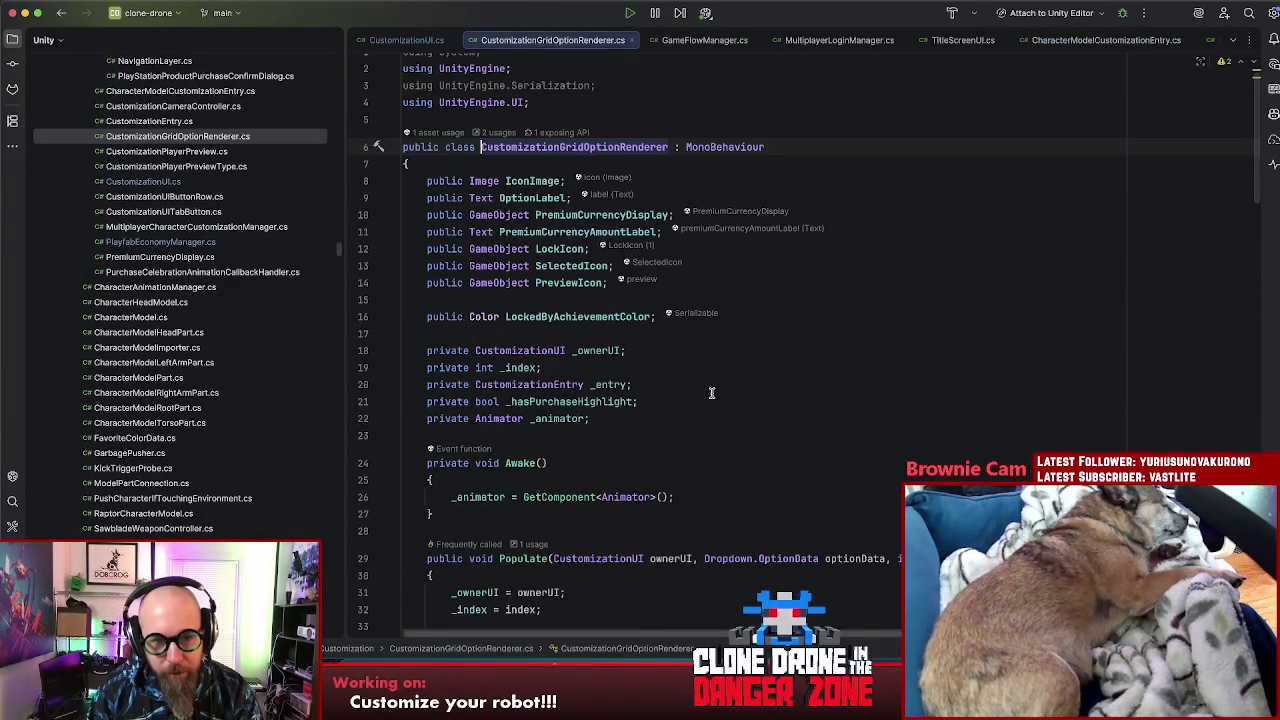
Step: Find the 5 usages of PremiumCurrencyDisplay, review the hide and show calls, and close the results
{"action": "left_click_drag", "start_coordinate": [712, 402], "coordinate": [714, 394]}
{"action": "left_click", "coordinate": [714, 390]}
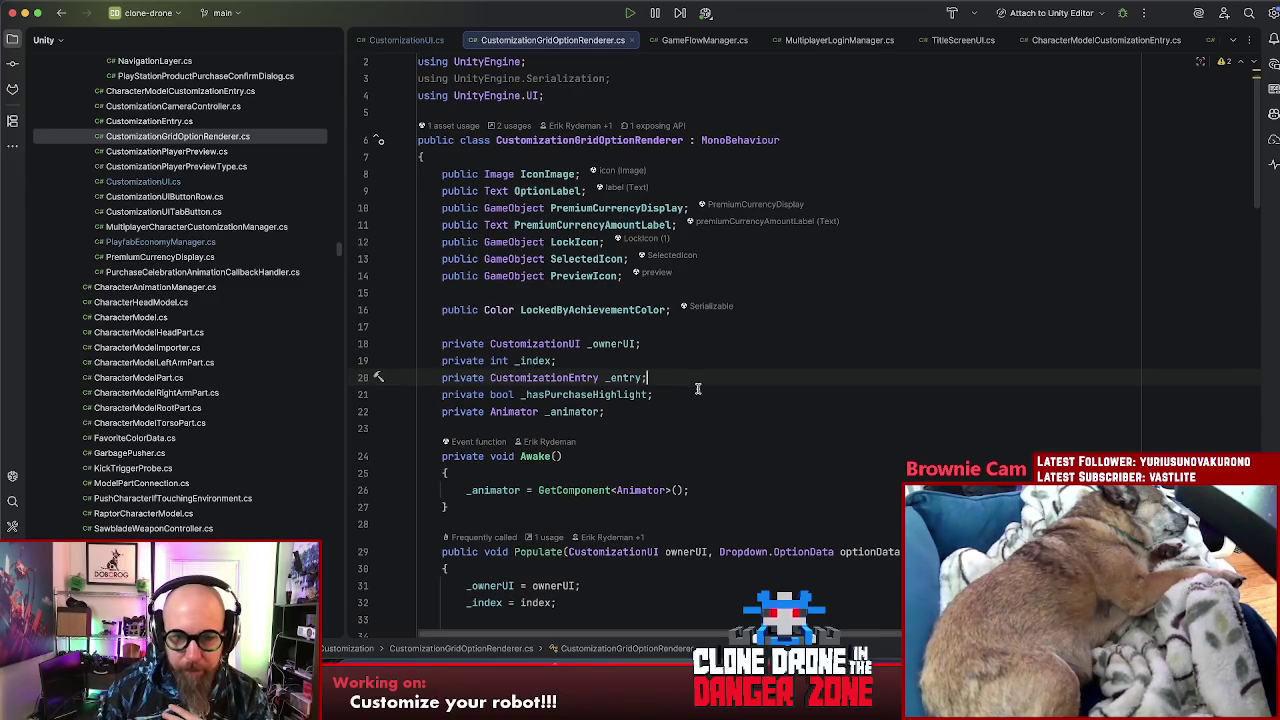
{"action": "left_click", "coordinate": [624, 210]}
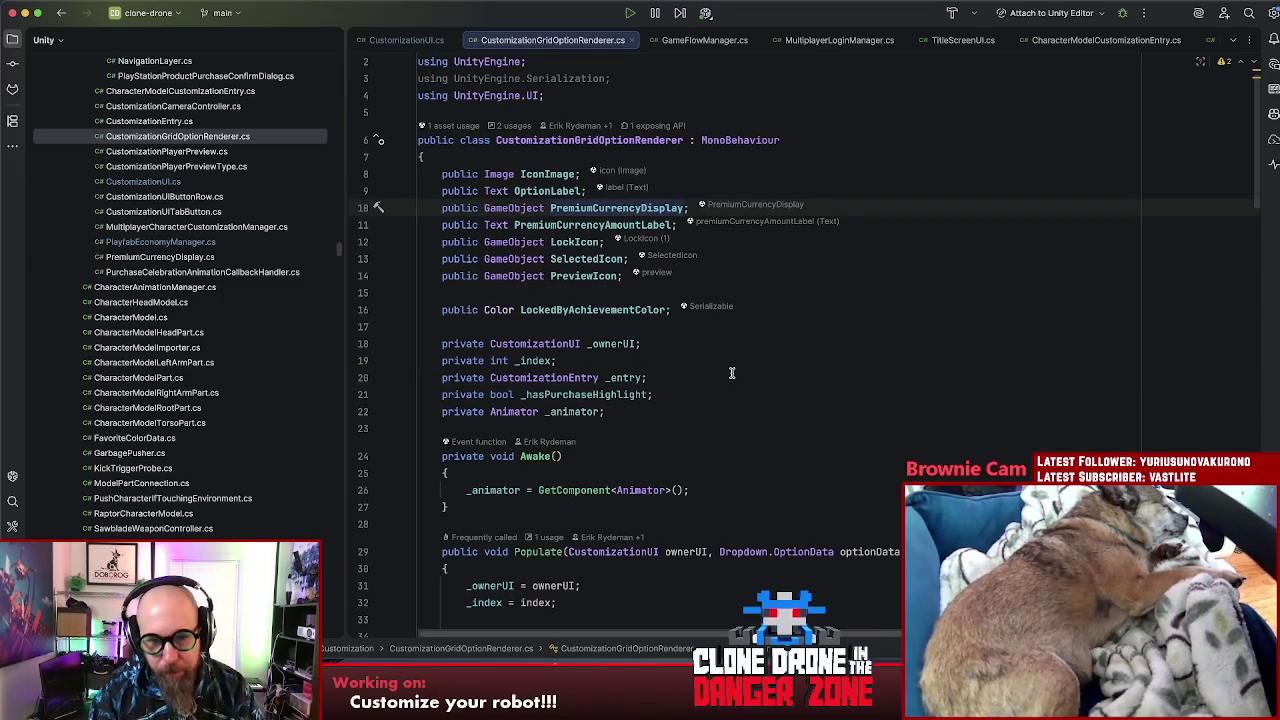
{"action": "key", "text": "alt+F7"}
{"action": "double_click", "coordinate": [333, 428]}
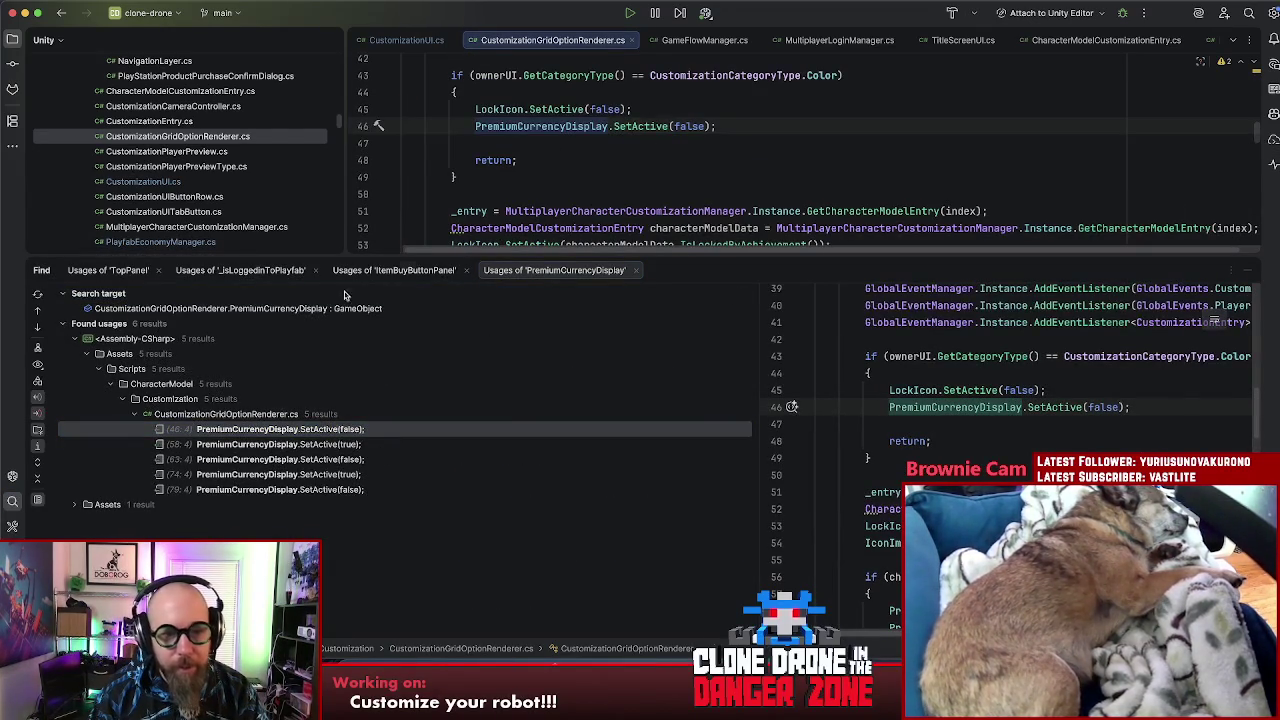
{"action": "double_click", "coordinate": [329, 444]}
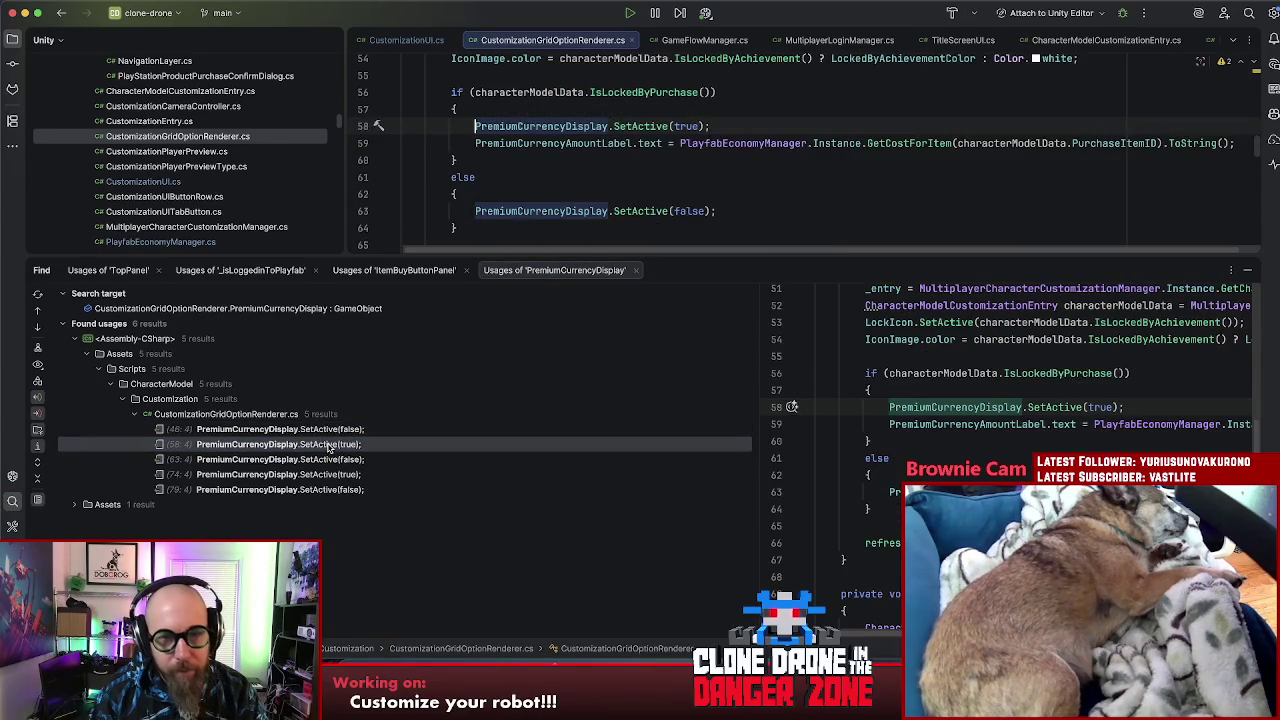
{"action": "left_click", "coordinate": [1247, 270]}
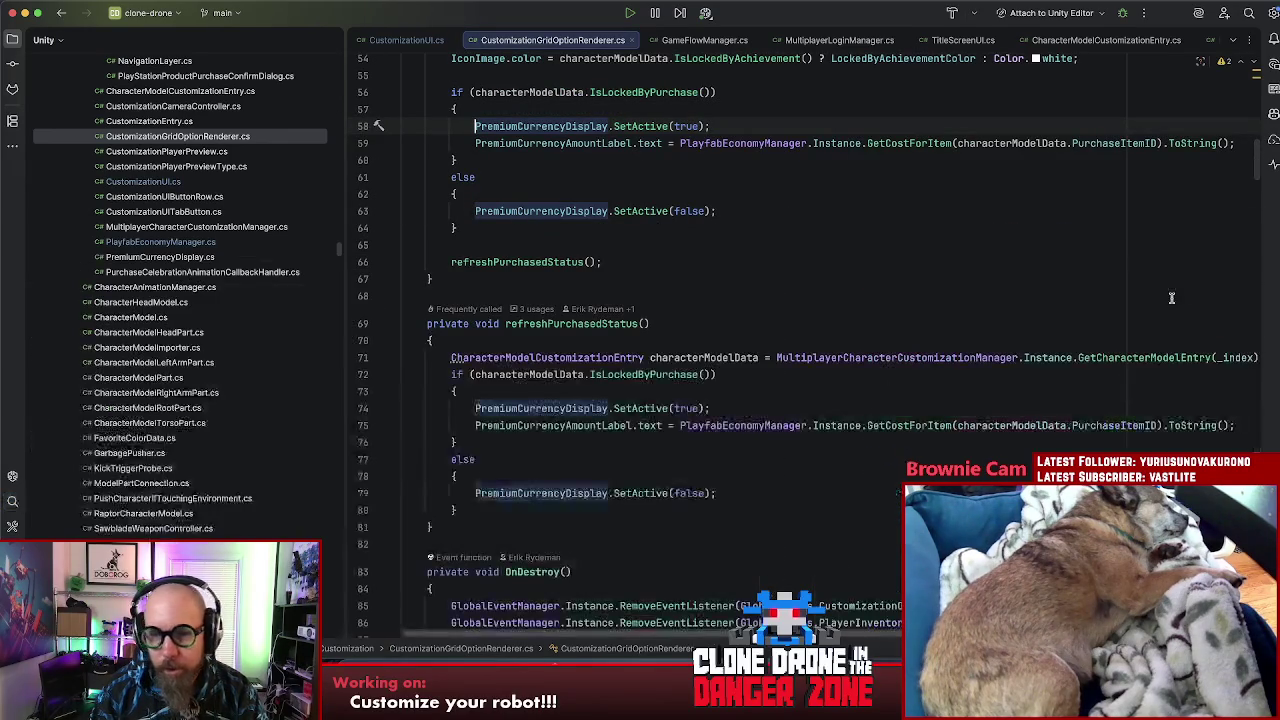
Step: Open two blank lines above the IsLockedByPurchase check in CustomizationGridOptionRenderer
{"action": "scroll", "coordinate": [800, 303], "scroll_direction": "up", "scroll_amount": 2}
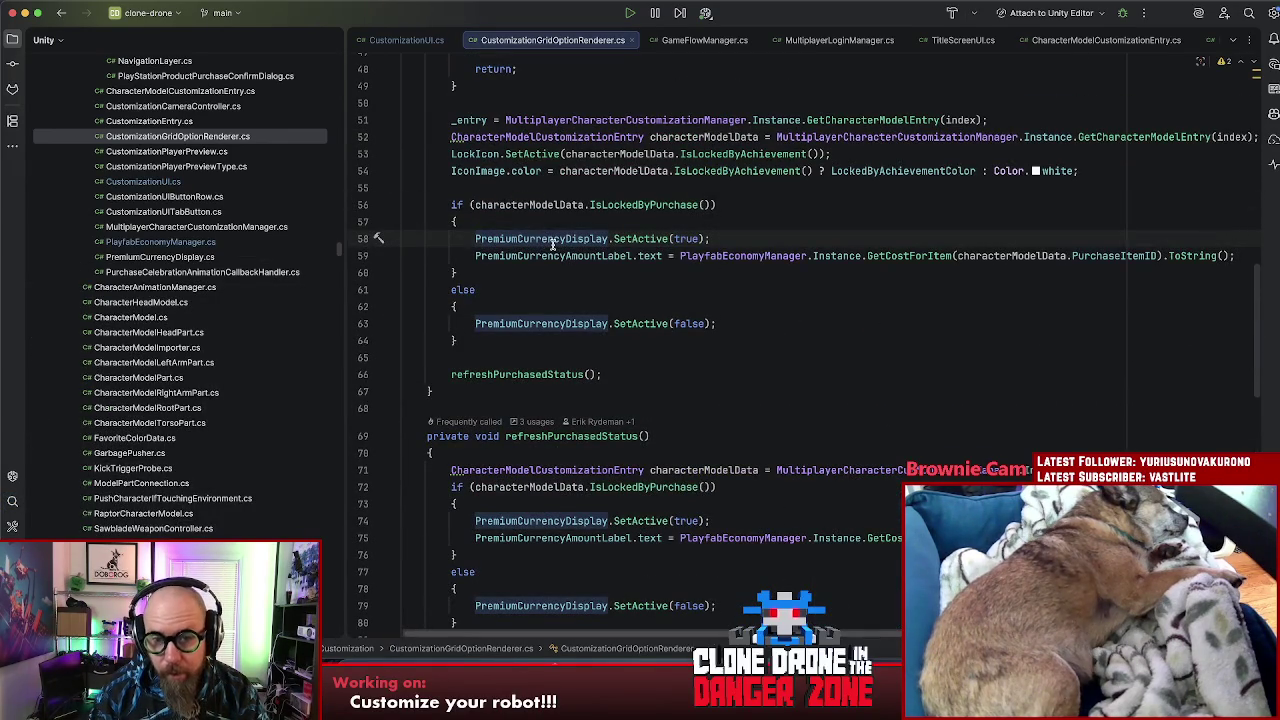
{"action": "left_click", "coordinate": [473, 205]}
{"action": "left_click", "coordinate": [727, 205]}
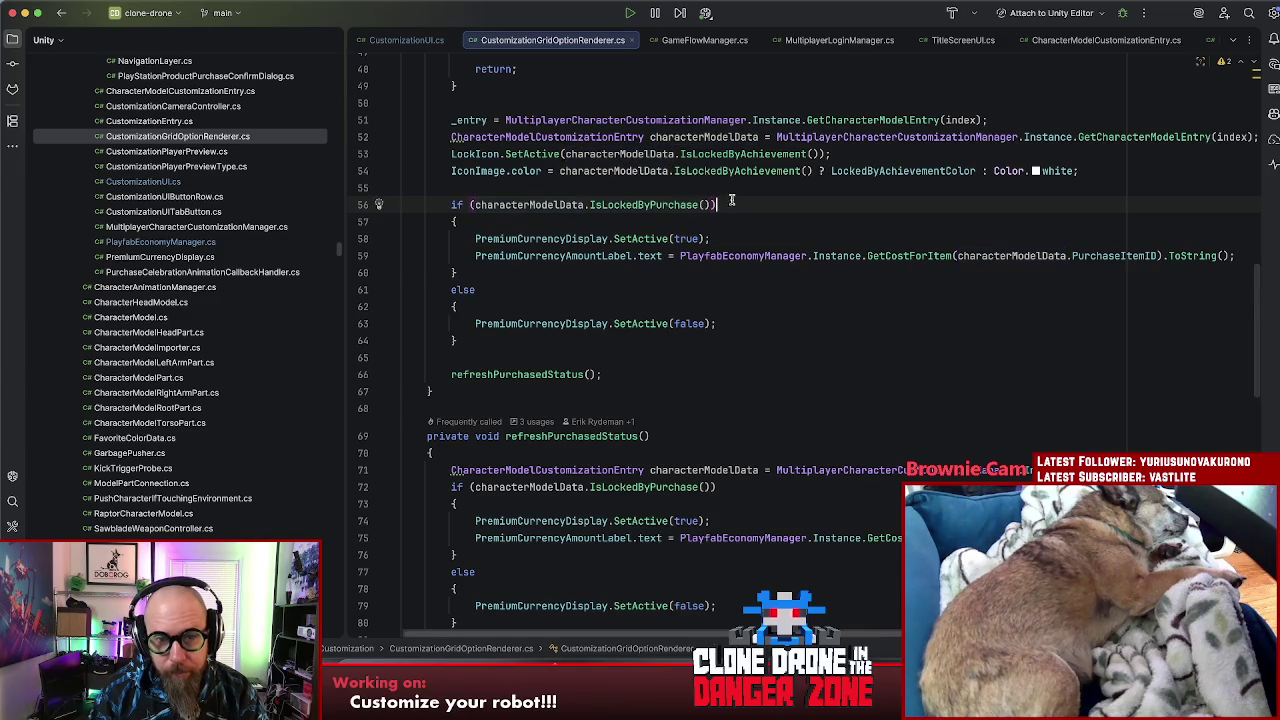
{"action": "key", "text": "super+alt+Return"}
{"action": "key", "text": "super+alt+Return"}
{"action": "scroll", "coordinate": [733, 223], "scroll_direction": "up", "scroll_amount": 9}
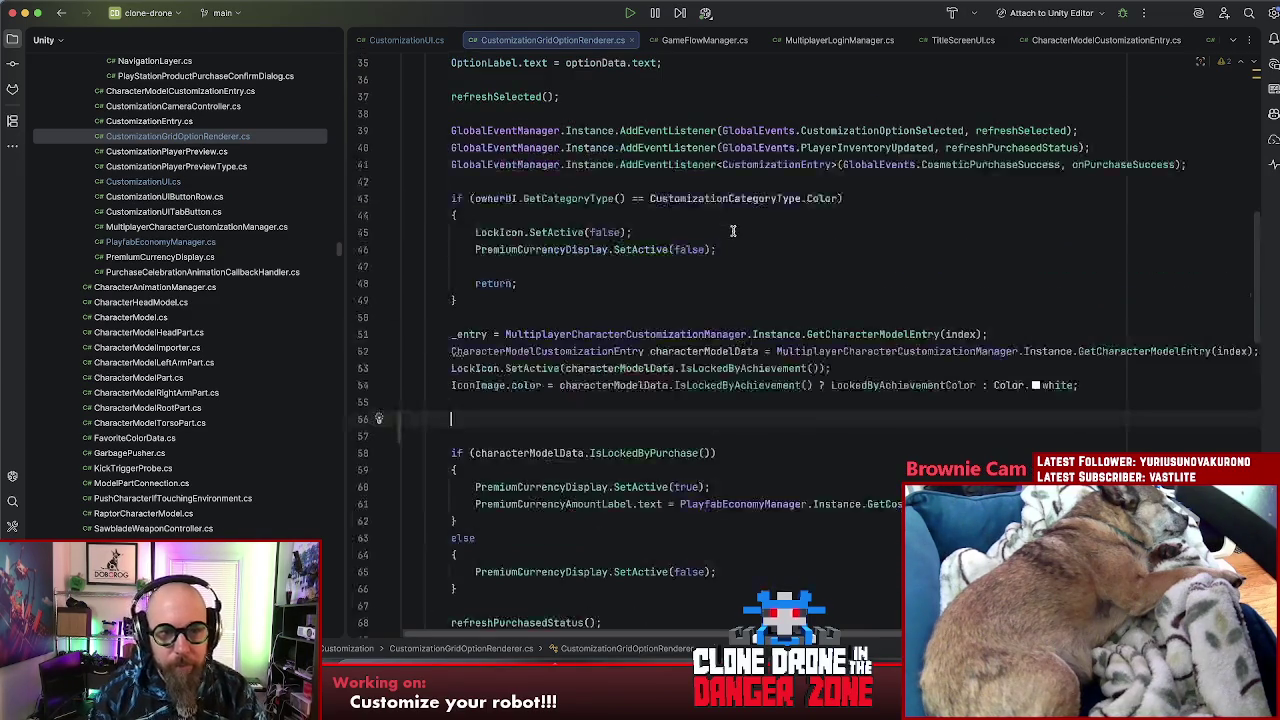
Step: Write an if block checking MultiplayerLoginManager.Instance.IsLoggedIntoPlayfab() with an empty body
{"action": "scroll", "coordinate": [720, 240], "scroll_direction": "down", "scroll_amount": 6}
{"action": "type", "text": "if(Multiplayer"}
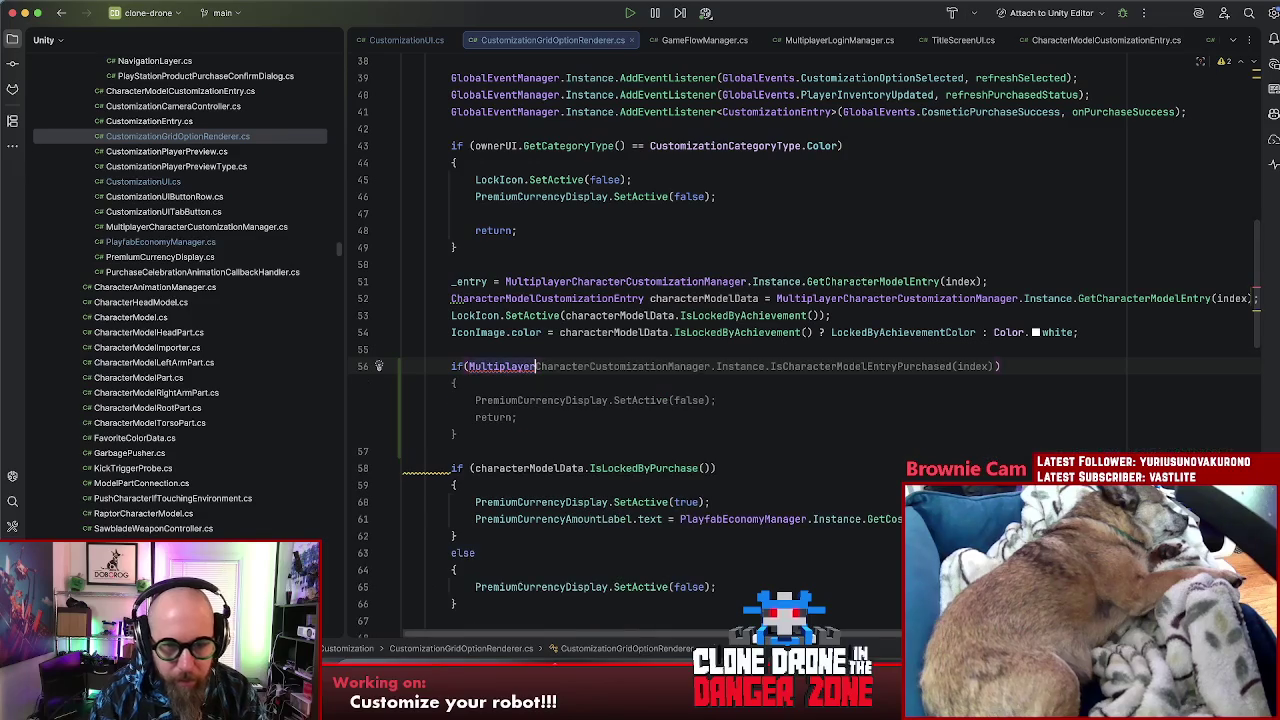
{"action": "key", "text": "Tab"}
{"action": "key", "text": "super+z"}
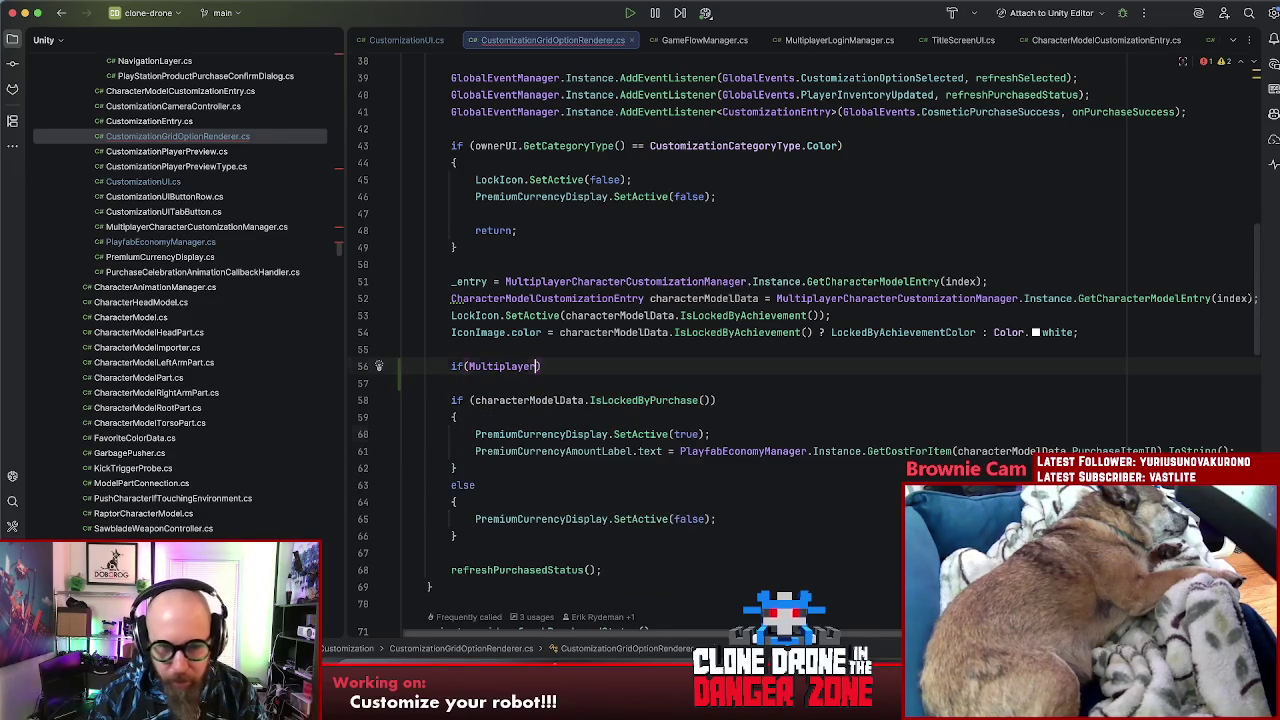
{"action": "type", "text": "oginManager.Instance."}
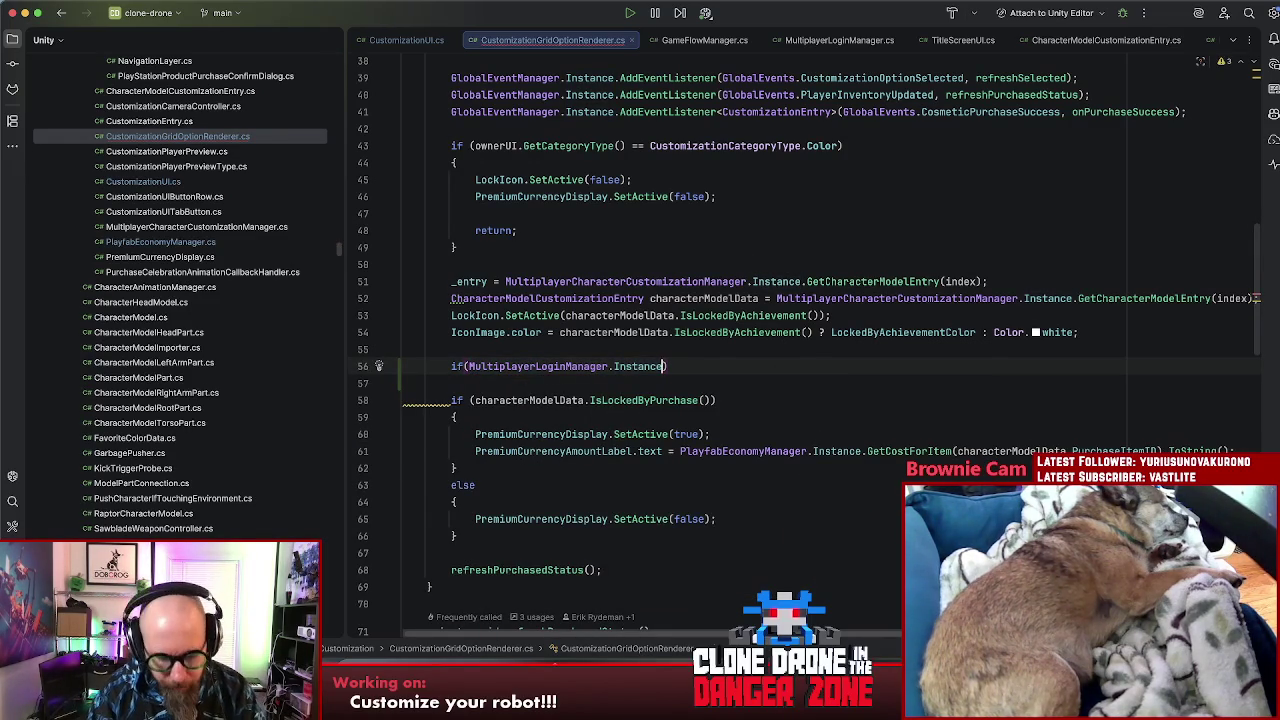
{"action": "type", "text": "IL"}
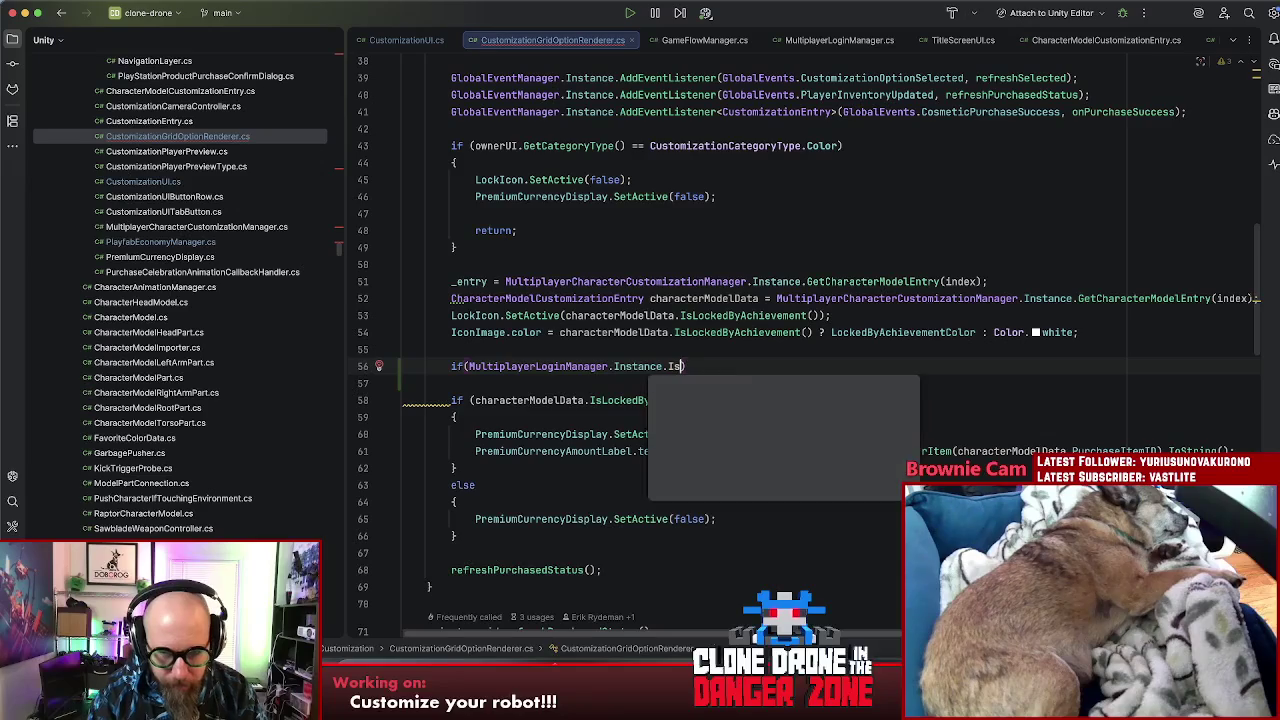
{"action": "key", "text": "Return"}
{"action": "key", "text": "Return"}
{"action": "type", "text": "{"}
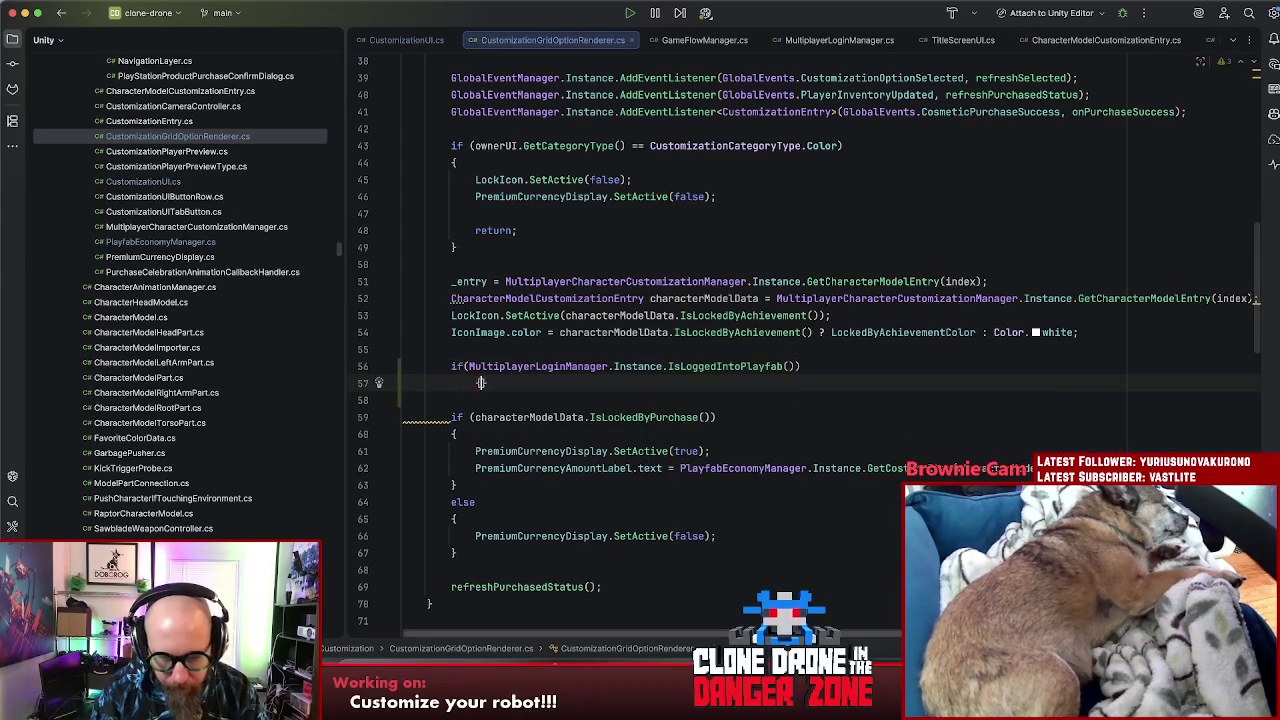
{"action": "key", "text": "Return"}
Step: Negate the login condition and turn the following purchase check into an else-if
{"action": "left_click", "coordinate": [475, 366]}
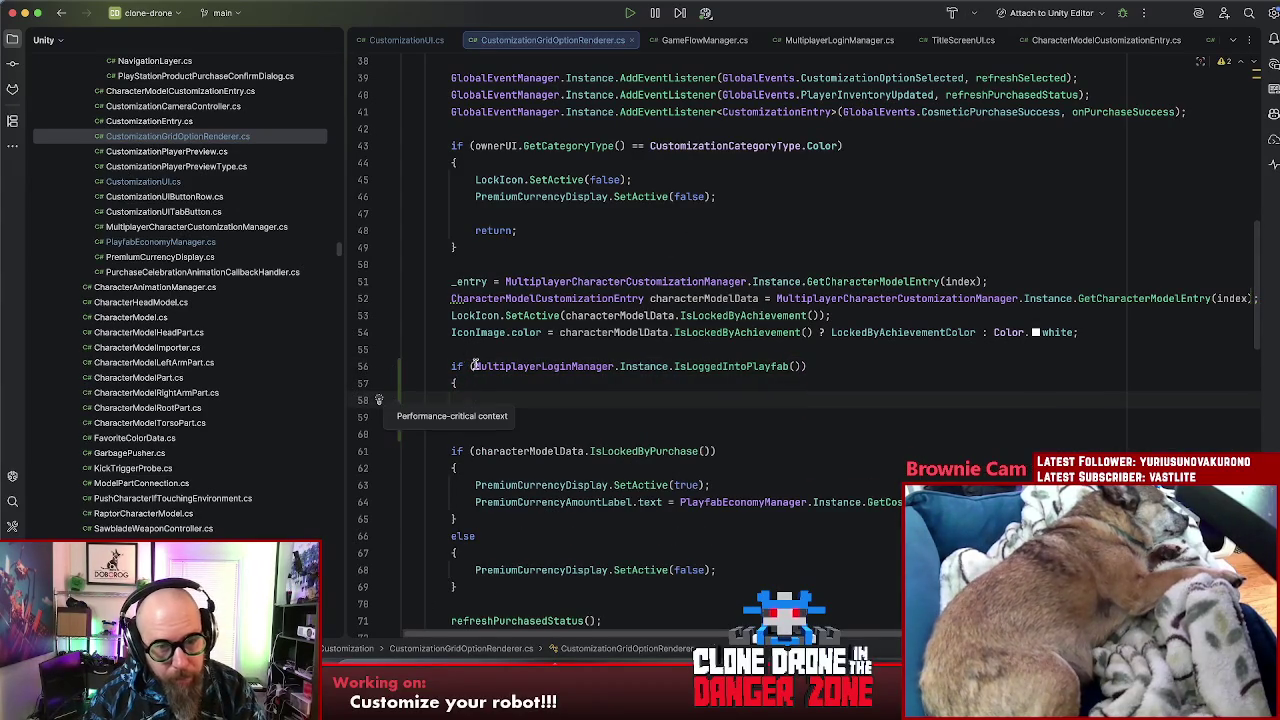
{"action": "type", "text": "!"}
{"action": "left_click", "coordinate": [483, 424]}
{"action": "left_click", "coordinate": [446, 451]}
{"action": "type", "text": "else"}
{"action": "key", "text": "Up"}
{"action": "key", "text": "BackSpace"}
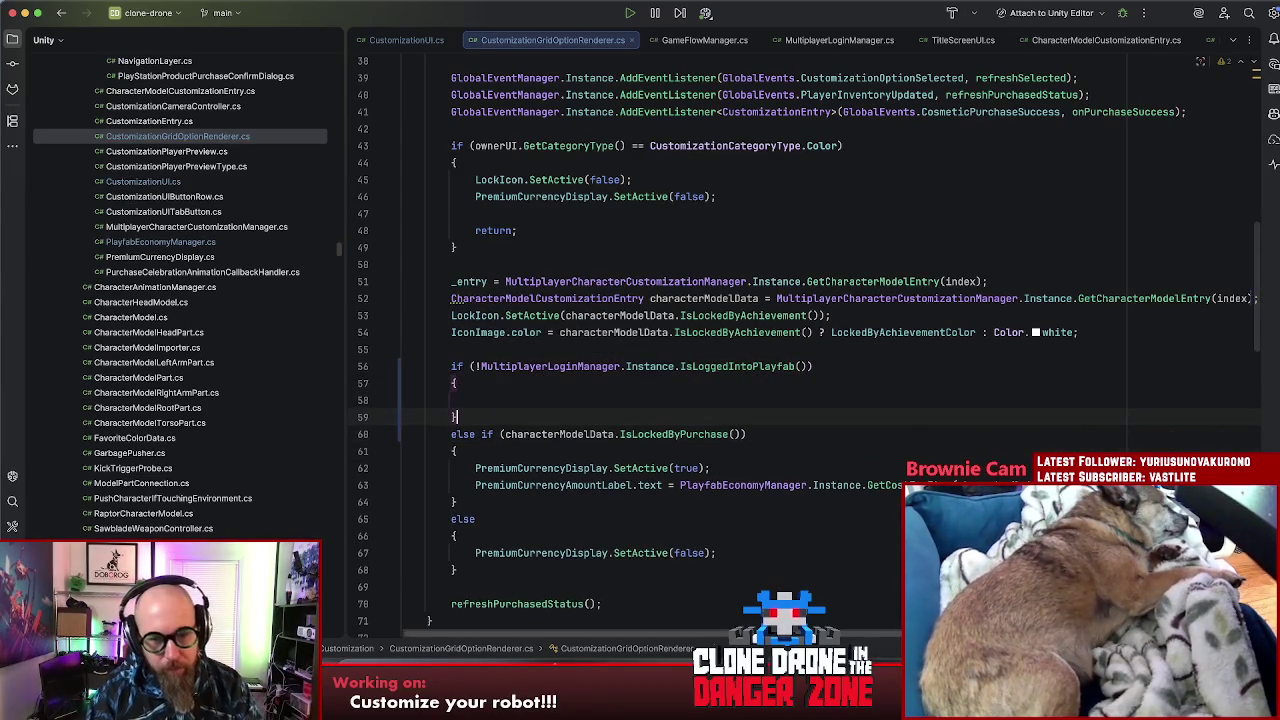
Step: Copy the PremiumCurrencyDisplay SetActive(false) line into the offline block
{"action": "triple_click", "coordinate": [687, 547]}
{"action": "key", "text": "ctrl+c"}
{"action": "left_click", "coordinate": [563, 403]}
{"action": "key", "text": "ctrl+v"}
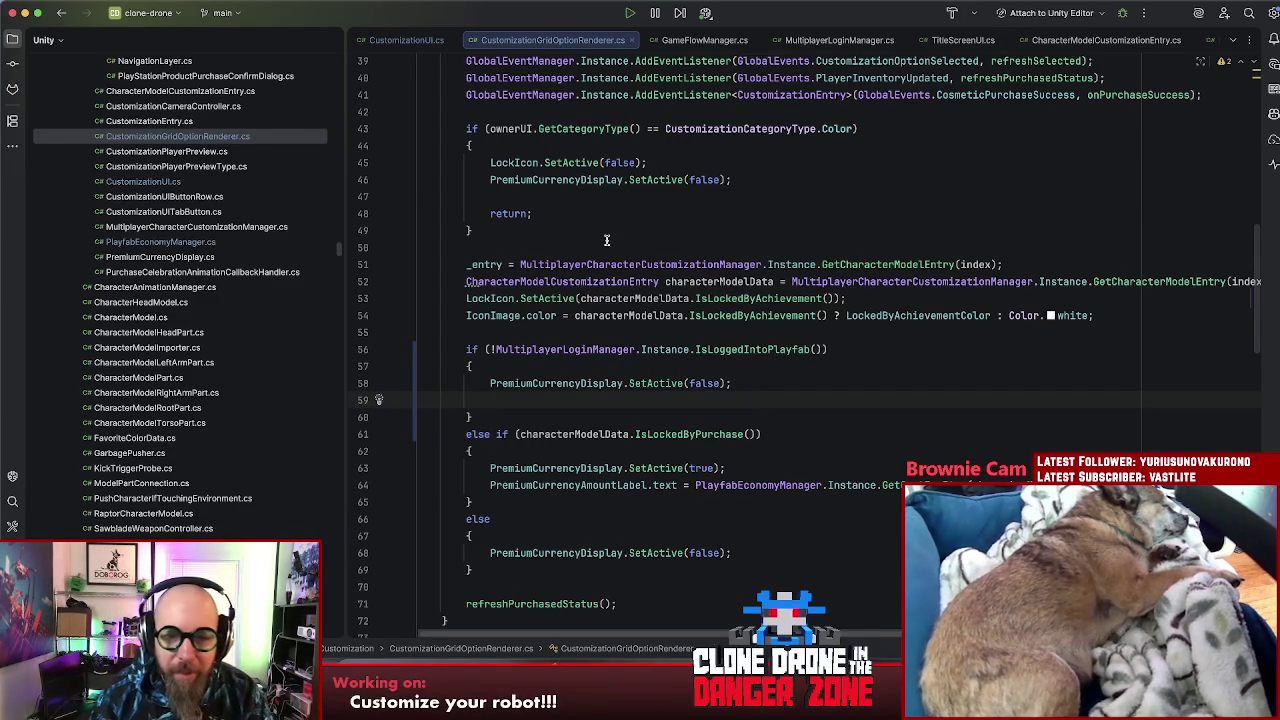
Step: Add IconImage.color = OfflineColor; to the offline block, reusing the icon colour assignment
{"action": "left_click", "coordinate": [637, 232]}
{"action": "left_click", "coordinate": [1127, 315]}
{"action": "left_click", "coordinate": [938, 315]}
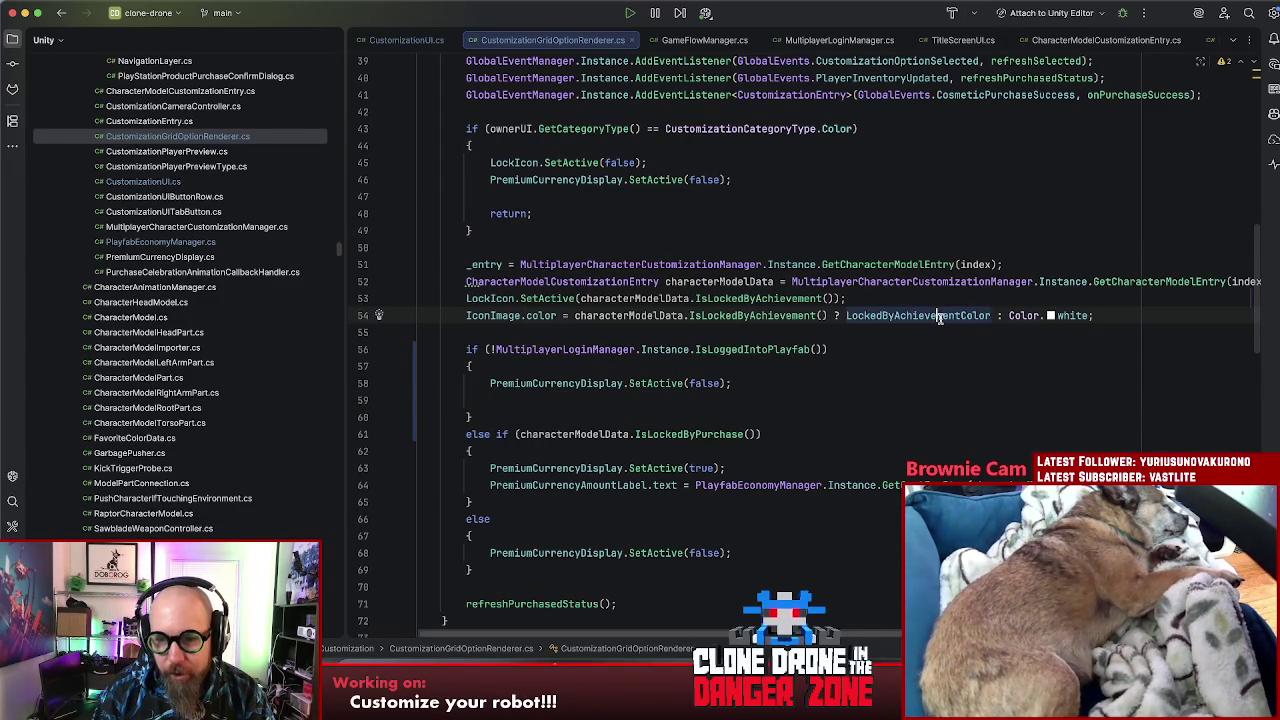
{"action": "left_click_drag", "start_coordinate": [466, 315], "coordinate": [563, 318]}
{"action": "key", "text": "ctrl+c"}
{"action": "left_click", "coordinate": [556, 400]}
{"action": "key", "text": "ctrl+v"}
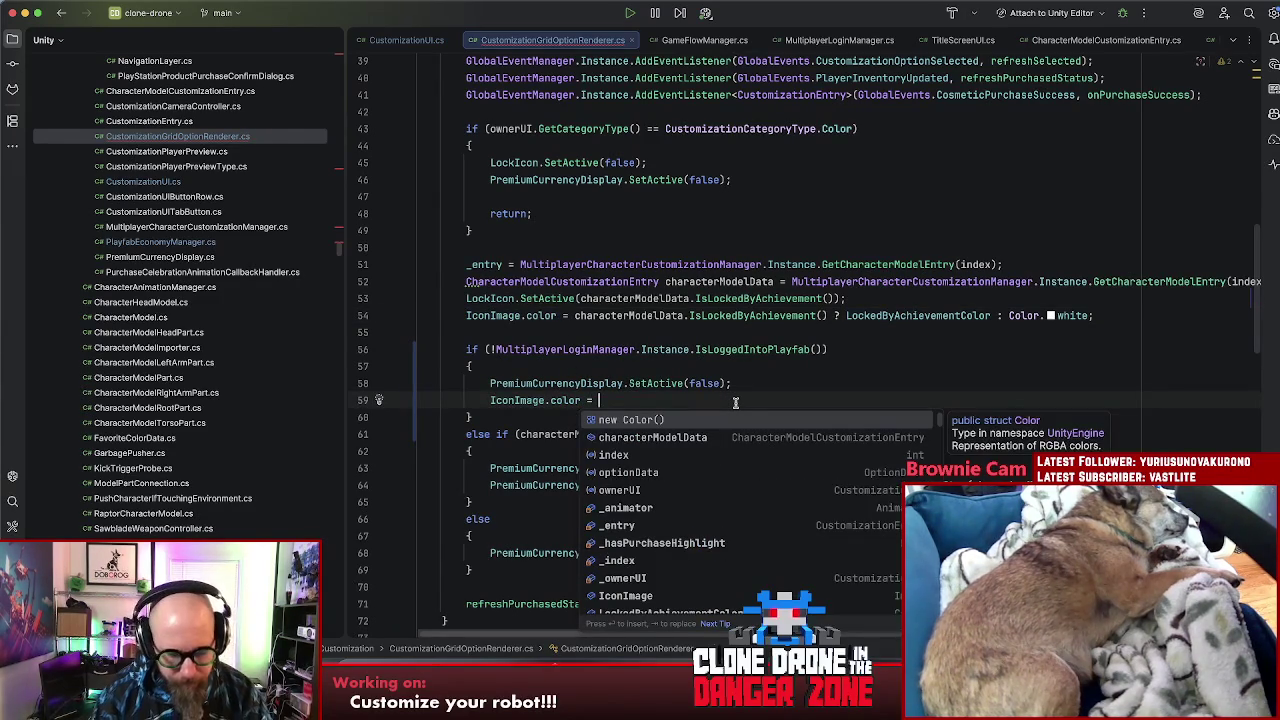
{"action": "type", "text": "OfflineColor;"}
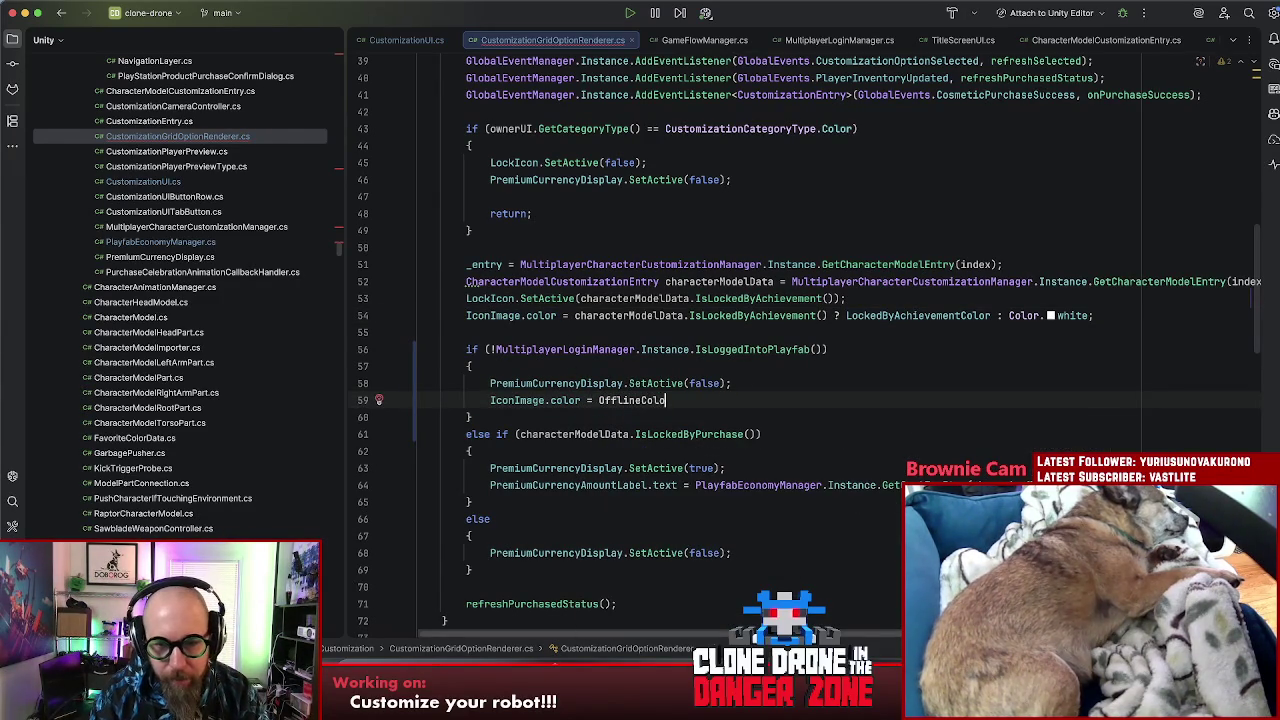
Step: Check the new OfflineColor line and jump to the LockedByAchievementColor declaration
{"action": "left_click", "coordinate": [621, 400]}
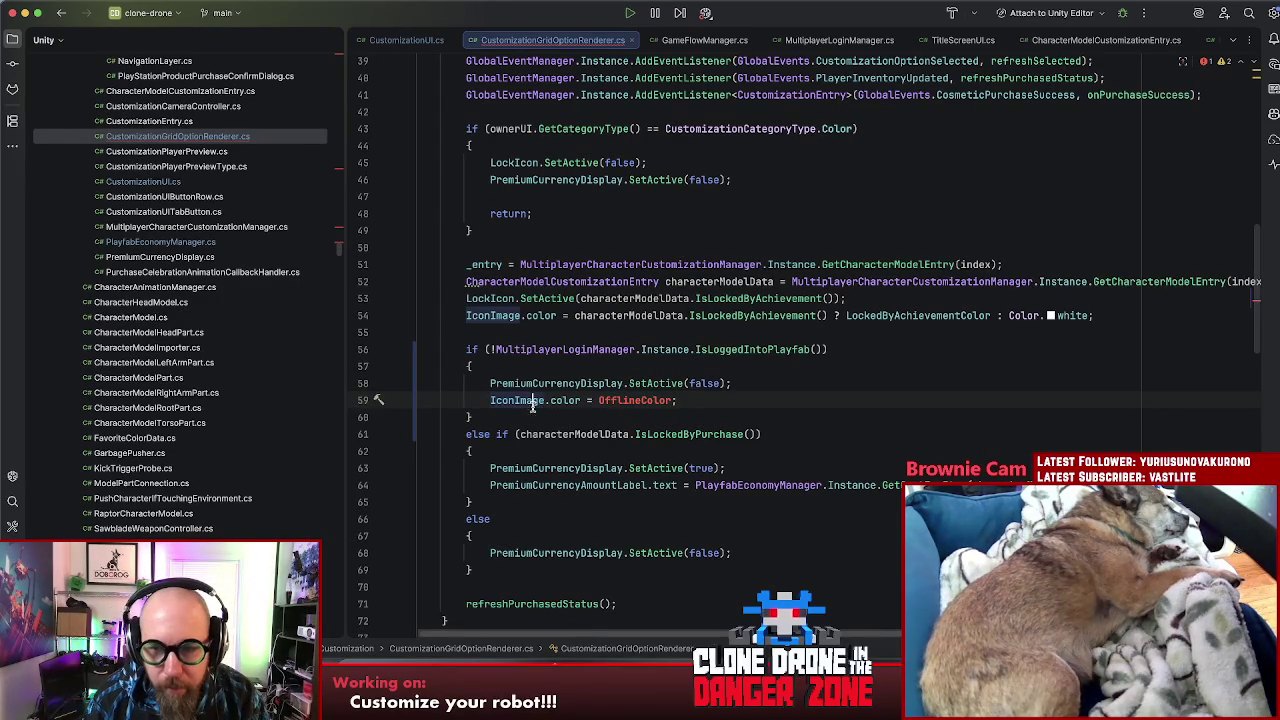
{"action": "left_click", "coordinate": [679, 400]}
{"action": "left_click", "coordinate": [489, 400], "text": "shift"}
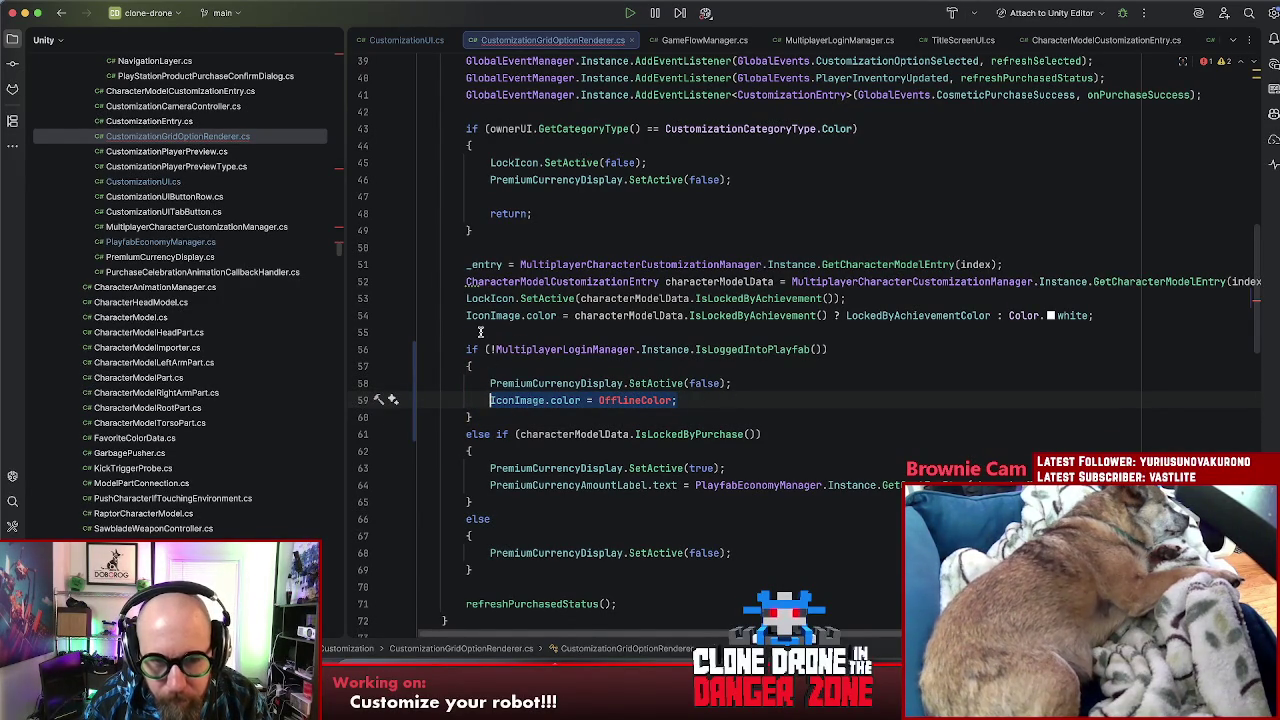
{"action": "key", "text": "Escape"}
{"action": "key", "text": "Up"}
{"action": "key", "text": "End"}
{"action": "double_click", "coordinate": [648, 400]}
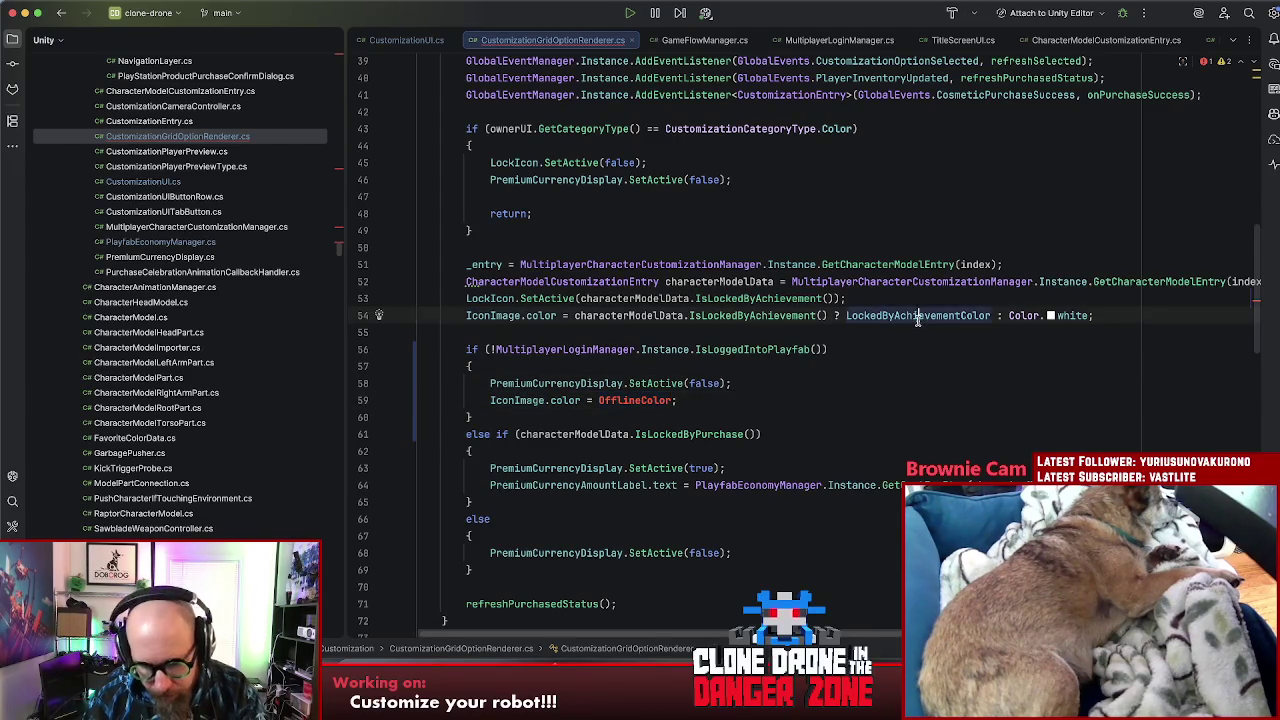
{"action": "left_click", "coordinate": [970, 316], "text": "super"}
Step: Declare 'public Color OfflineColor;' below LockedByAchievementColor, then return to Unity to recompile
{"action": "key", "text": "End"}
{"action": "key", "text": "Return"}
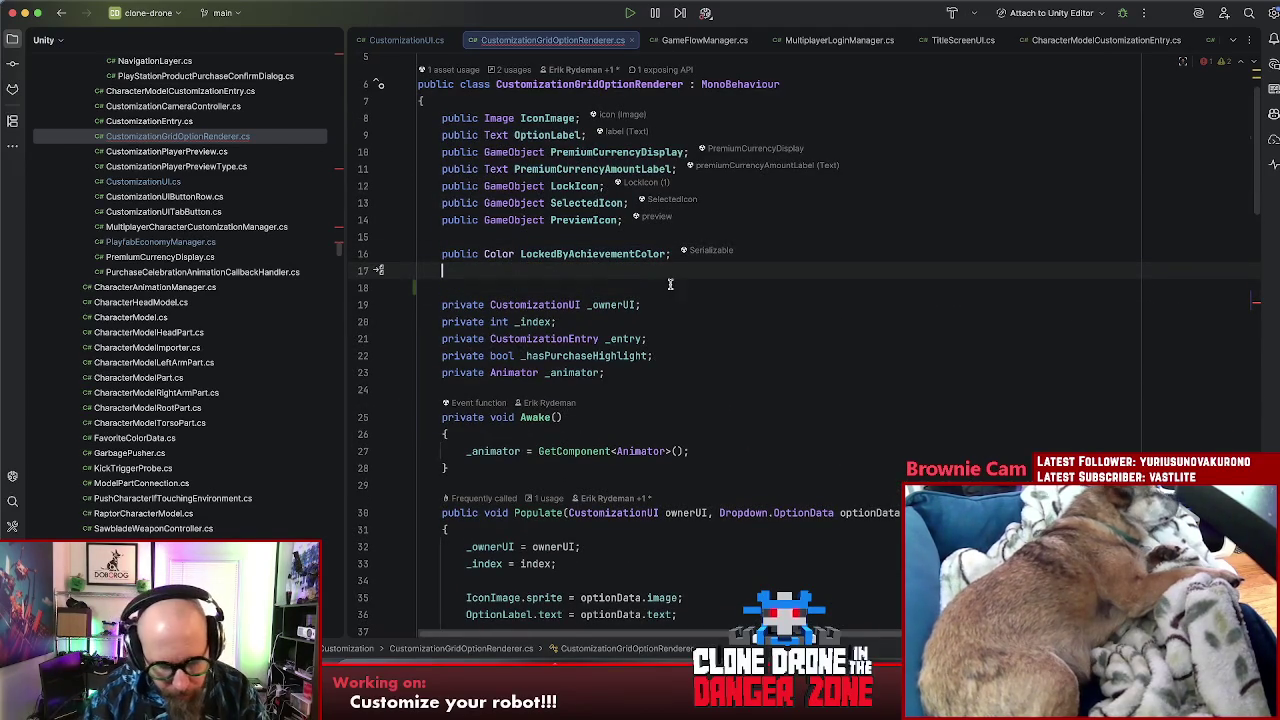
{"action": "type", "text": "public Color "}
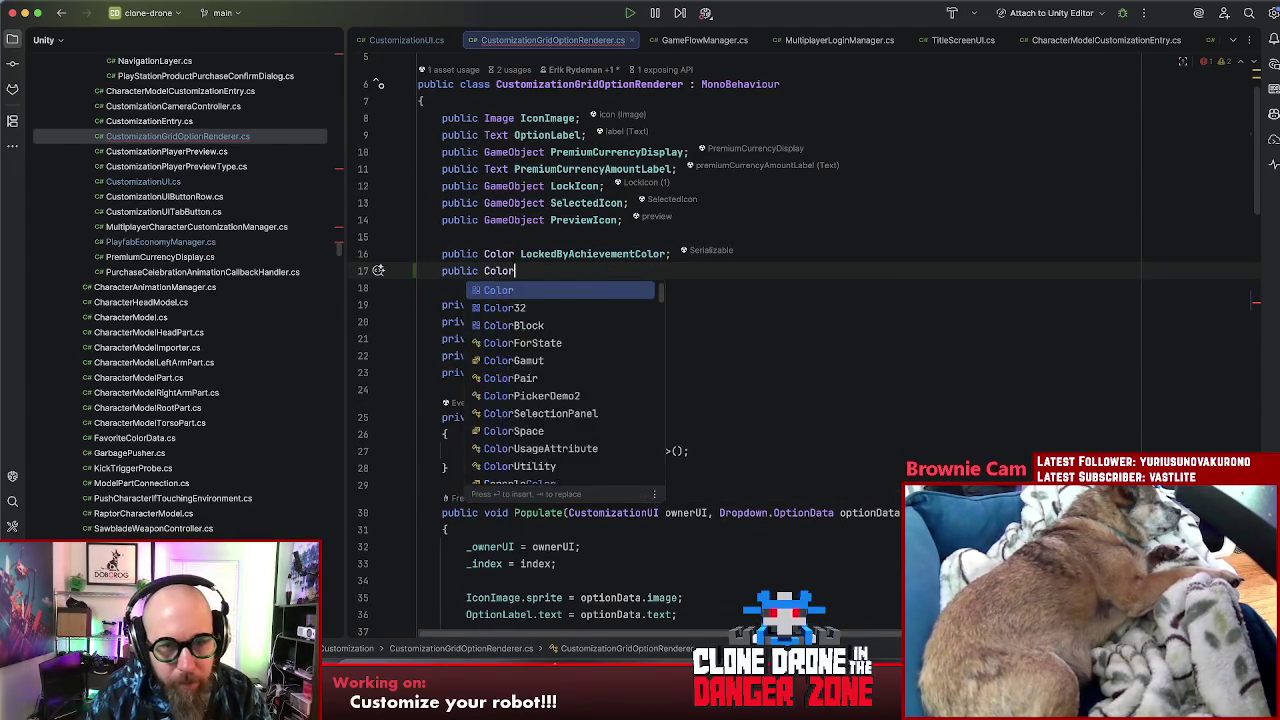
{"action": "type", "text": "OfflineColor;"}
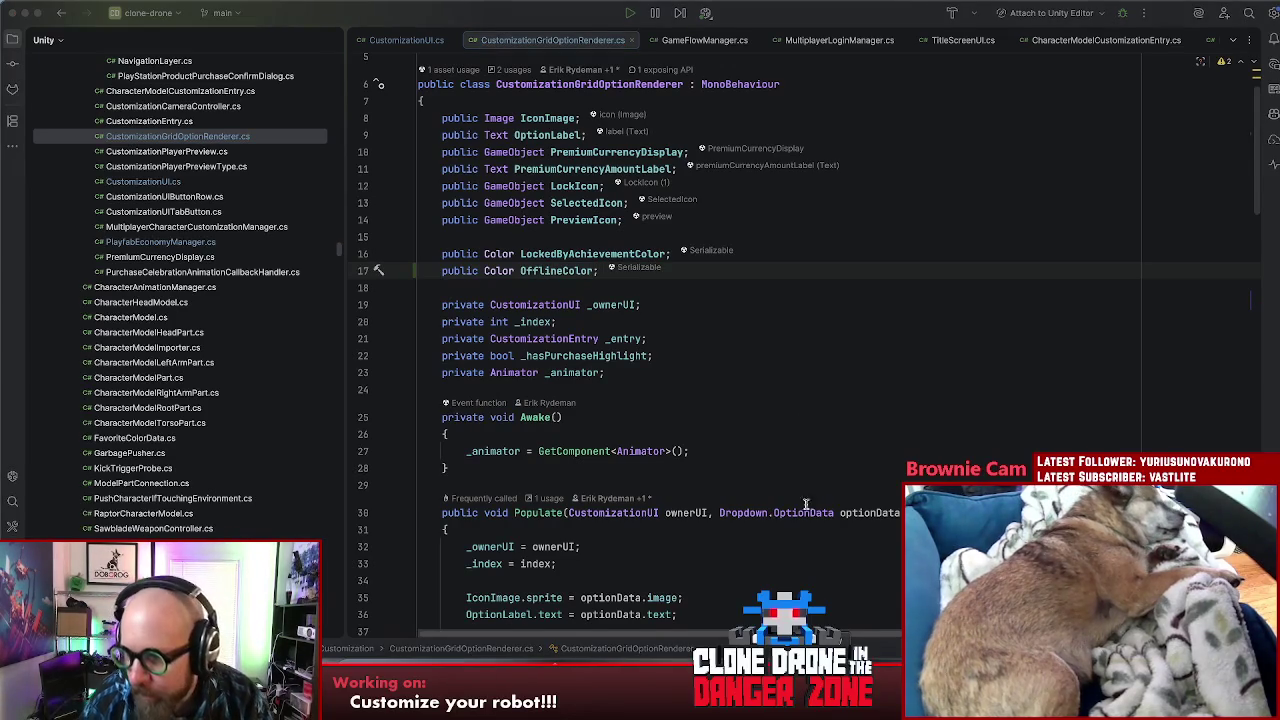
{"action": "key", "text": "super+Tab"}
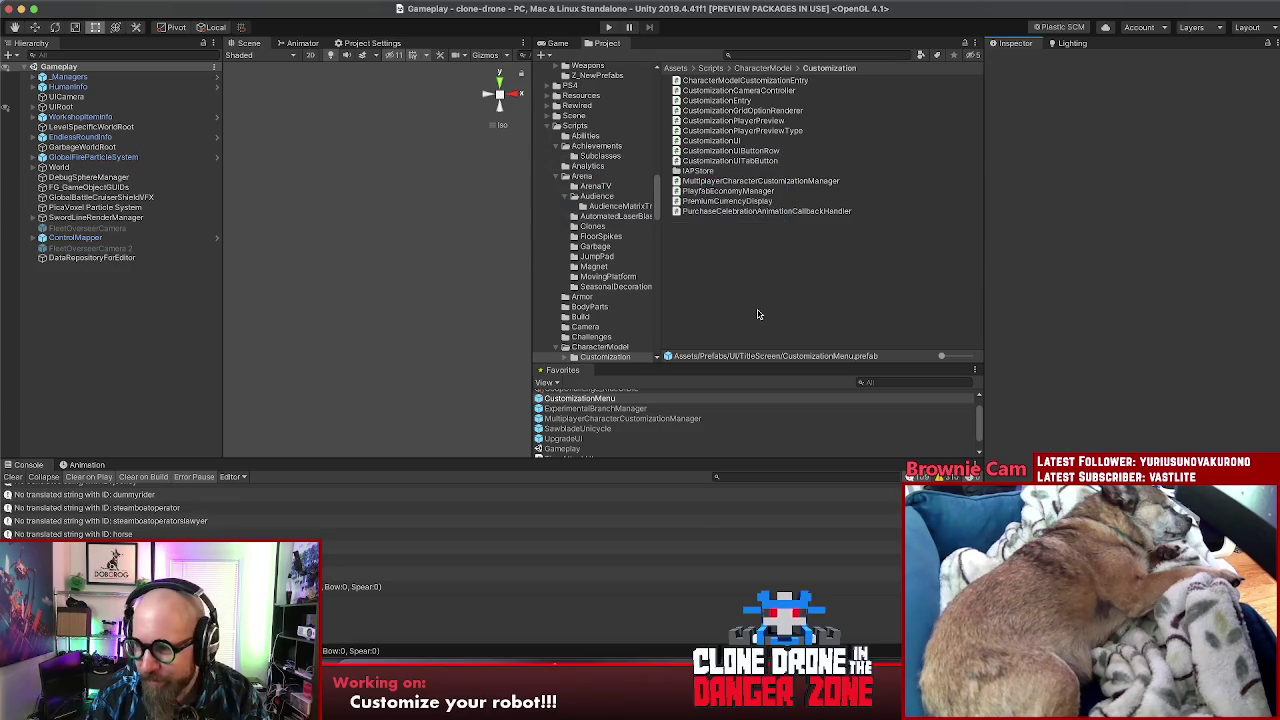
Step: Select the CustomizationGridOption prefab in the Project window and open it in Prefab Mode
{"action": "left_click", "coordinate": [592, 408]}
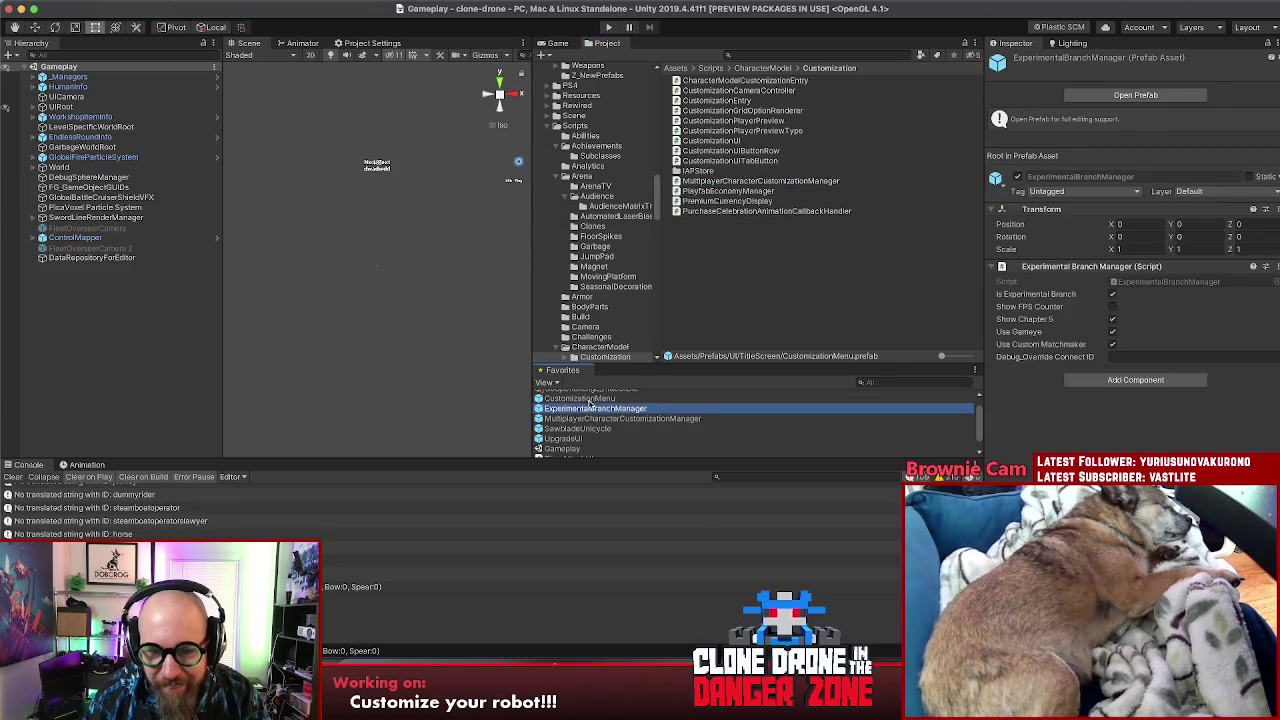
{"action": "left_click", "coordinate": [589, 398]}
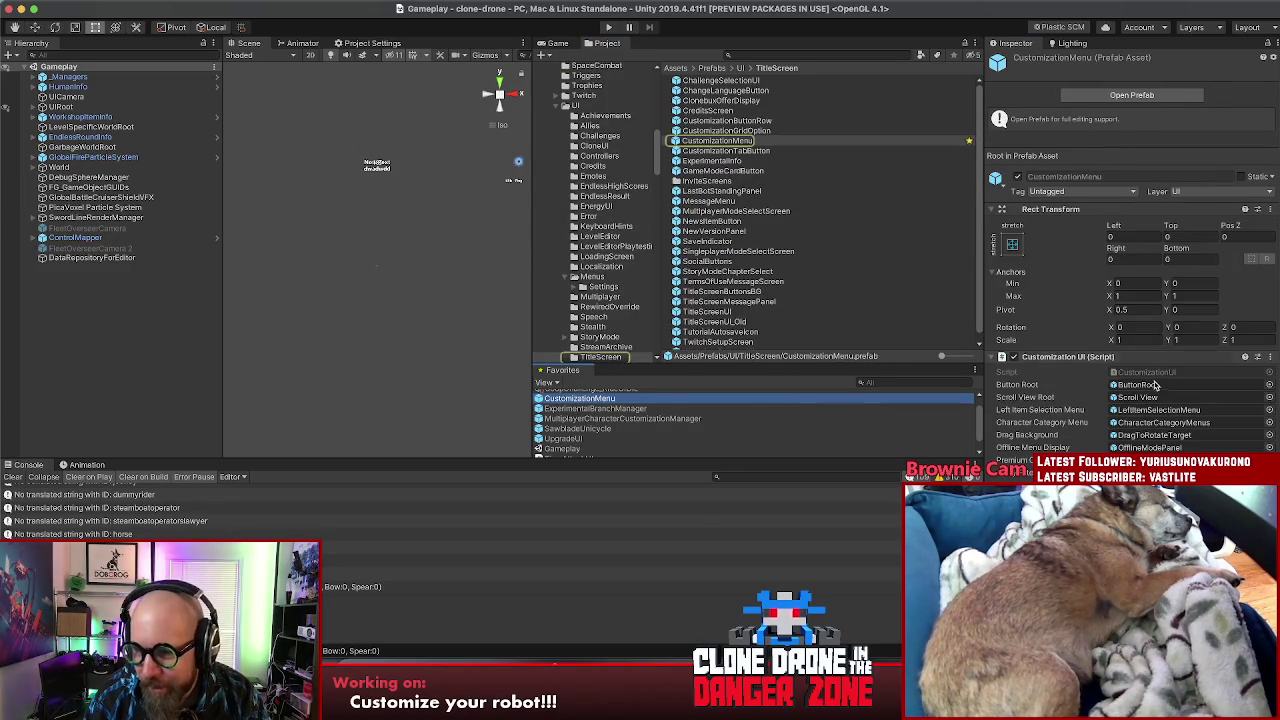
{"action": "scroll", "coordinate": [1130, 300], "scroll_direction": "down", "scroll_amount": 5}
{"action": "scroll", "coordinate": [1138, 211], "scroll_direction": "down", "scroll_amount": 3}
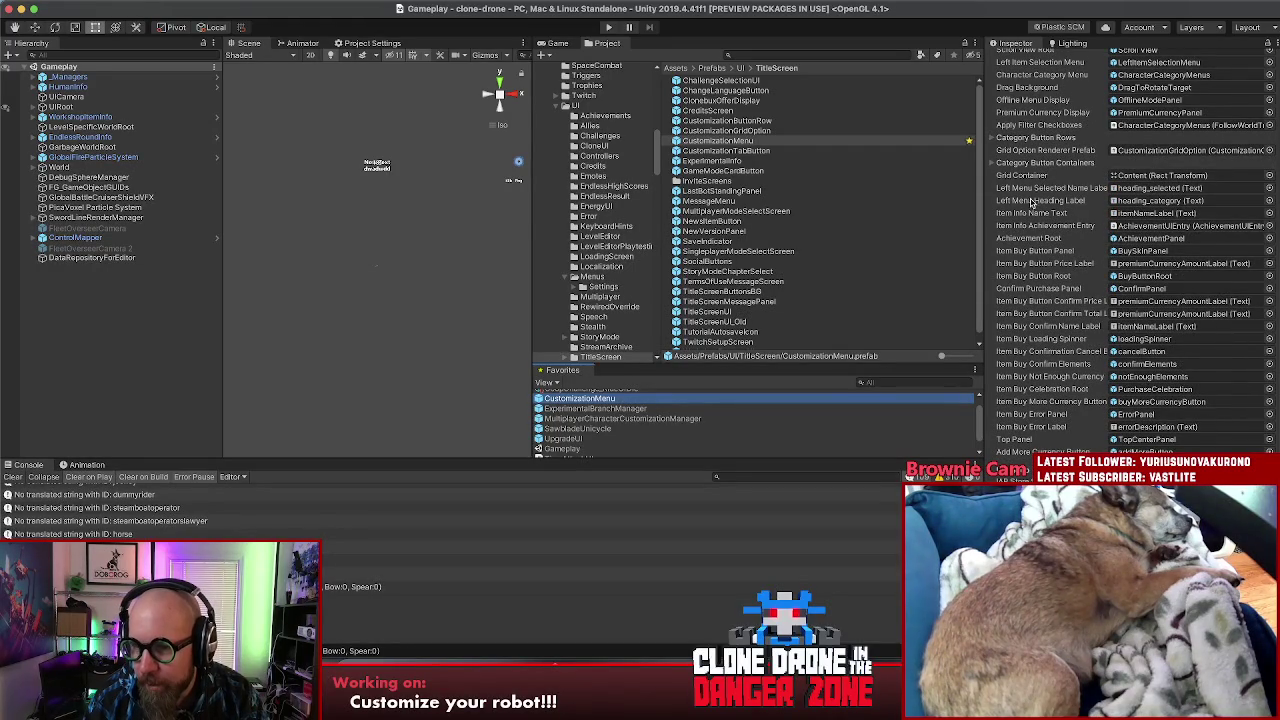
{"action": "scroll", "coordinate": [1033, 203], "scroll_direction": "up", "scroll_amount": 2}
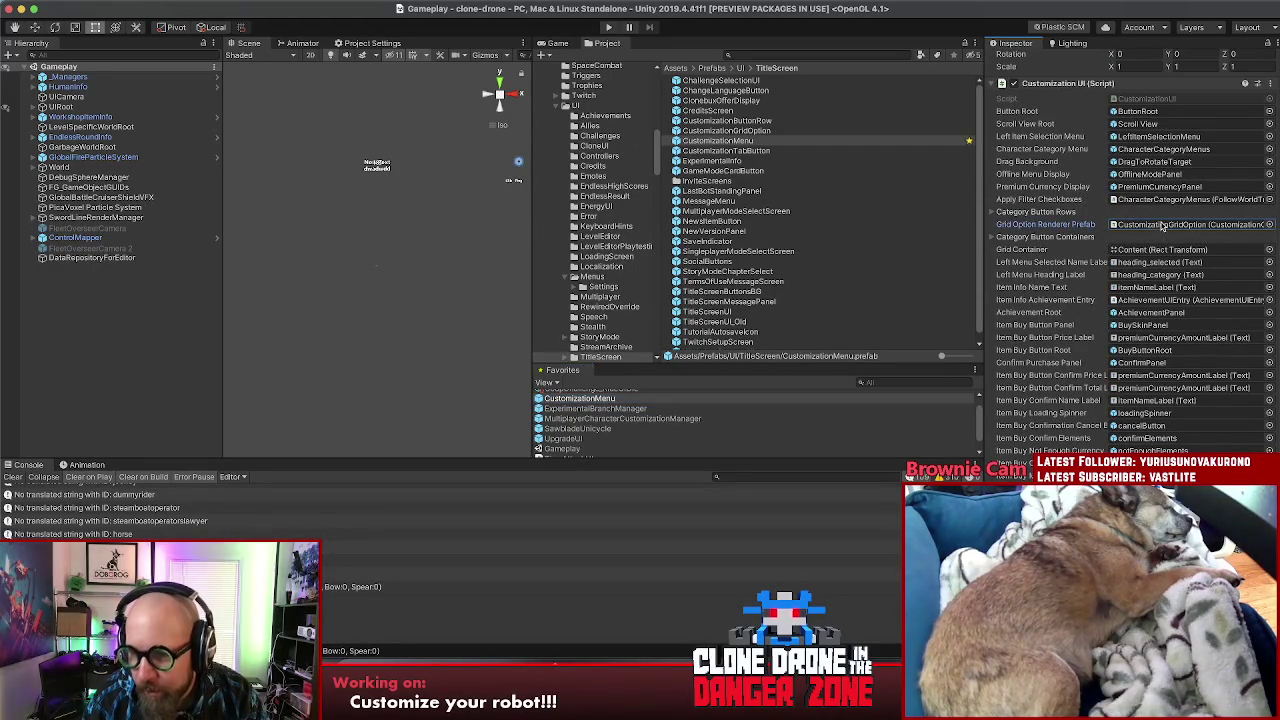
{"action": "left_click", "coordinate": [910, 133]}
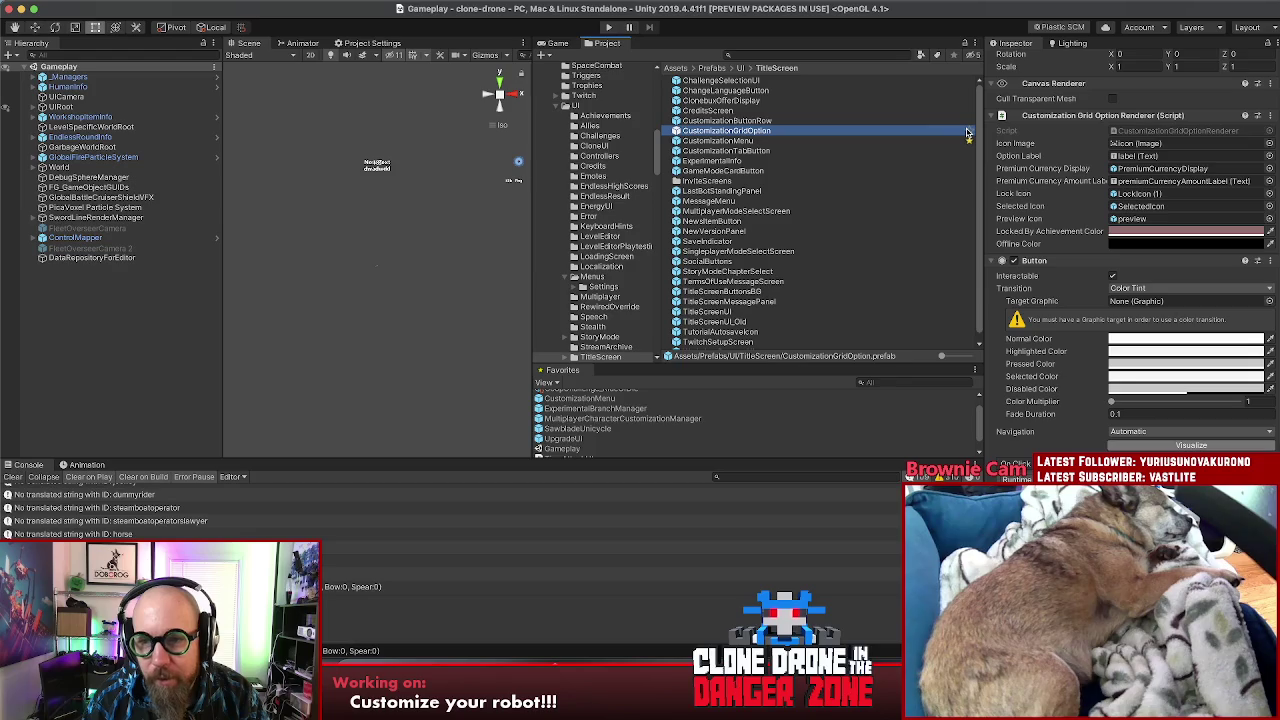
{"action": "scroll", "coordinate": [1033, 148], "scroll_direction": "up", "scroll_amount": 3}
{"action": "left_click", "coordinate": [1128, 98]}
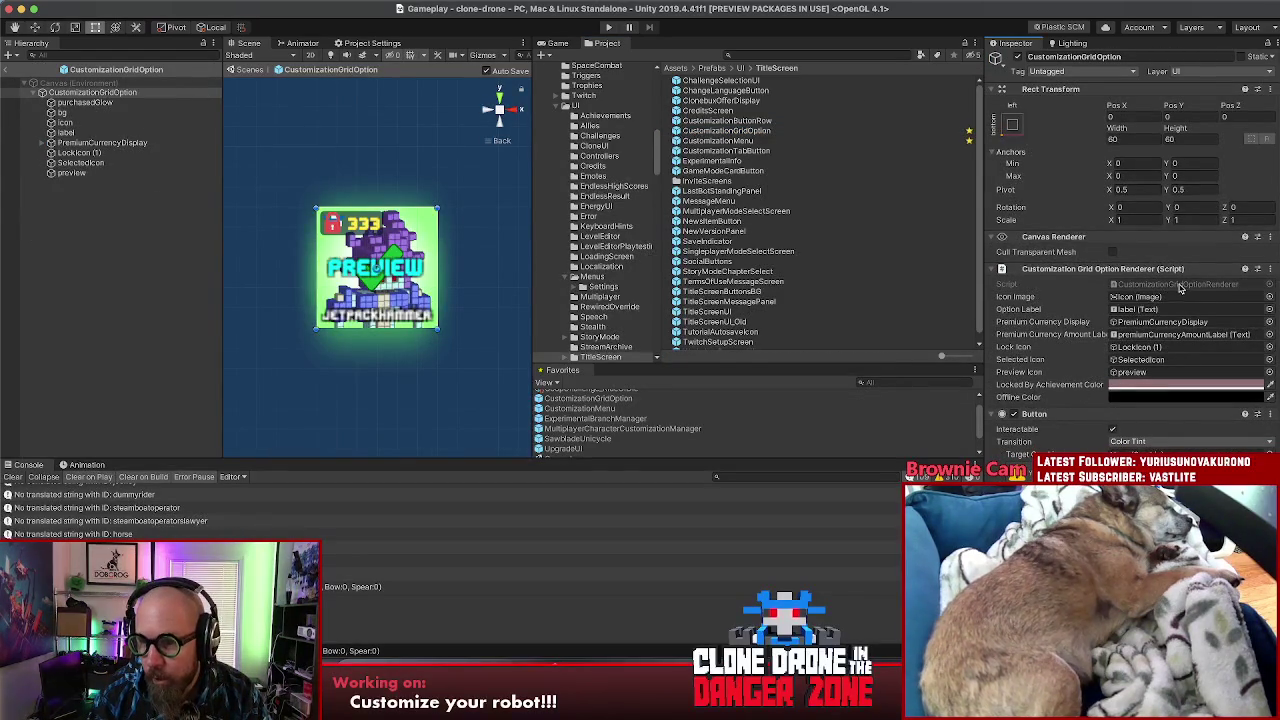
Step: Set the prefab's Offline Color to mid grey 9C9C9C with alpha 255
{"action": "left_click", "coordinate": [1167, 398]}
{"action": "left_click_drag", "start_coordinate": [1201, 263], "coordinate": [801, 206]}
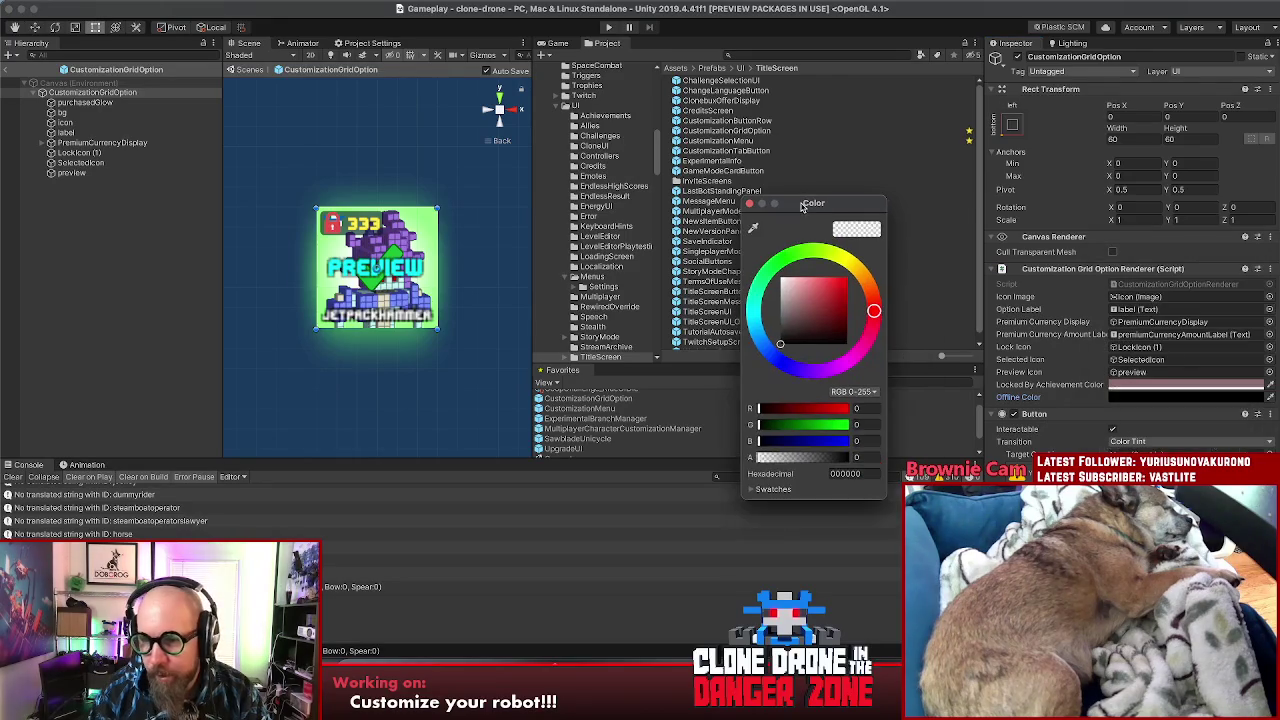
{"action": "left_click_drag", "start_coordinate": [815, 330], "coordinate": [741, 309]}
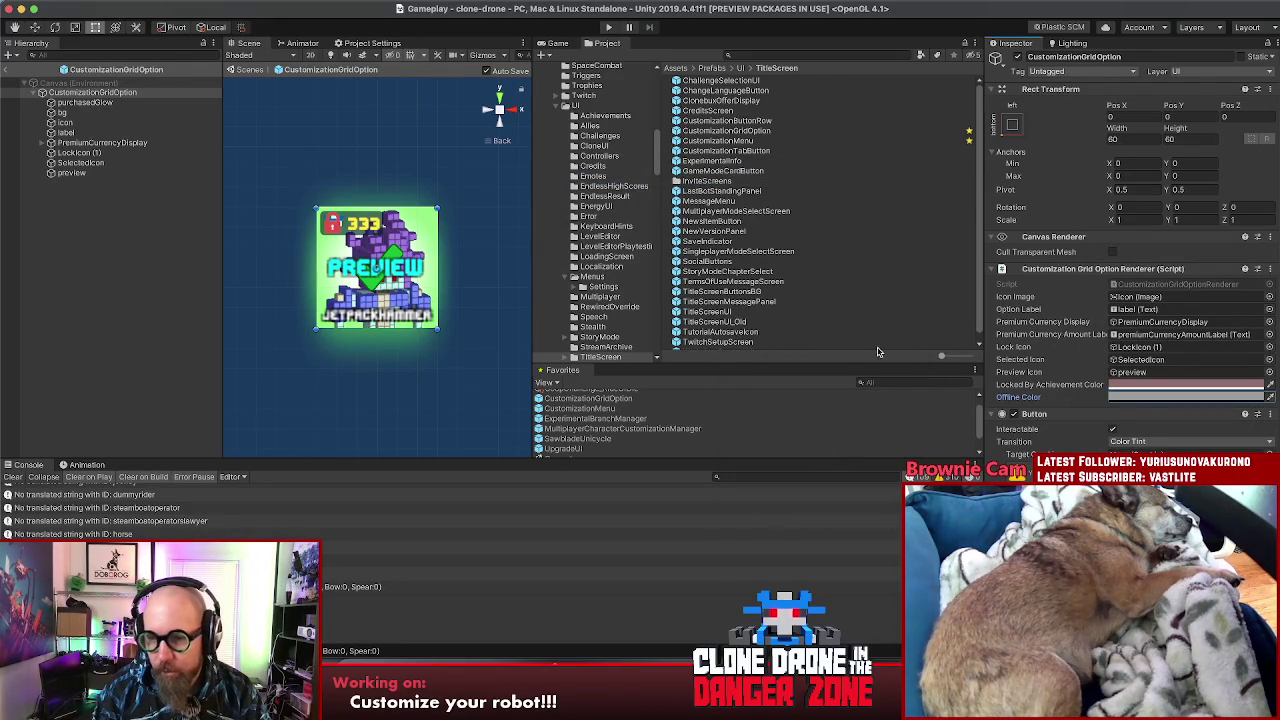
{"action": "left_click", "coordinate": [1185, 397]}
{"action": "left_click_drag", "start_coordinate": [845, 461], "coordinate": [891, 467]}
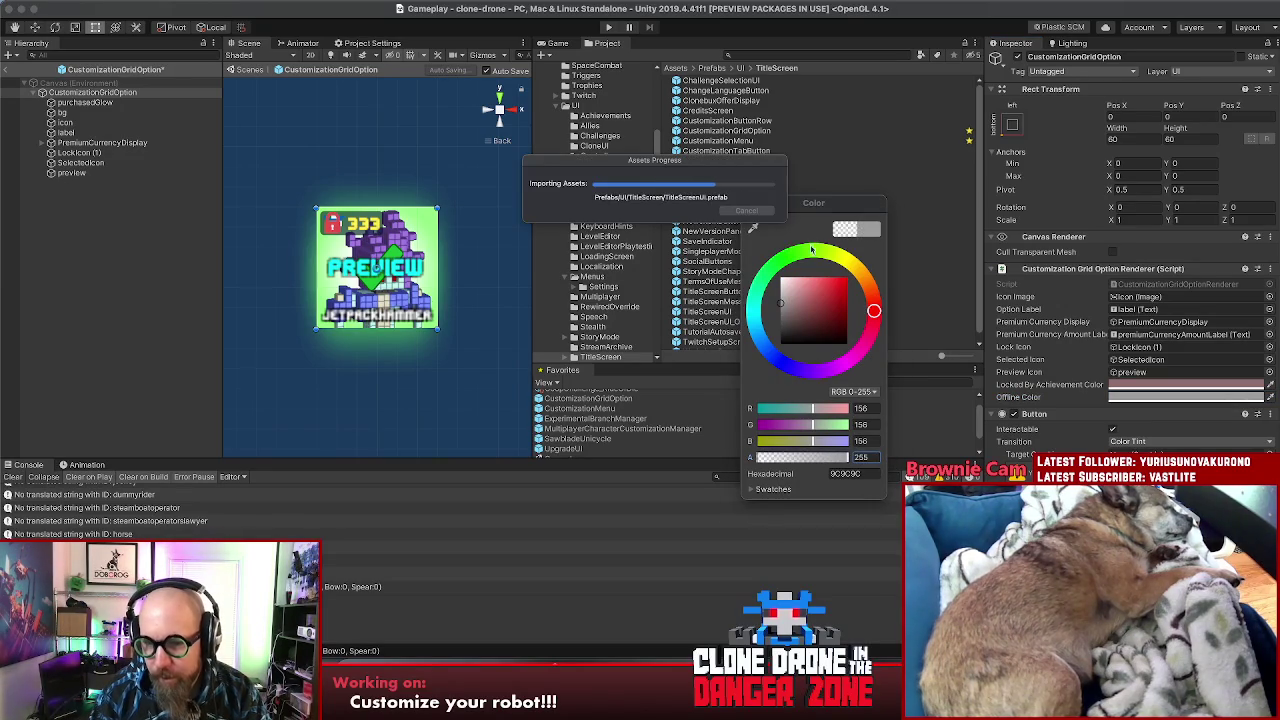
{"action": "left_click", "coordinate": [787, 303]}
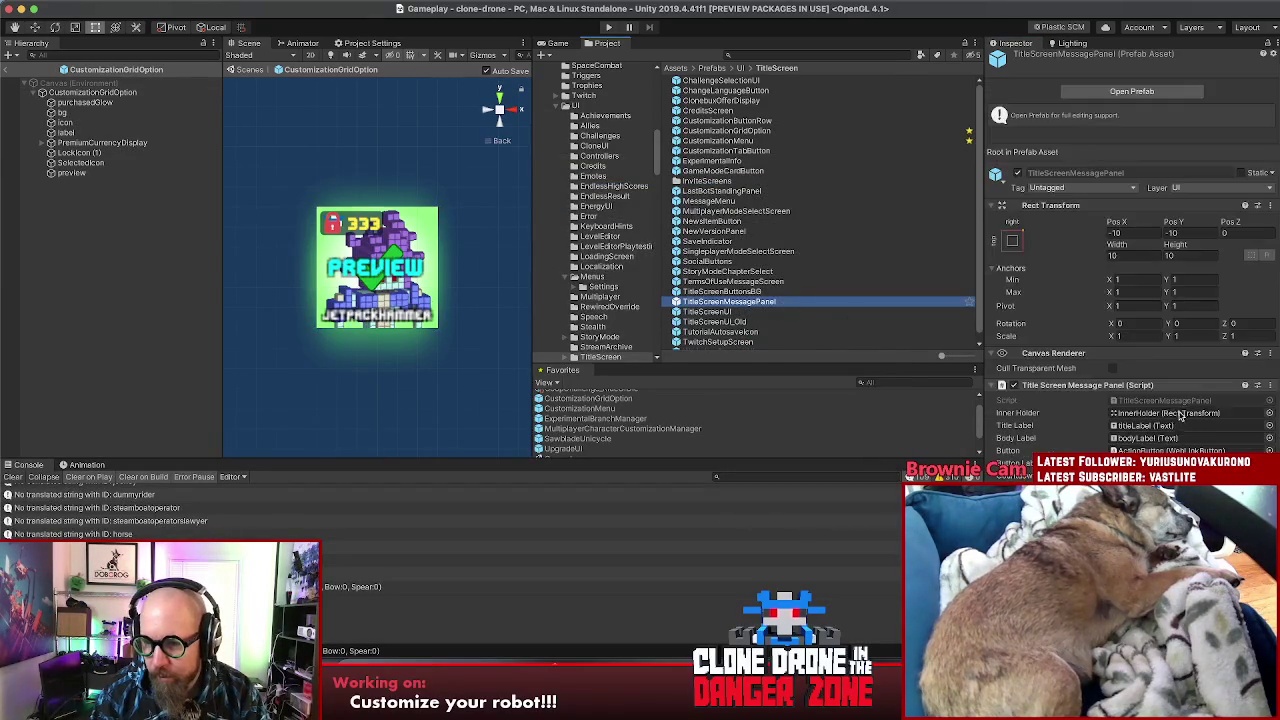
Step: Exit Prefab Mode to the Gameplay scene, start Play mode, and continue without Steam
{"action": "left_click", "coordinate": [108, 208]}
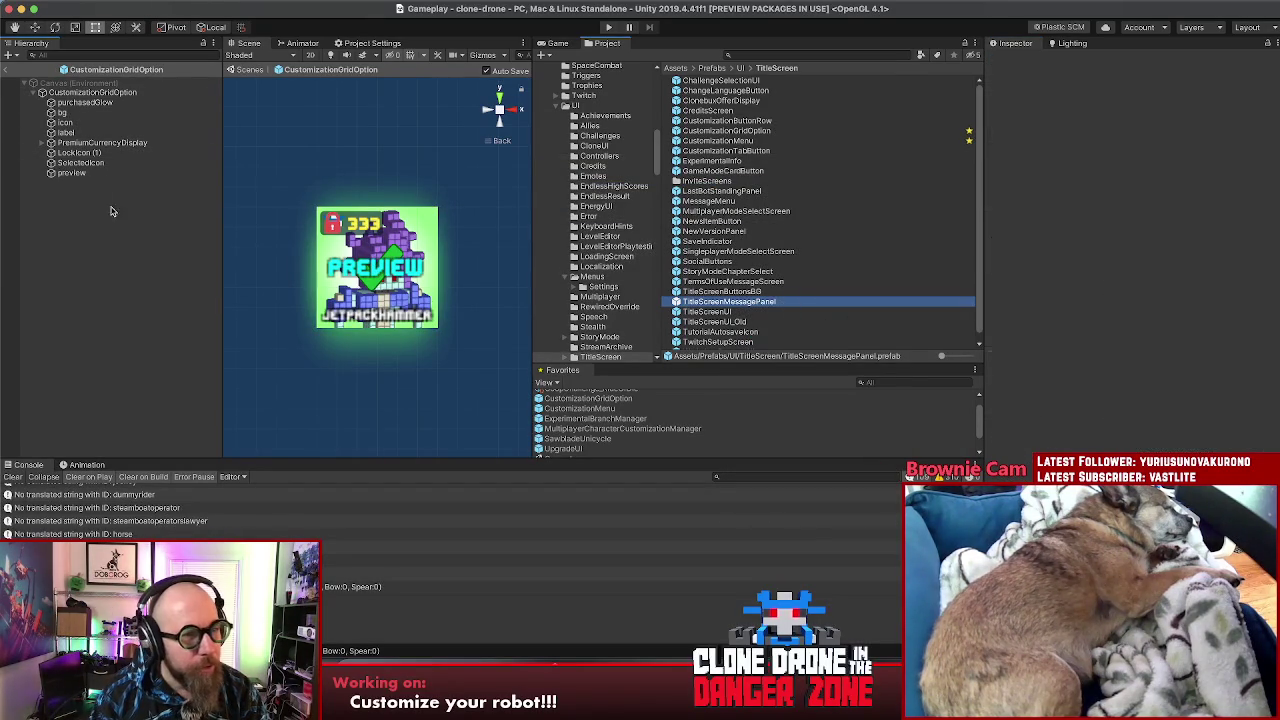
{"action": "left_click", "coordinate": [6, 70]}
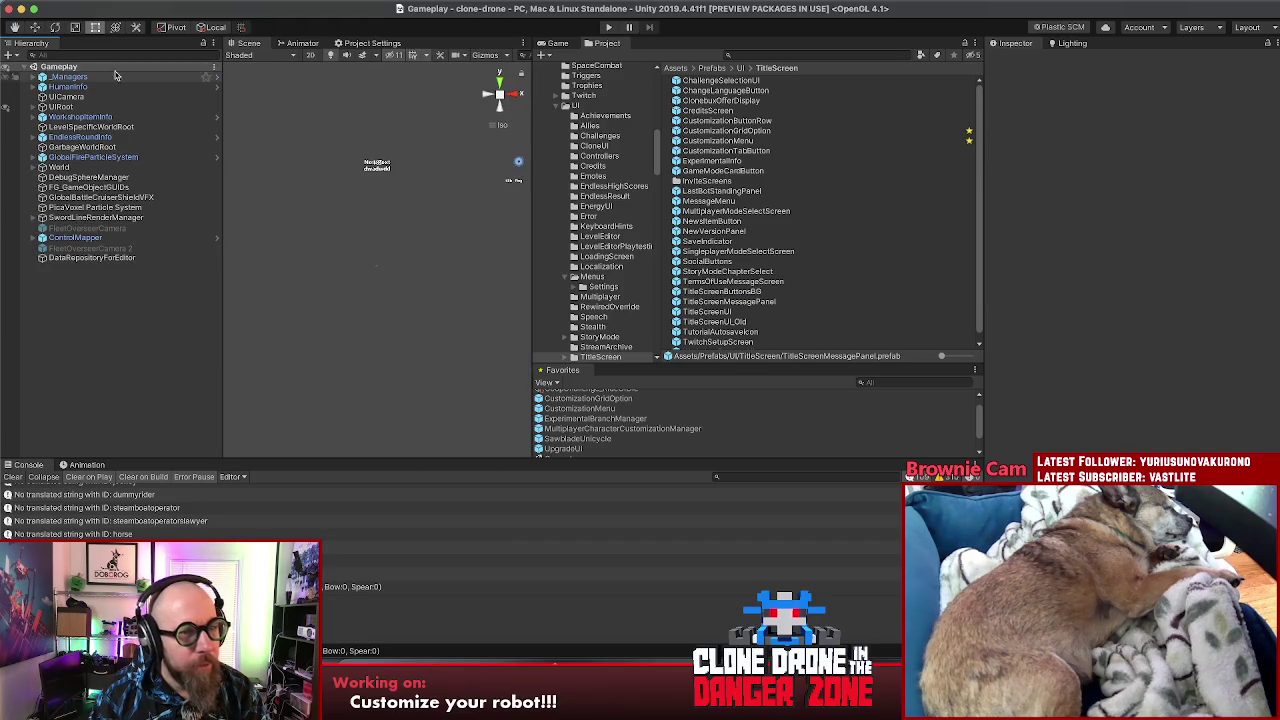
{"action": "left_click", "coordinate": [607, 28]}
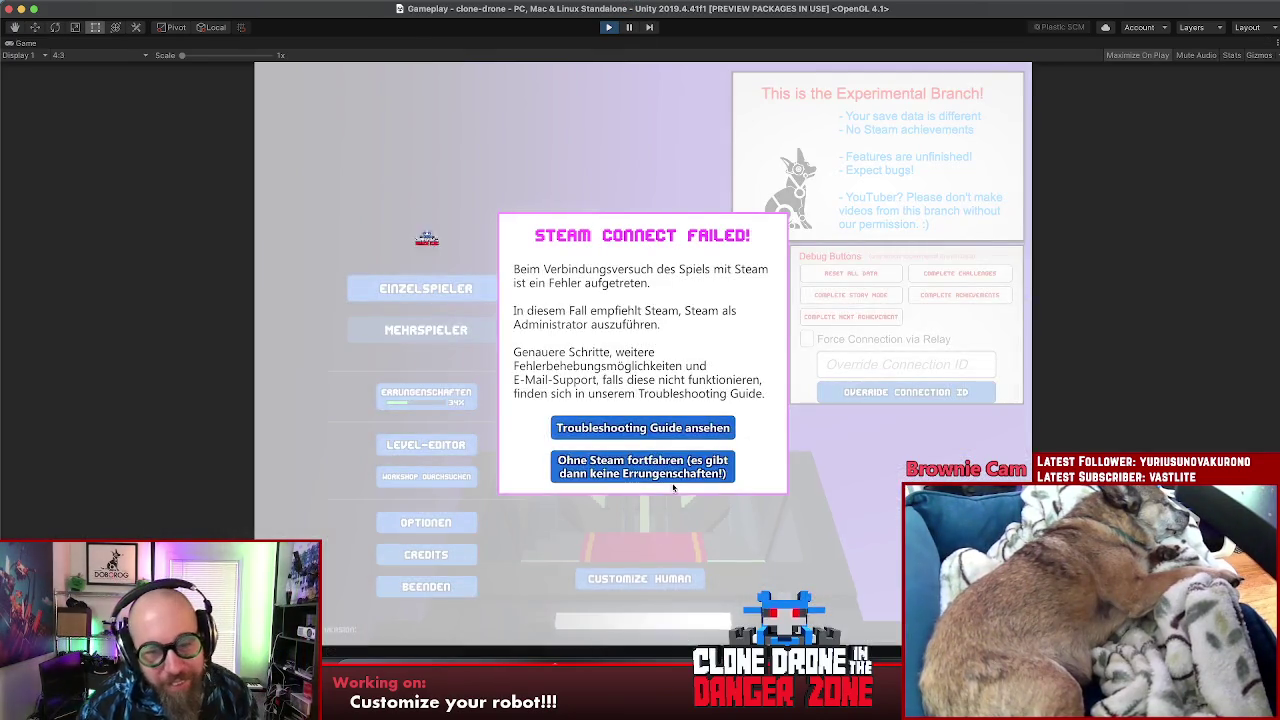
{"action": "left_click", "coordinate": [642, 467]}
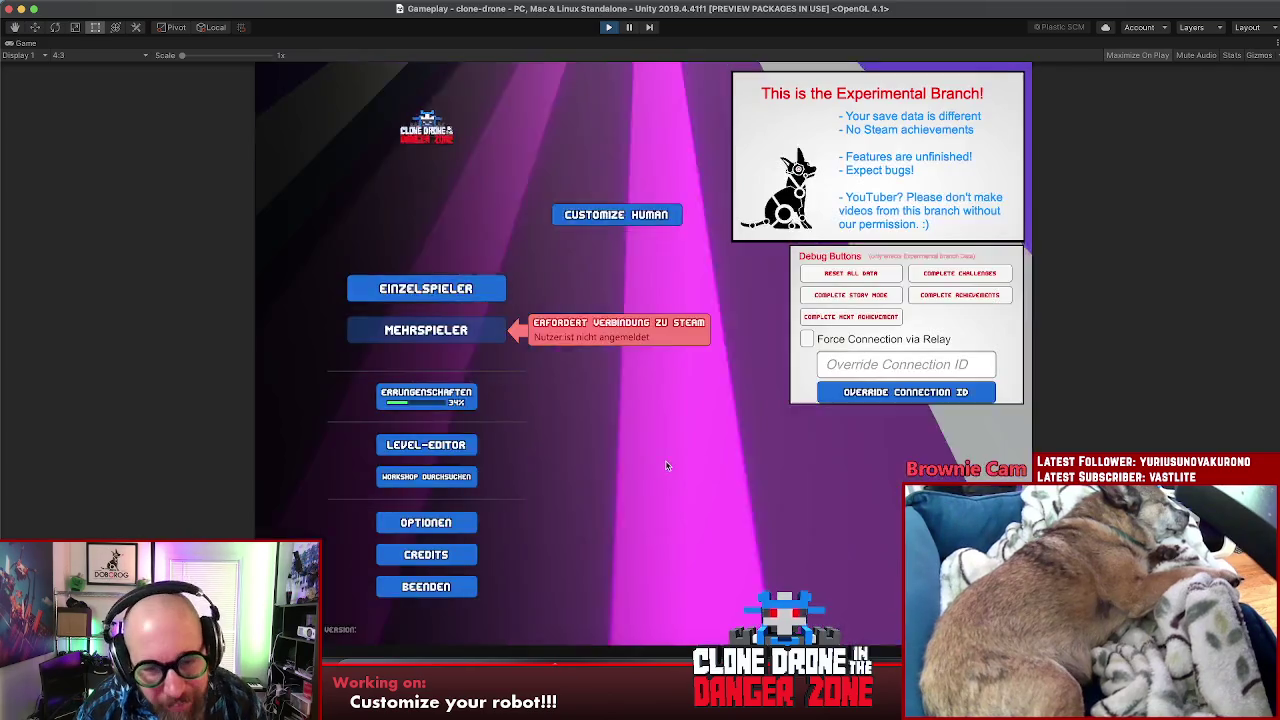
Step: Open Customize Human and the Head skin grid to see premium skins greyed out, then return to Rider
{"action": "left_click", "coordinate": [640, 229]}
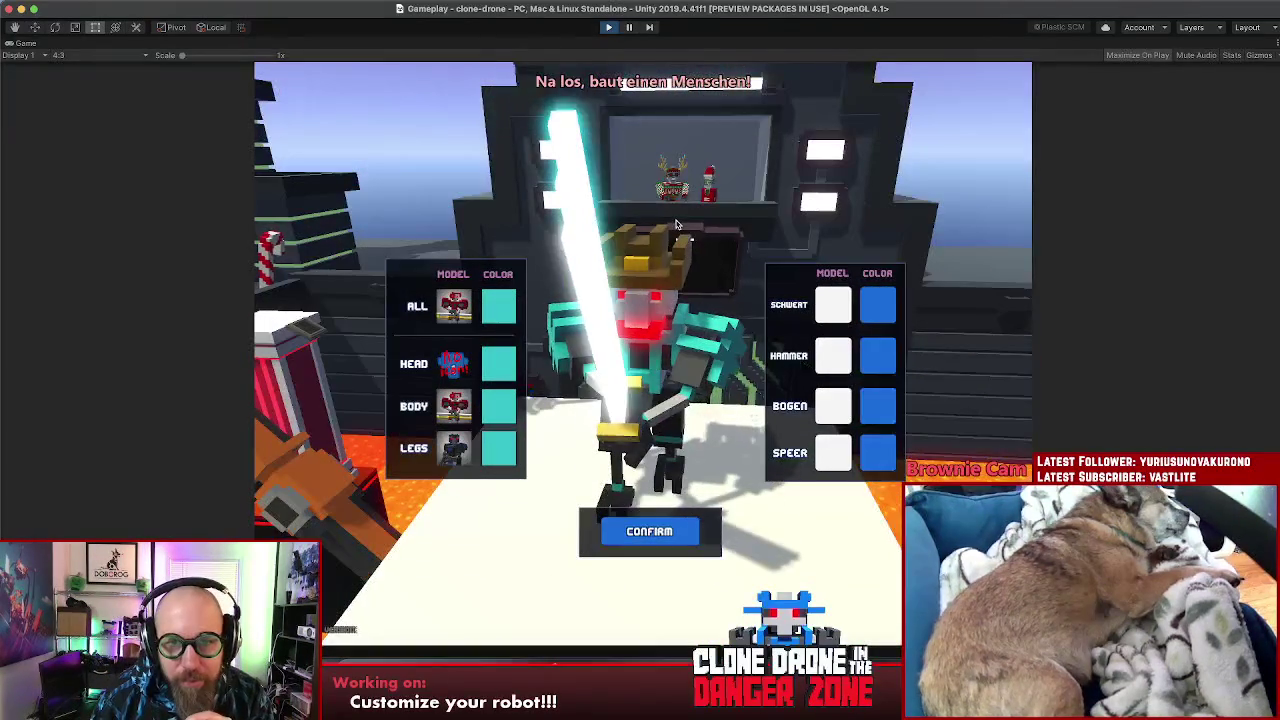
{"action": "left_click", "coordinate": [453, 366]}
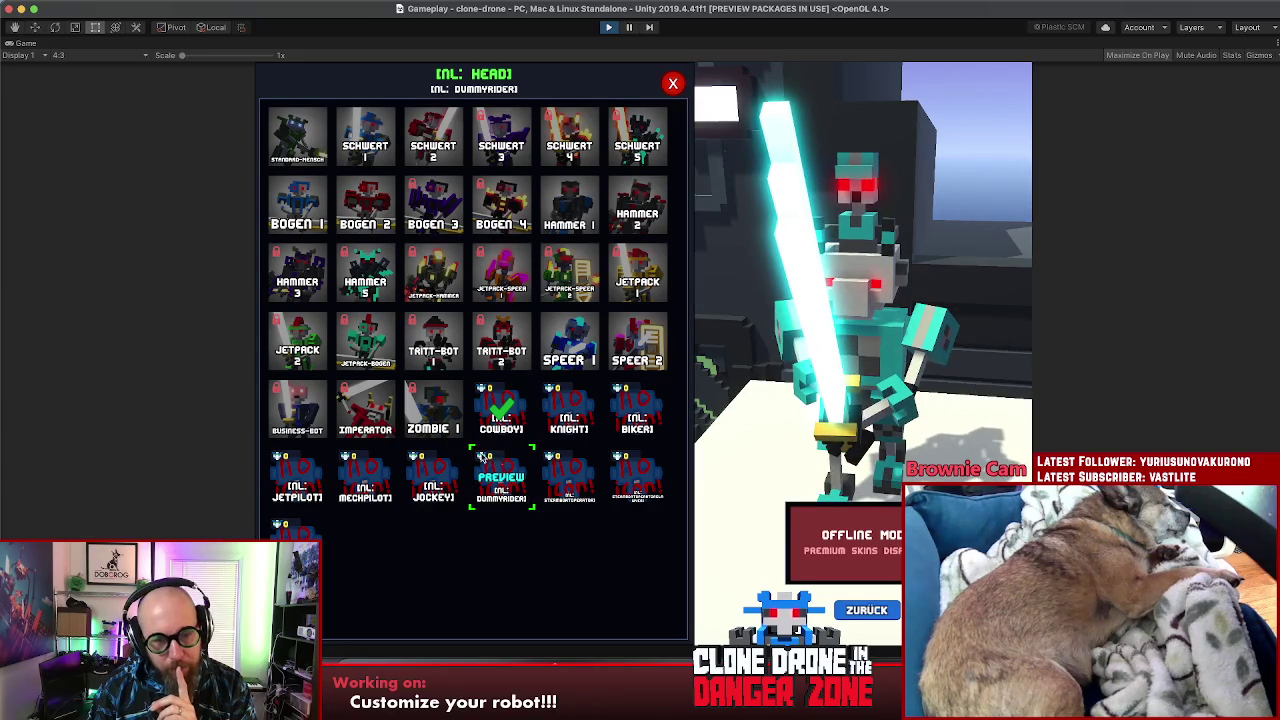
{"action": "left_click", "coordinate": [609, 27]}
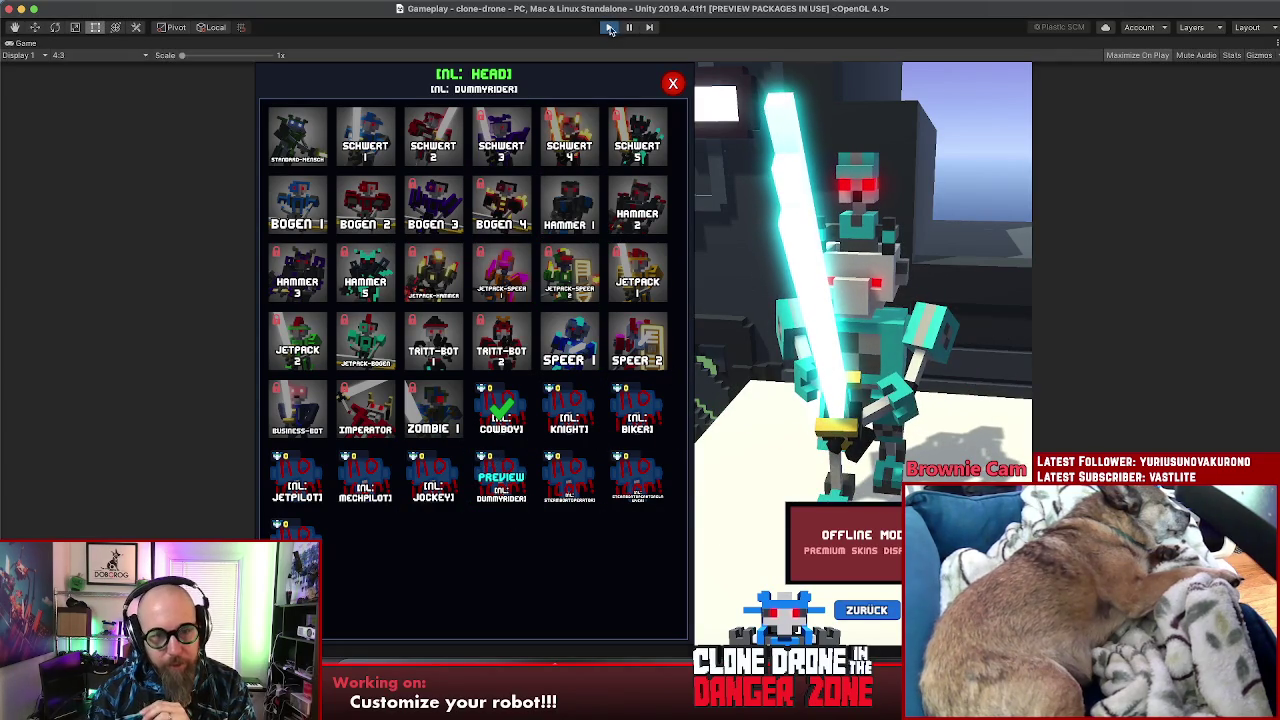
{"action": "key", "text": "super+Tab"}
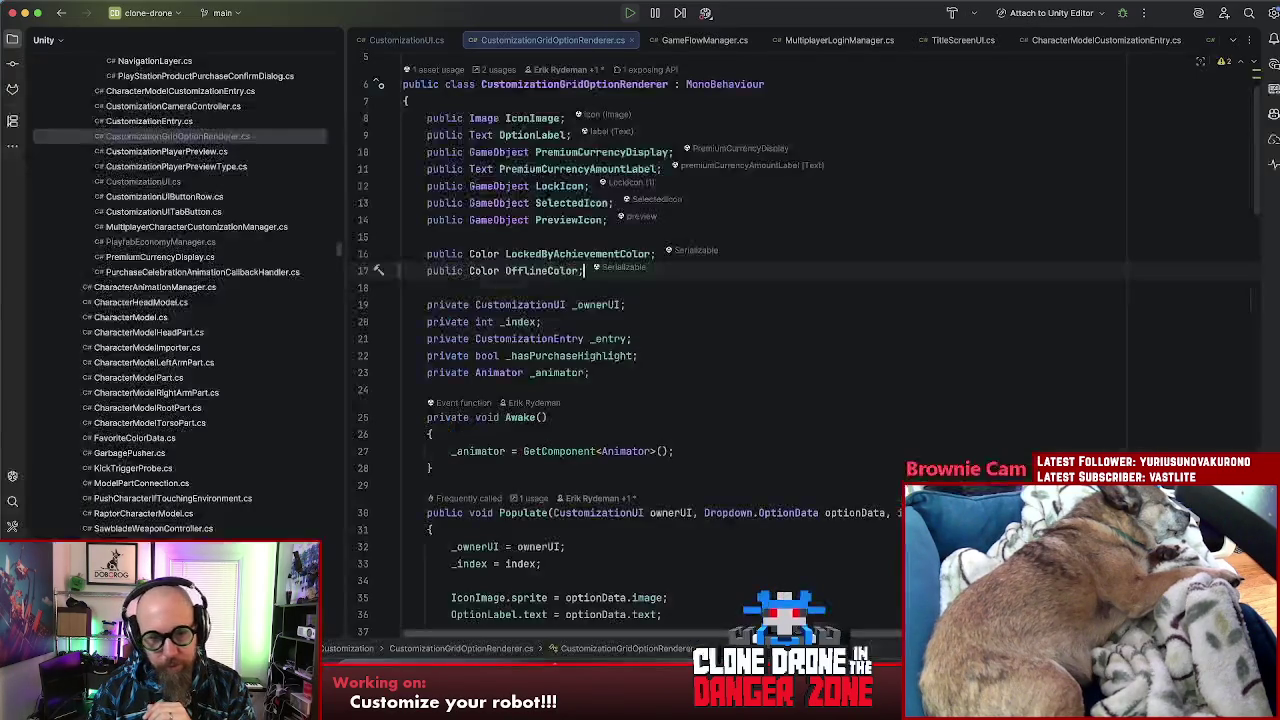
Step: Review Populate, highlighting PremiumCurrencyDisplay and refreshPurchasedStatus usages, then return to the running Unity game
{"action": "left_click", "coordinate": [757, 389]}
{"action": "scroll", "coordinate": [765, 405], "scroll_direction": "down", "scroll_amount": 10}
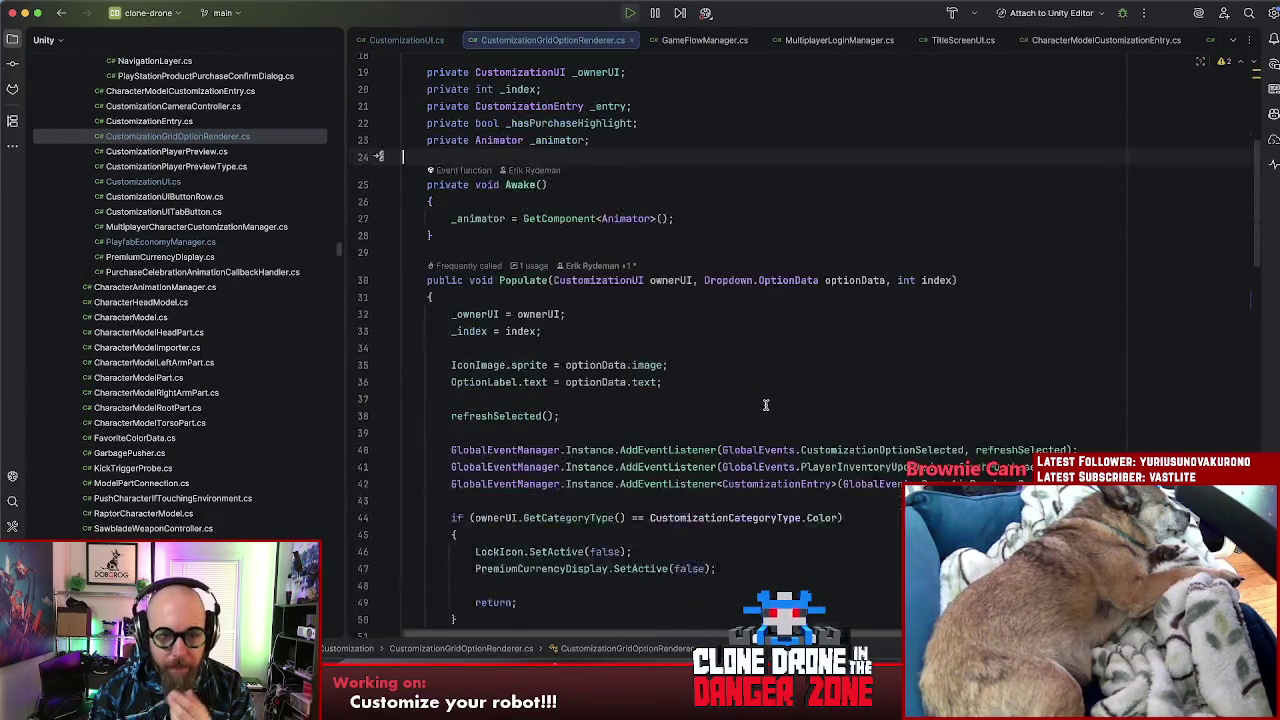
{"action": "scroll", "coordinate": [776, 408], "scroll_direction": "up", "scroll_amount": 1}
{"action": "scroll", "coordinate": [790, 410], "scroll_direction": "down", "scroll_amount": 1}
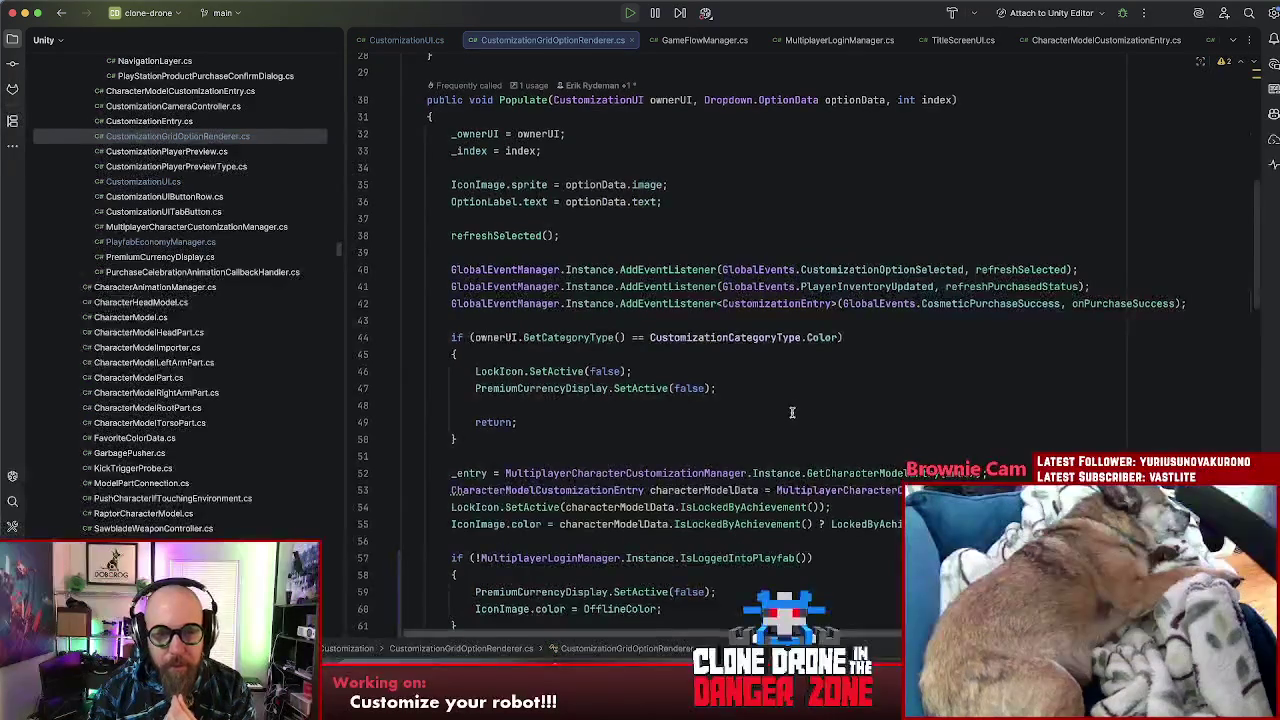
{"action": "left_click", "coordinate": [618, 424]}
{"action": "scroll", "coordinate": [618, 424], "scroll_direction": "down", "scroll_amount": 9}
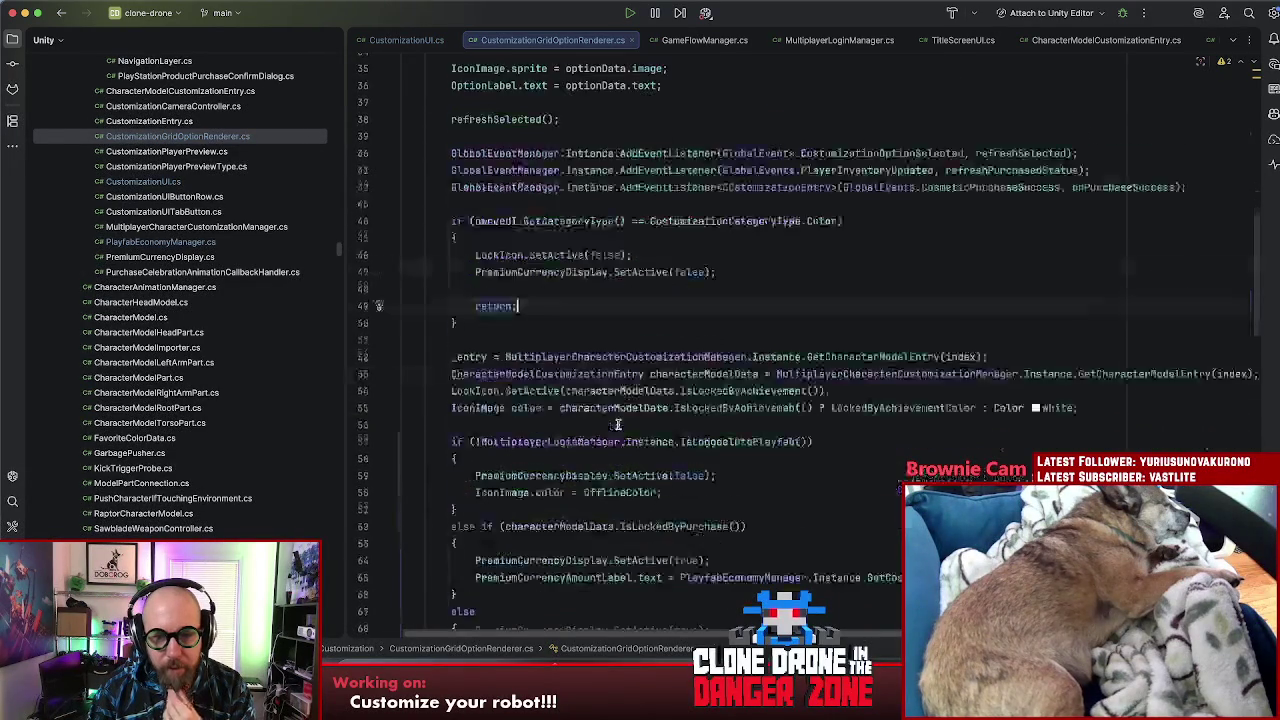
{"action": "left_click", "coordinate": [825, 201]}
{"action": "left_click", "coordinate": [755, 234]}
{"action": "left_click", "coordinate": [520, 235]}
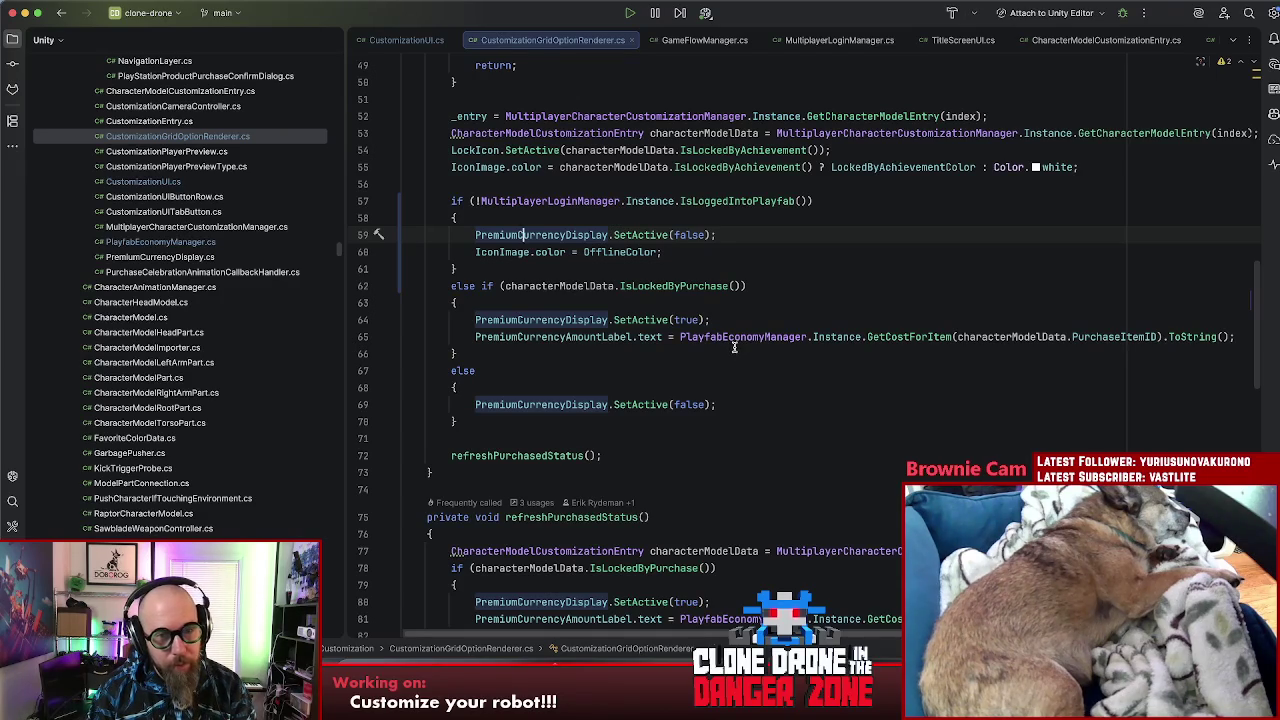
{"action": "scroll", "coordinate": [728, 354], "scroll_direction": "down", "scroll_amount": 3}
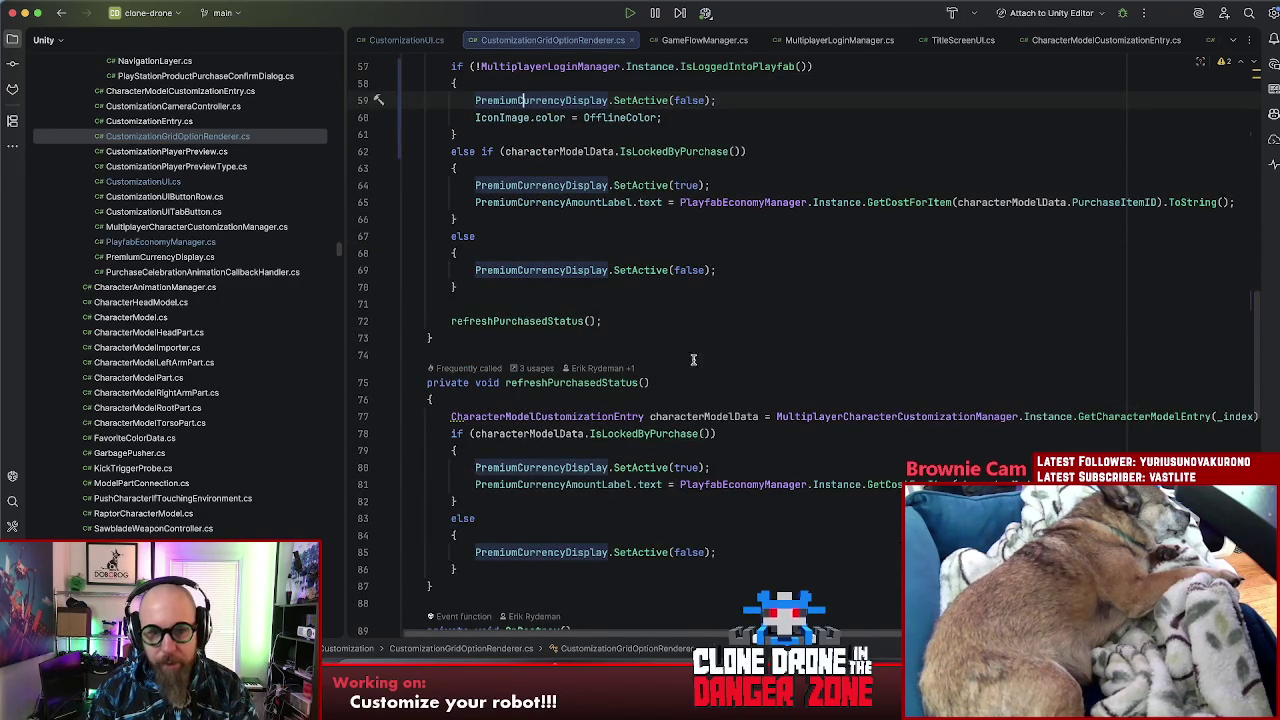
{"action": "left_click", "coordinate": [513, 320]}
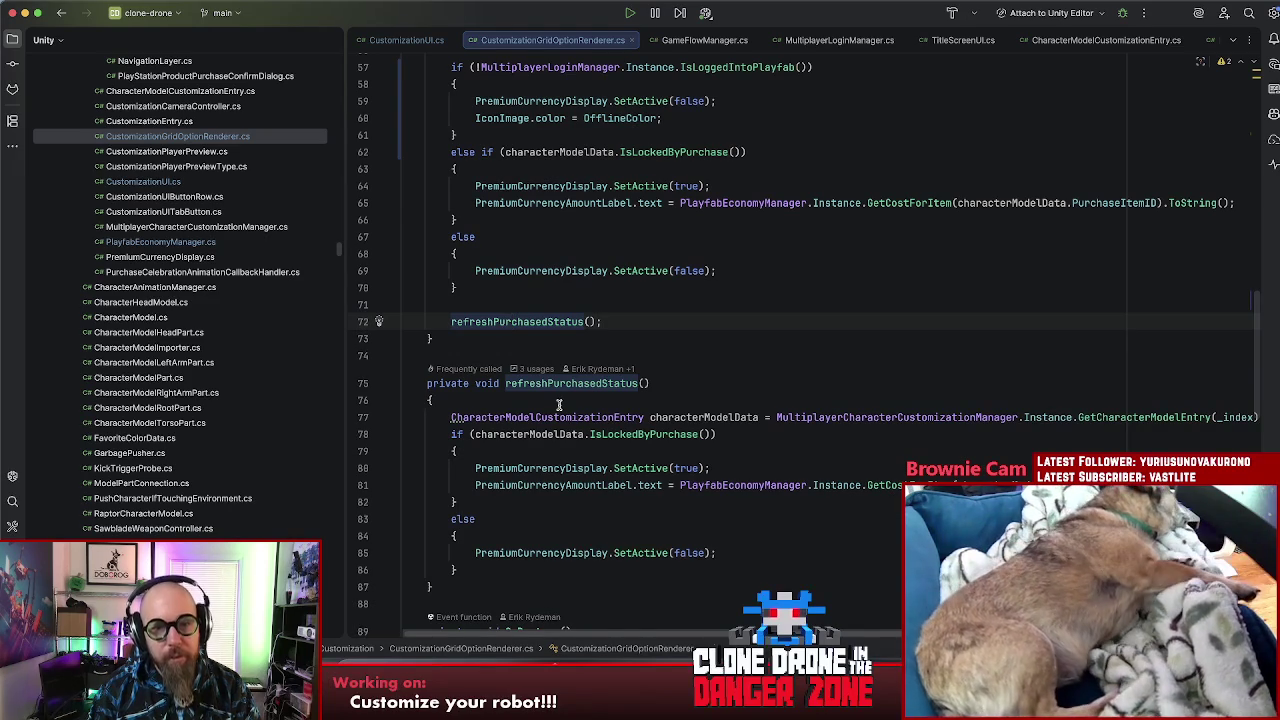
{"action": "key", "text": "super+Tab"}
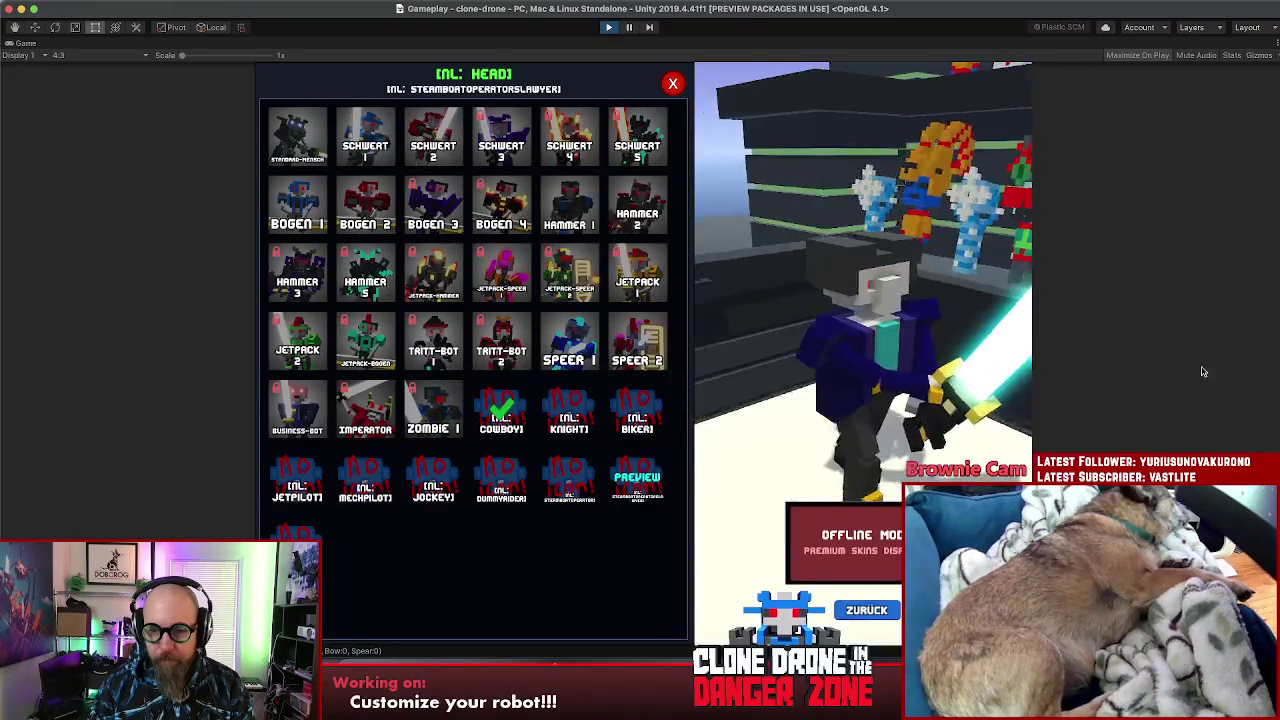
Step: Close the head skin grid and skin panel, orbiting the camera around the robot
{"action": "mouse_move", "coordinate": [421, 481]}
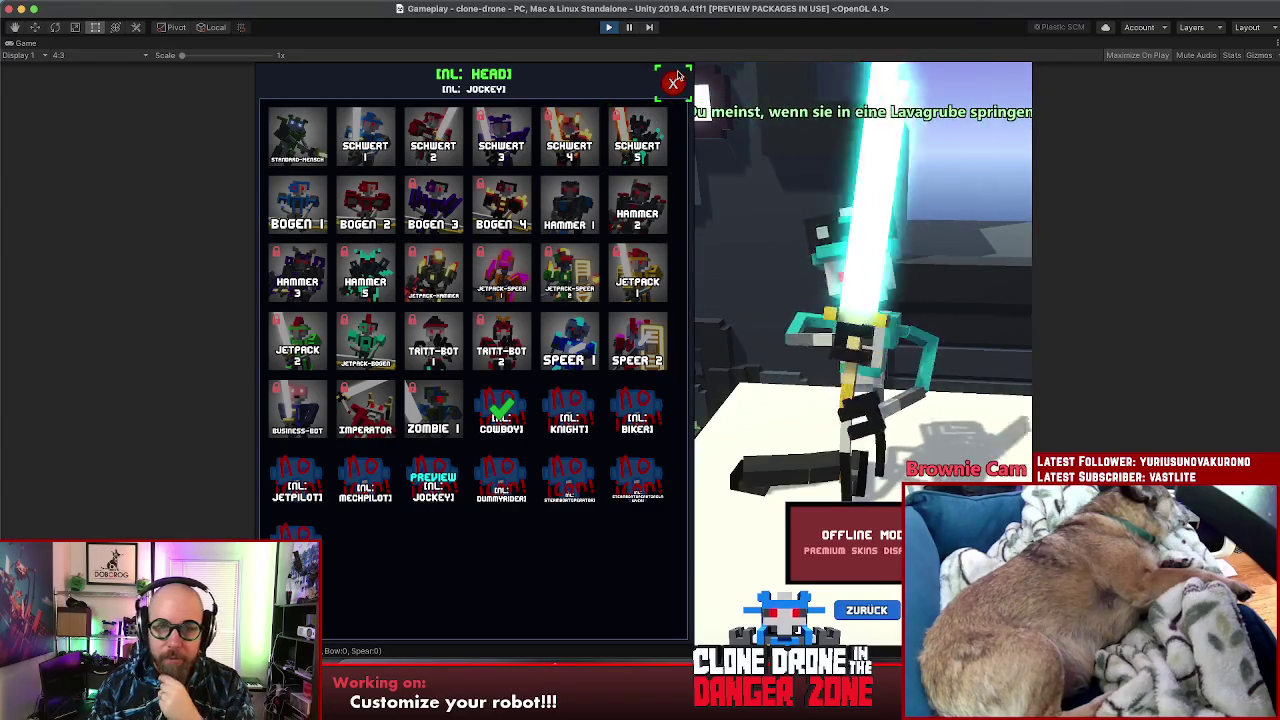
{"action": "left_click", "coordinate": [866, 610]}
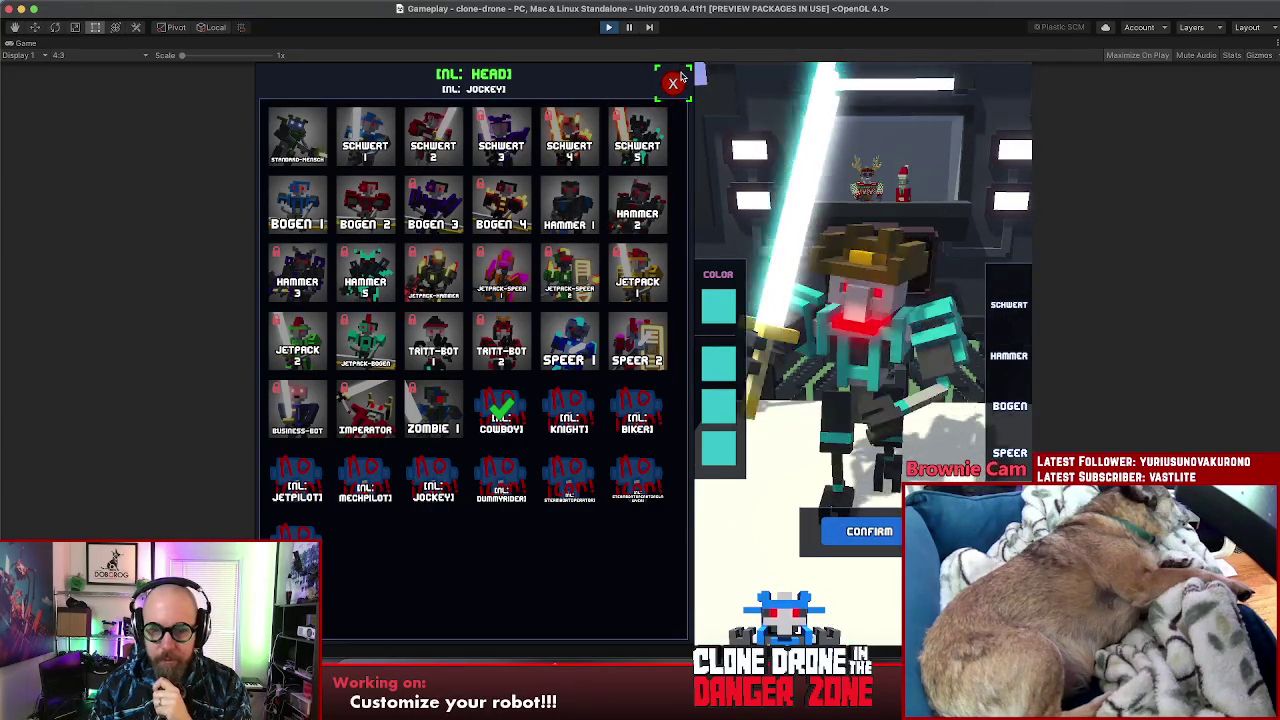
{"action": "mouse_move", "coordinate": [578, 474]}
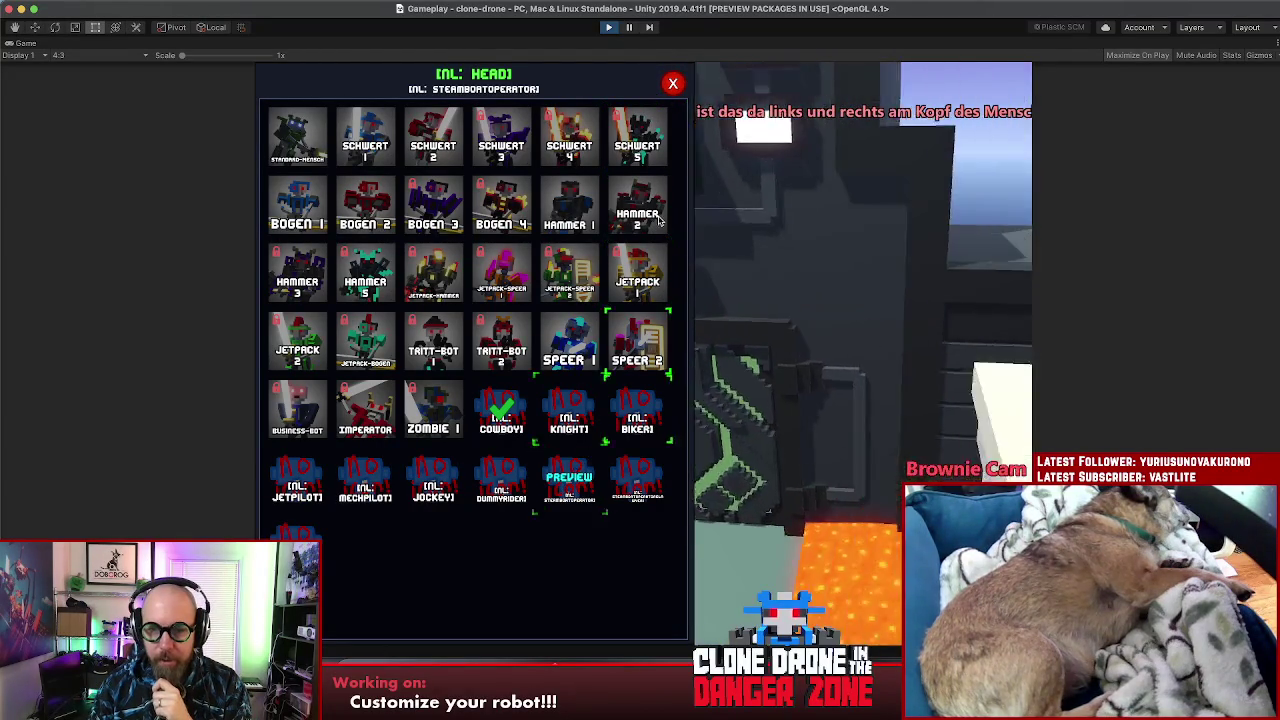
{"action": "left_click", "coordinate": [673, 83]}
{"action": "left_click_drag", "start_coordinate": [713, 447], "coordinate": [587, 451]}
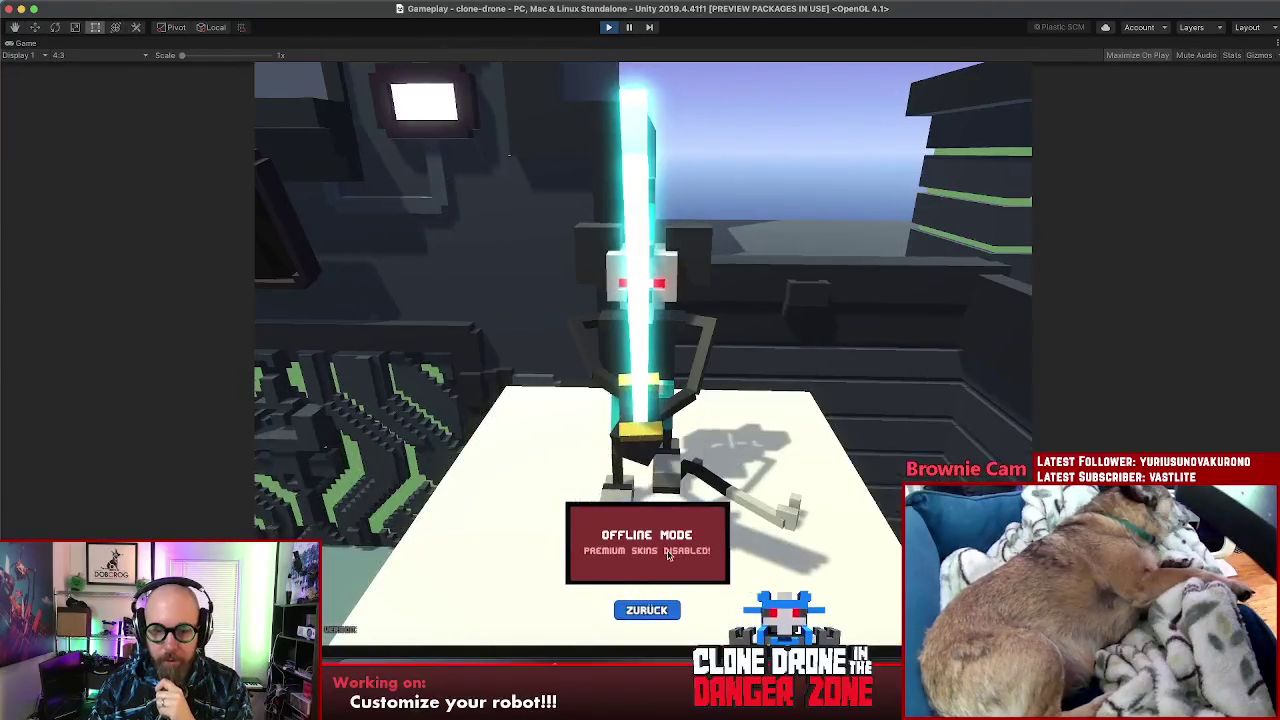
{"action": "left_click", "coordinate": [655, 612]}
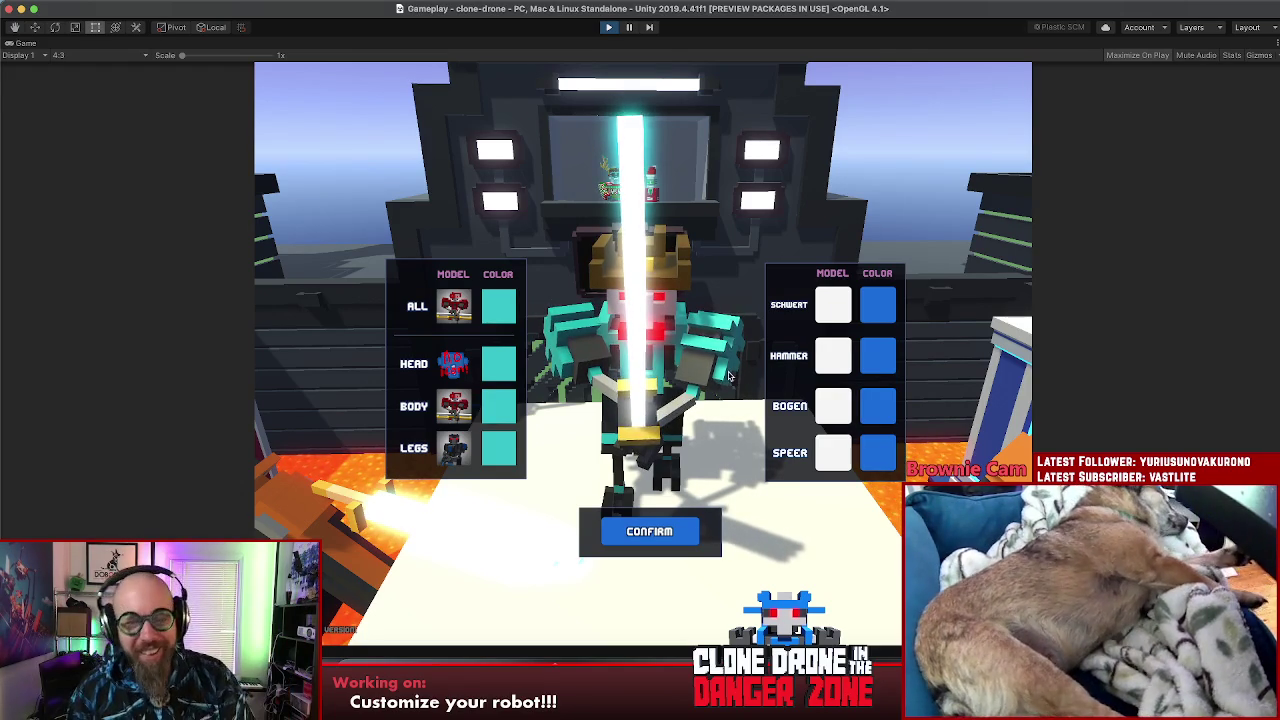
Step: Preview the Jockey body skin, confirm back to the main menu, and stop Play mode
{"action": "mouse_move", "coordinate": [751, 392]}
{"action": "left_mouse_down"}
{"action": "mouse_move", "coordinate": [687, 462]}
{"action": "mouse_move", "coordinate": [678, 450]}
{"action": "left_mouse_up"}
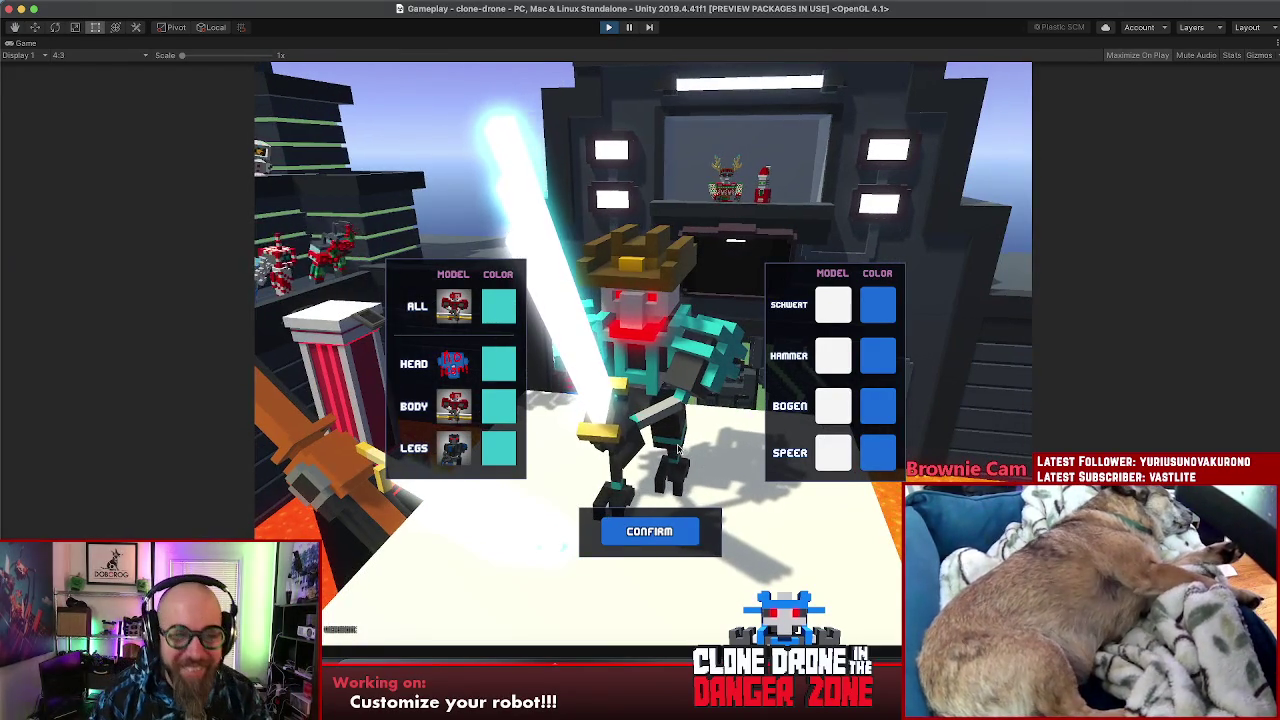
{"action": "left_click", "coordinate": [453, 405]}
{"action": "left_click", "coordinate": [435, 465]}
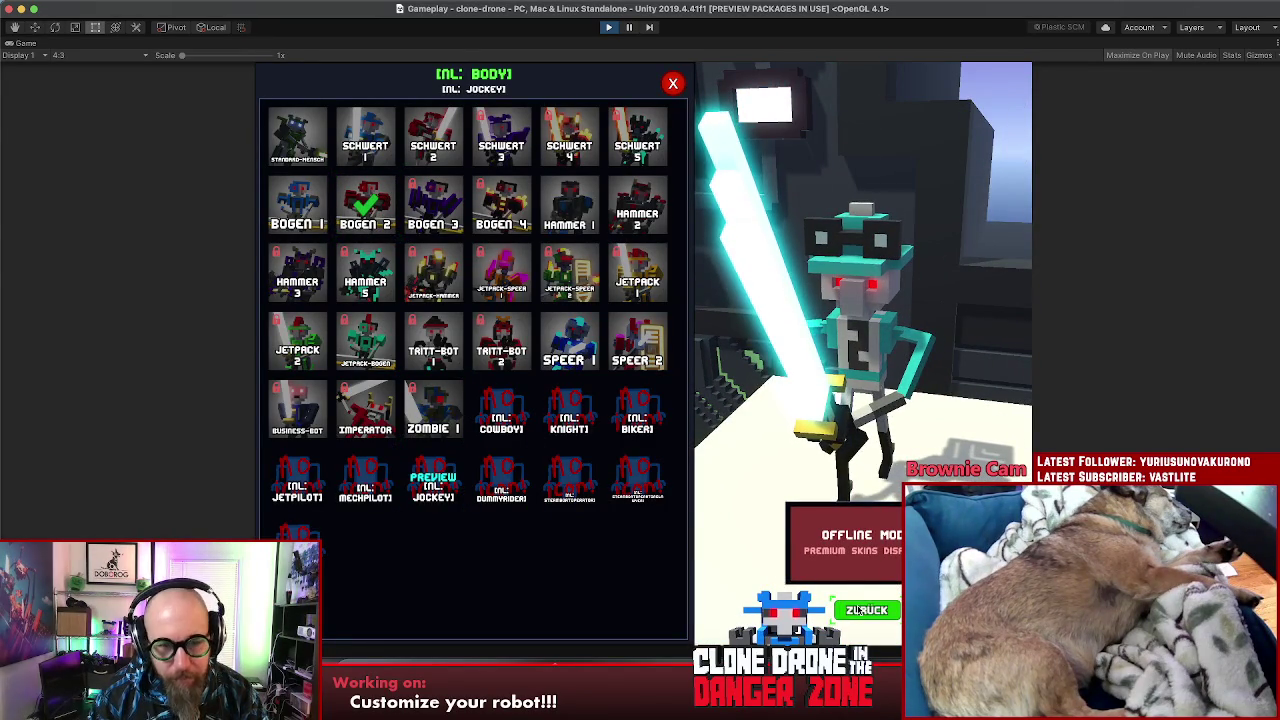
{"action": "left_click", "coordinate": [862, 610]}
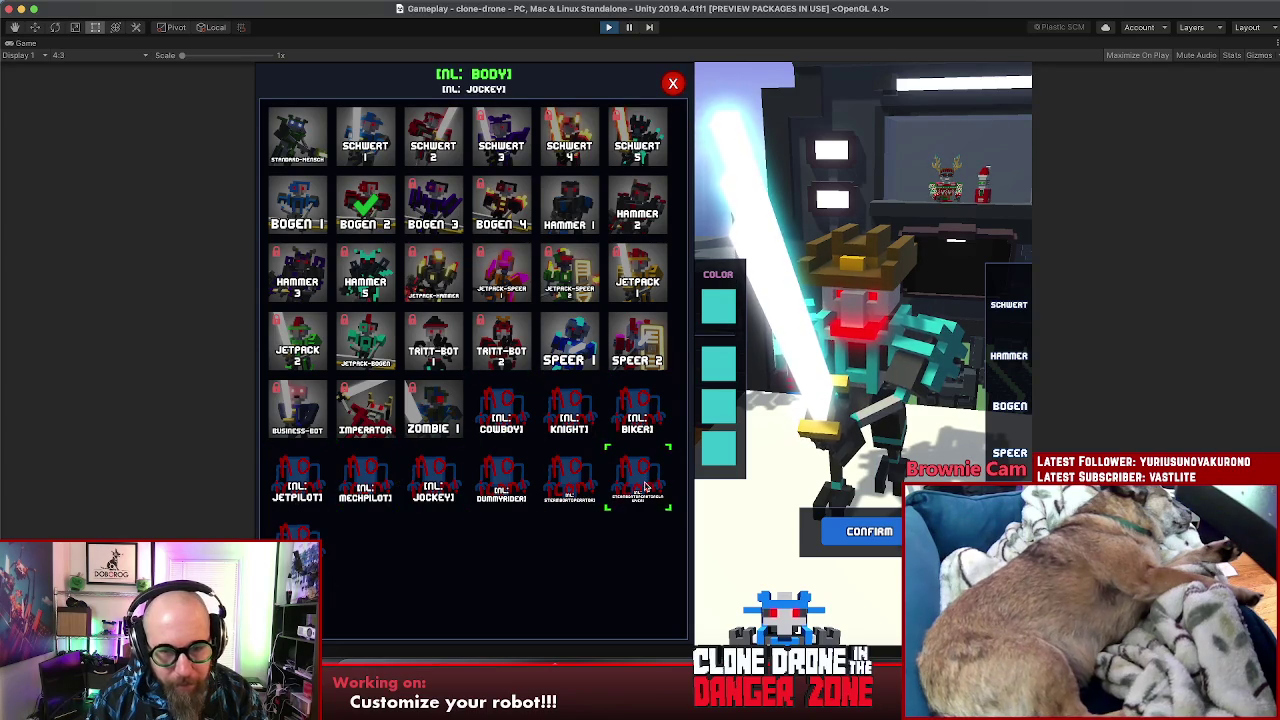
{"action": "left_click", "coordinate": [866, 531]}
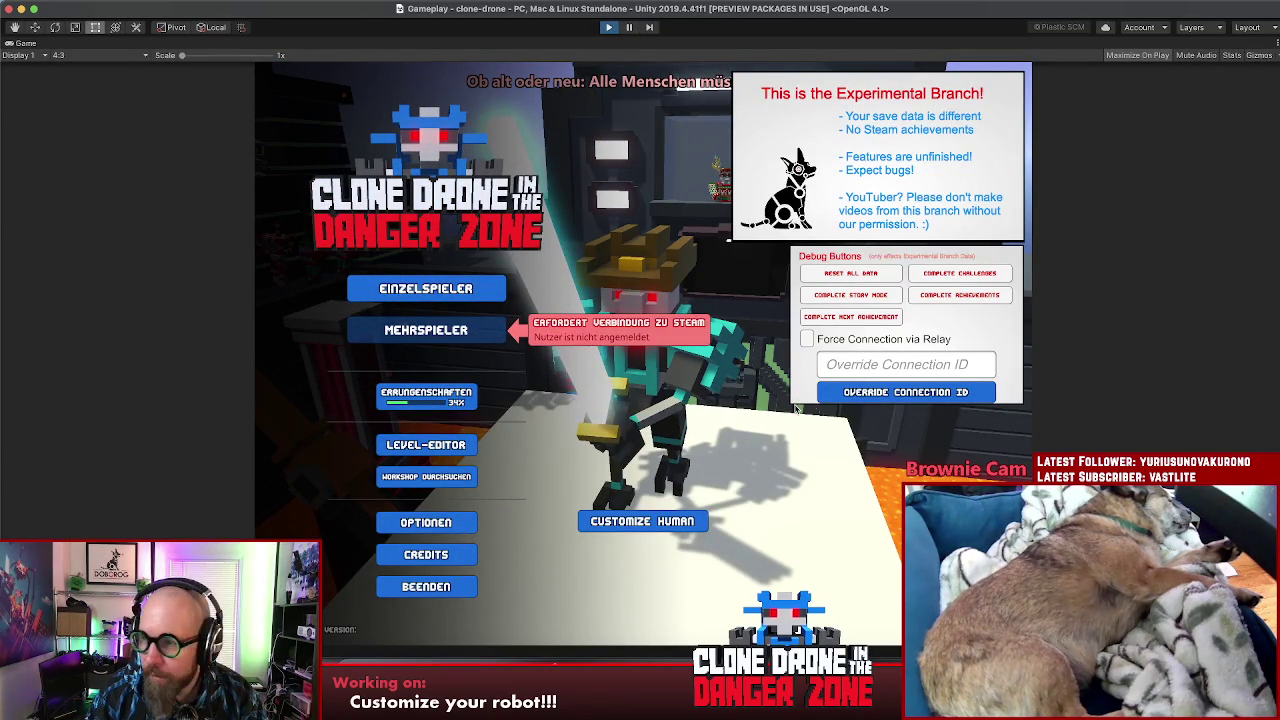
{"action": "key", "text": "super+p"}
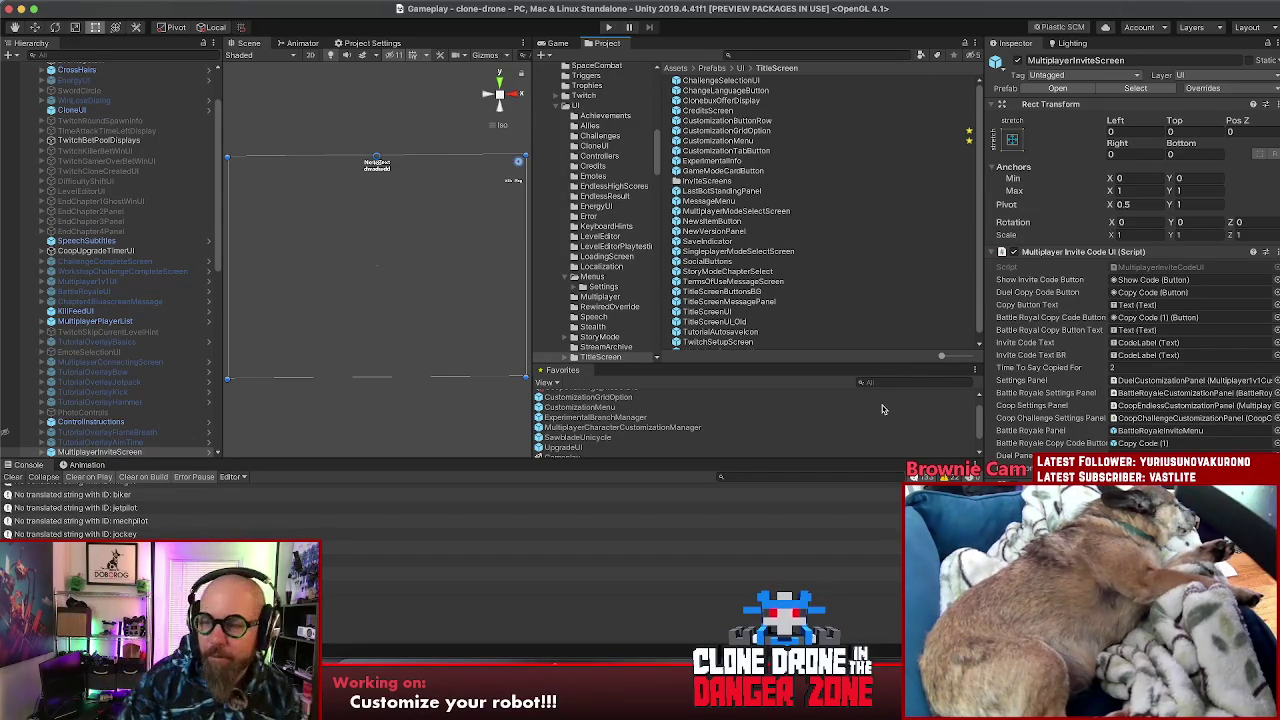
Step: Darken the CustomizationGridOption colour from #444444 to #383838, then start Play mode
{"action": "scroll", "coordinate": [880, 409], "scroll_direction": "up", "scroll_amount": 1}
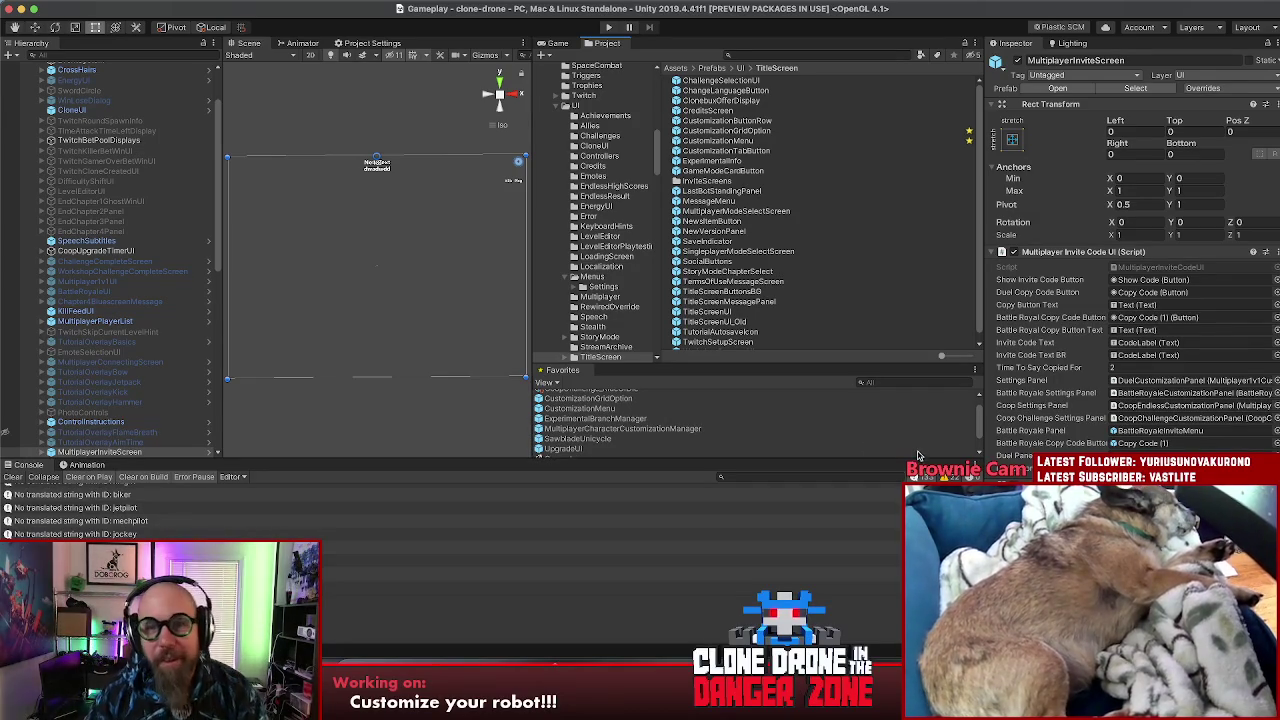
{"action": "scroll", "coordinate": [909, 428], "scroll_direction": "up", "scroll_amount": 1}
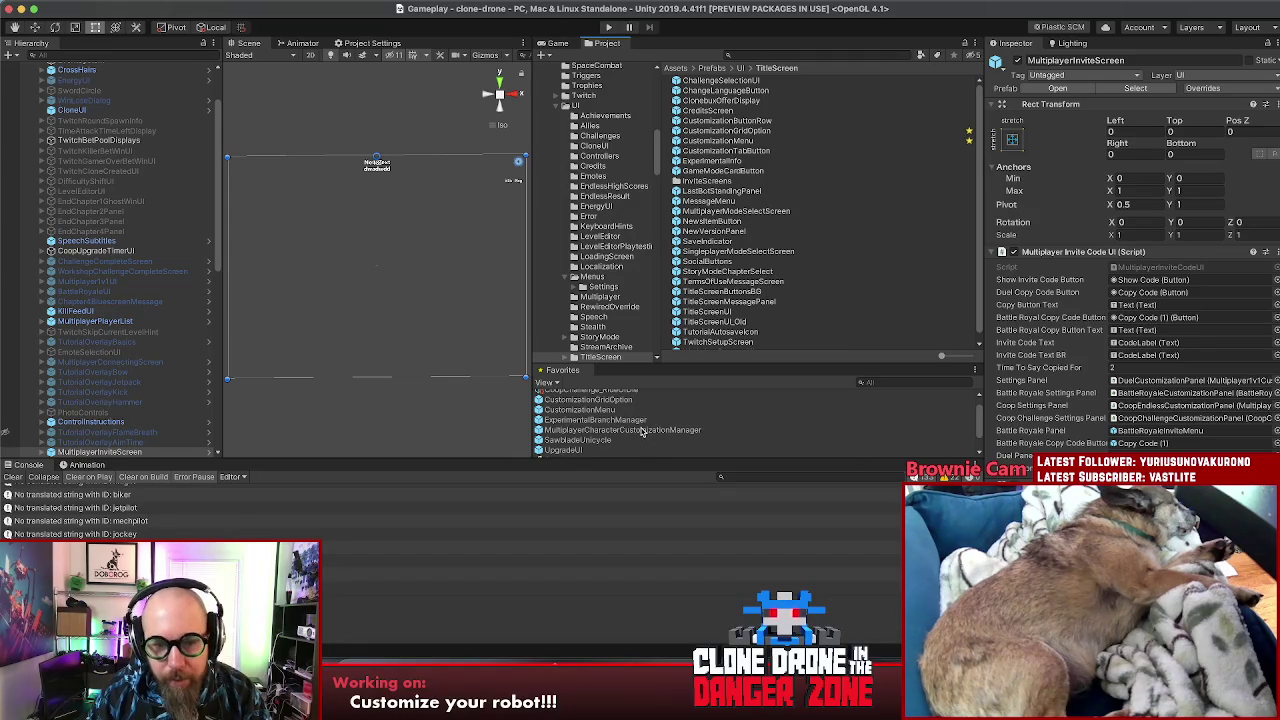
{"action": "scroll", "coordinate": [640, 428], "scroll_direction": "up", "scroll_amount": 2}
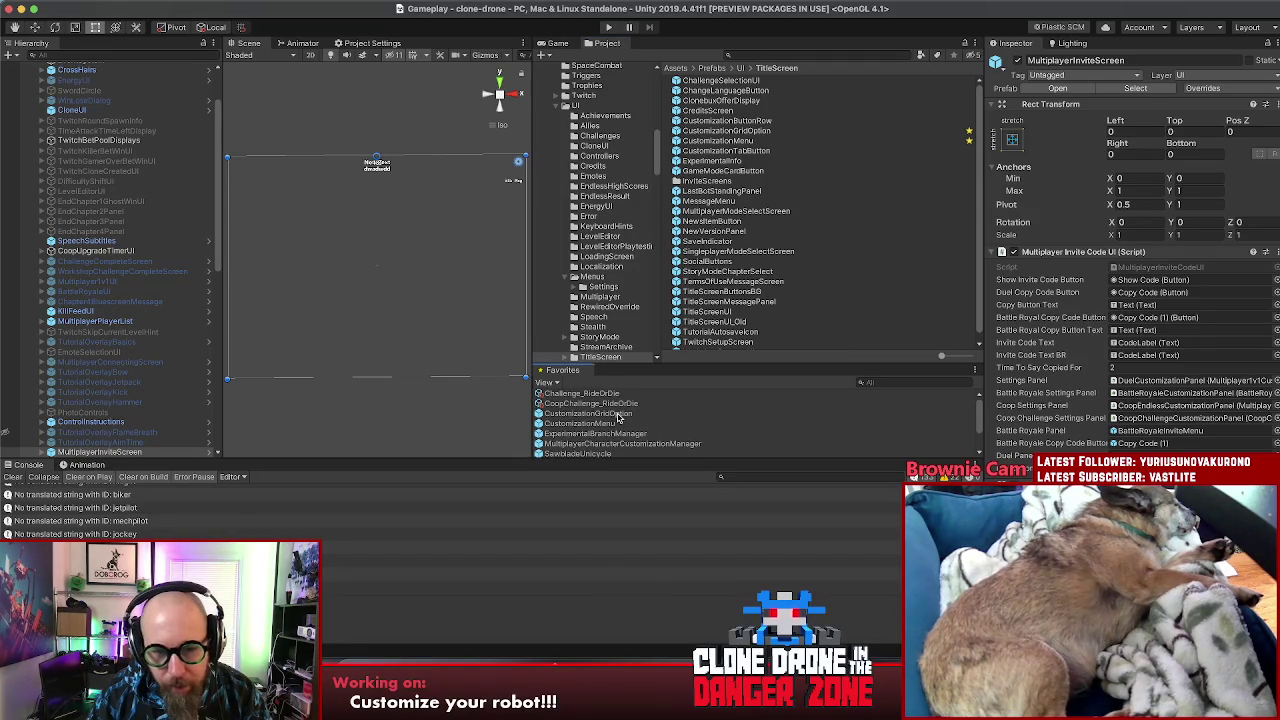
{"action": "left_click", "coordinate": [618, 416]}
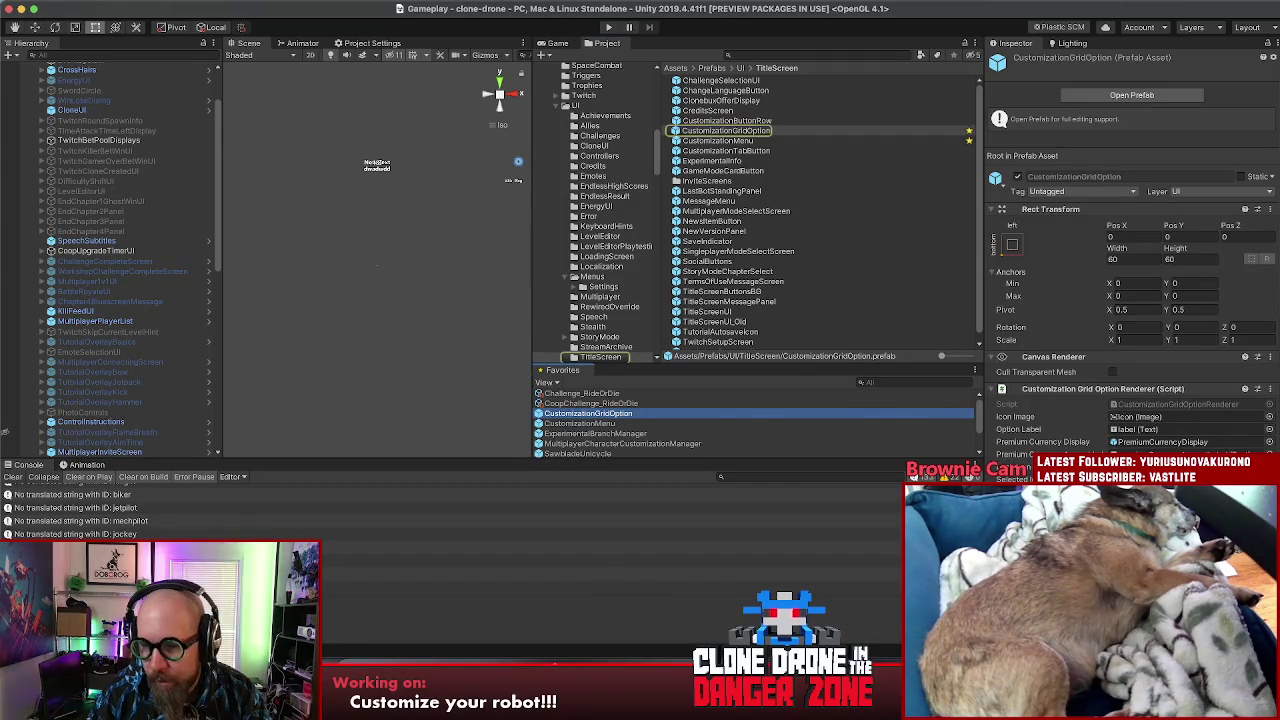
{"action": "left_click", "coordinate": [1150, 480]}
{"action": "left_click_drag", "start_coordinate": [763, 327], "coordinate": [746, 331]}
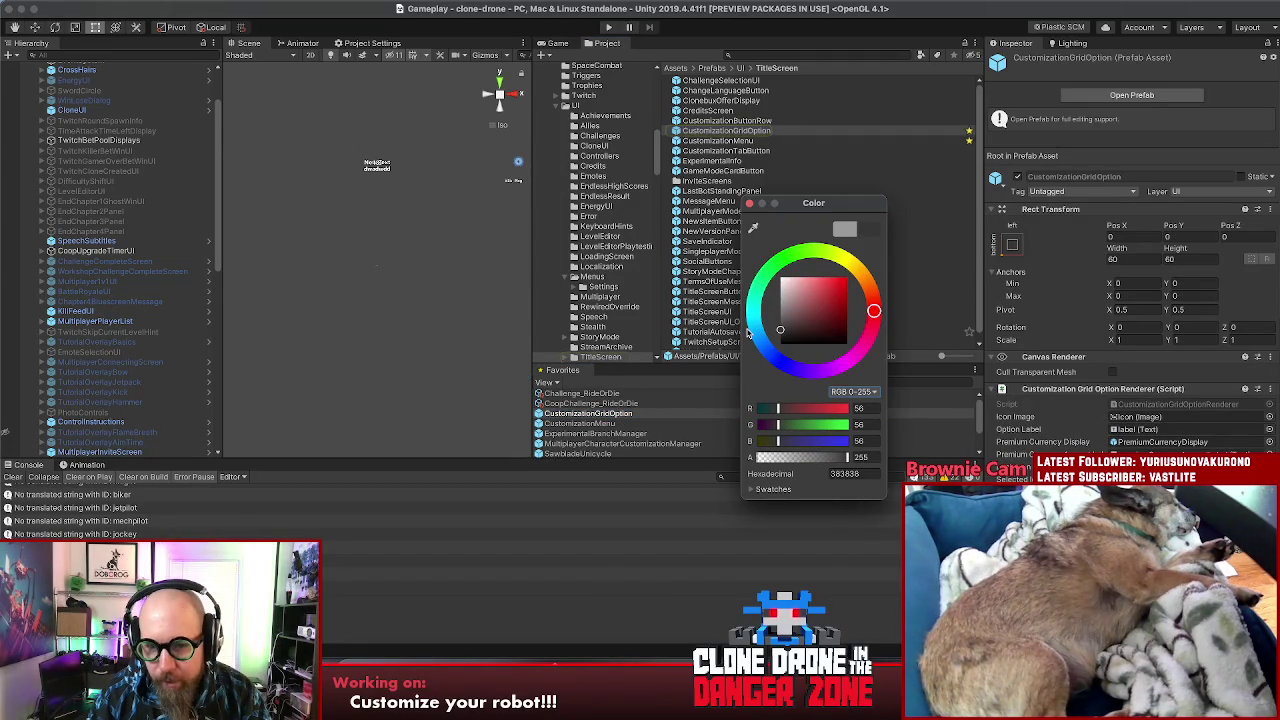
{"action": "left_click", "coordinate": [751, 204]}
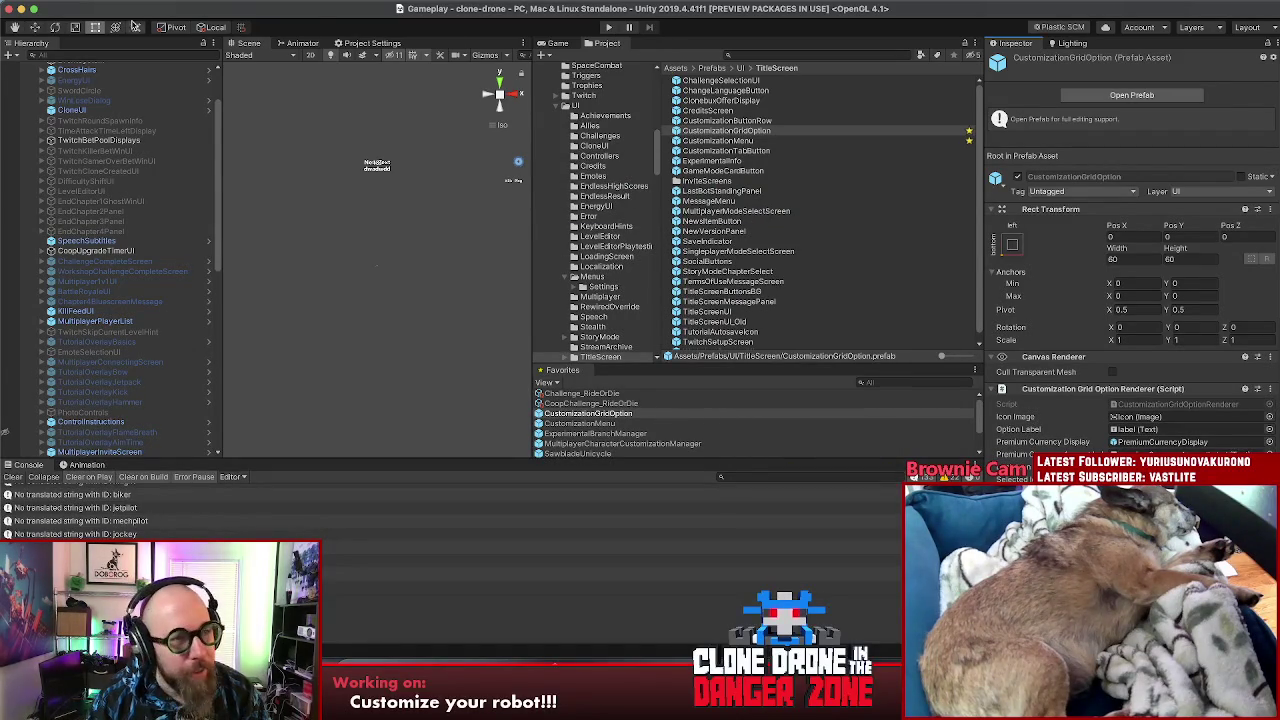
{"action": "left_click", "coordinate": [606, 27]}
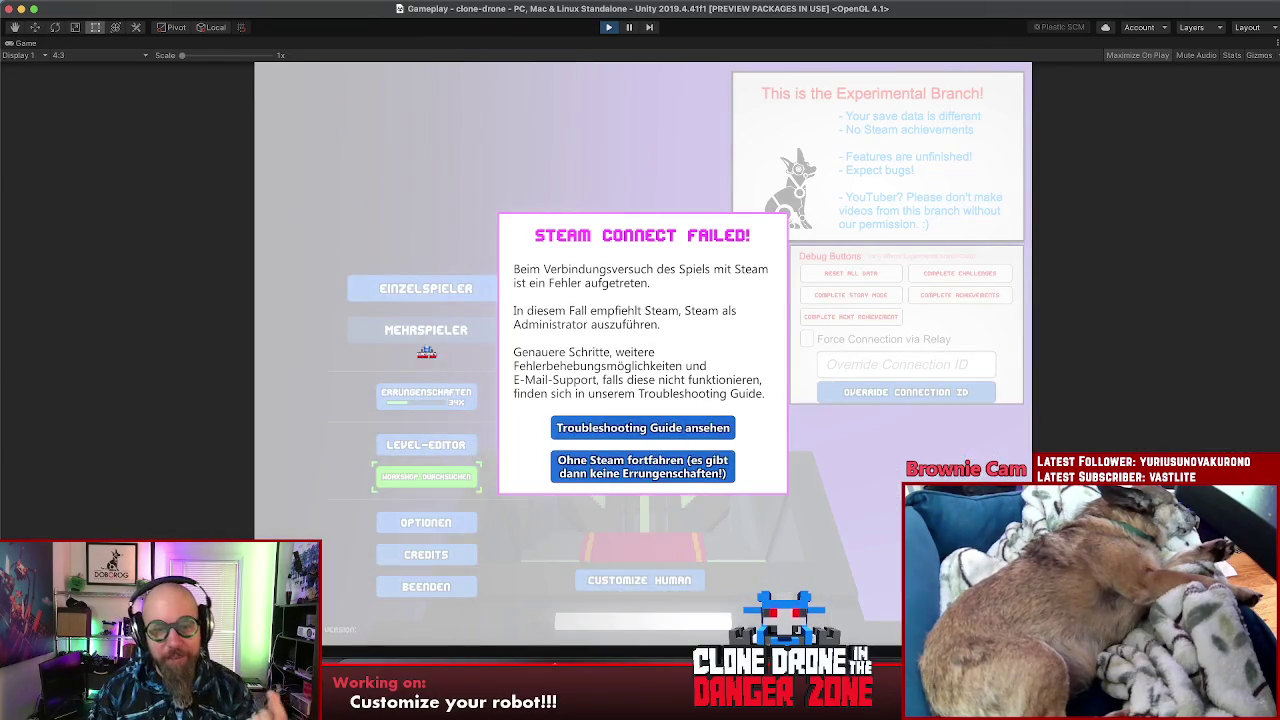
Step: Recheck the Head skin grid without Steam, stop Play, and return to Rider's login check line
{"action": "left_click", "coordinate": [628, 453]}
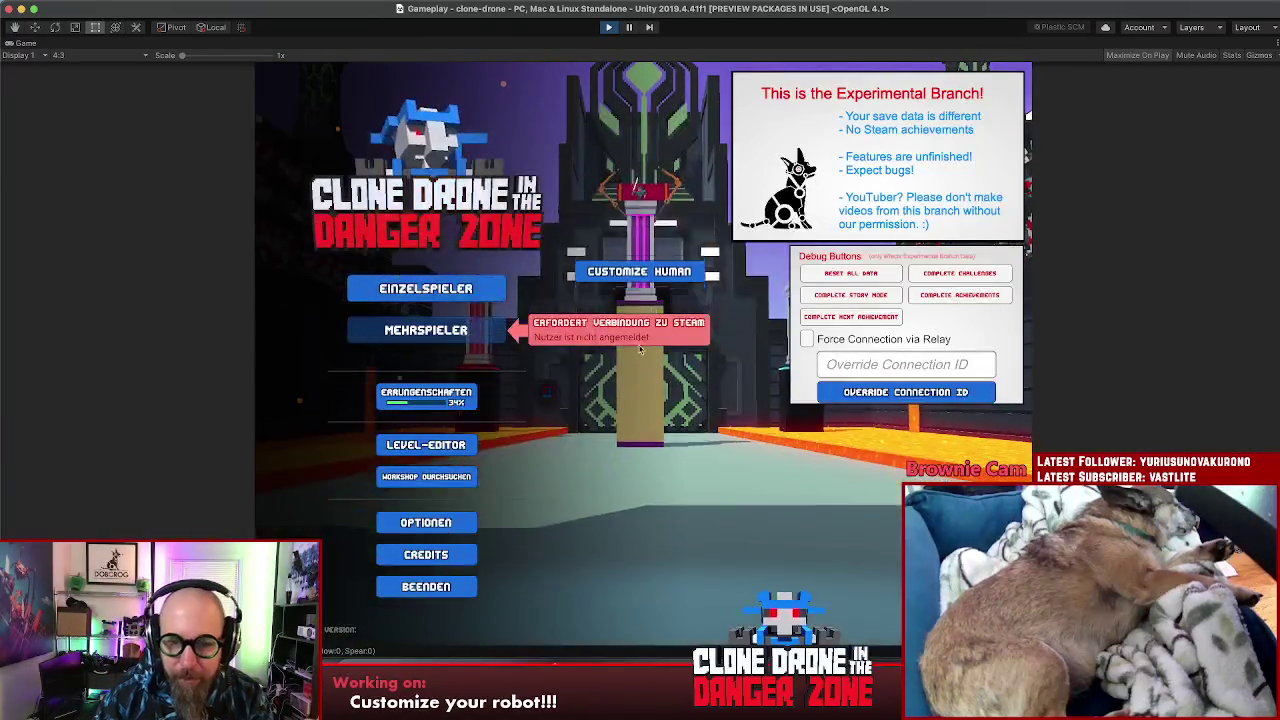
{"action": "left_click", "coordinate": [644, 230]}
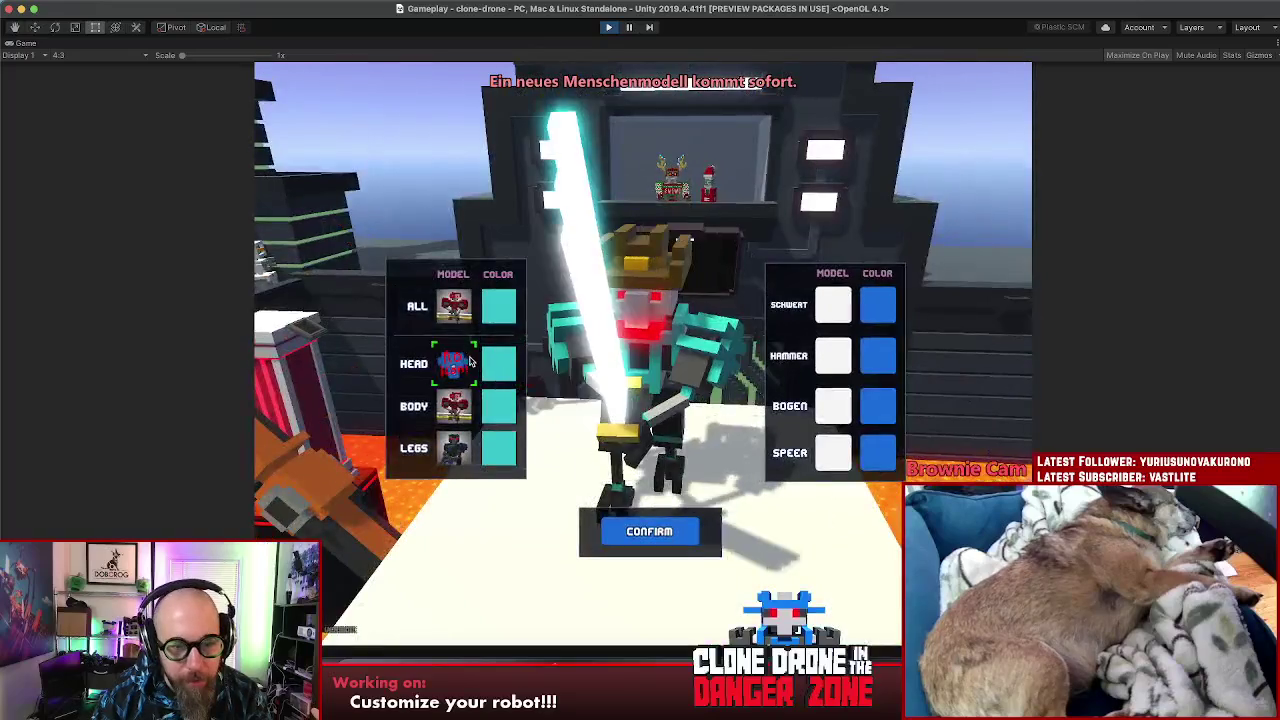
{"action": "left_click", "coordinate": [470, 362]}
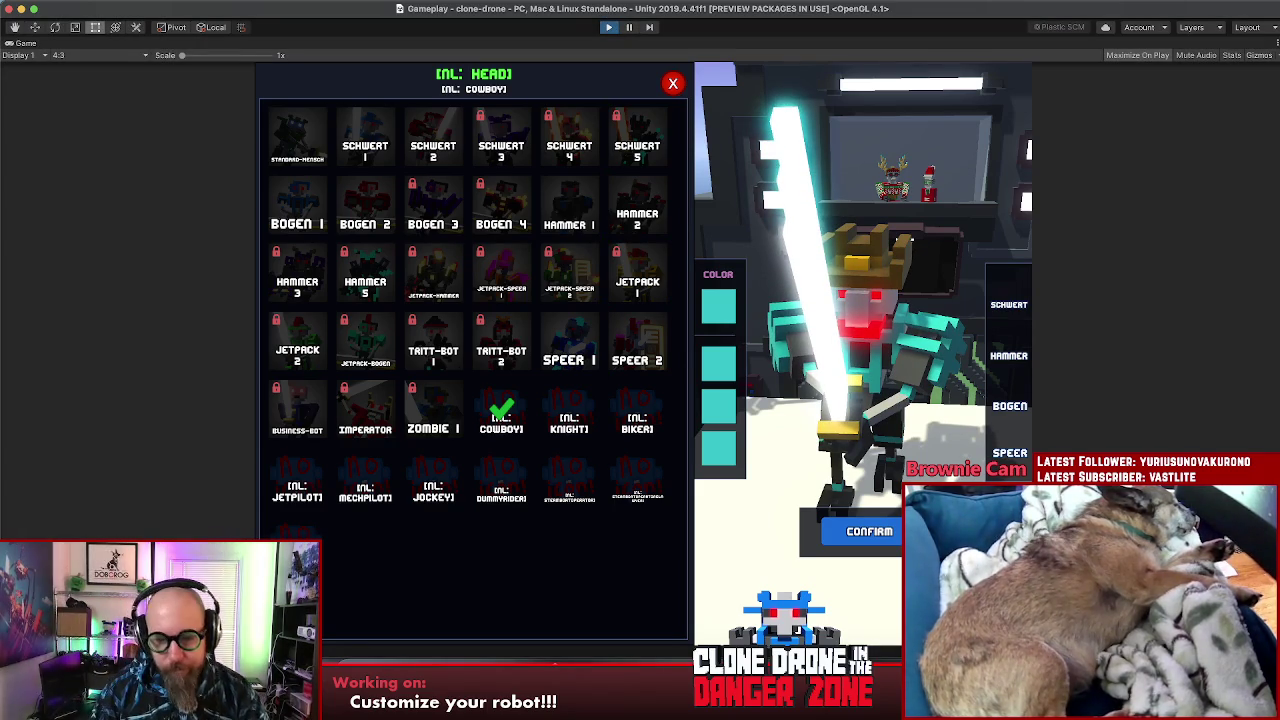
{"action": "key", "text": "super+p"}
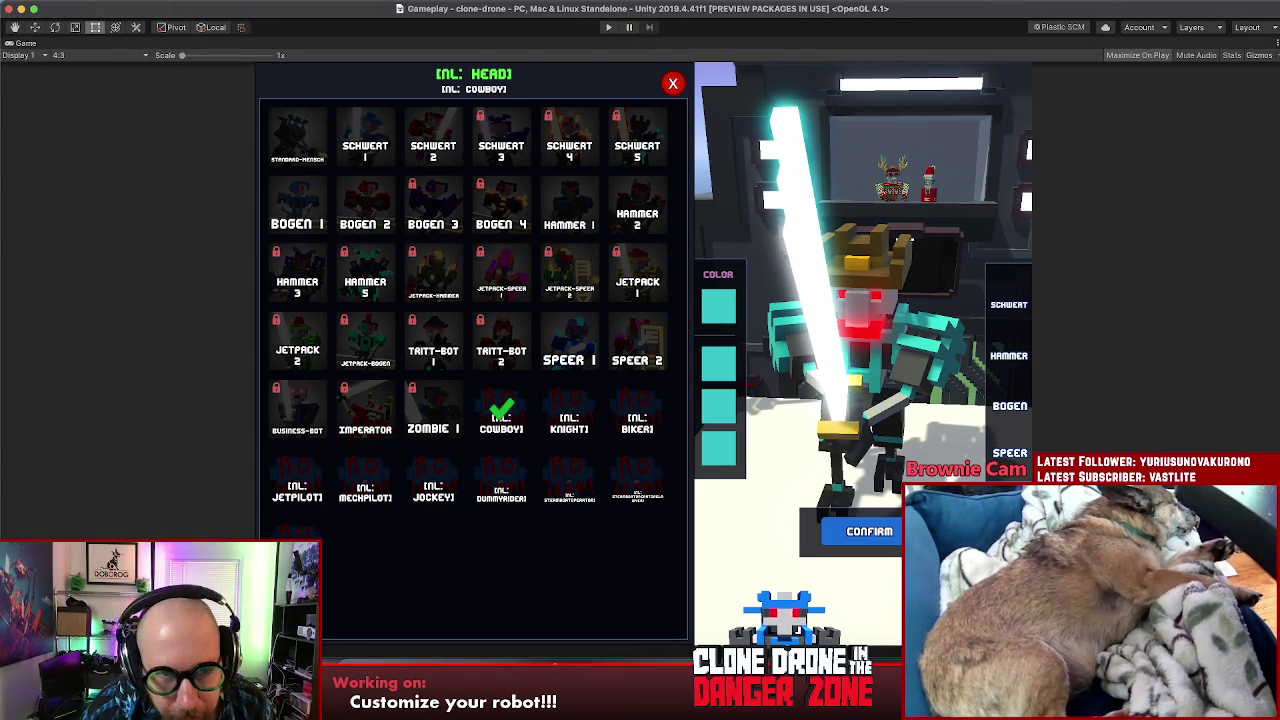
{"action": "key", "text": "super+Tab"}
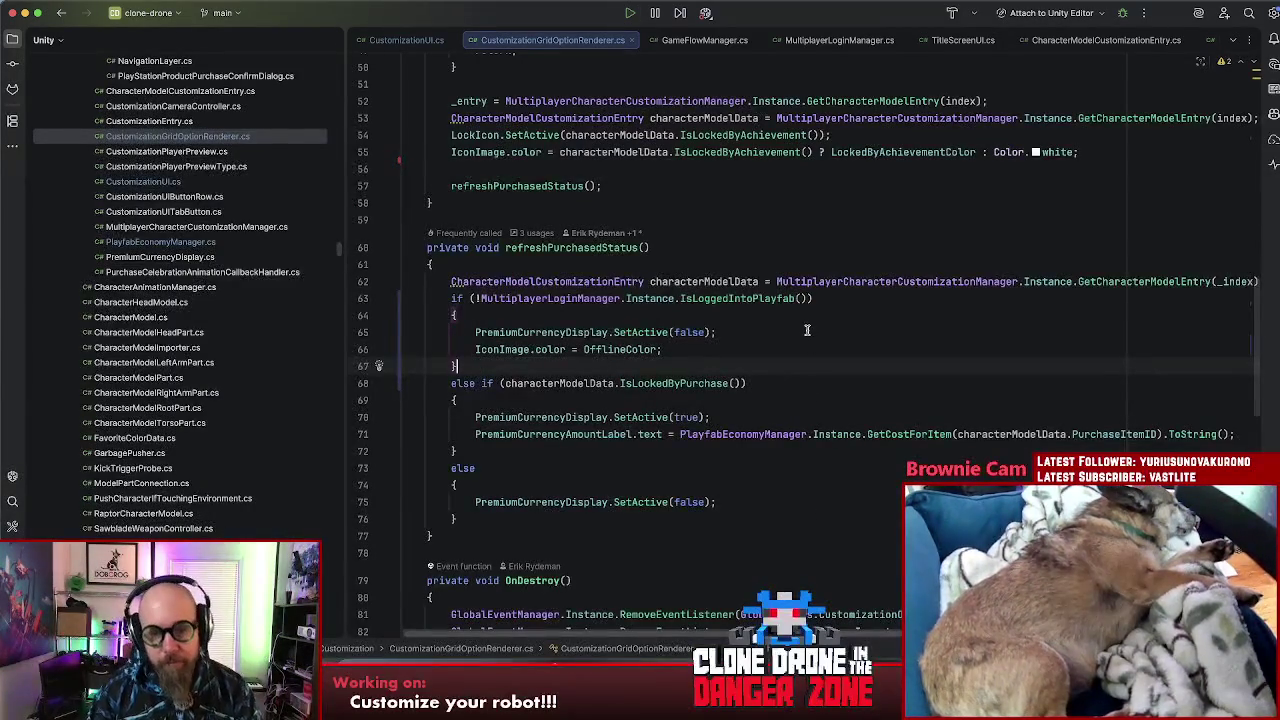
{"action": "left_click", "coordinate": [823, 296]}
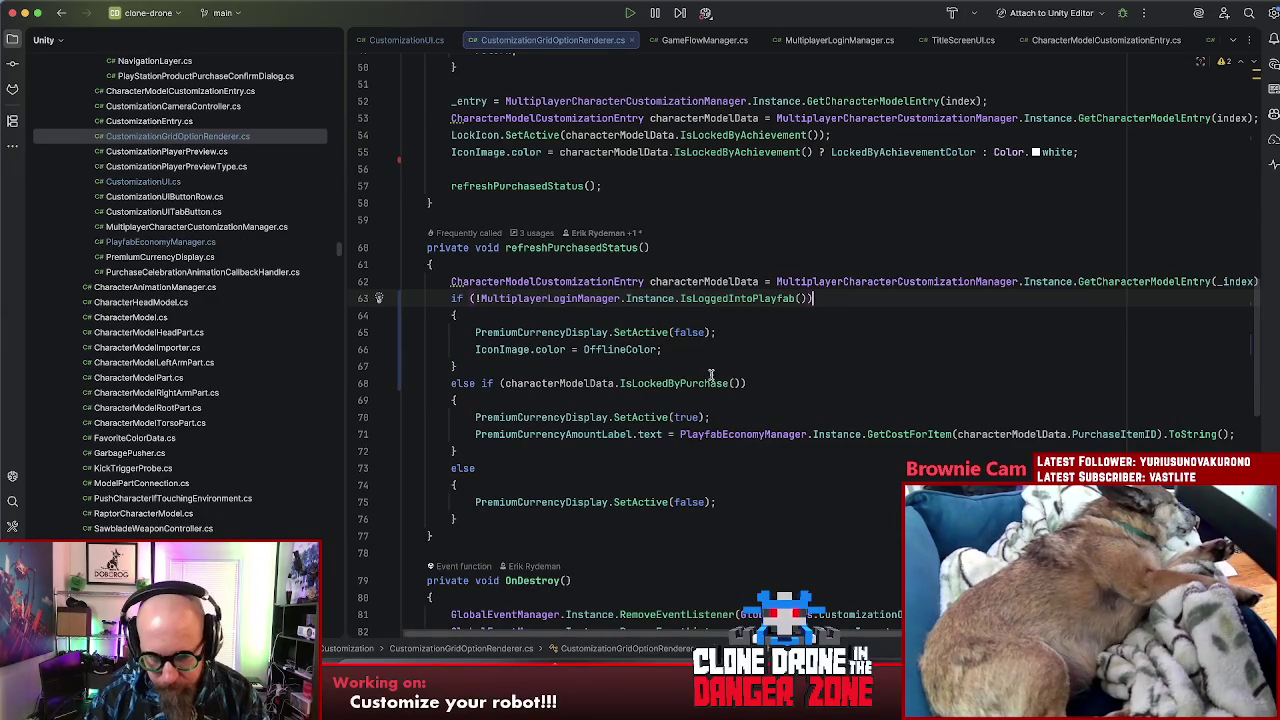
Step: Follow IsLockedByPurchase to the IsItemPurchased definition in PlayfabEconomyManager.cs
{"action": "left_click", "coordinate": [674, 387], "text": "super"}
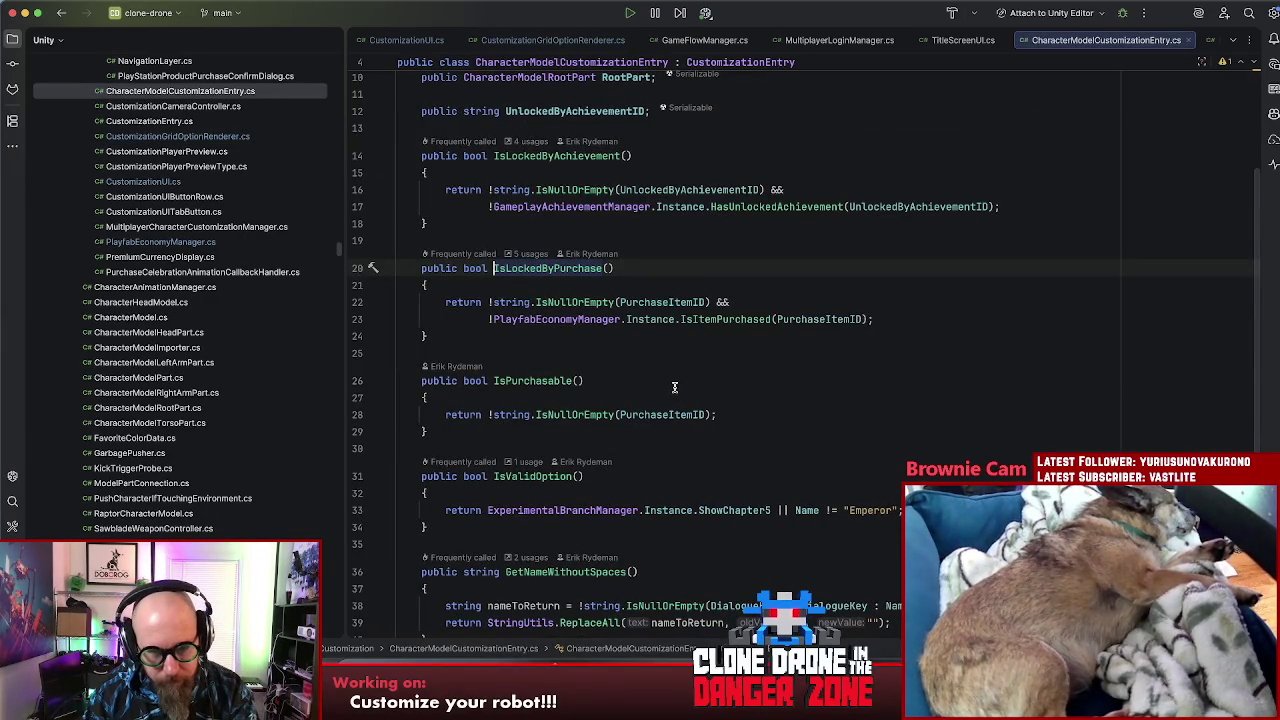
{"action": "left_click", "coordinate": [669, 302]}
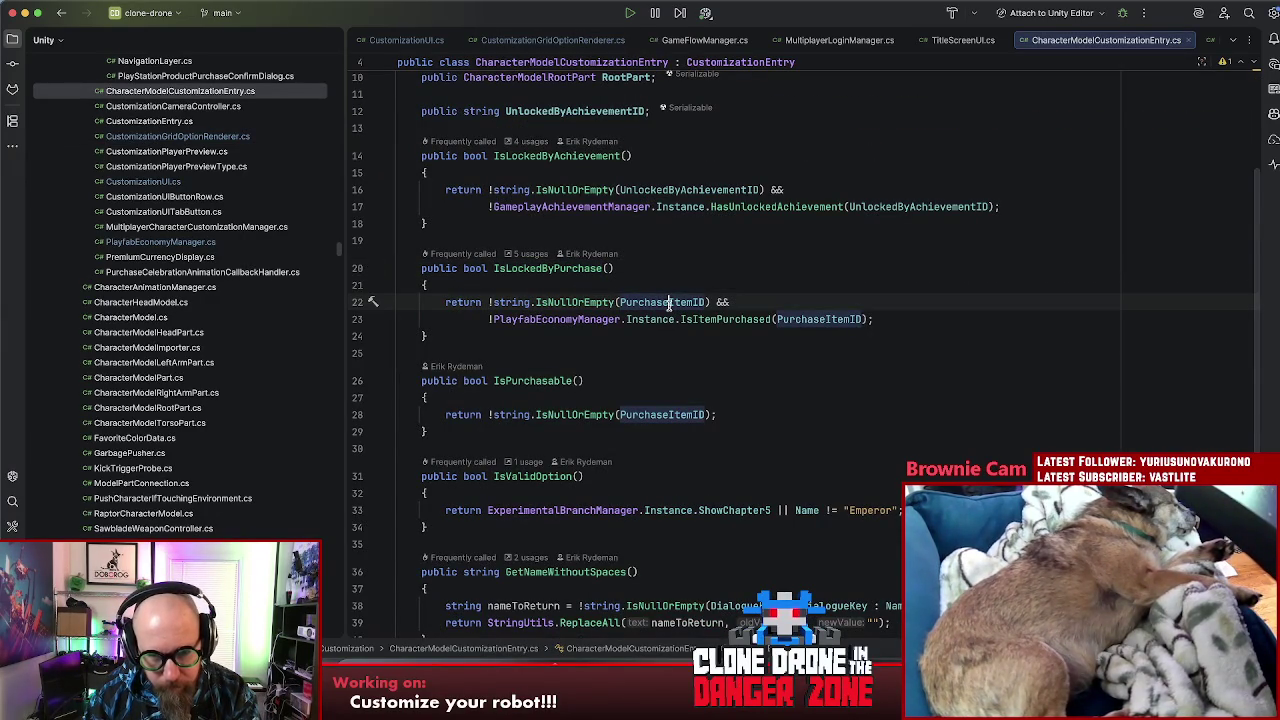
{"action": "left_click", "coordinate": [697, 319], "text": "super"}
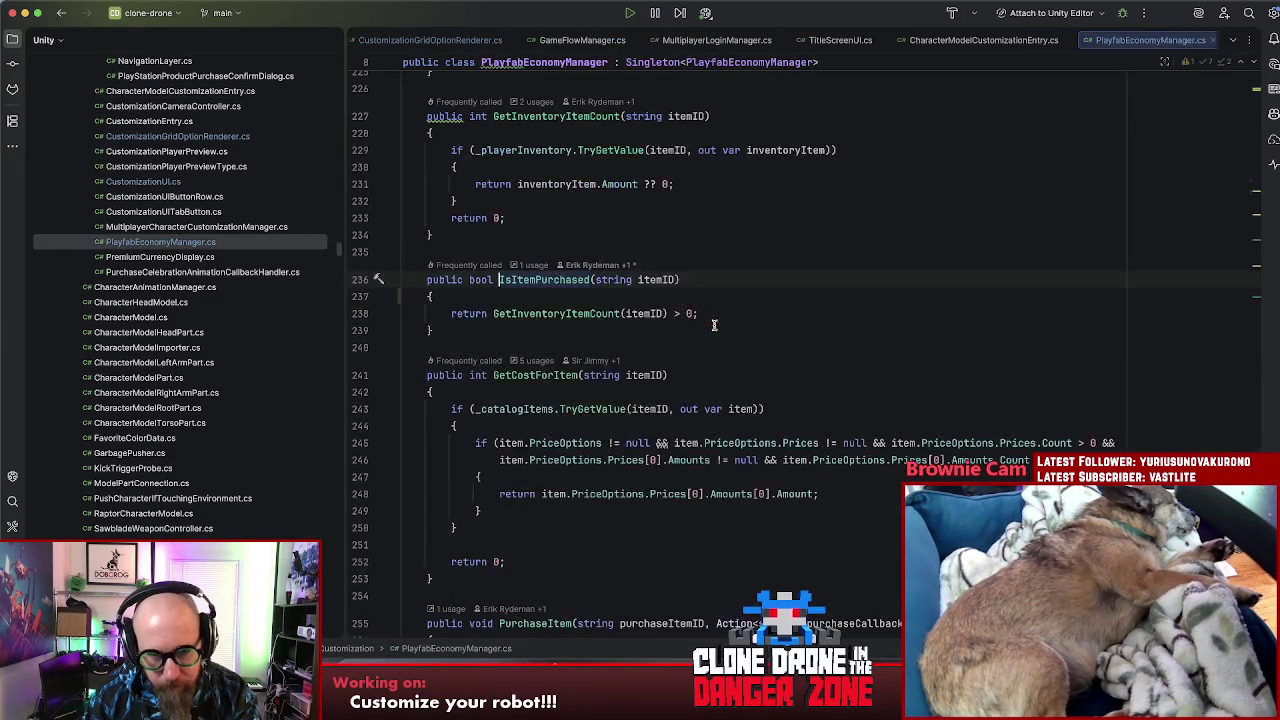
{"action": "left_click", "coordinate": [598, 298]}
{"action": "key", "text": "Return"}
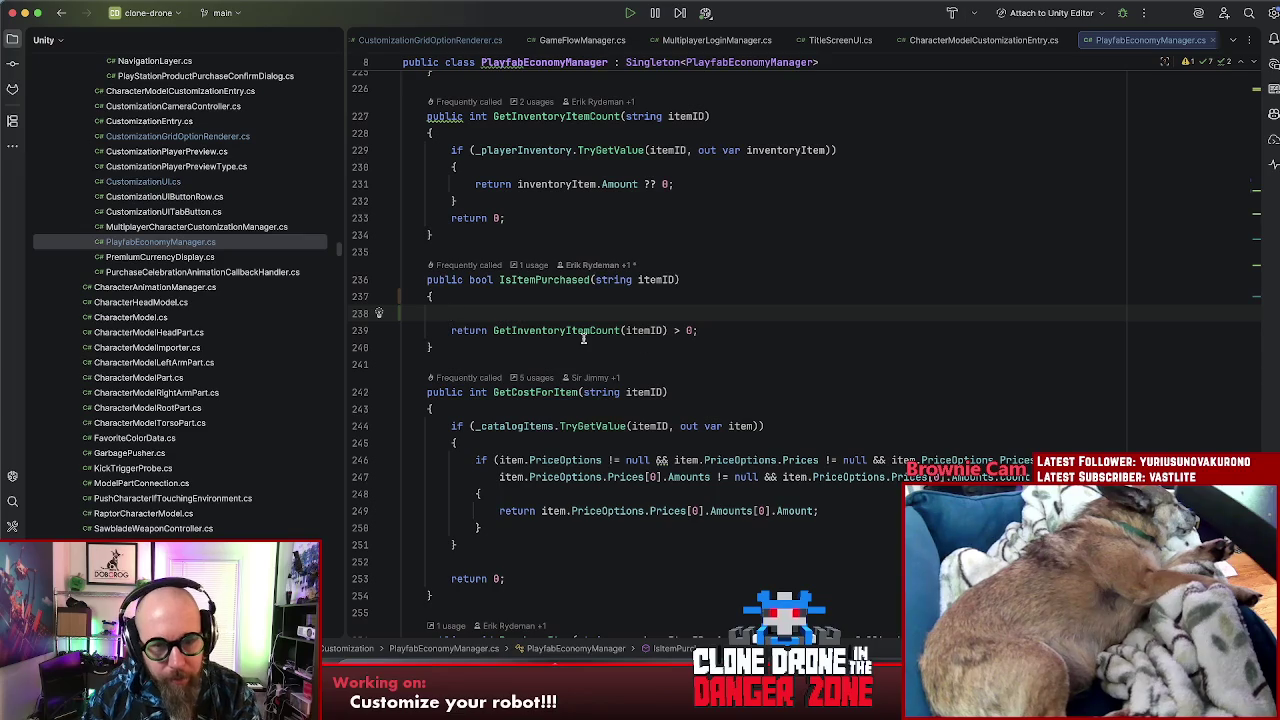
{"action": "key", "text": "BackSpace"}
Step: Prepend 'MultiplayerLoginManager.Instance.IsLoggedIntoPlayfab() &&' to IsItemPurchased's return statement
{"action": "left_click", "coordinate": [493, 313]}
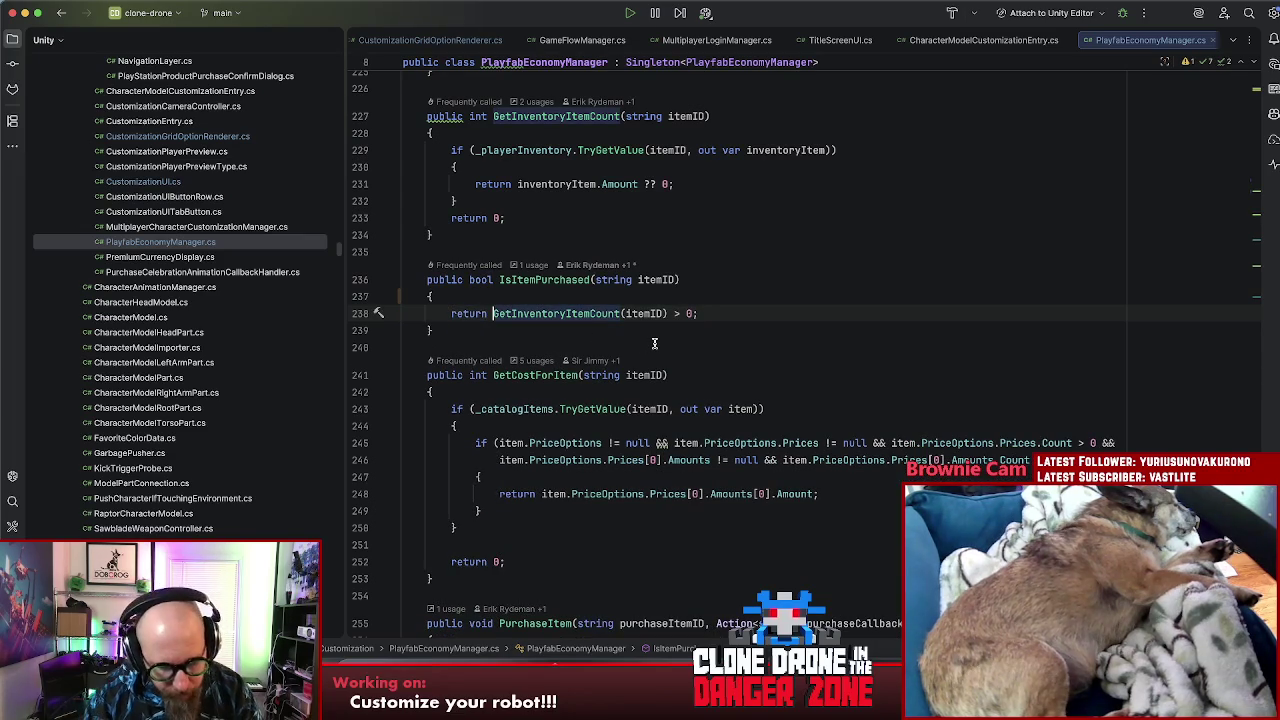
{"action": "type", "text": "i"}
{"action": "key", "text": "Return"}
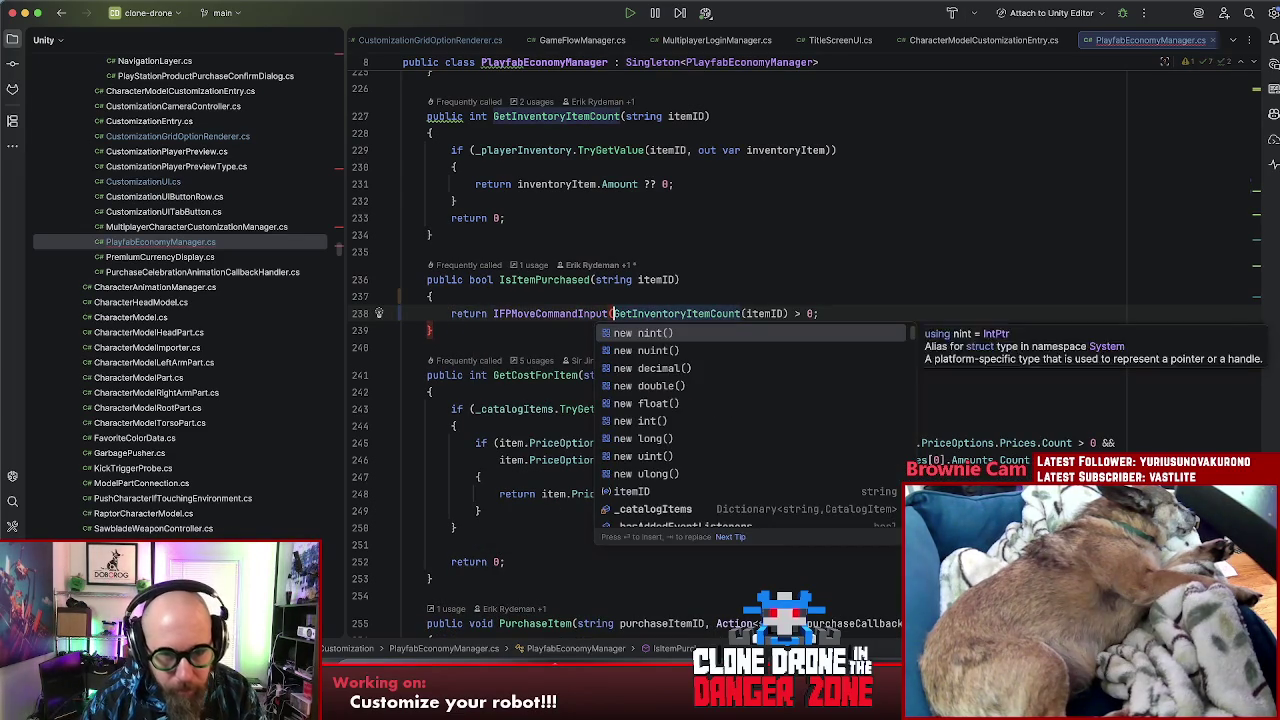
{"action": "key", "text": "super+z"}
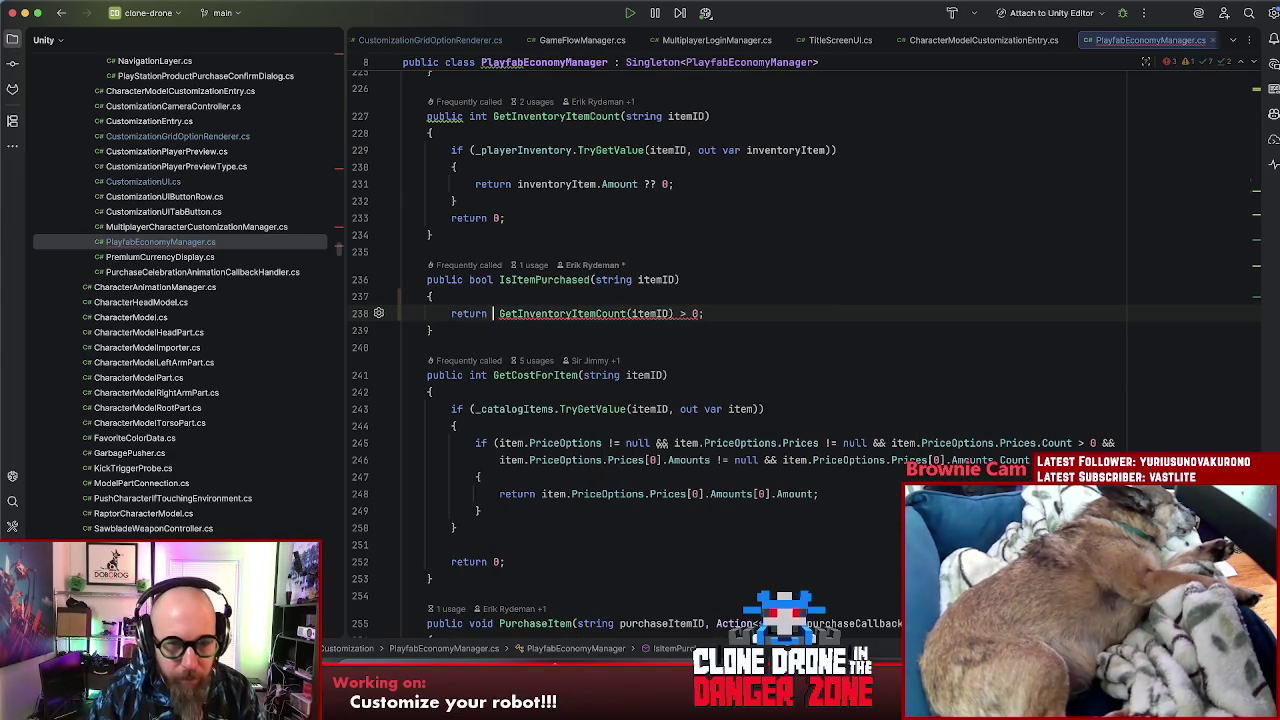
{"action": "type", "text": "Multi"}
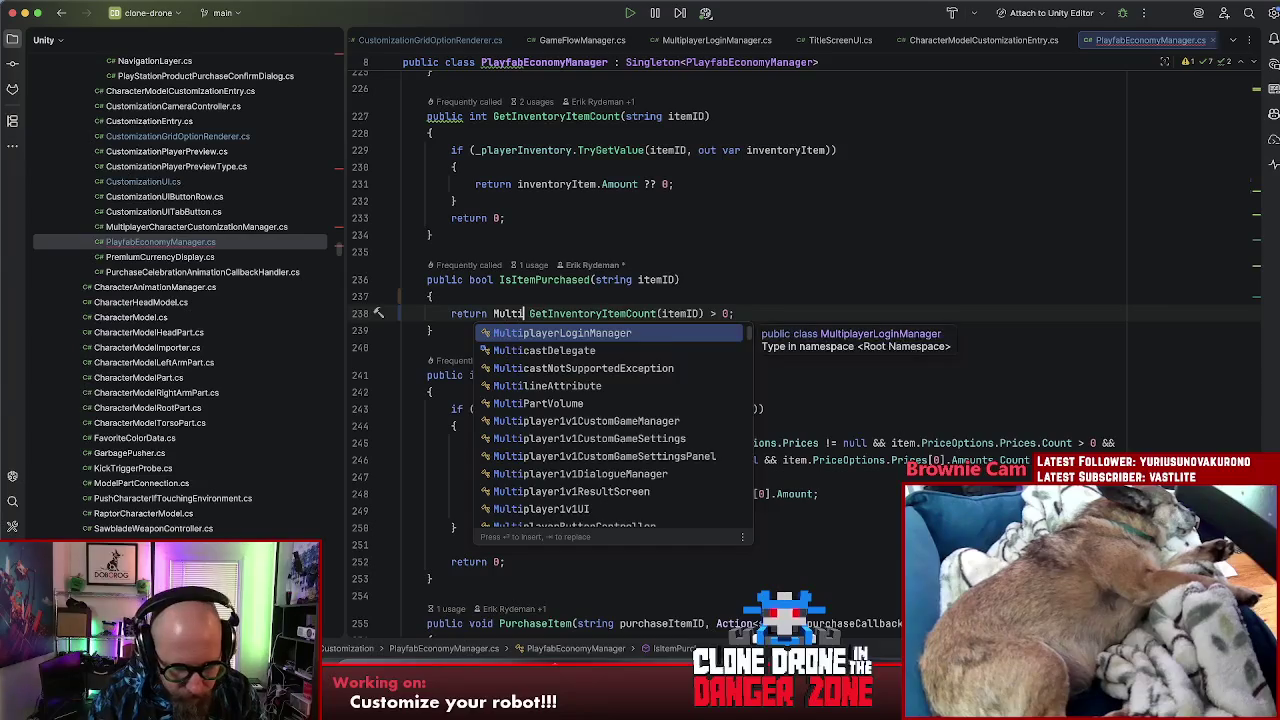
{"action": "type", "text": "playerLogin"}
{"action": "key", "text": "Return"}
{"action": "type", "text": "."}
{"action": "key", "text": "Return"}
{"action": "type", "text": ".I"}
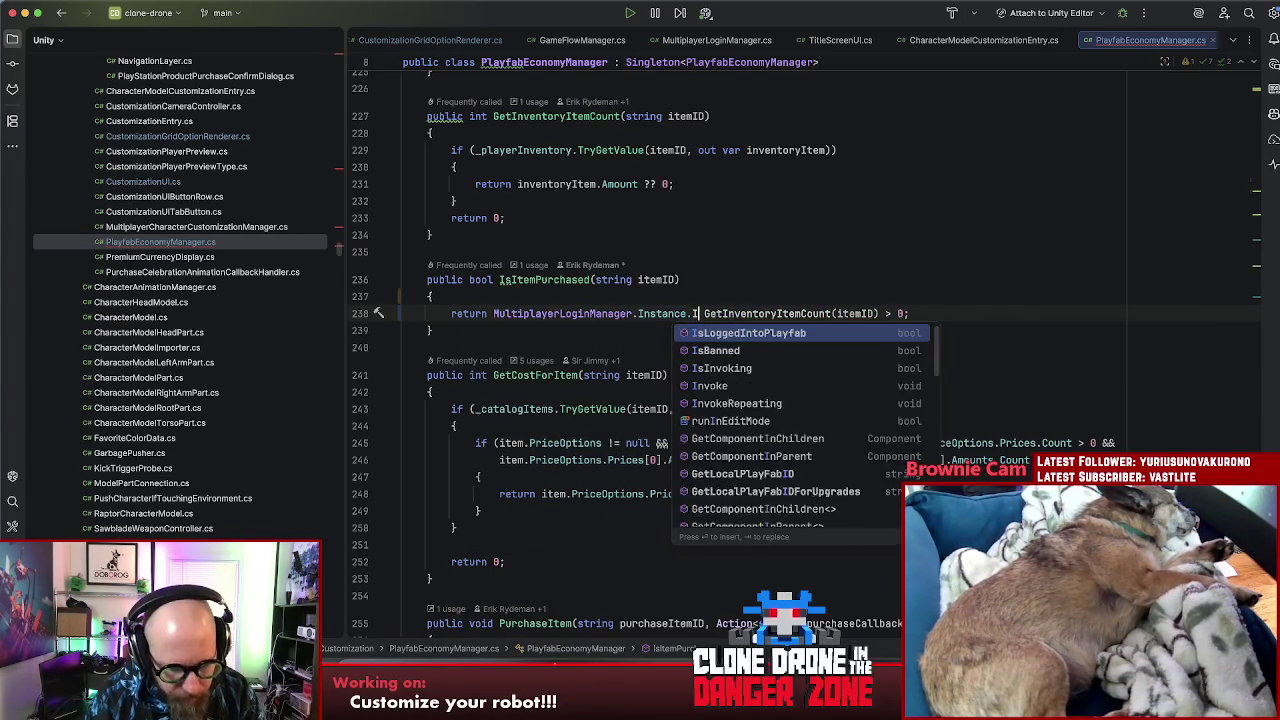
{"action": "type", "text": "s"}
{"action": "key", "text": "Return"}
{"action": "type", "text": "&&"}
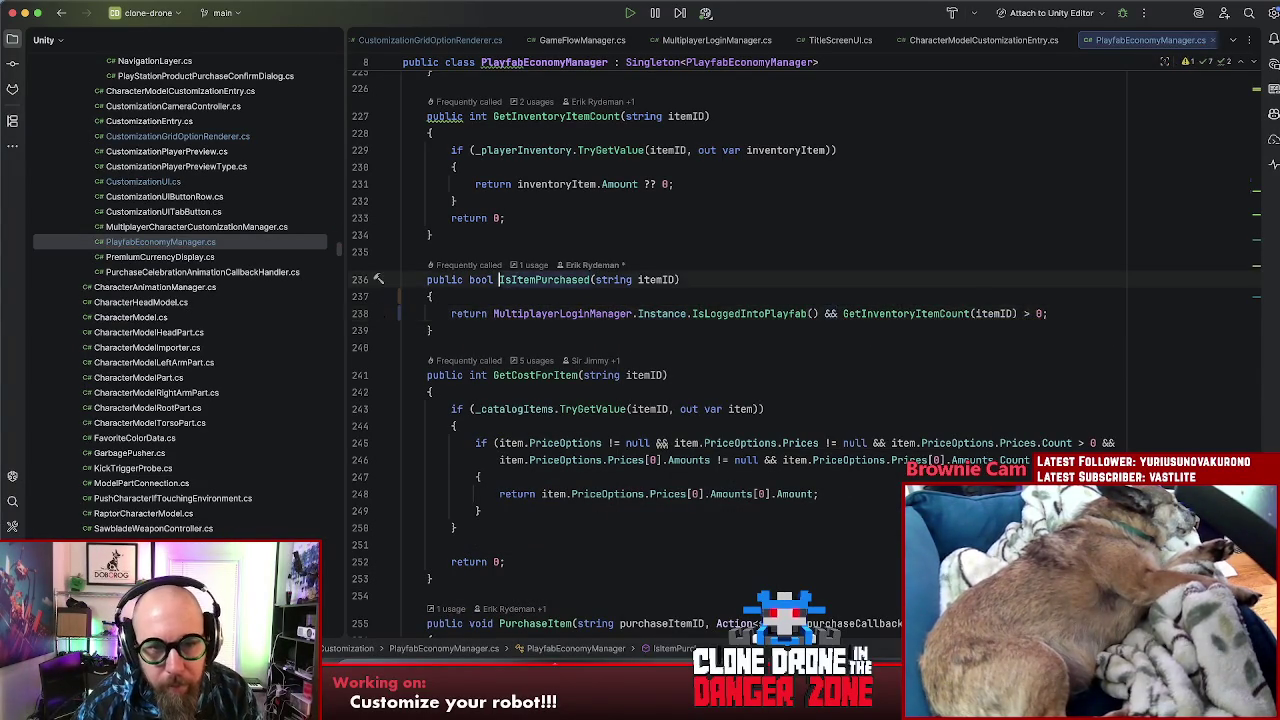
Step: Check the _isInventoryLoaded field, then navigate back to CustomizationGridOptionRenderer.cs
{"action": "key", "text": "super+bracketleft"}
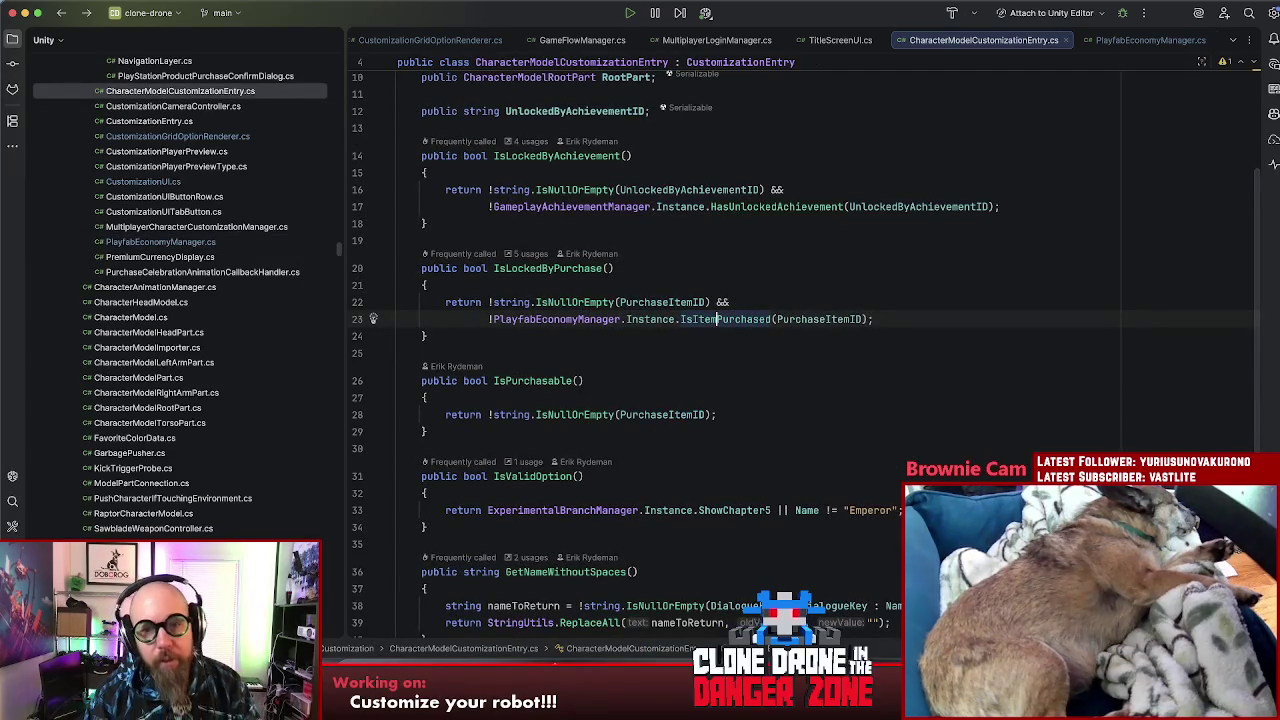
{"action": "key", "text": "super+bracketright"}
{"action": "scroll", "coordinate": [731, 222], "scroll_direction": "up", "scroll_amount": 15}
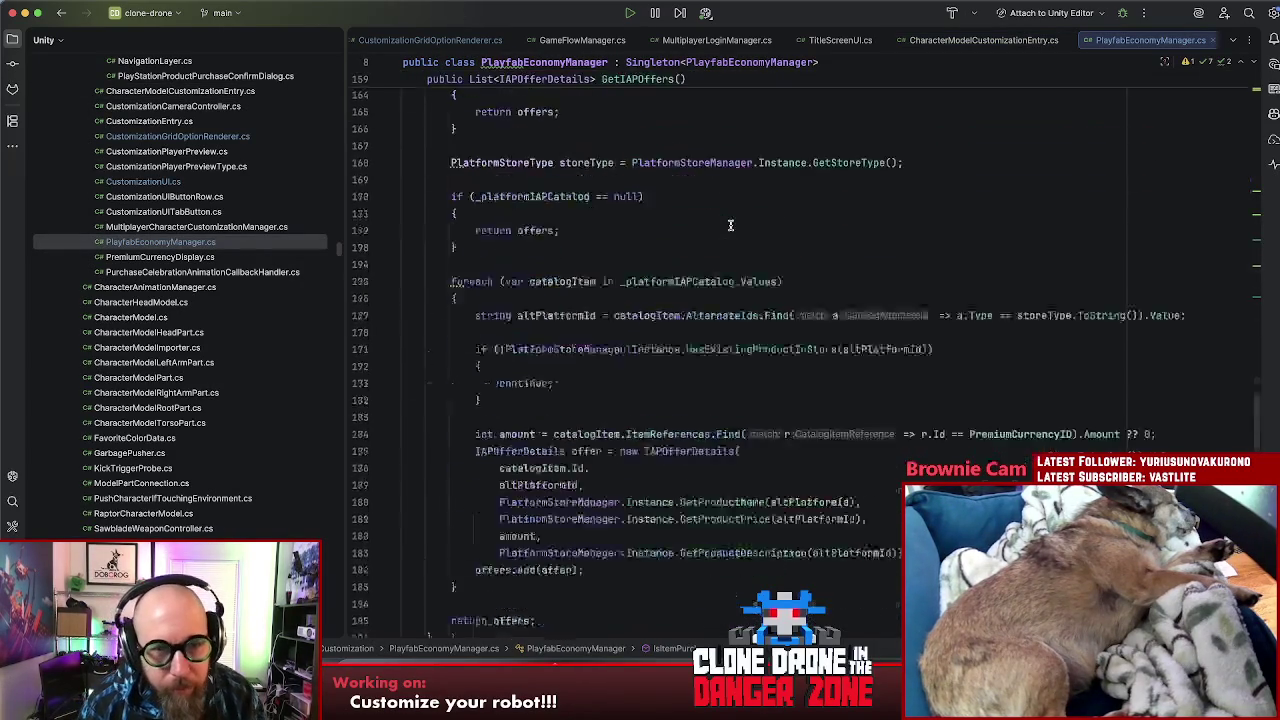
{"action": "double_click", "coordinate": [563, 378]}
{"action": "key", "text": "super+bracketleft"}
{"action": "key", "text": "super+bracketleft"}
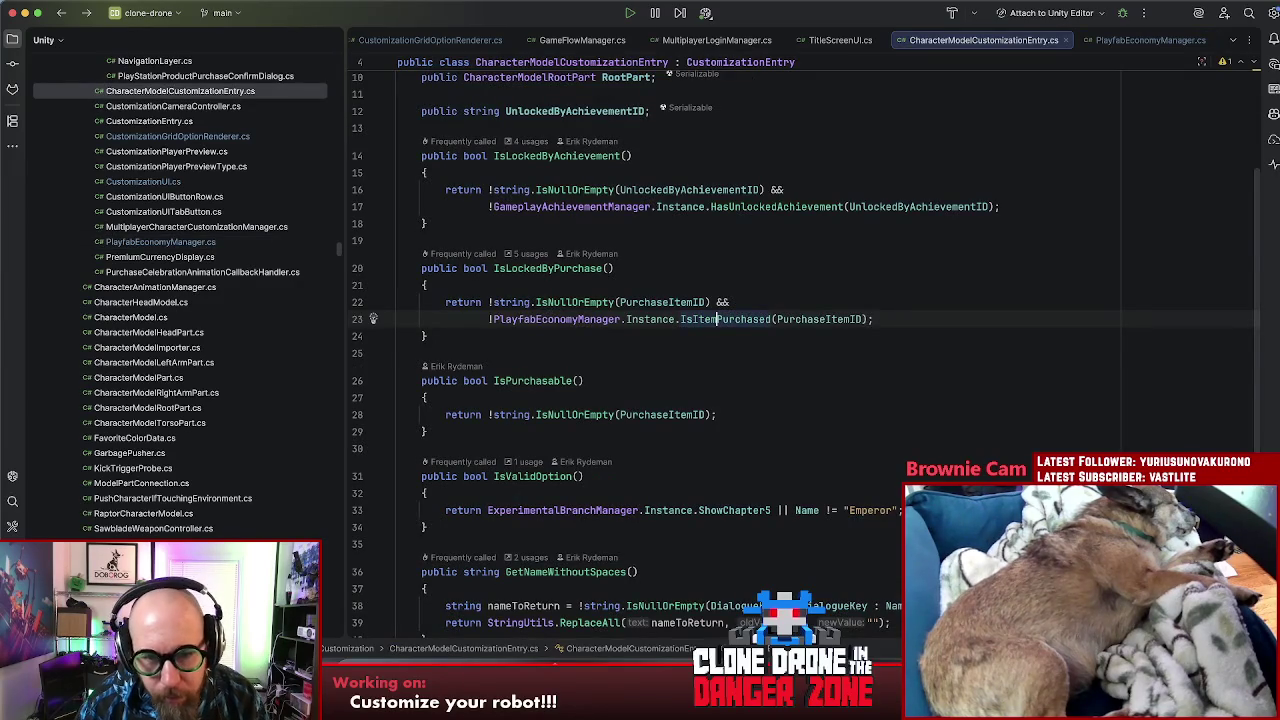
{"action": "key", "text": "super+bracketleft"}
{"action": "scroll", "coordinate": [621, 381], "scroll_direction": "down", "scroll_amount": 1, "text": "super"}
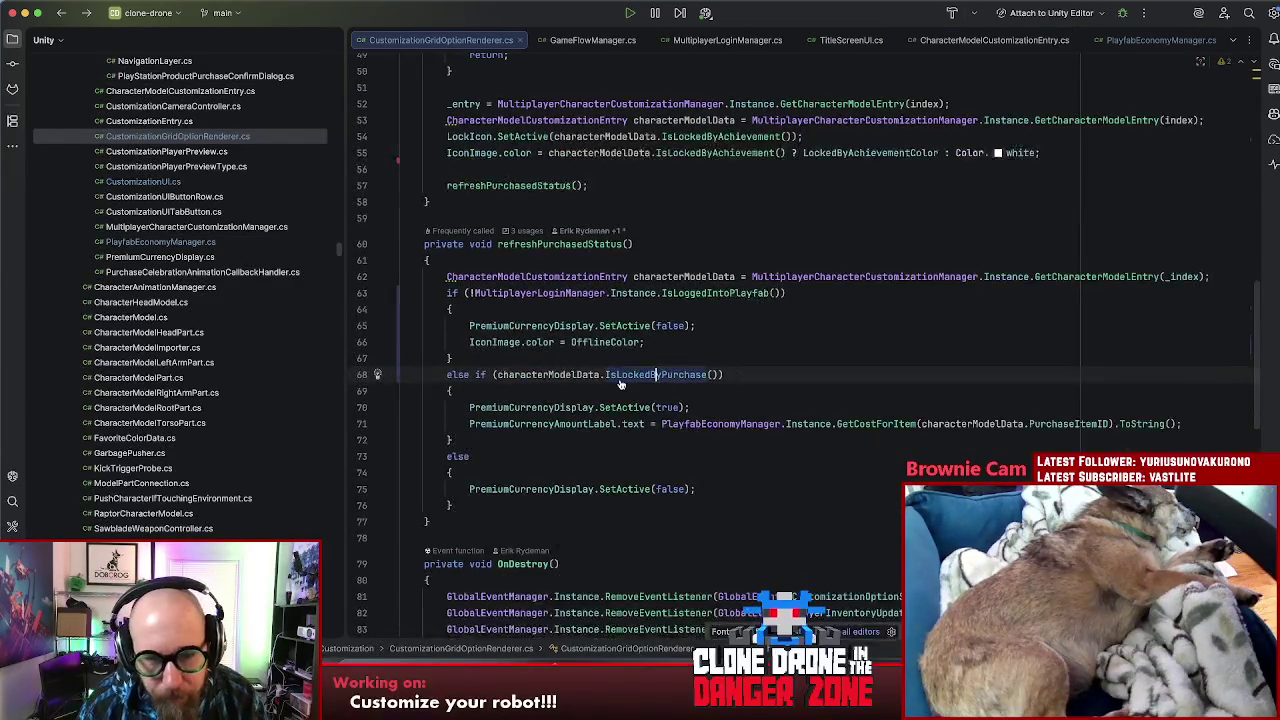
Step: Cut the offline Playfab login check block out of refreshPurchasedStatus
{"action": "left_click", "coordinate": [750, 362]}
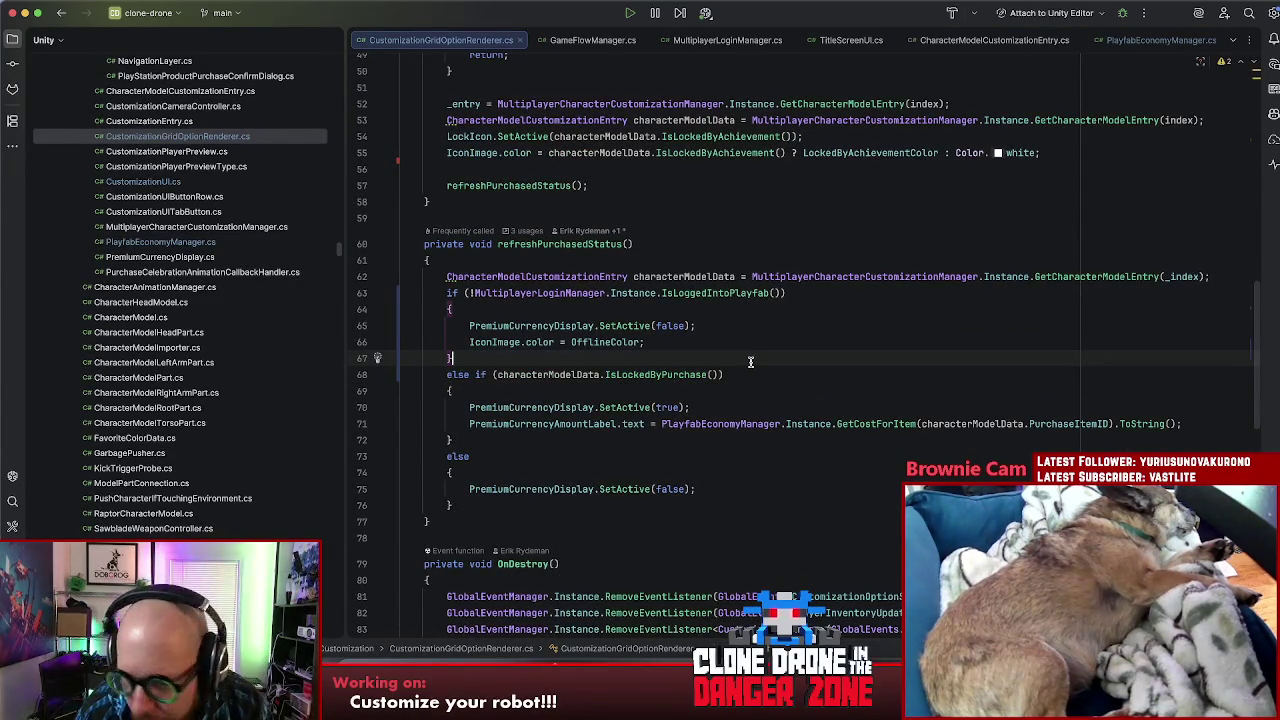
{"action": "left_click", "coordinate": [758, 375]}
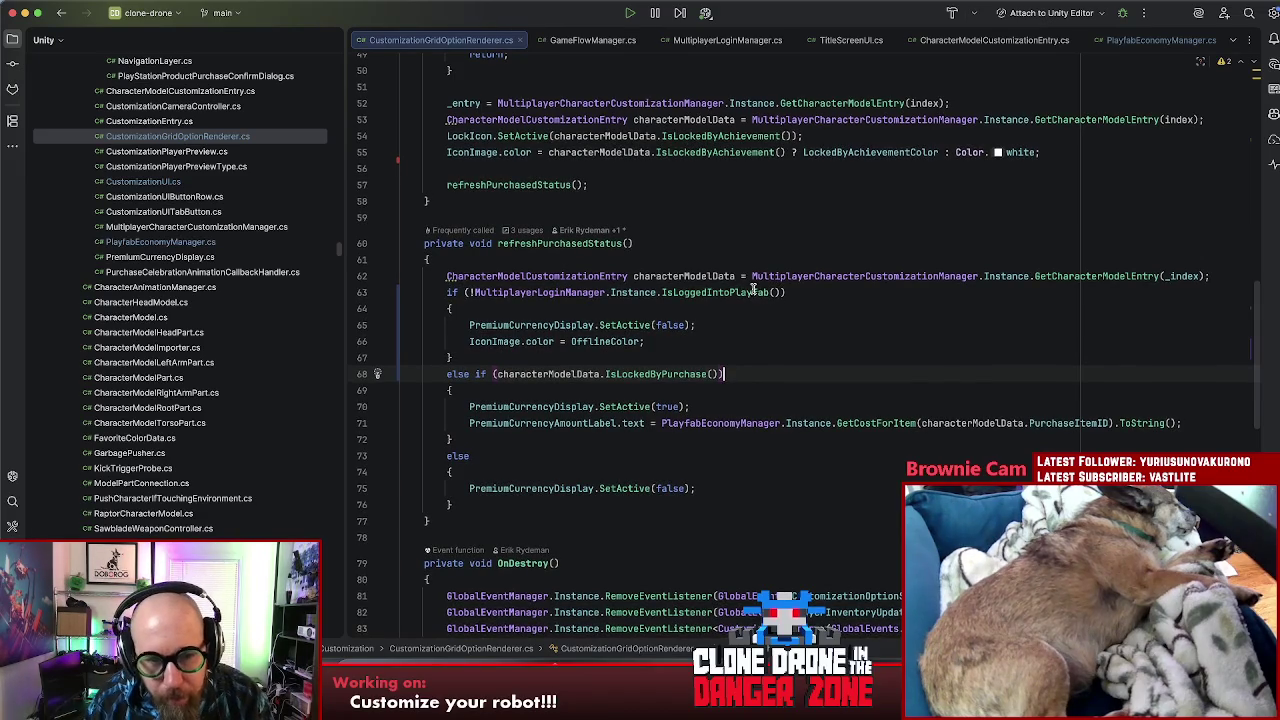
{"action": "left_click", "coordinate": [588, 341]}
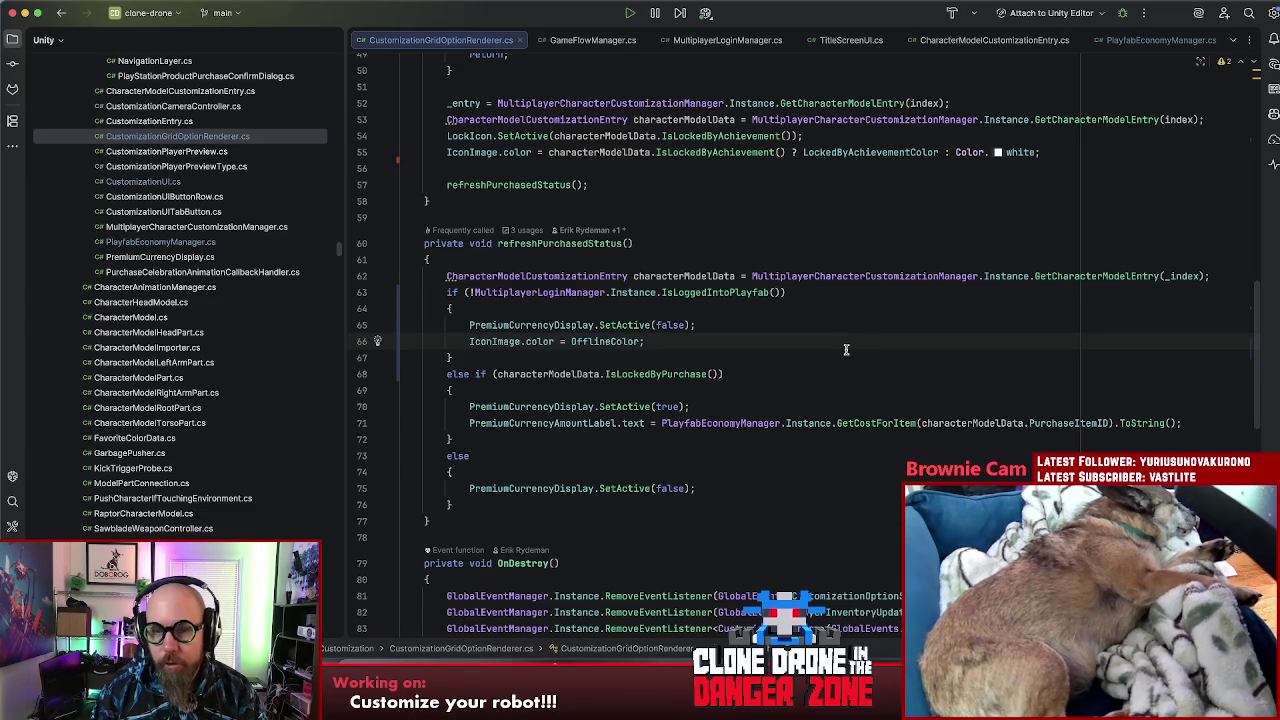
{"action": "left_click", "coordinate": [671, 373]}
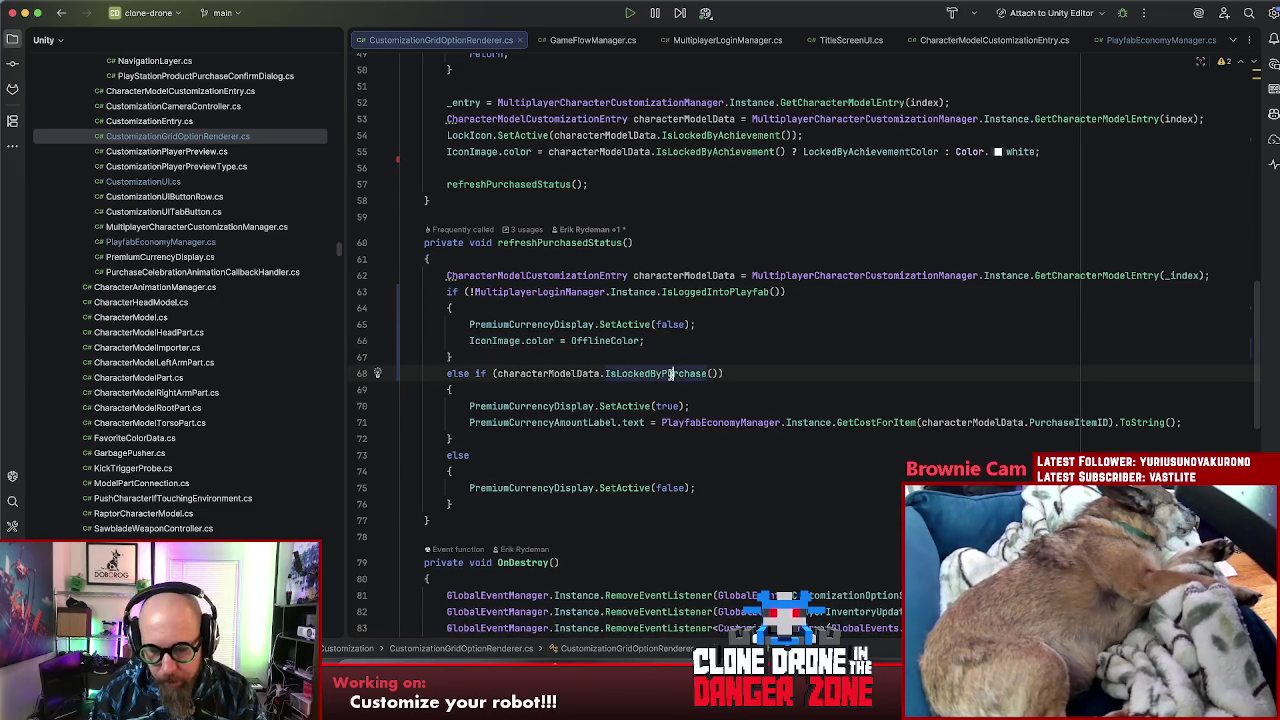
{"action": "left_click", "coordinate": [467, 291]}
{"action": "left_click_drag", "start_coordinate": [467, 291], "coordinate": [467, 357]}
{"action": "key", "text": "ctrl+c"}
{"action": "key", "text": "BackSpace"}
{"action": "key", "text": "BackSpace"}
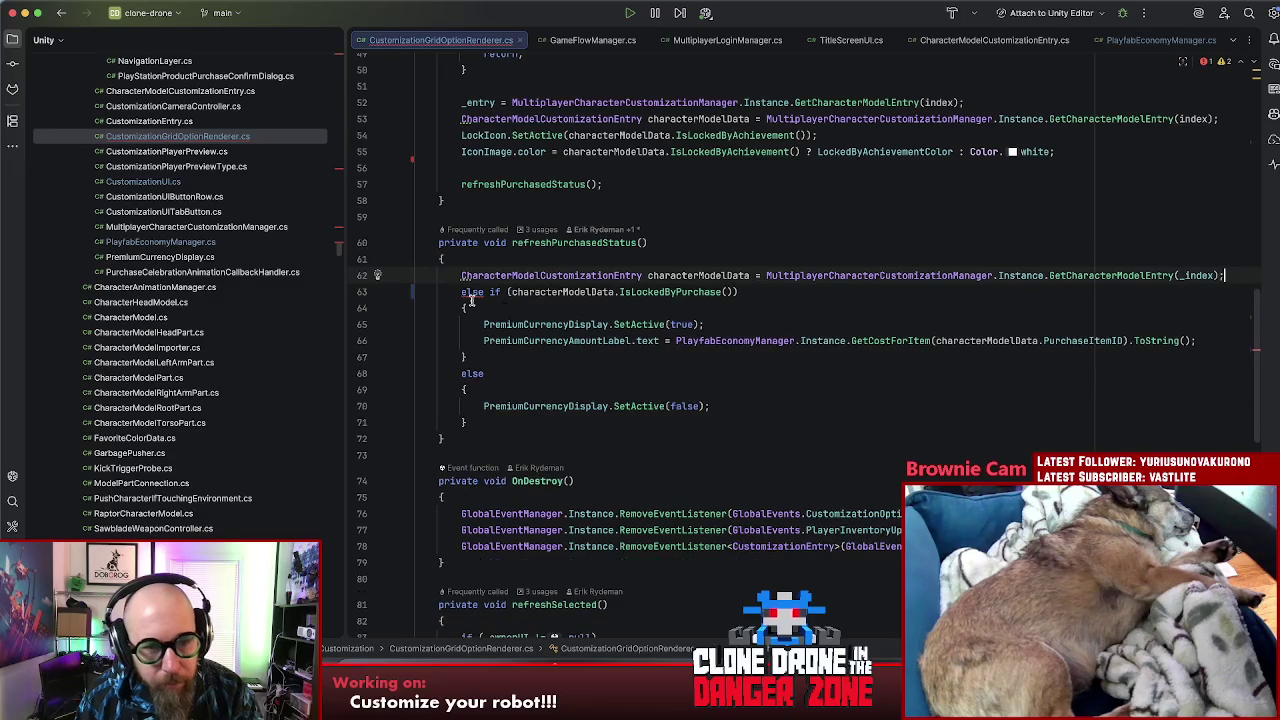
{"action": "key", "text": "Delete"}
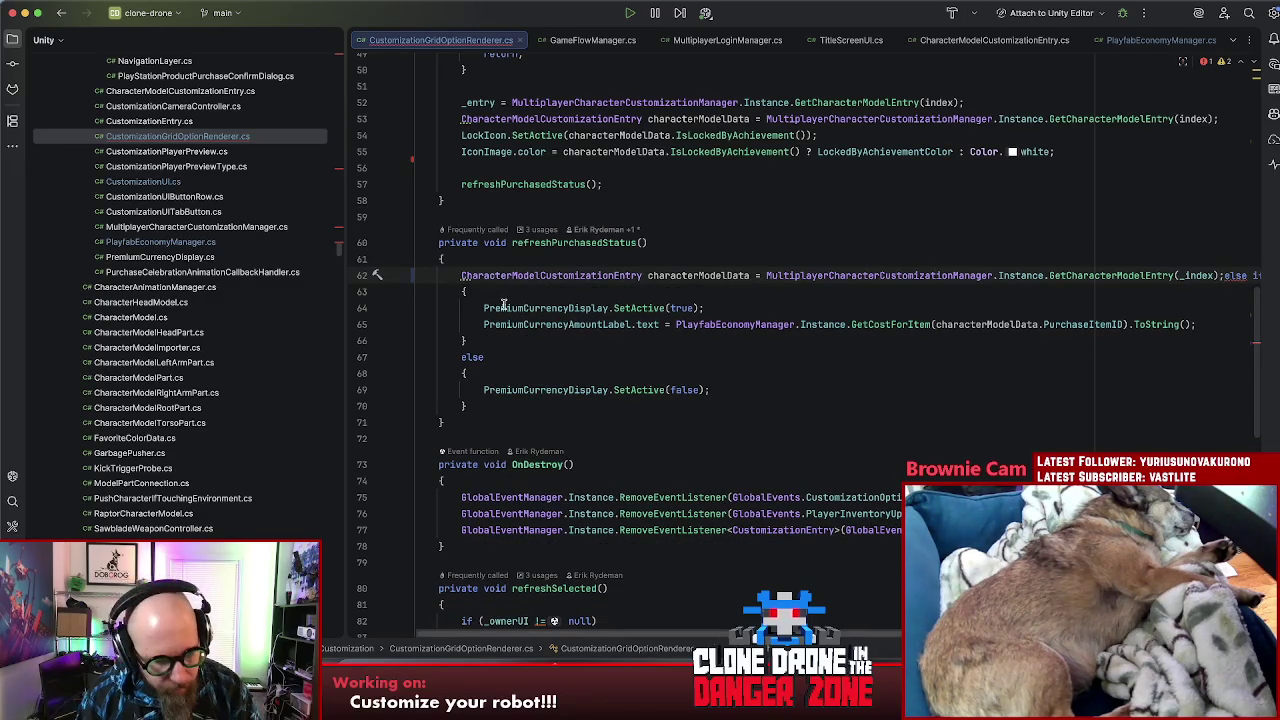
Step: Turn the else-if purchase check into a plain if and paste the offline check inside it
{"action": "key", "text": "Return"}
{"action": "key", "text": "Delete"}
{"action": "key", "text": "Delete"}
{"action": "key", "text": "Delete"}
{"action": "key", "text": "Delete"}
{"action": "key", "text": "Down"}
{"action": "key", "text": "ctrl+v"}
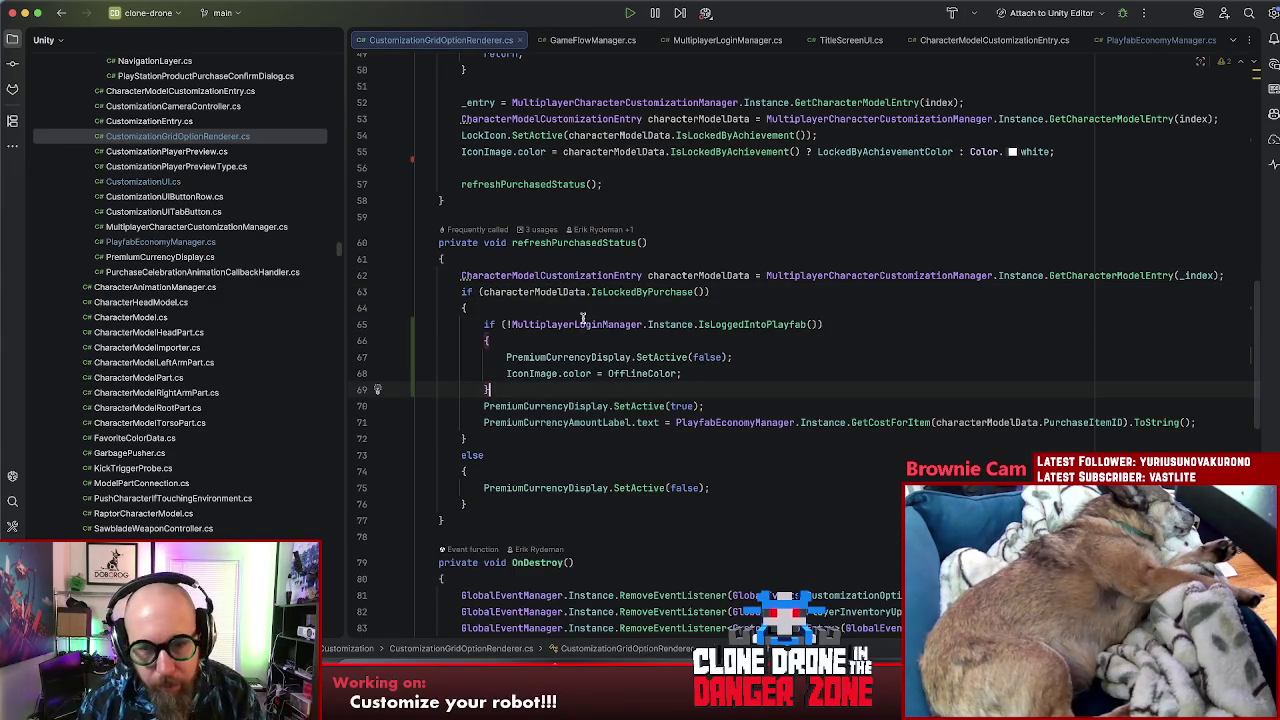
Step: Add an else branch and move the price-showing code into it
{"action": "key", "text": "Return"}
{"action": "type", "text": "else"}
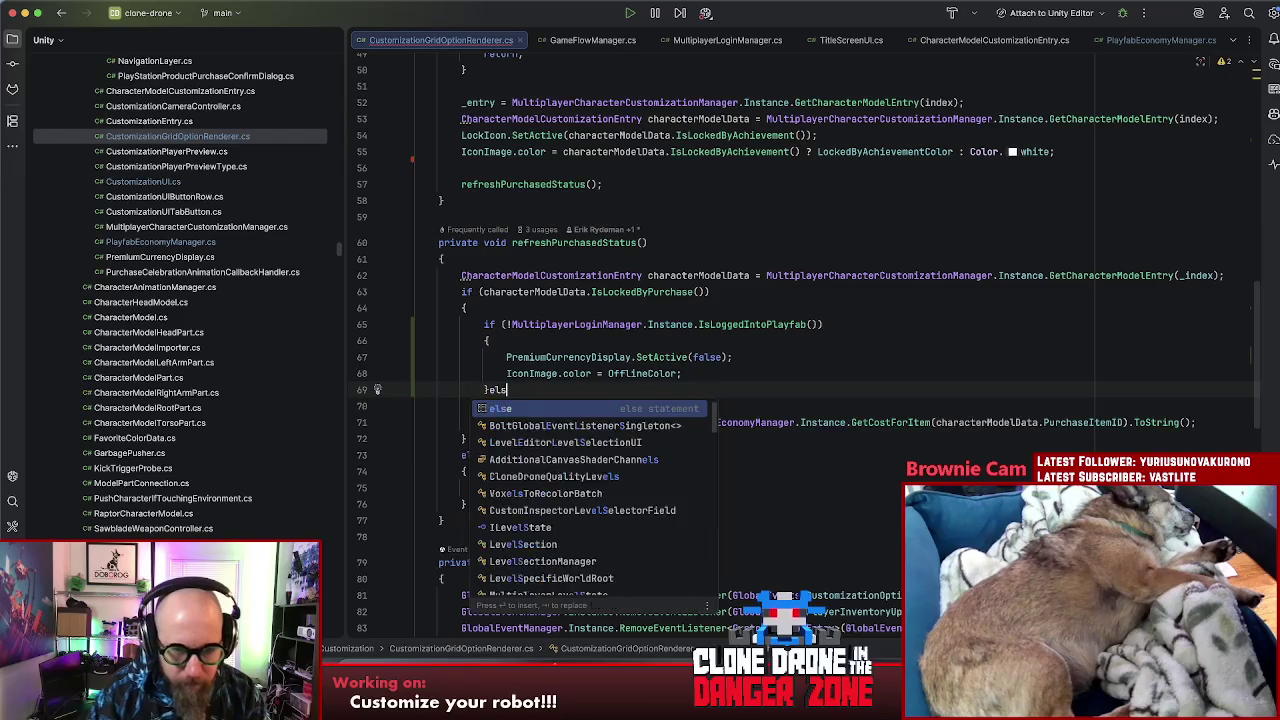
{"action": "key", "text": "Return"}
{"action": "key", "text": "Down"}
{"action": "key", "text": "Down"}
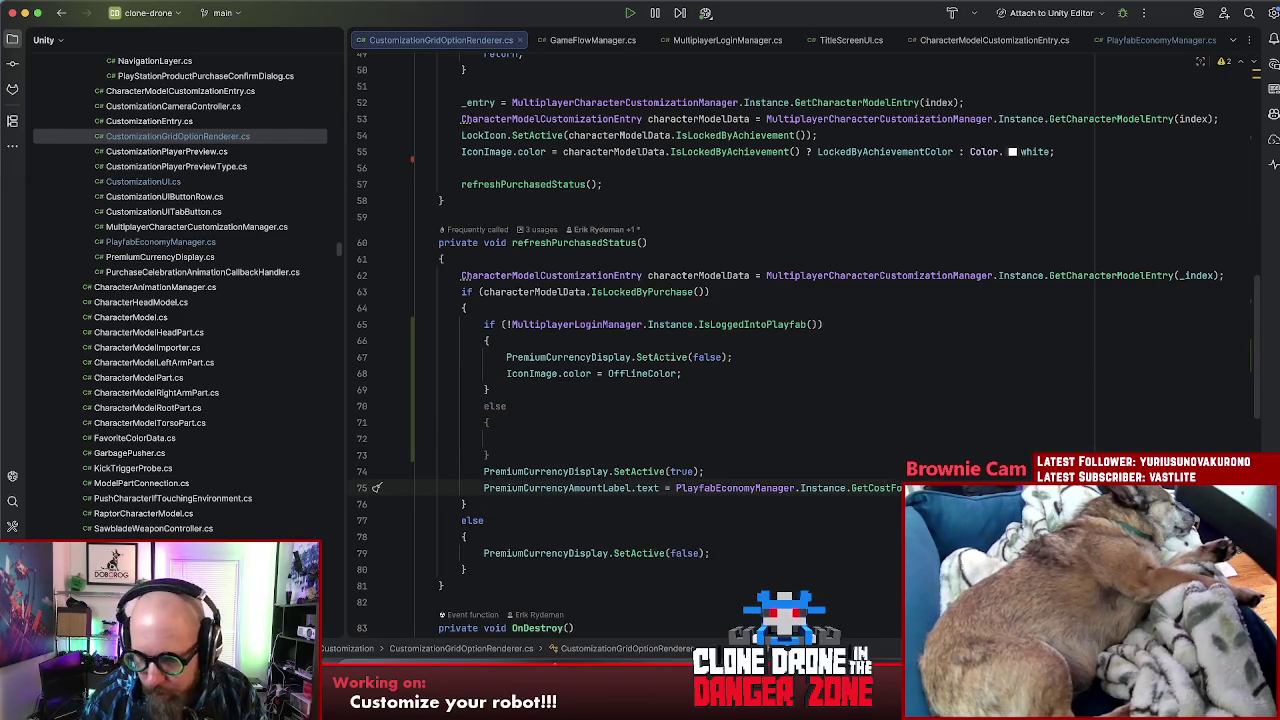
{"action": "key", "text": "Return"}
{"action": "key", "text": "Down"}
{"action": "key", "text": "Down"}
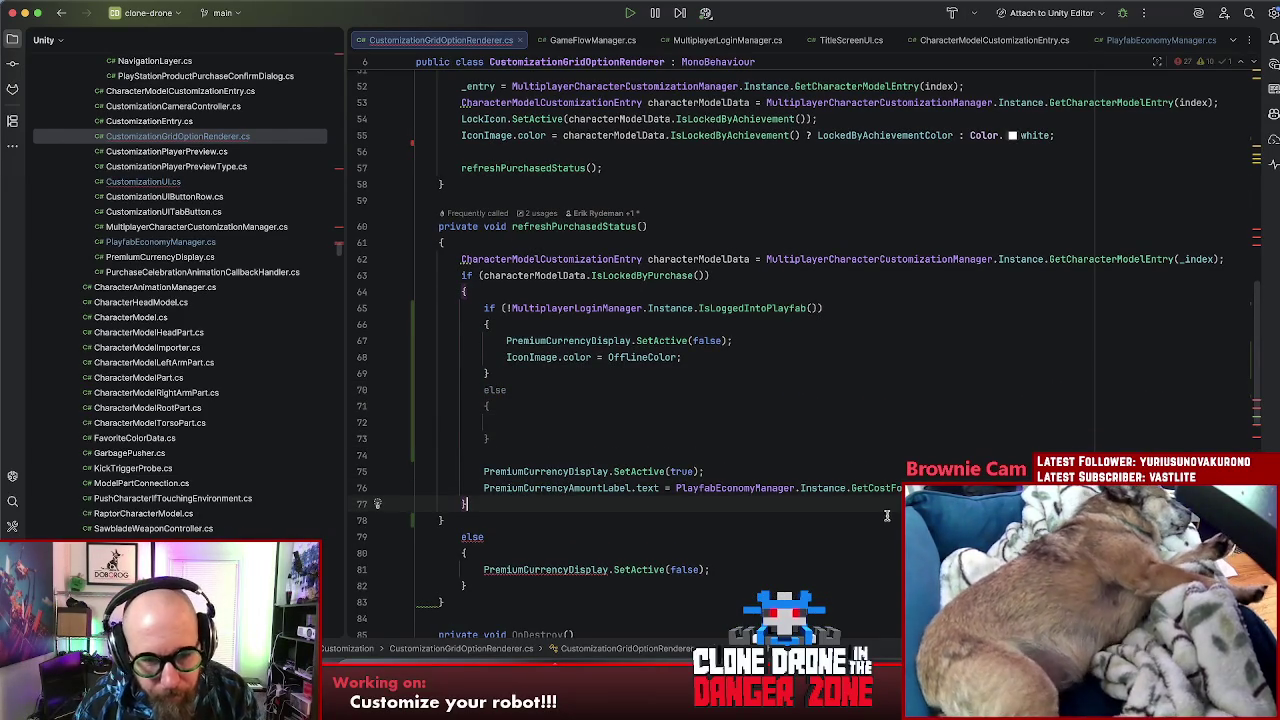
{"action": "left_click", "coordinate": [556, 430]}
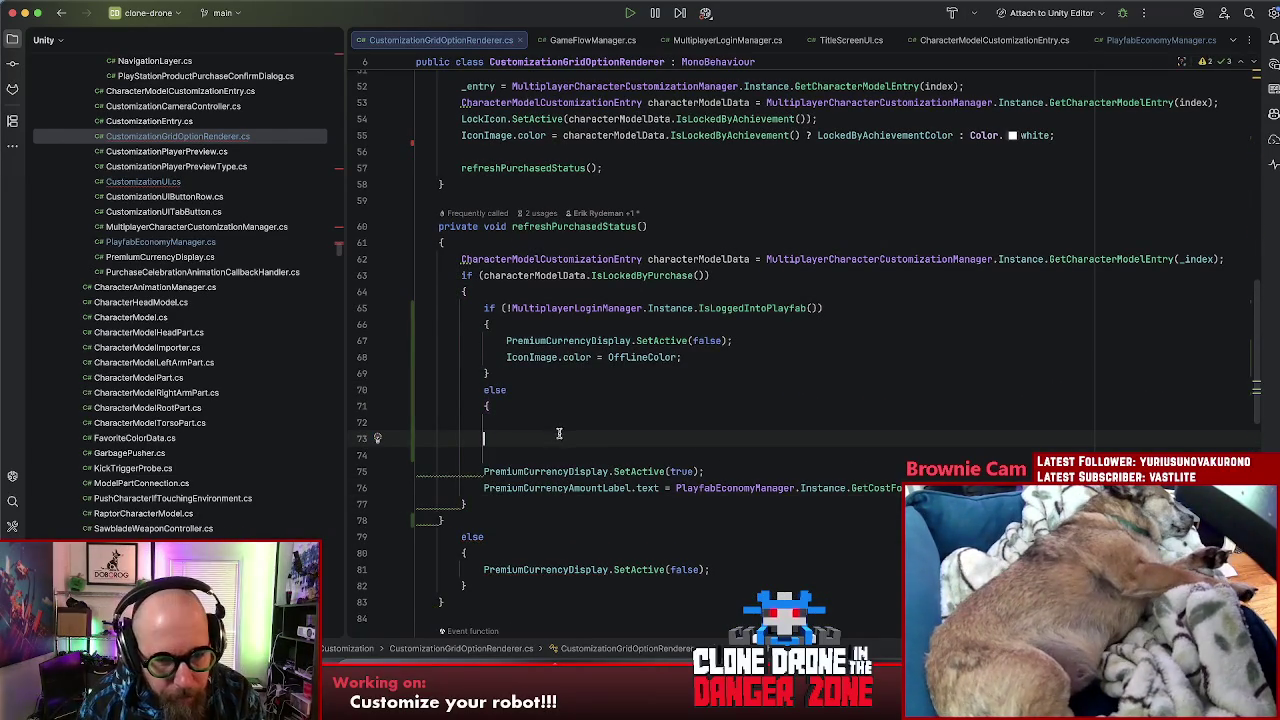
{"action": "mouse_move", "coordinate": [416, 437]}
{"action": "left_mouse_down"}
{"action": "mouse_move", "coordinate": [420, 495]}
{"action": "mouse_move", "coordinate": [443, 520]}
{"action": "left_mouse_up"}
{"action": "key", "text": "Tab"}
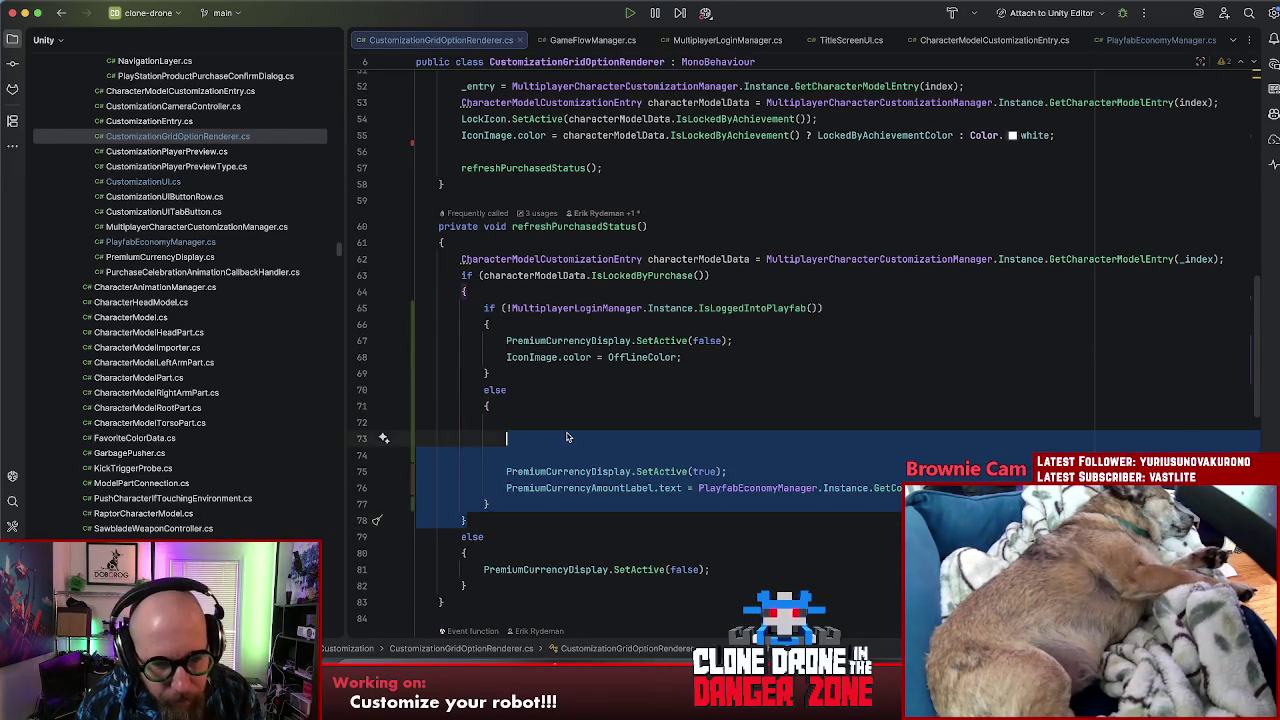
{"action": "left_click", "coordinate": [547, 438]}
{"action": "left_click", "coordinate": [416, 421]}
{"action": "key", "text": "Delete"}
{"action": "key", "text": "Delete"}
{"action": "key", "text": "Delete"}
Step: Review the price-hiding line and the else block, then return to Unity
{"action": "left_click", "coordinate": [695, 375]}
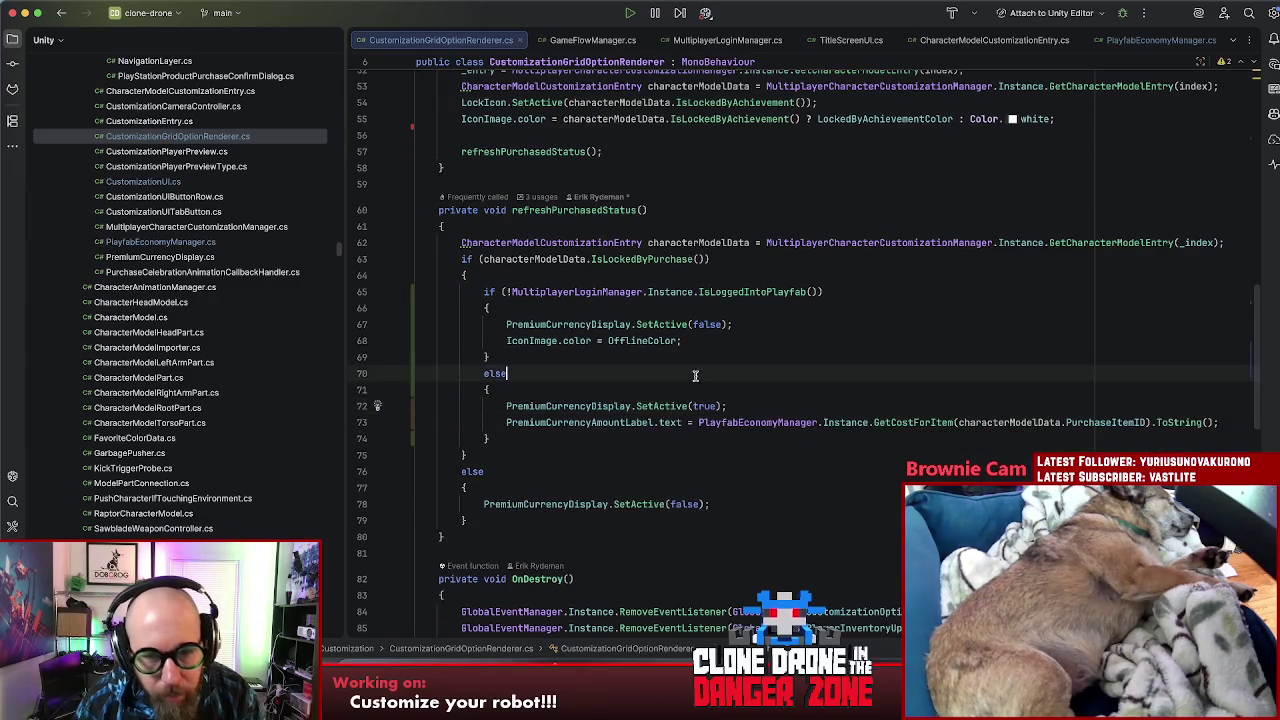
{"action": "left_click", "coordinate": [741, 325]}
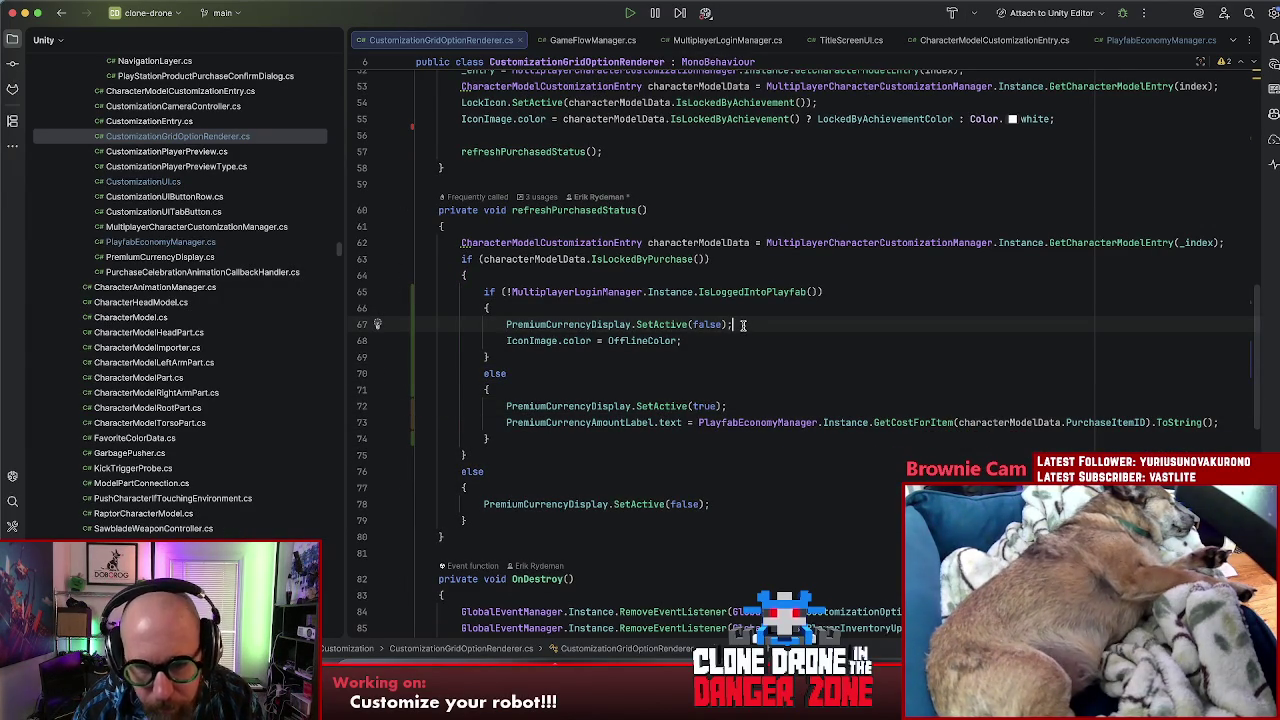
{"action": "left_click", "coordinate": [802, 388]}
{"action": "left_click", "coordinate": [769, 375]}
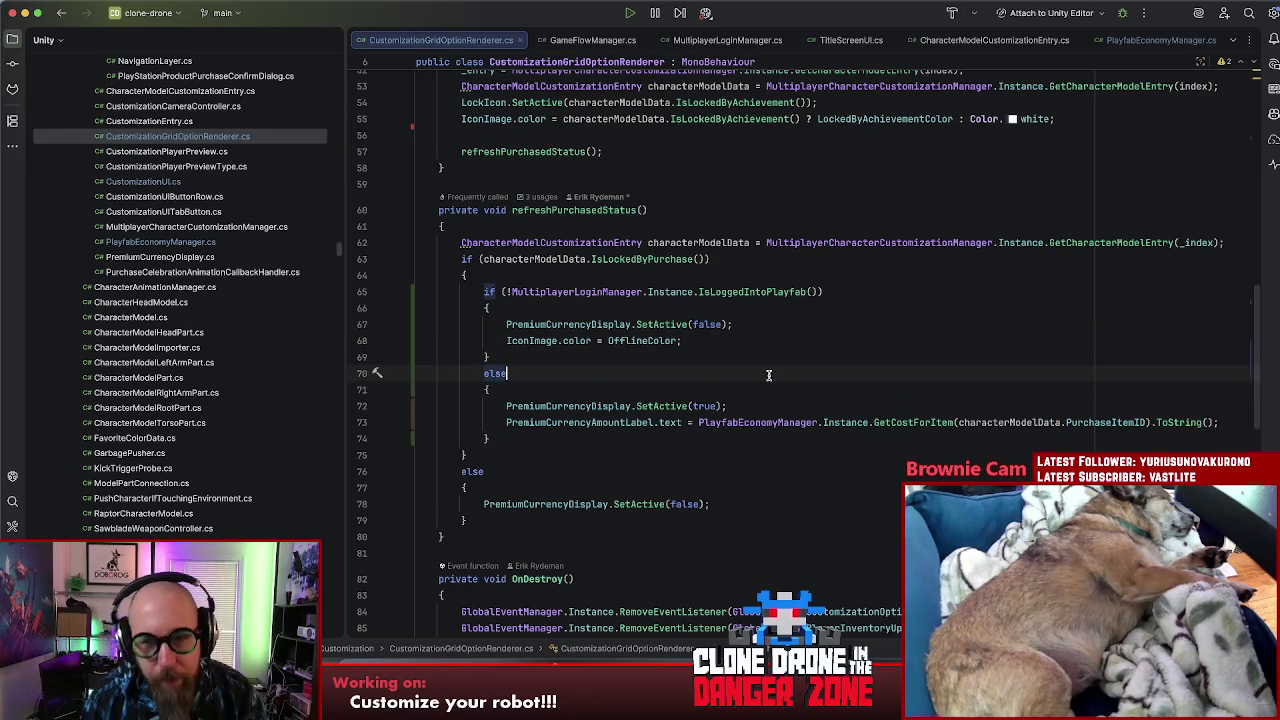
{"action": "left_click", "coordinate": [778, 406]}
{"action": "key", "text": "super+Tab"}
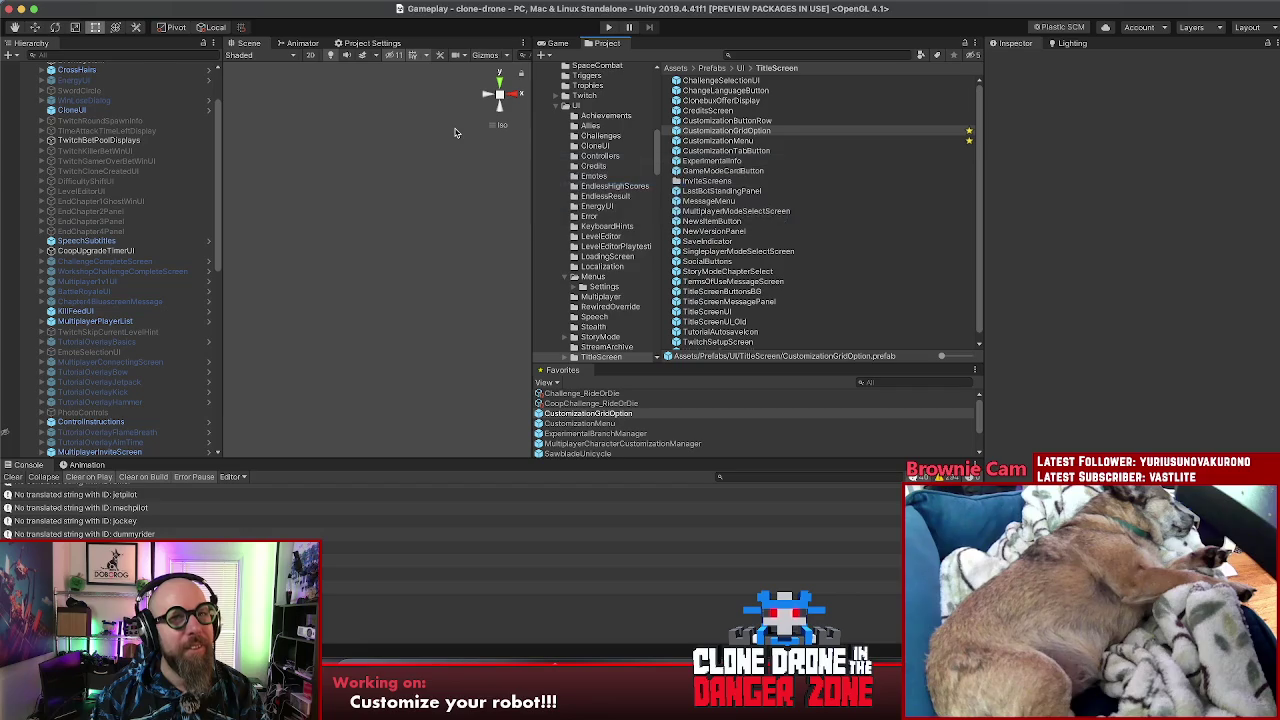
Step: Enter Play mode and choose 'Ohne Steam fortfahren' on the Steam Connect Failed dialog
{"action": "left_click", "coordinate": [608, 28]}
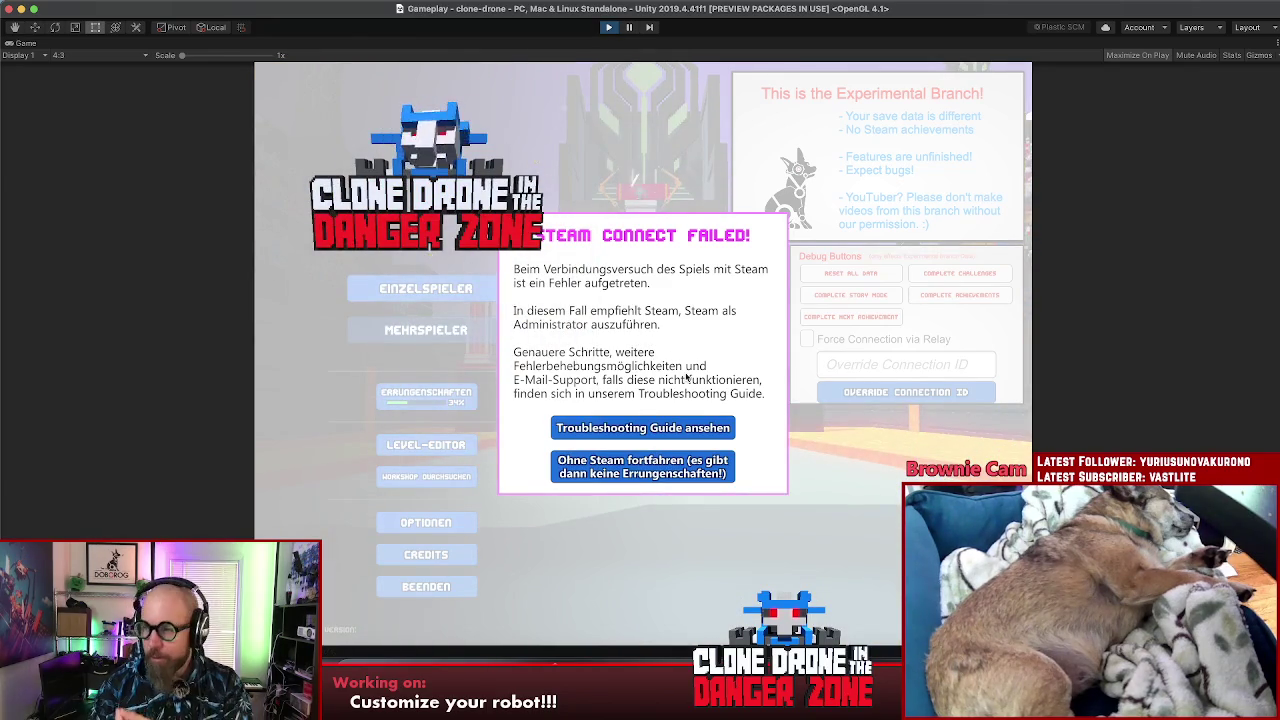
{"action": "left_click", "coordinate": [632, 468]}
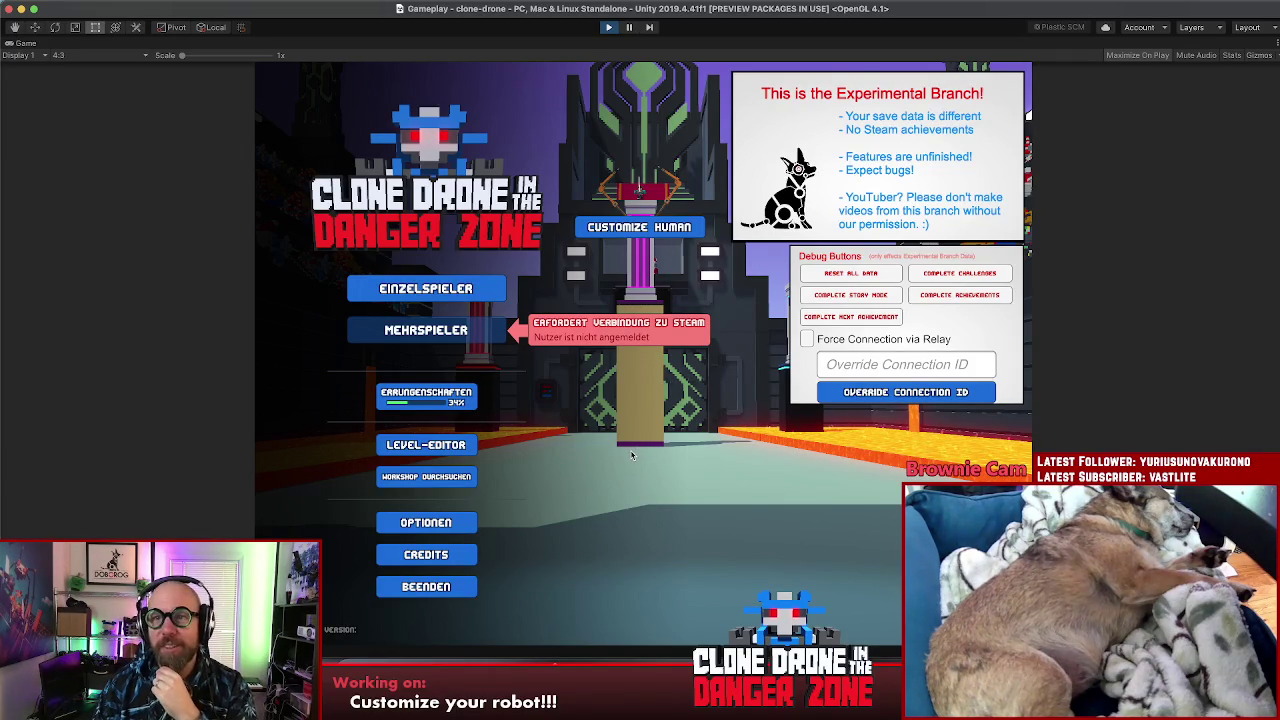
Step: Preview the premium Knight and DummyRider heads in the HEAD picker, return to the menu, and stop Play
{"action": "left_click", "coordinate": [606, 232]}
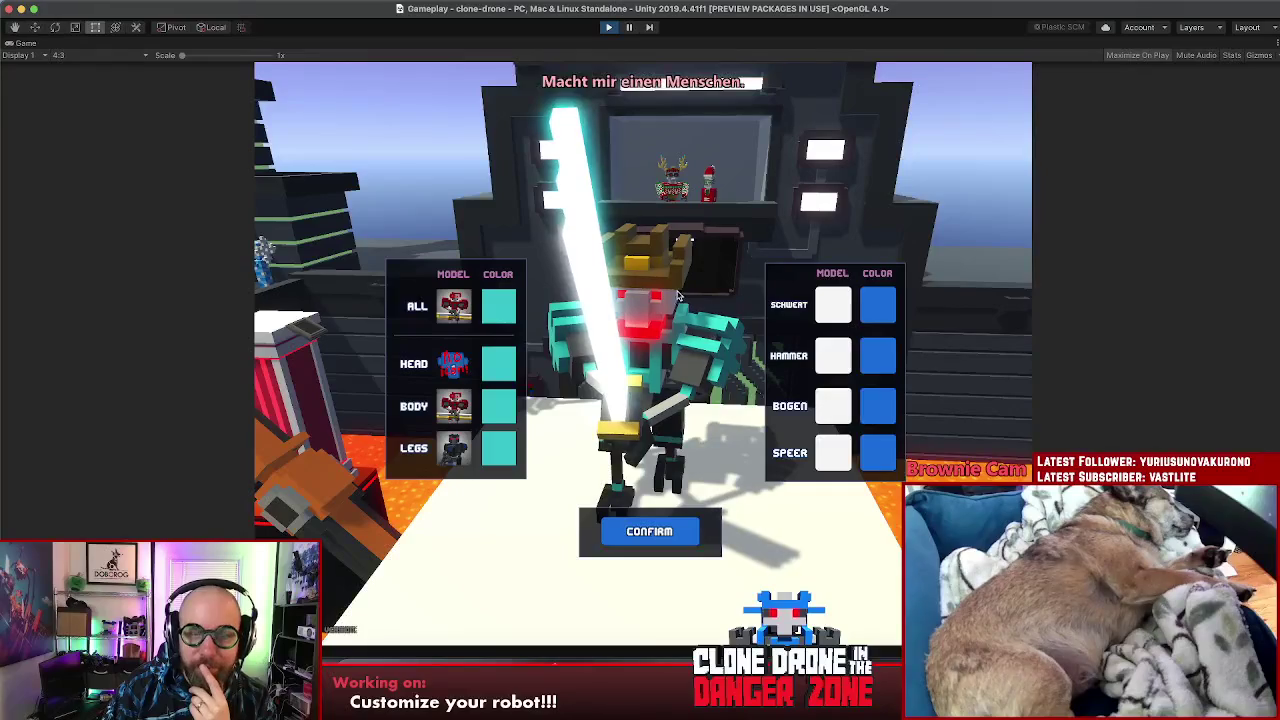
{"action": "left_click", "coordinate": [443, 364]}
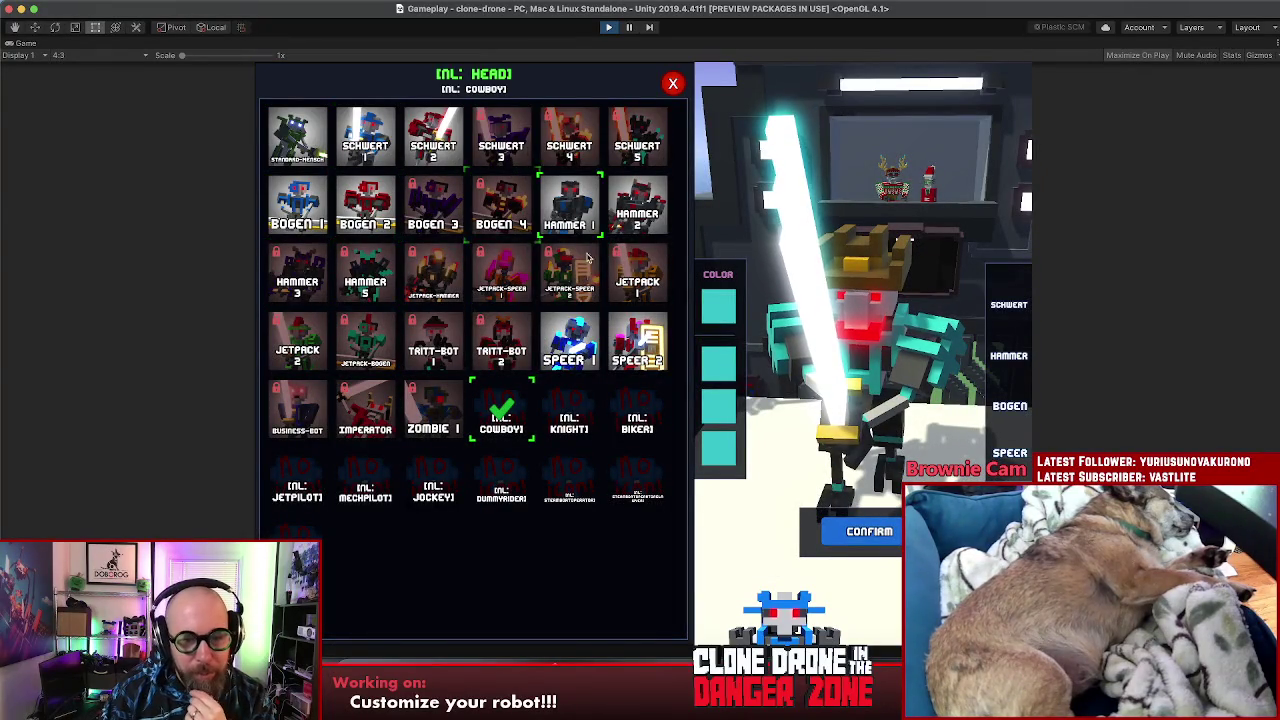
{"action": "left_click", "coordinate": [570, 410]}
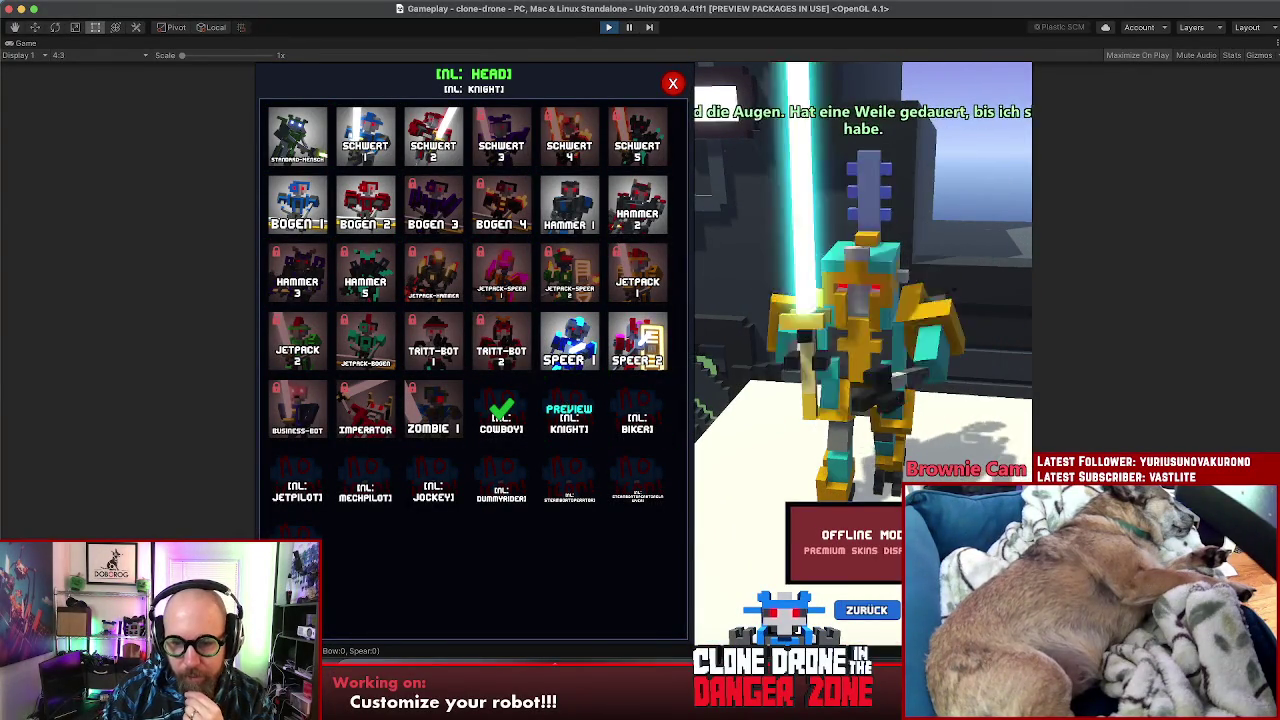
{"action": "left_click", "coordinate": [524, 484]}
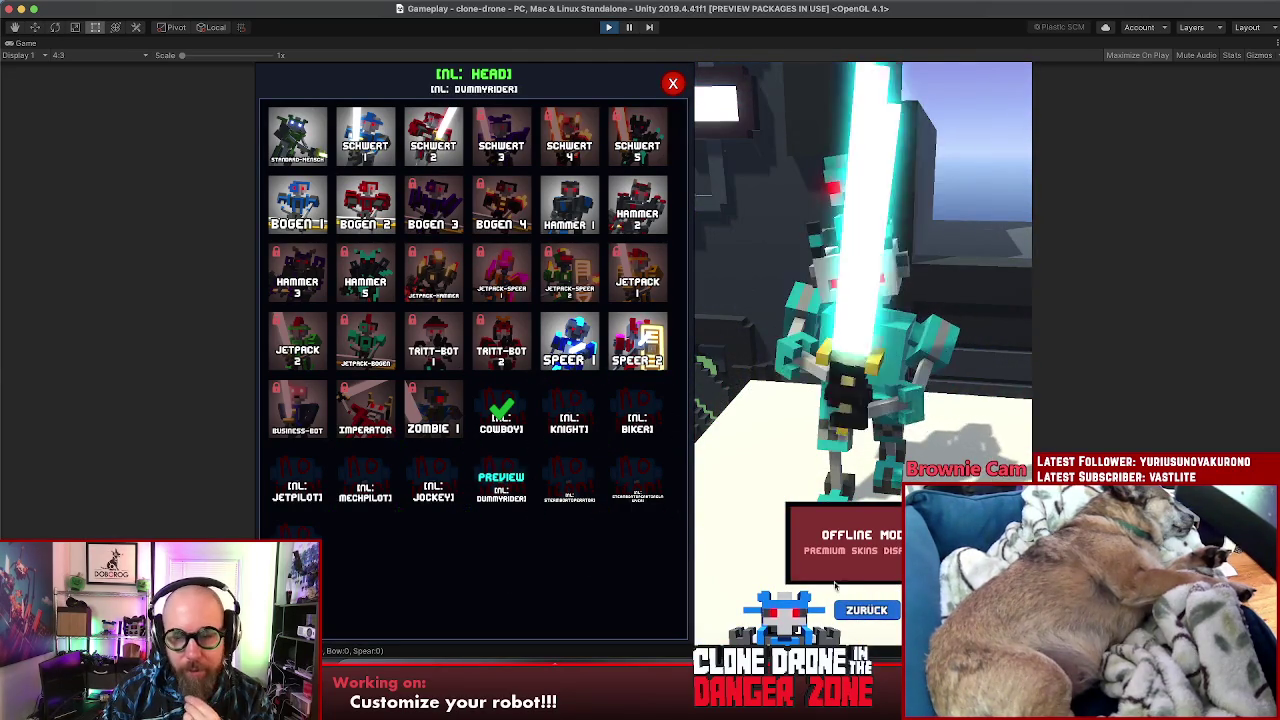
{"action": "left_click", "coordinate": [868, 610]}
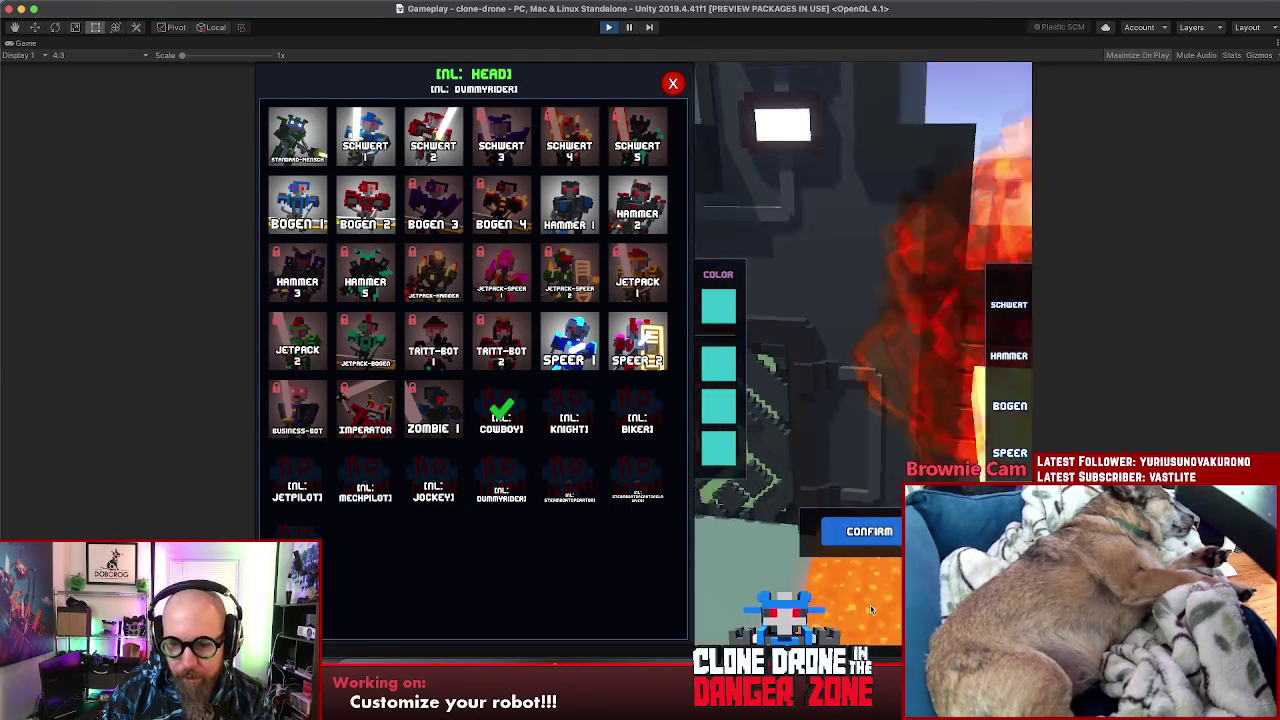
{"action": "left_click", "coordinate": [848, 538]}
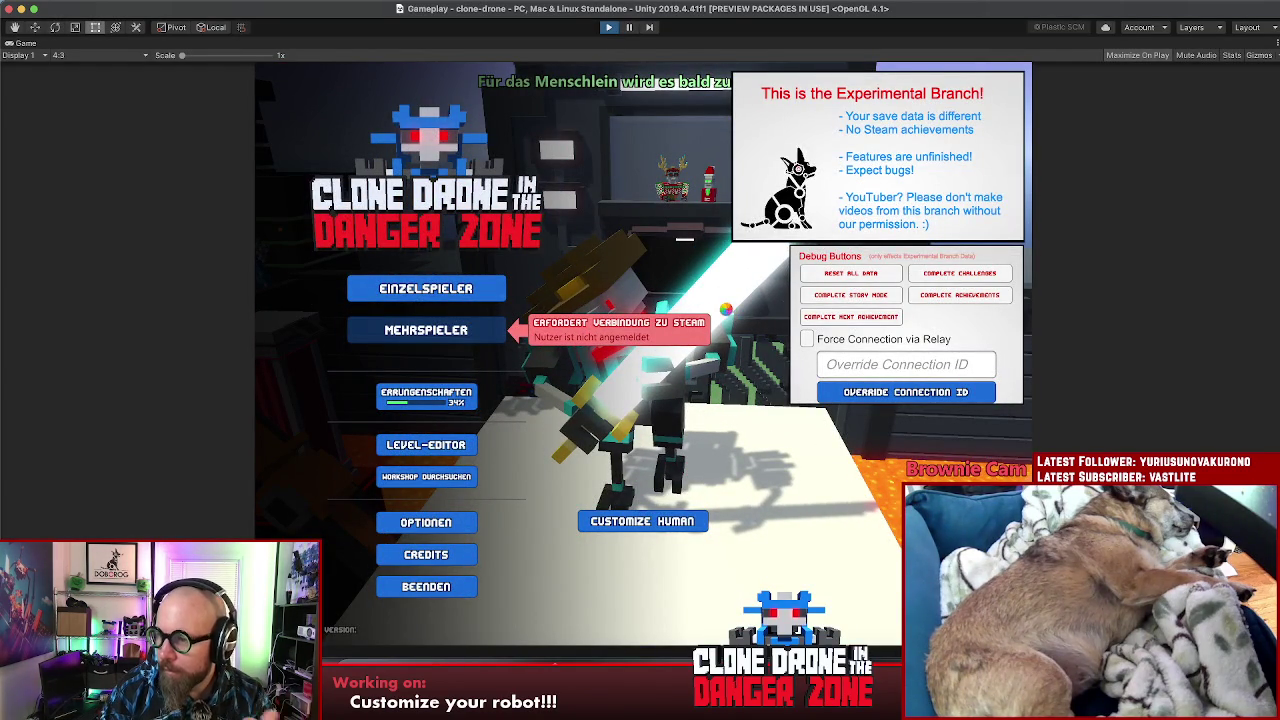
{"action": "key", "text": "super+p"}
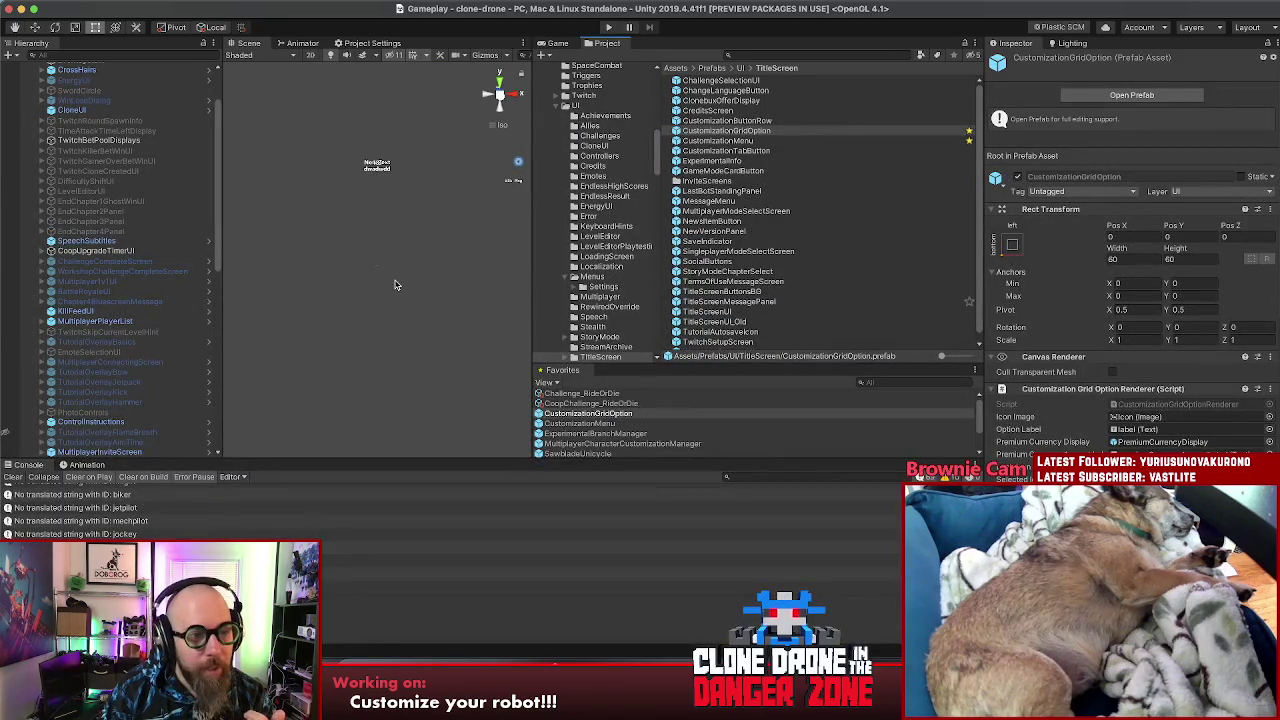
Step: Select and deselect MultiplayerInviteScreen, and look at the clonedrone repository in Sourcetree
{"action": "left_click", "coordinate": [397, 340]}
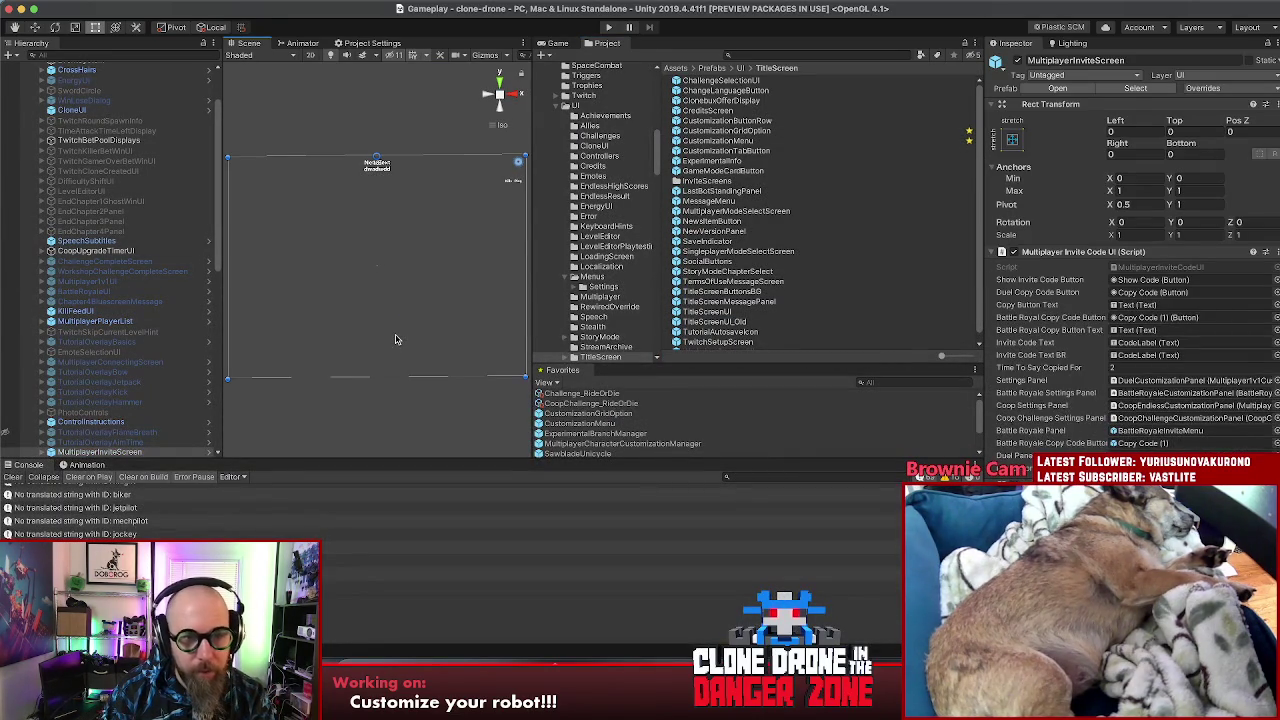
{"action": "left_click", "coordinate": [409, 415]}
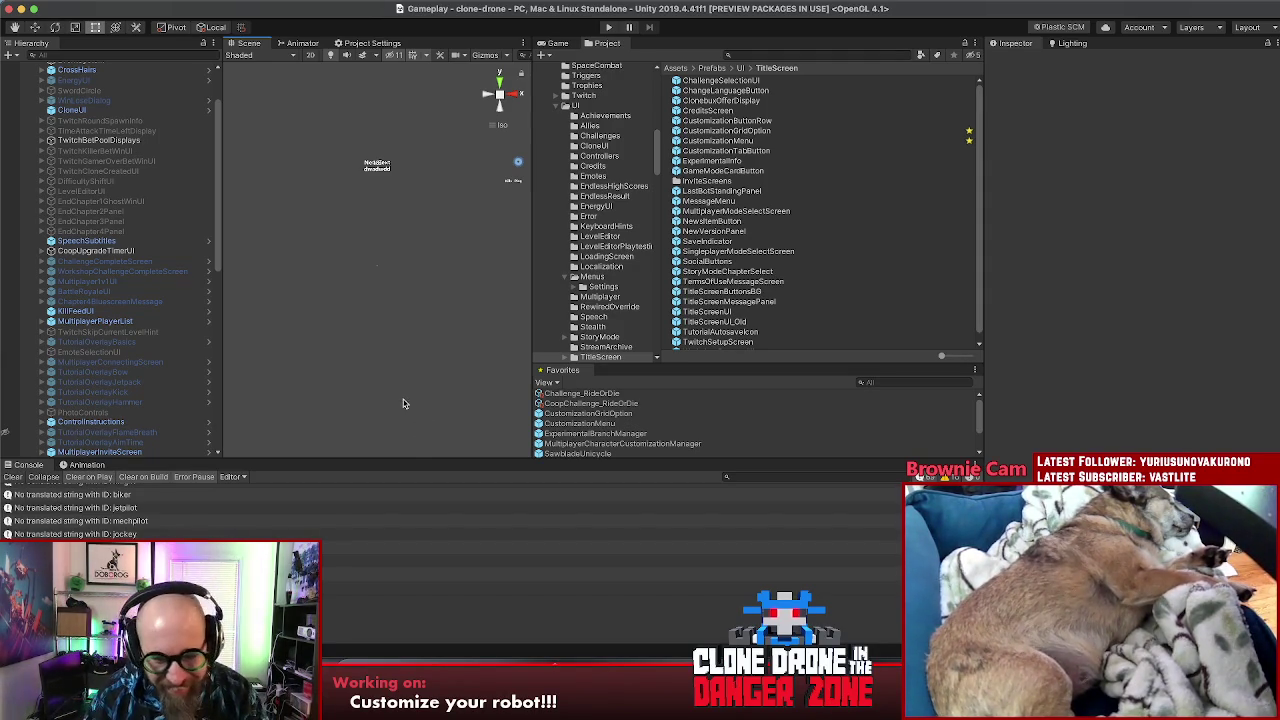
{"action": "key", "text": "super+Tab"}
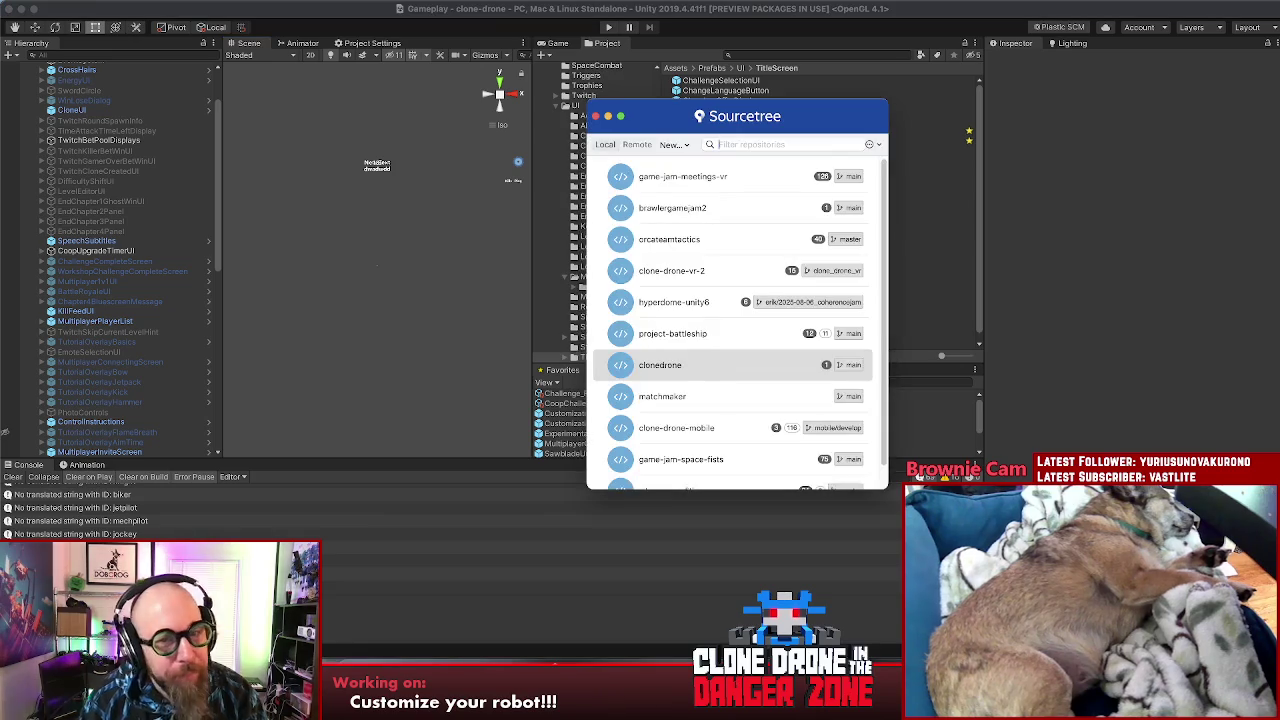
{"action": "left_click", "coordinate": [645, 362]}
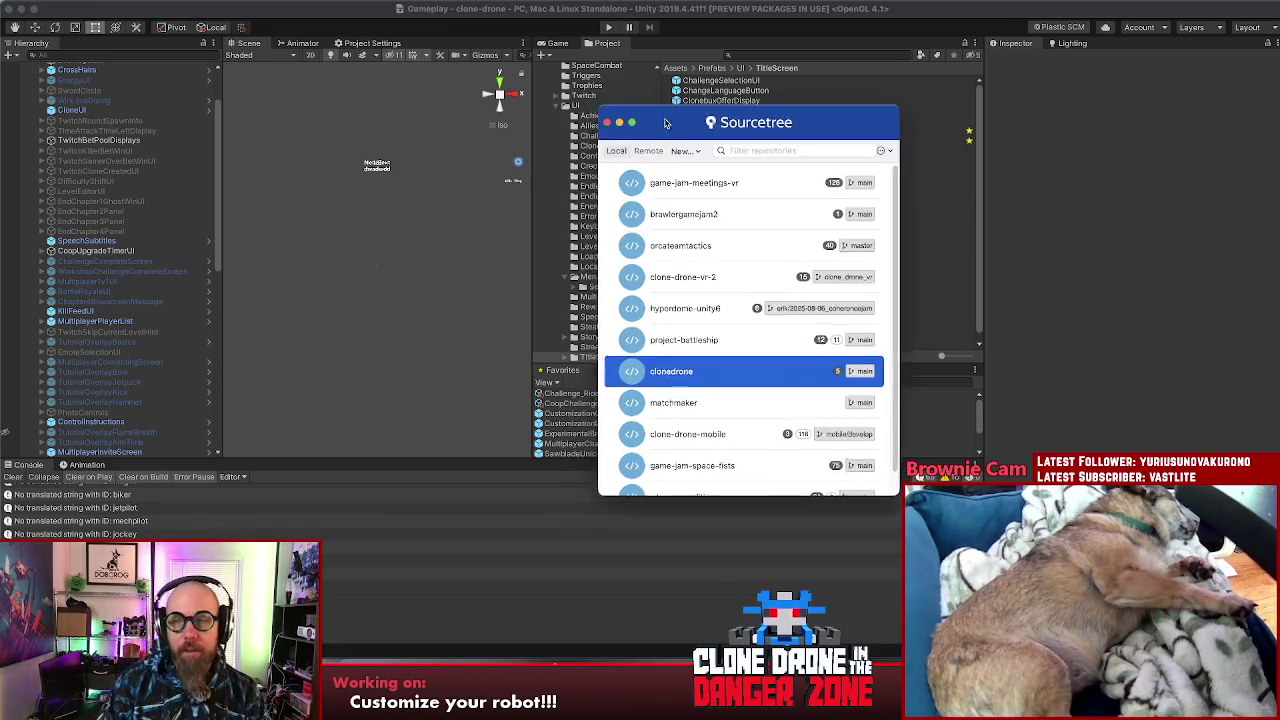
{"action": "left_click", "coordinate": [486, 281]}
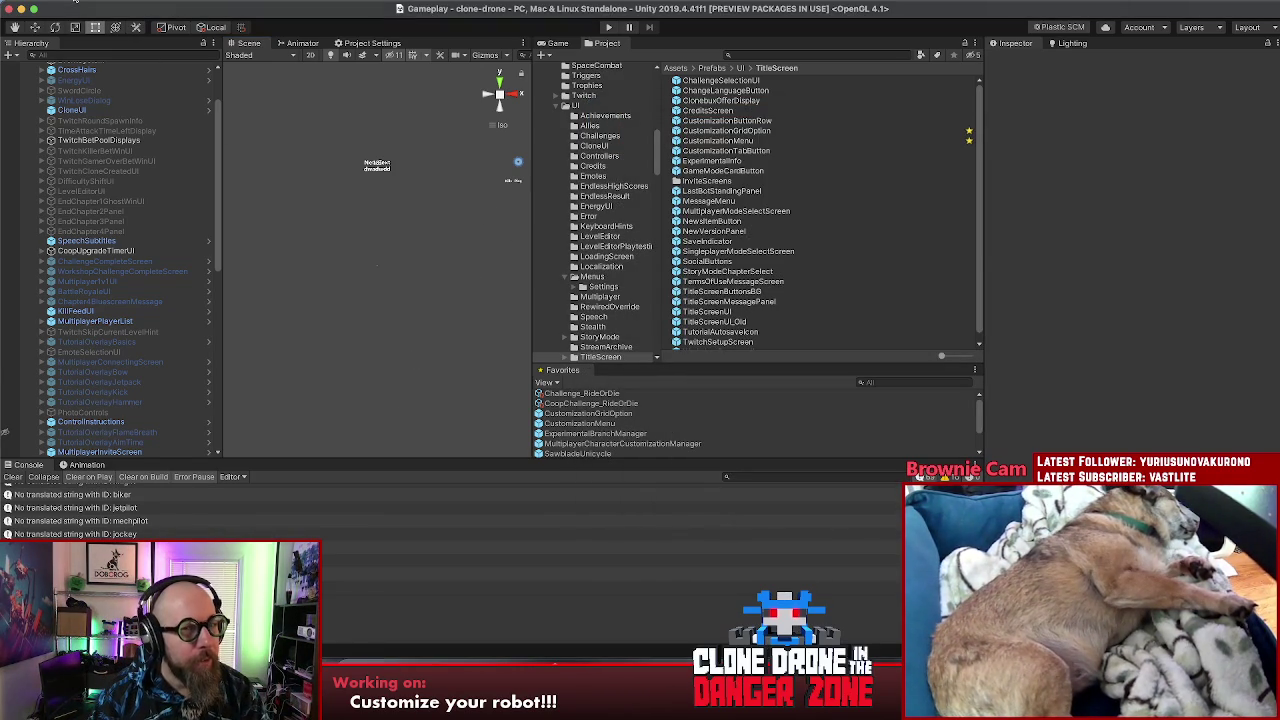
Step: Save the project with File > Save Project and start Play mode
{"action": "left_click", "coordinate": [75, 8]}
{"action": "left_click", "coordinate": [103, 120]}
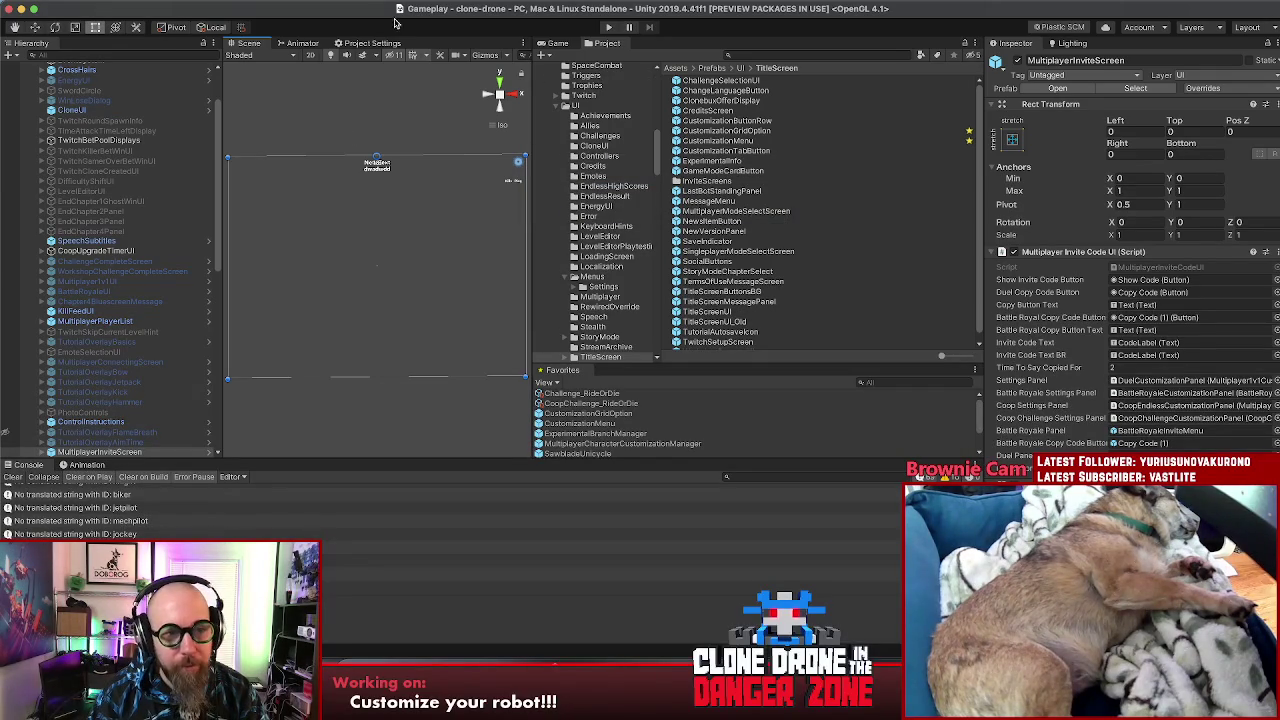
{"action": "left_click", "coordinate": [609, 28]}
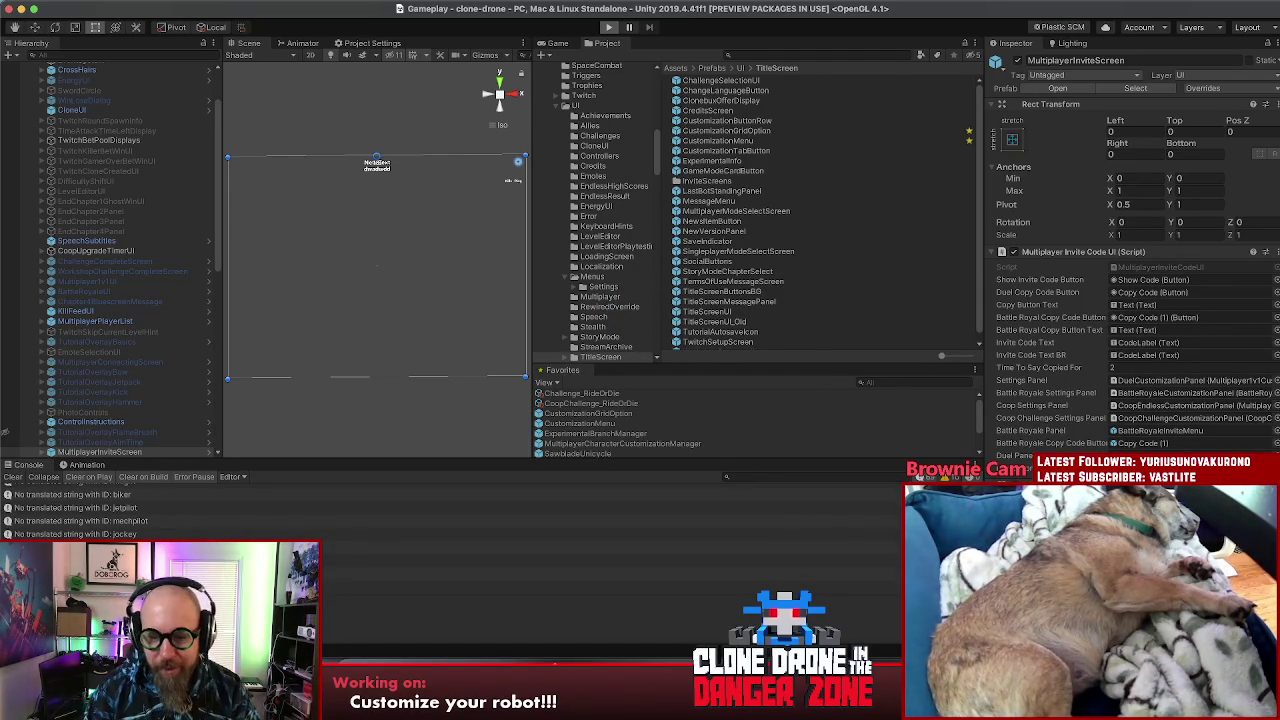
{"action": "key", "text": "super+Tab"}
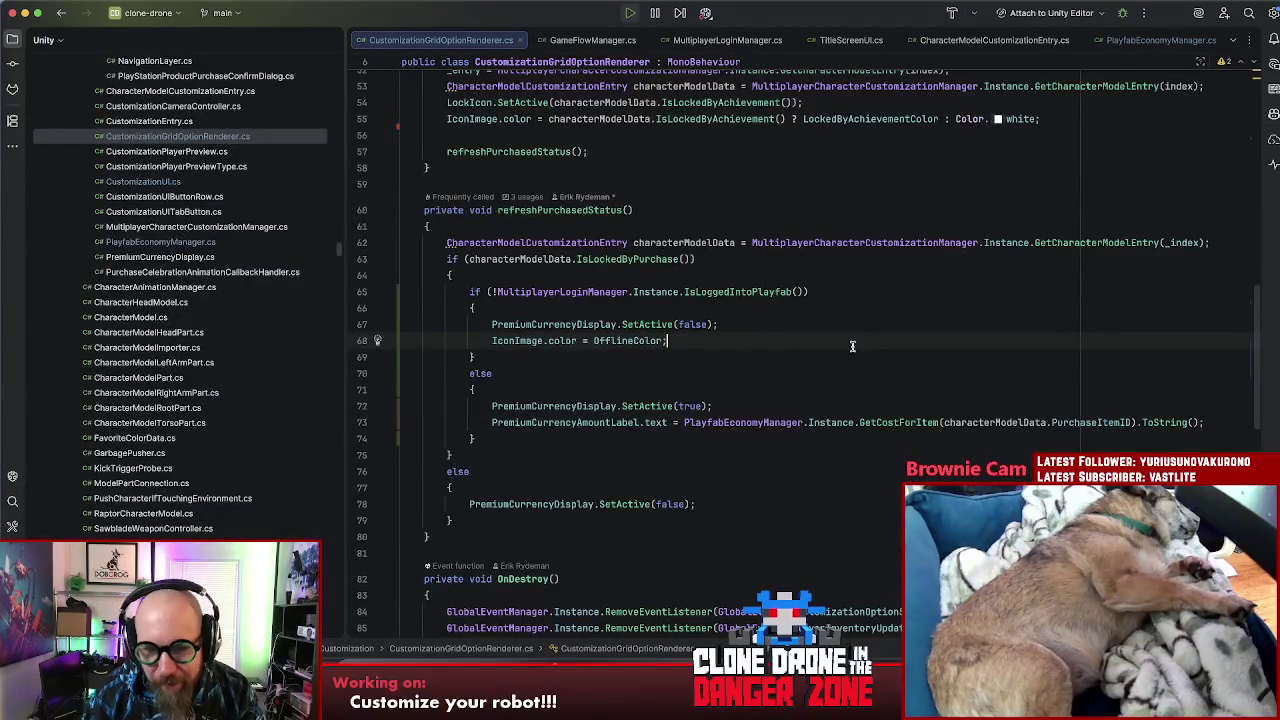
Step: Look over the IsLockedByPurchase check, CharacterModelCustomizationEntry.cs and CustomizationEntry.cs
{"action": "scroll", "coordinate": [758, 367], "scroll_direction": "up", "scroll_amount": 1}
{"action": "left_click", "coordinate": [447, 291]}
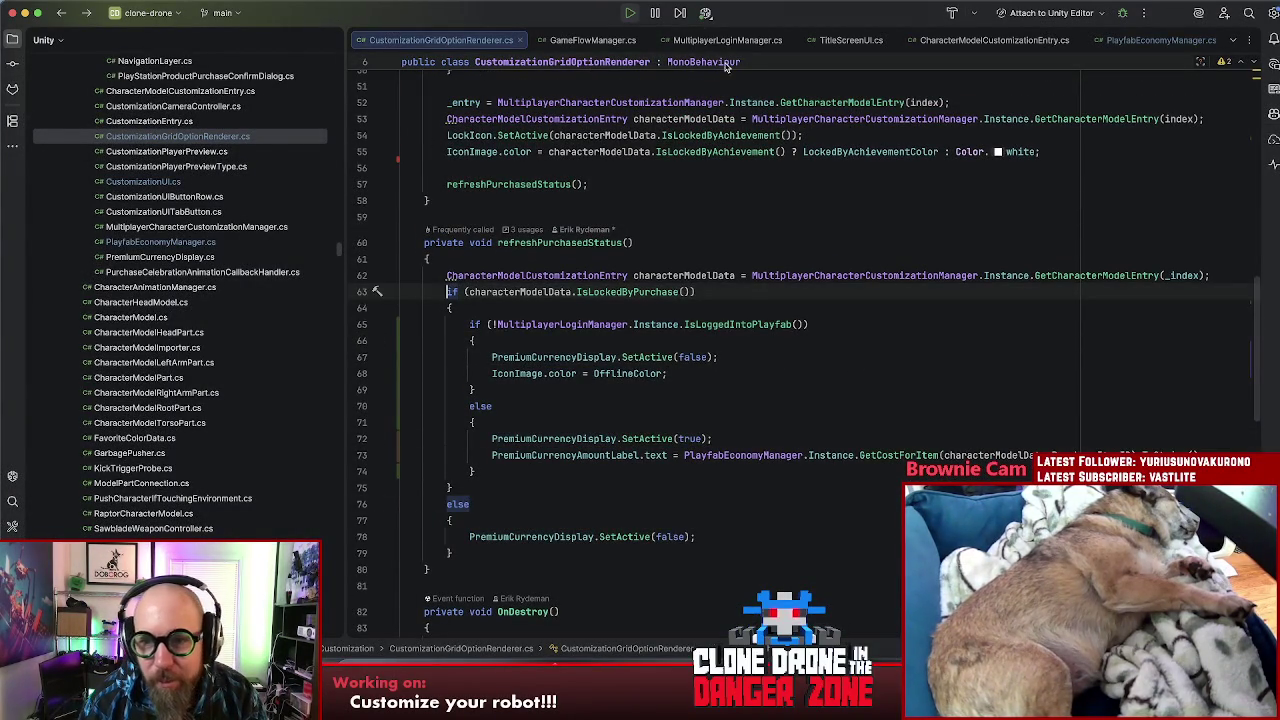
{"action": "left_click", "coordinate": [966, 45]}
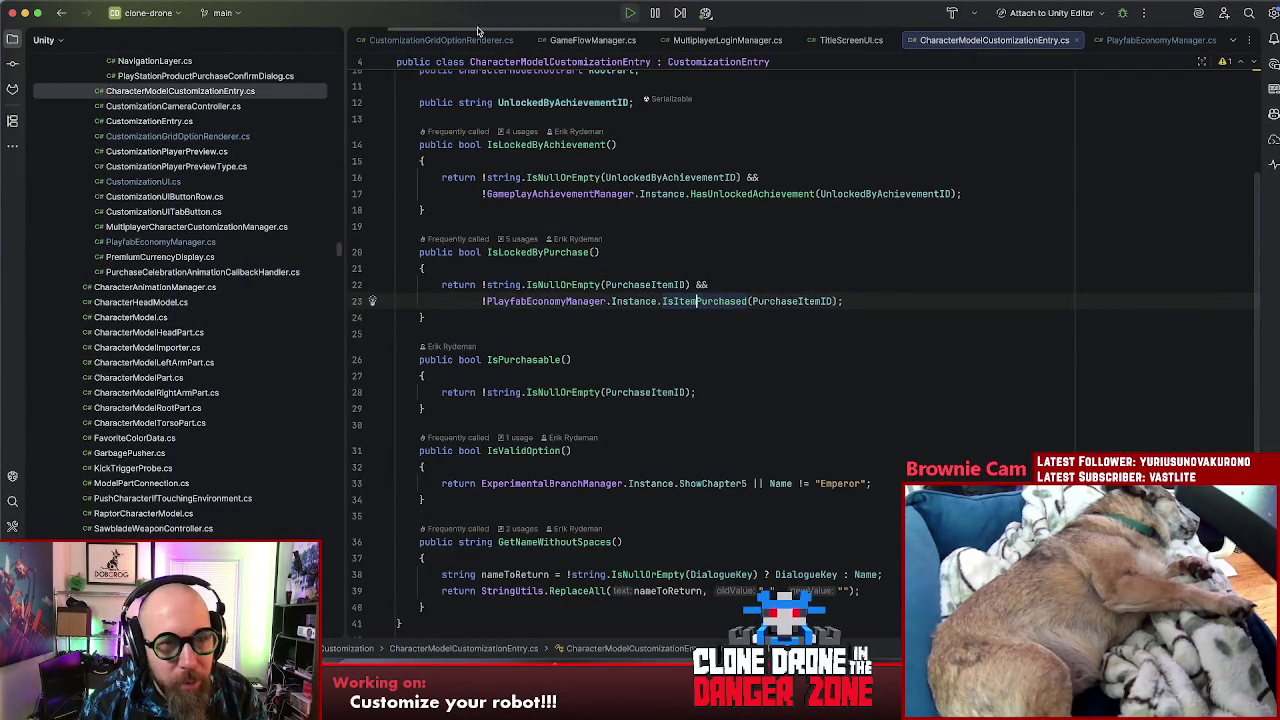
{"action": "scroll", "coordinate": [434, 40], "scroll_direction": "right", "scroll_amount": 3}
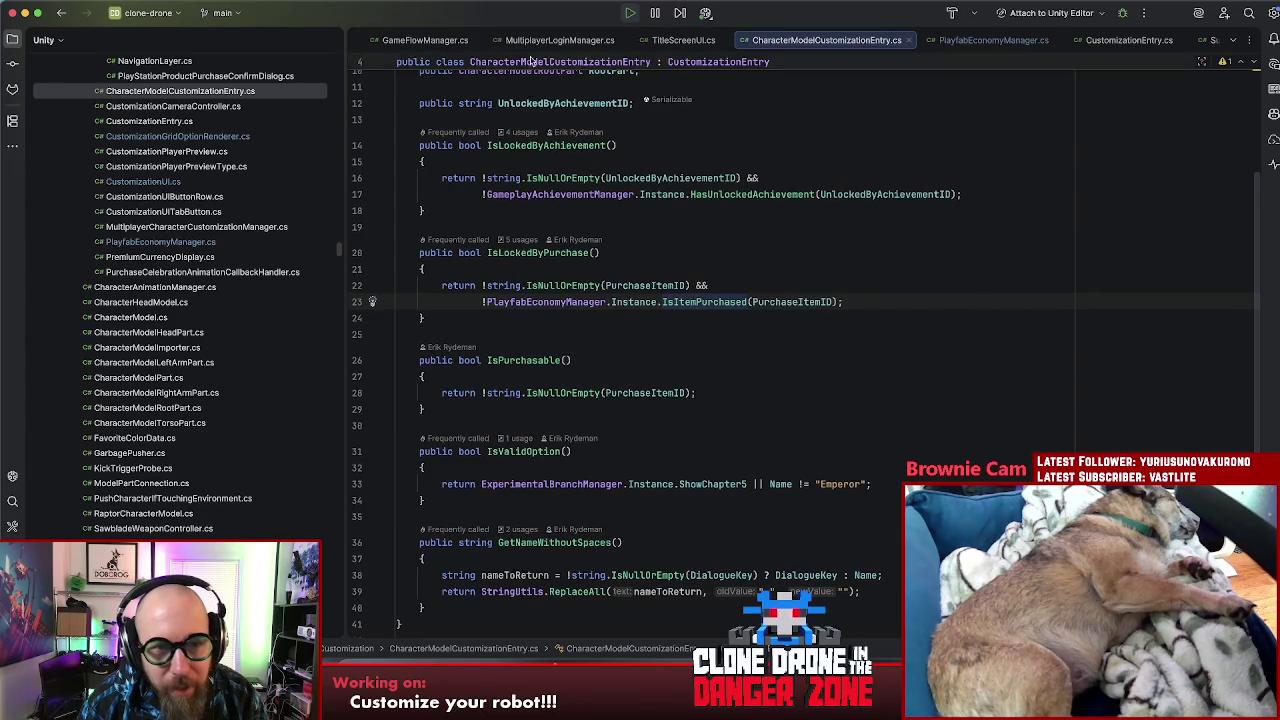
{"action": "left_click", "coordinate": [1130, 41]}
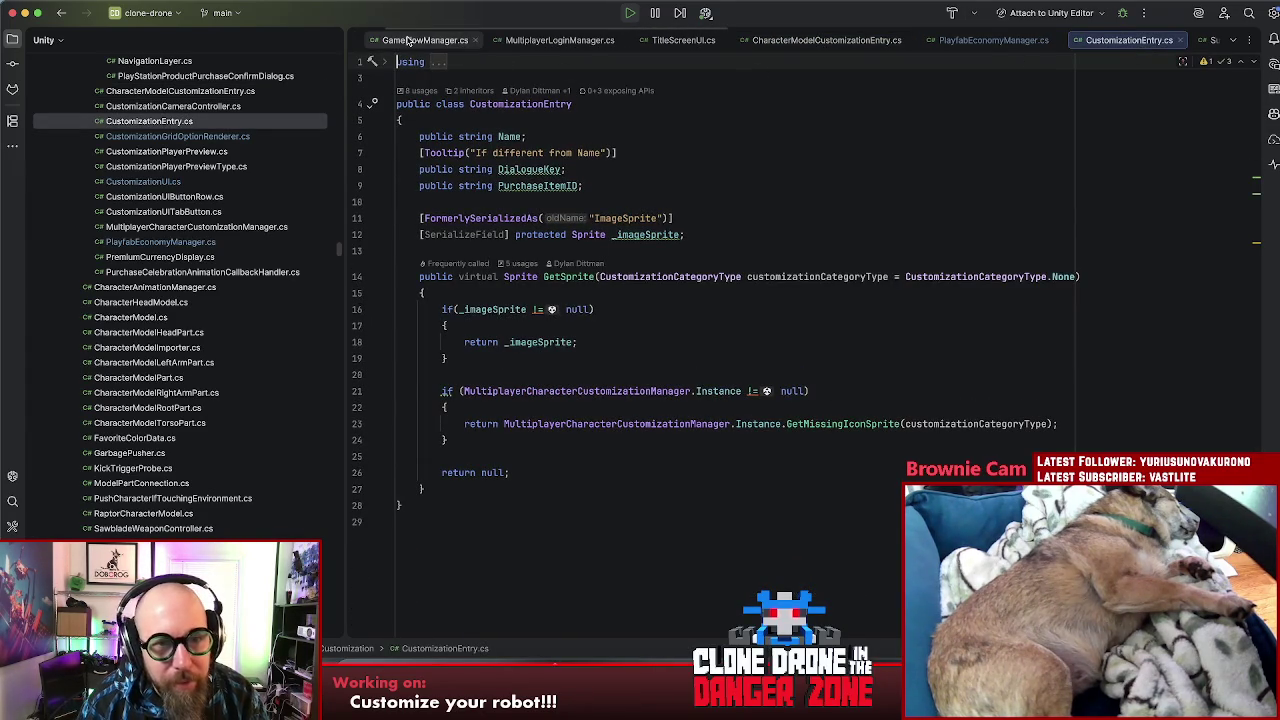
{"action": "left_click", "coordinate": [636, 193]}
Step: Open CustomizationUI.cs through Search Everywhere
{"action": "key", "text": "shift"}
{"action": "key", "text": "shift"}
{"action": "type", "text": "gameflow"}
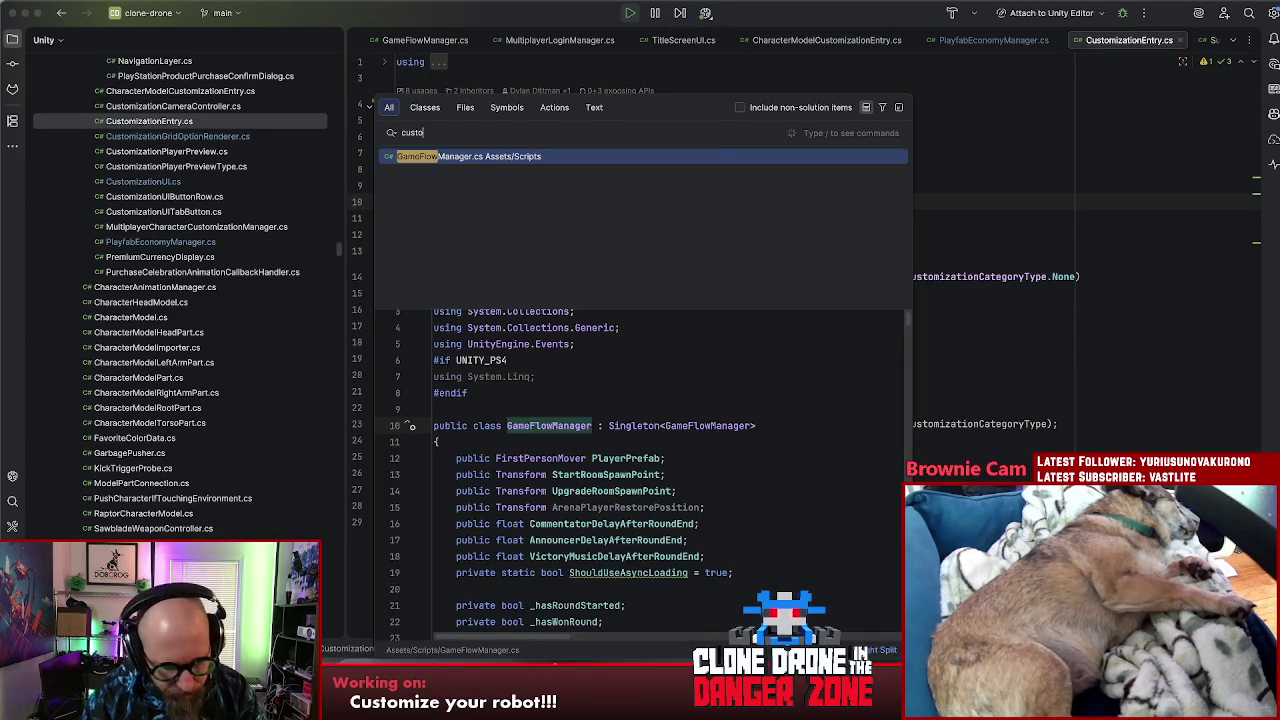
{"action": "key", "text": "ctrl+a"}
{"action": "type", "text": "customizationui"}
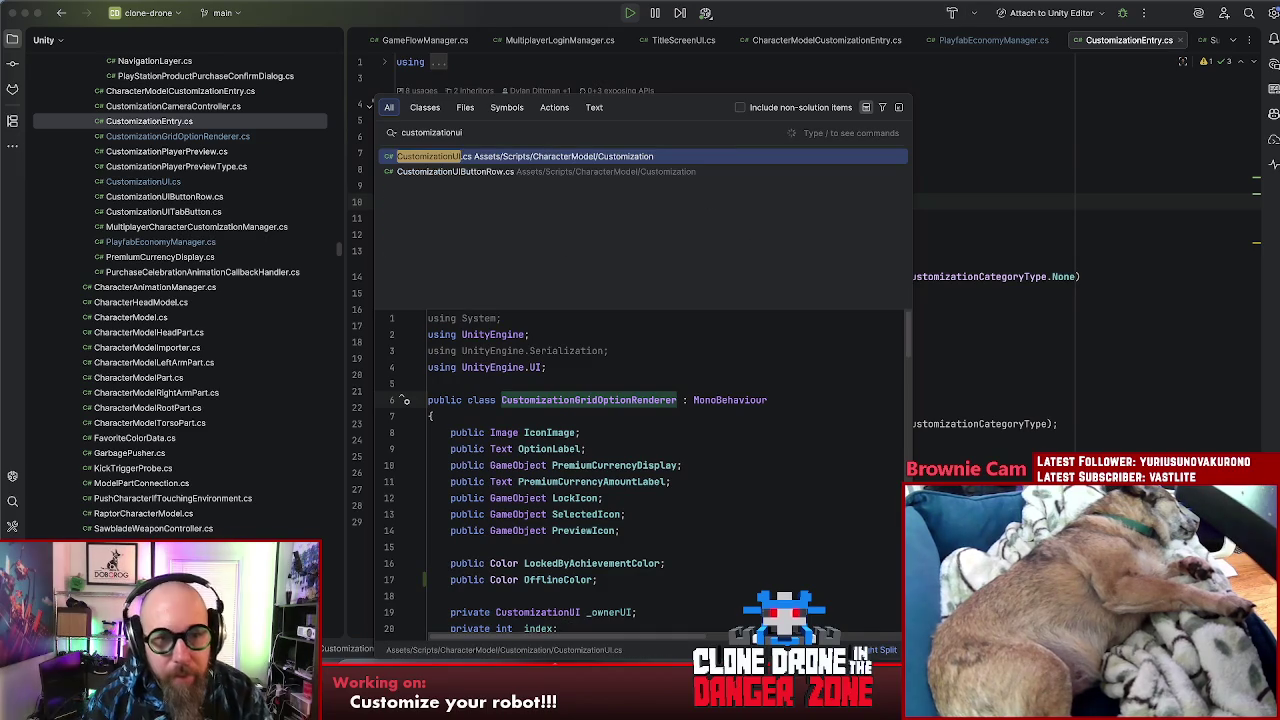
{"action": "key", "text": "Return"}
{"action": "scroll", "coordinate": [790, 307], "scroll_direction": "down", "scroll_amount": 10}
{"action": "scroll", "coordinate": [790, 307], "scroll_direction": "down", "scroll_amount": 20}
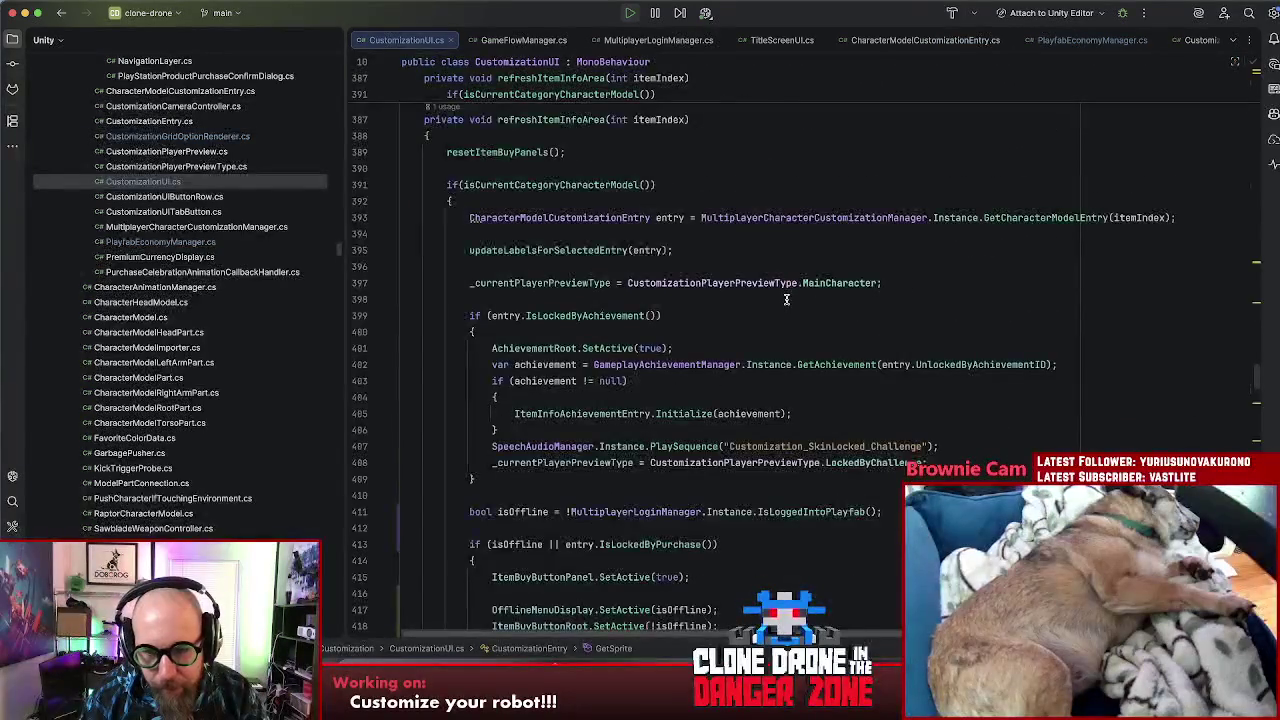
{"action": "scroll", "coordinate": [785, 300], "scroll_direction": "up", "scroll_amount": 1}
Step: Browse CustomizationUI.cs to the premium skin-locked speech line
{"action": "left_click", "coordinate": [862, 470]}
{"action": "left_click", "coordinate": [993, 481]}
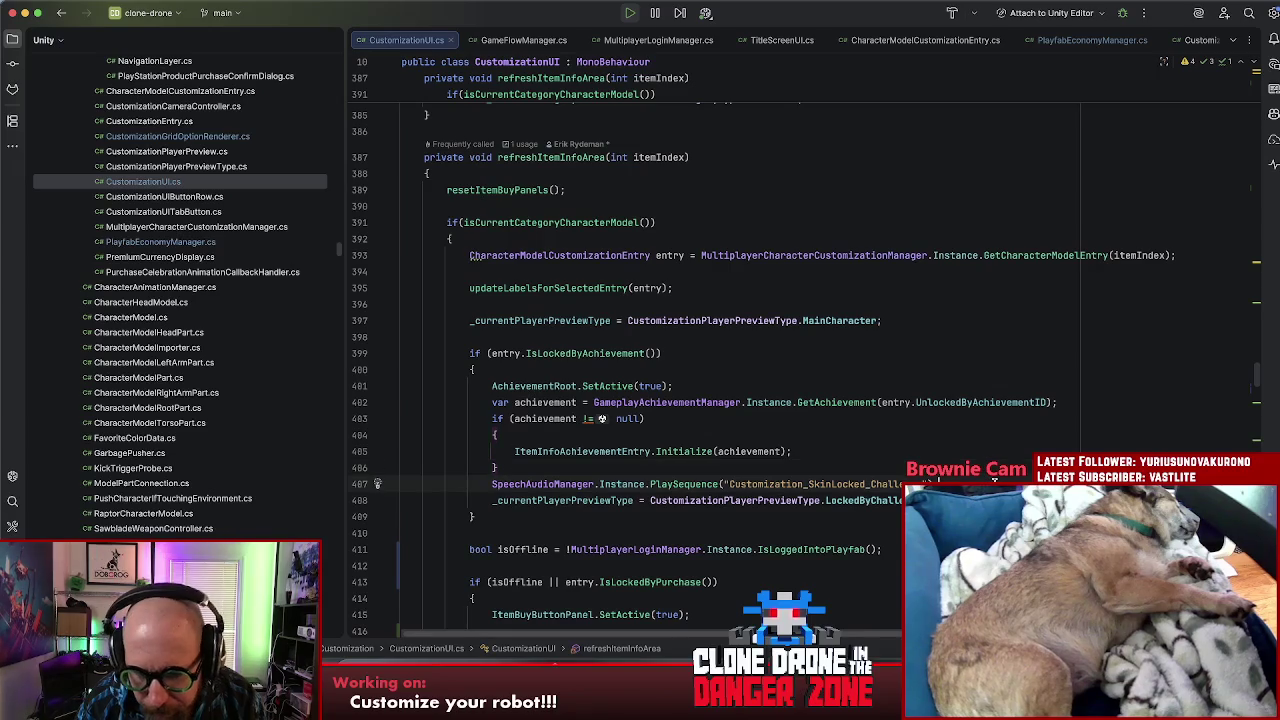
{"action": "scroll", "coordinate": [993, 481], "scroll_direction": "down", "scroll_amount": 10}
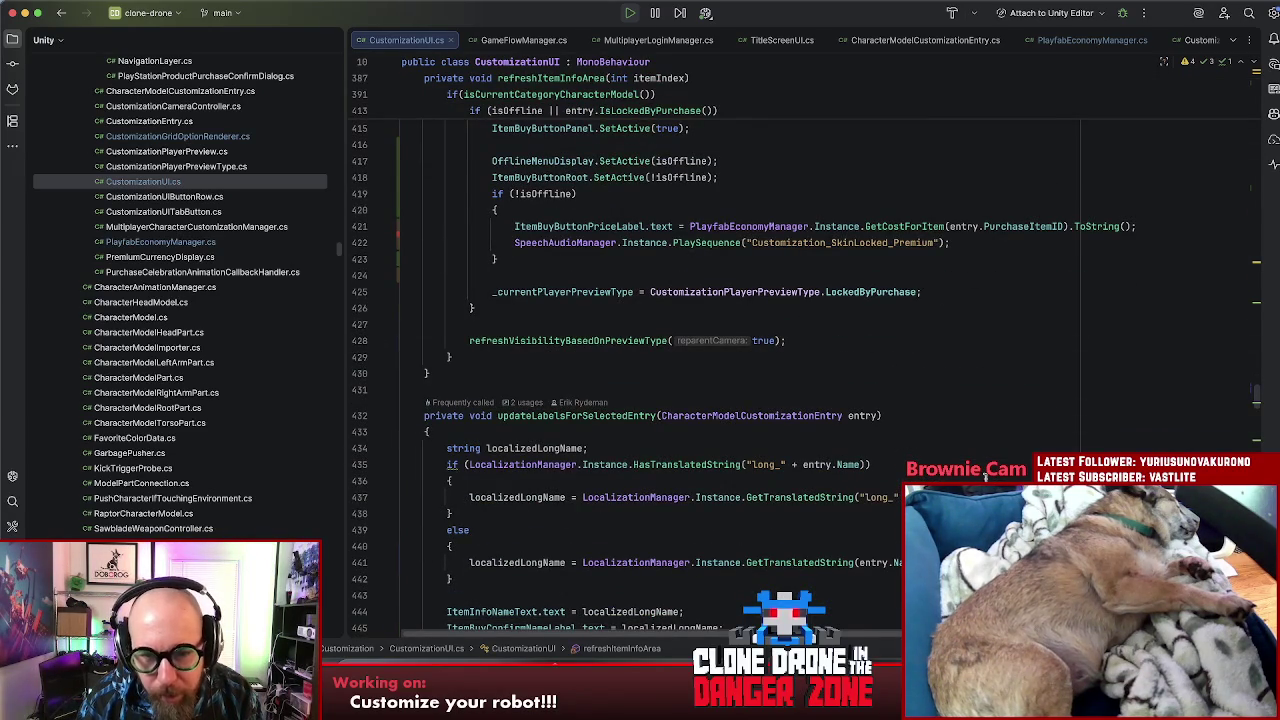
{"action": "left_click", "coordinate": [975, 245]}
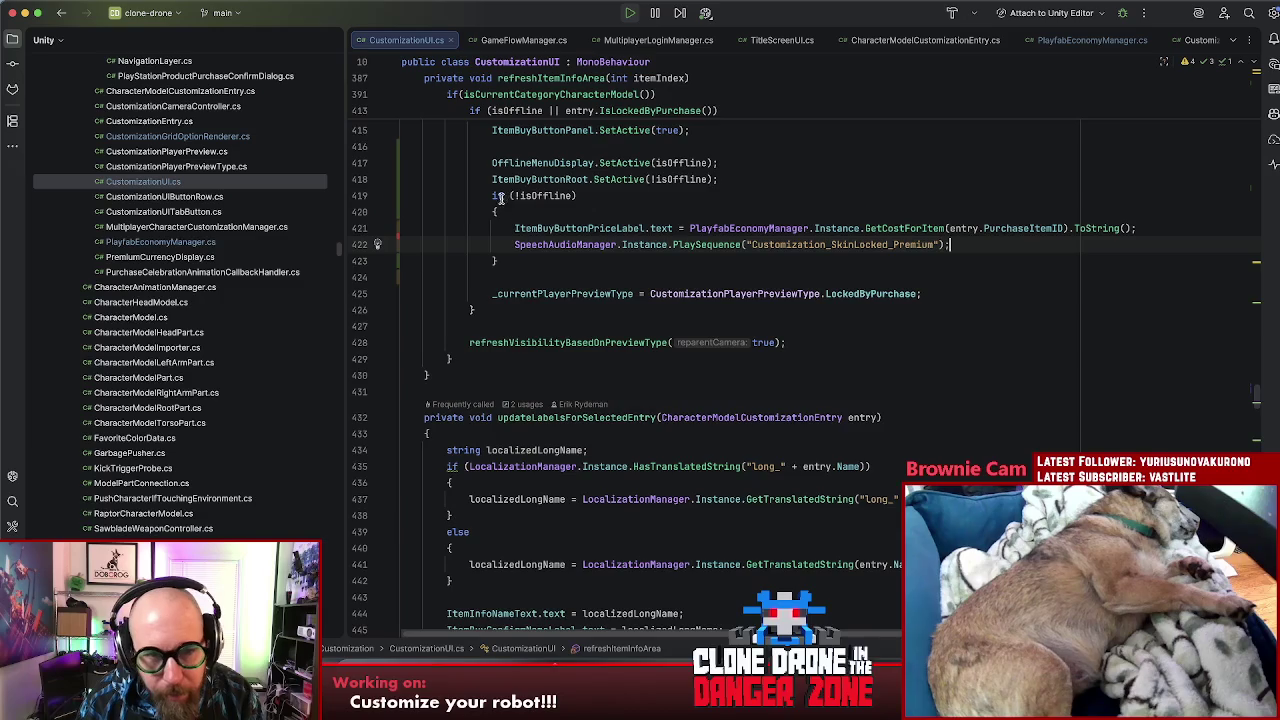
{"action": "scroll", "coordinate": [500, 198], "scroll_direction": "up", "scroll_amount": 3}
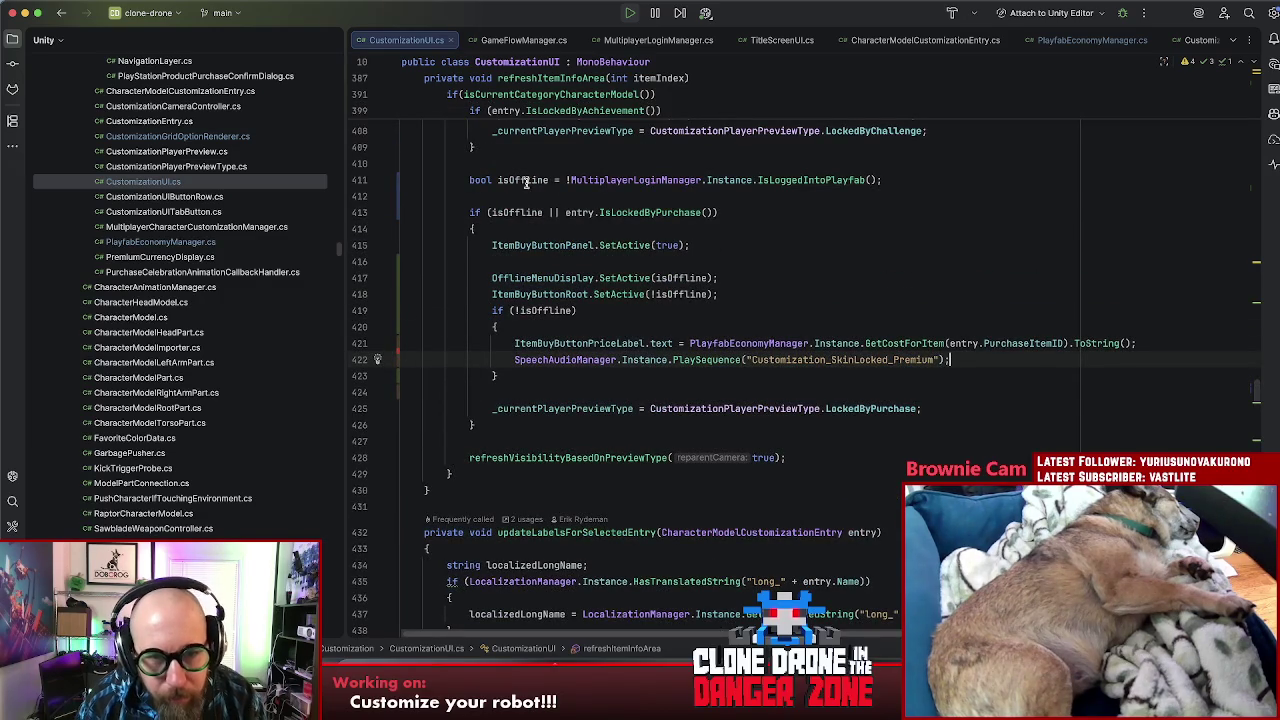
{"action": "scroll", "coordinate": [621, 310], "scroll_direction": "up", "scroll_amount": 1}
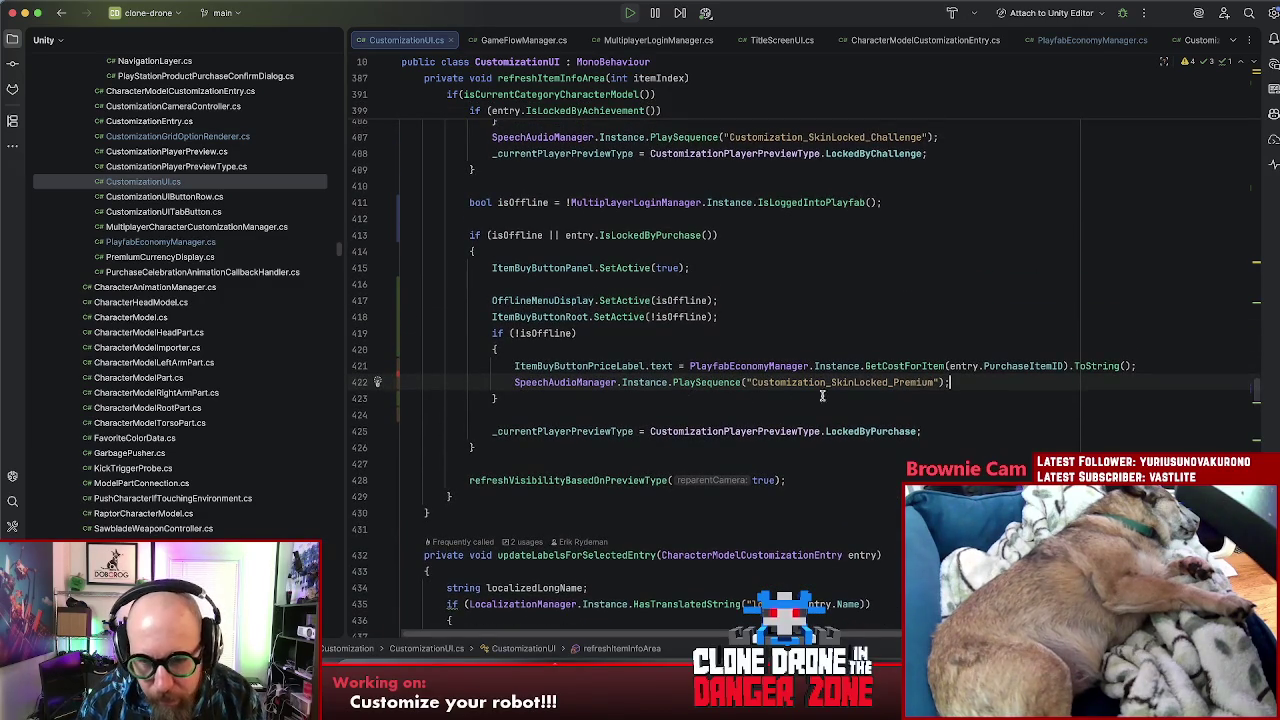
Step: Find the 'Customization_' matches, then navigate back to refreshPurchasedStatus
{"action": "left_click_drag", "start_coordinate": [828, 382], "coordinate": [769, 382]}
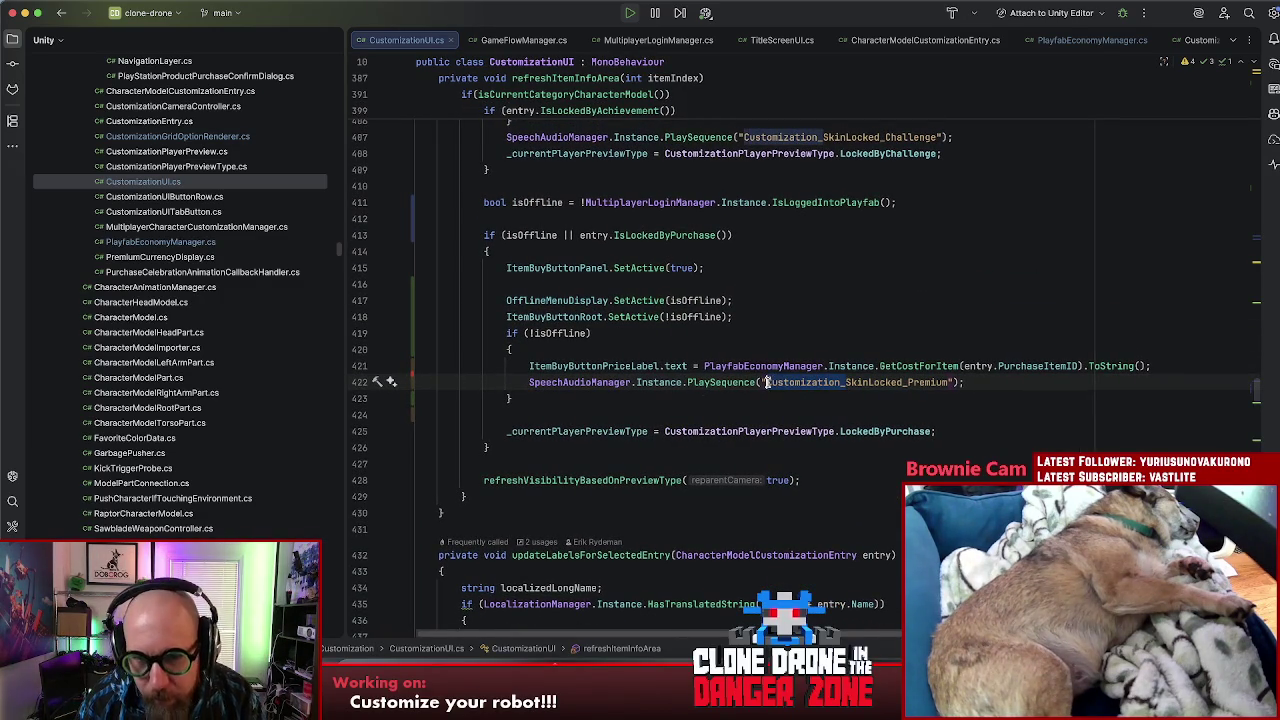
{"action": "key", "text": "super+f"}
{"action": "key", "text": "Return"}
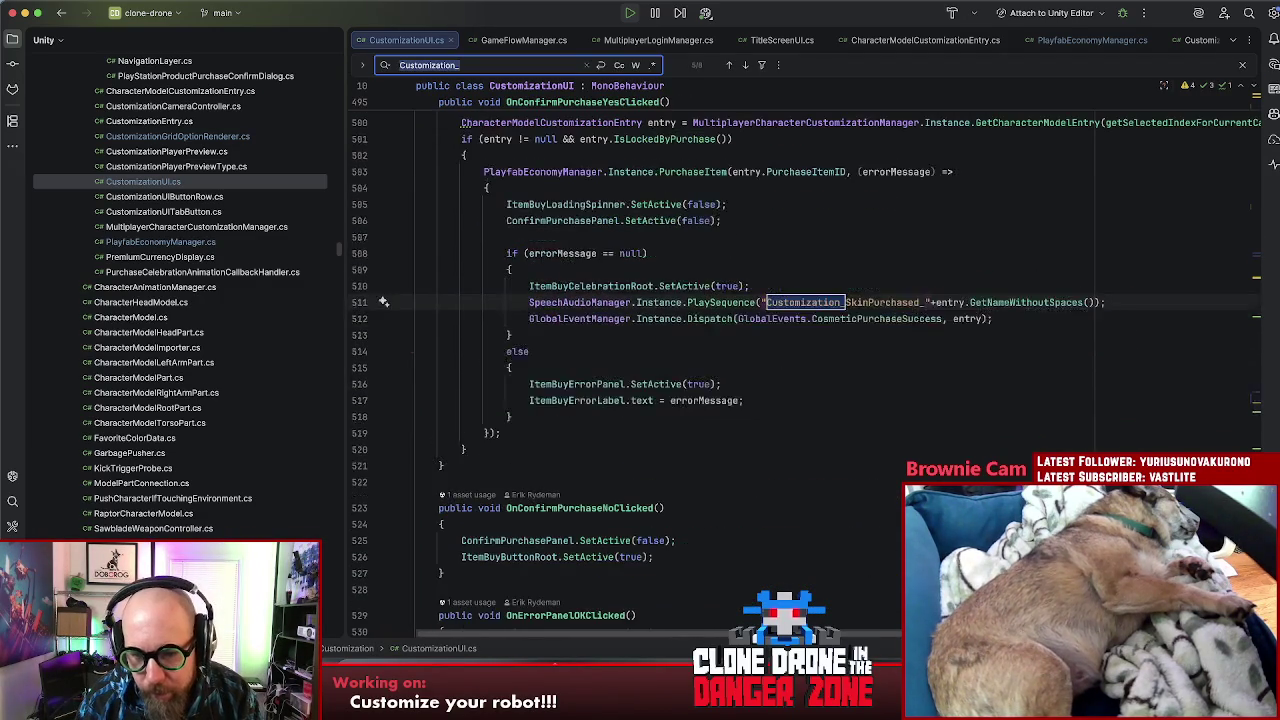
{"action": "key", "text": "Return"}
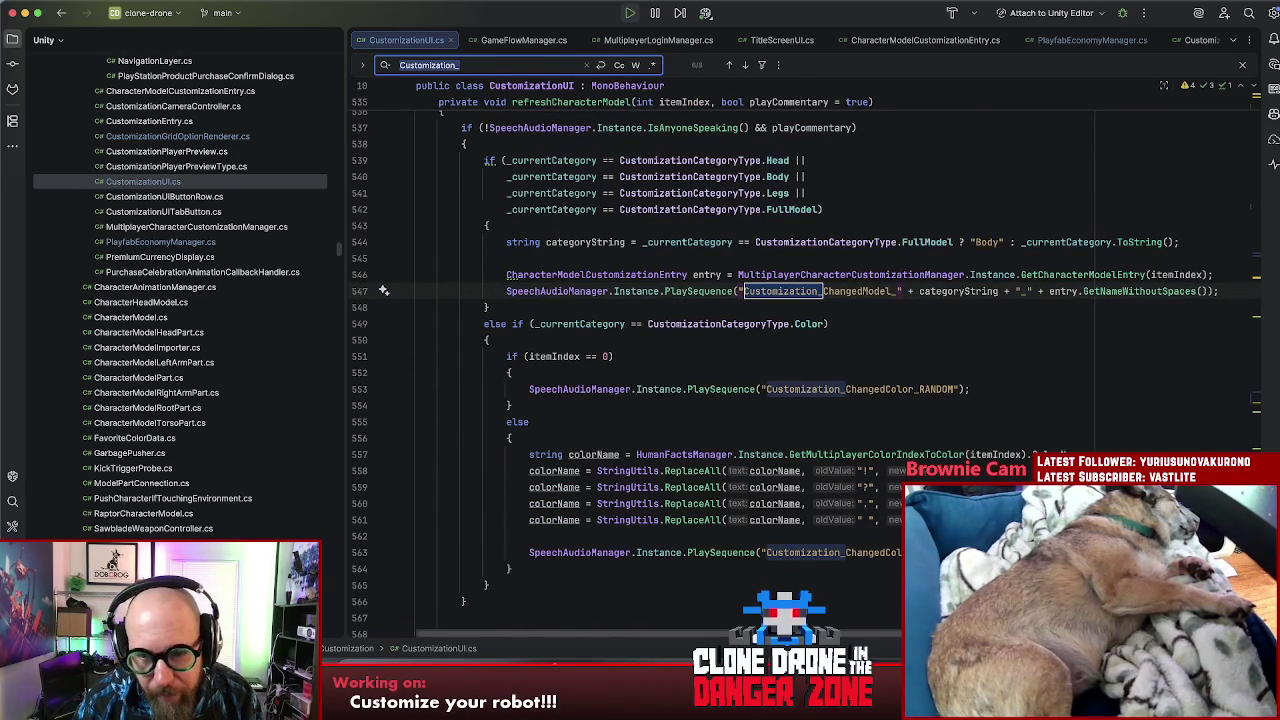
{"action": "key", "text": "super+bracketleft"}
{"action": "key", "text": "super+bracketleft"}
{"action": "key", "text": "super+bracketleft"}
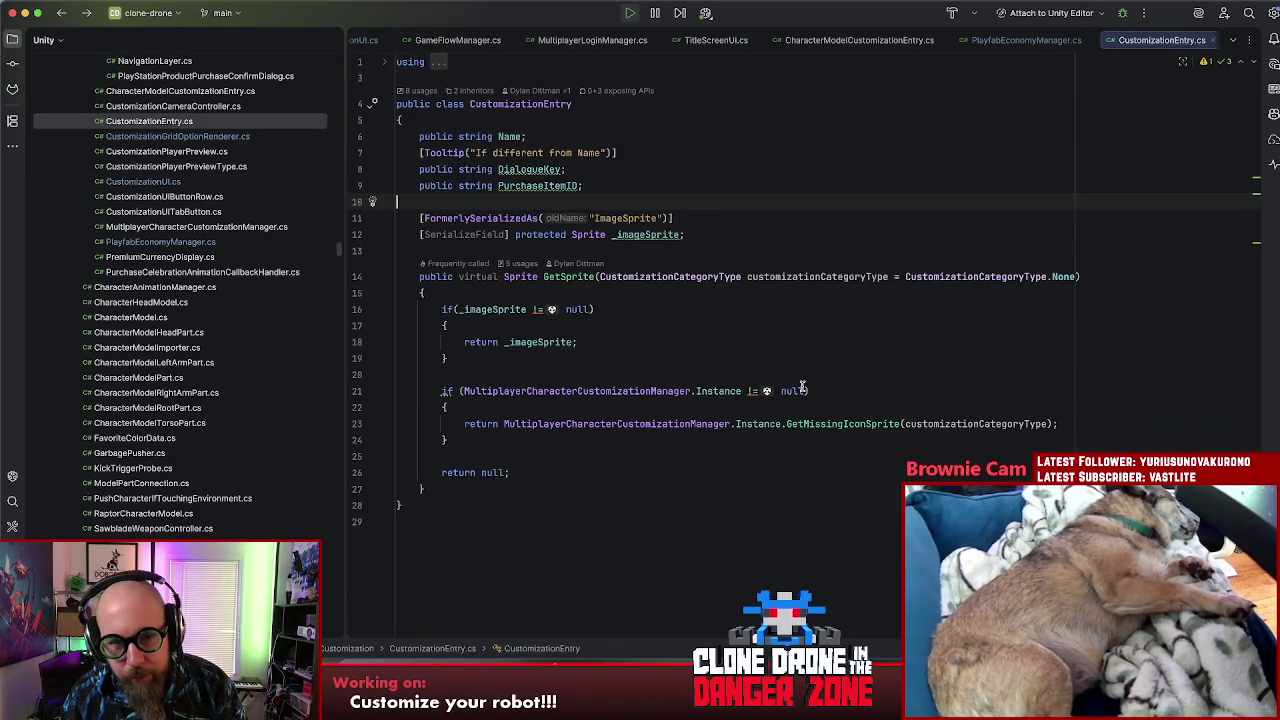
{"action": "key", "text": "super+bracketleft"}
{"action": "key", "text": "super+bracketleft"}
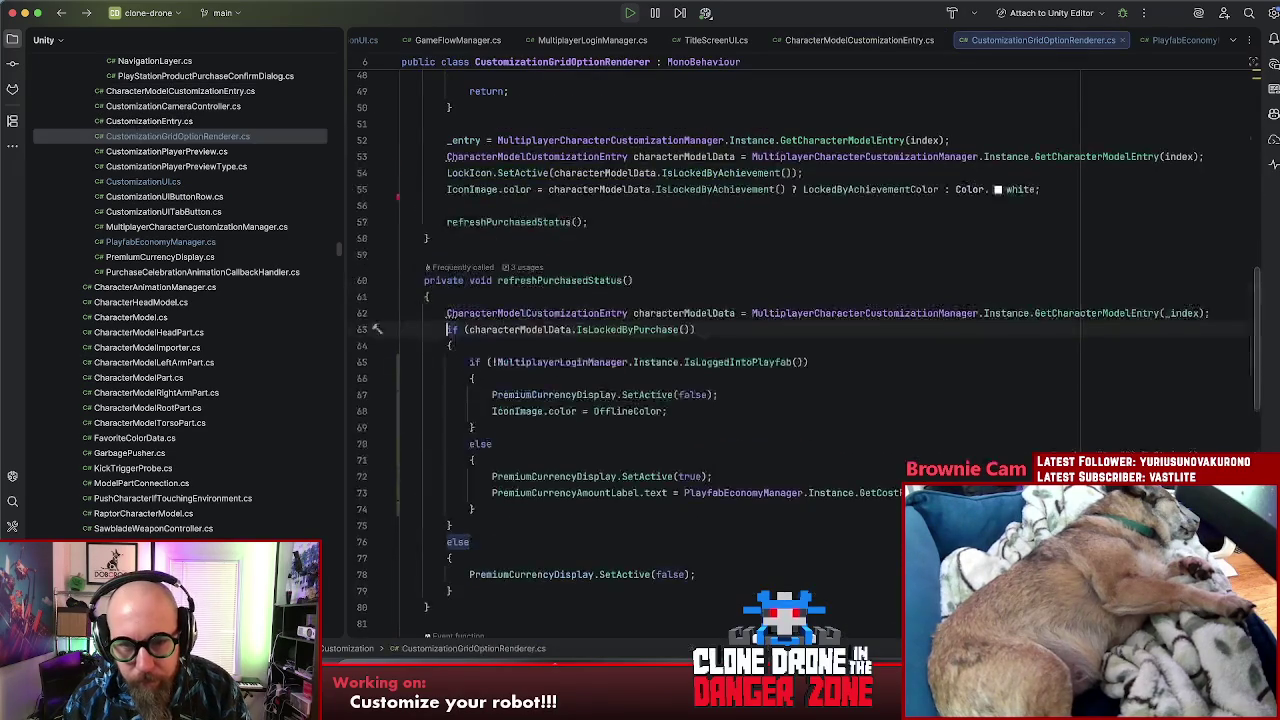
{"action": "key", "text": "super+bracketleft"}
{"action": "key", "text": "super+bracketleft"}
{"action": "key", "text": "super+bracketleft"}
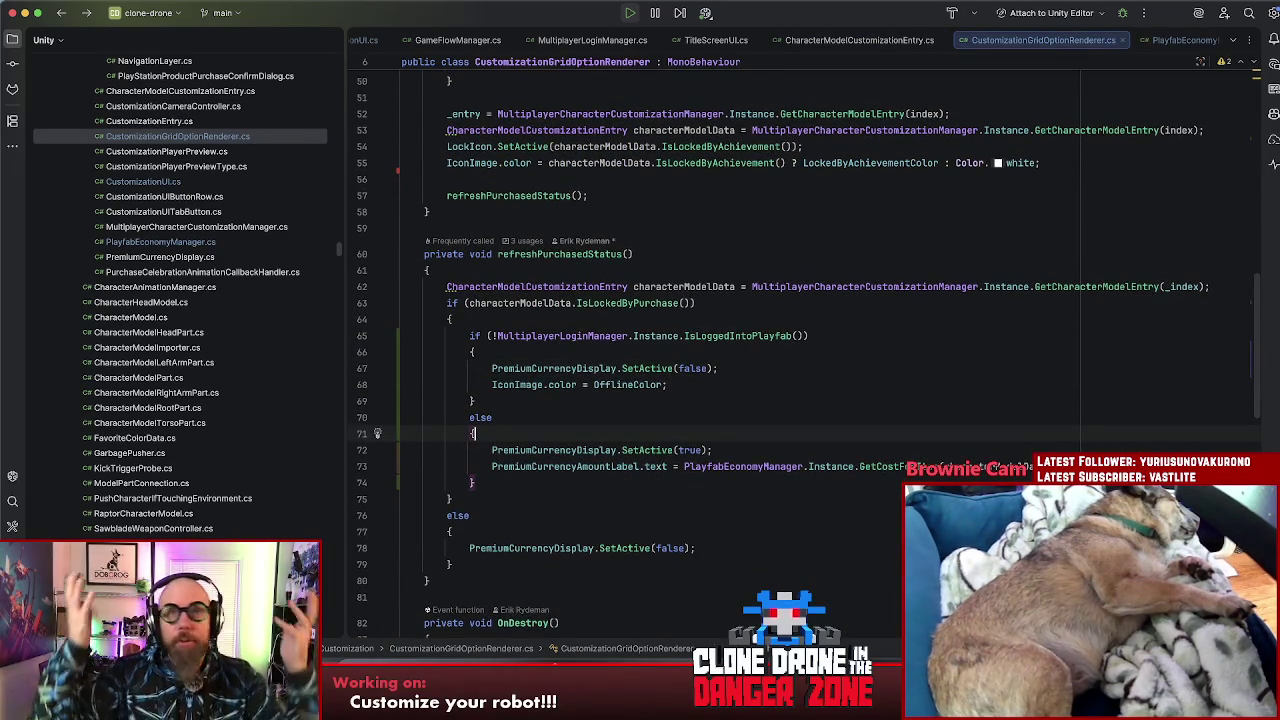
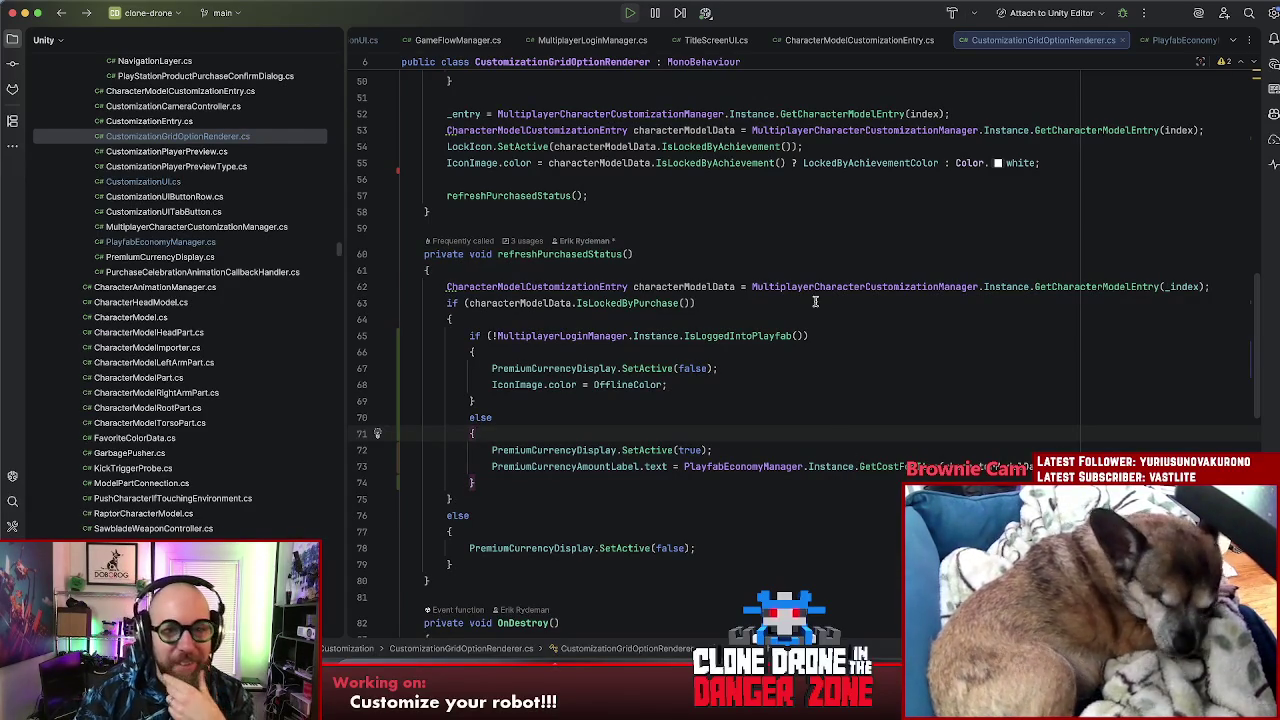
Step: Review the IsLockedByPurchase and IsLoggedIntoPlayfab checks in refreshPurchasedStatus
{"action": "left_click", "coordinate": [812, 256]}
{"action": "left_click", "coordinate": [921, 188]}
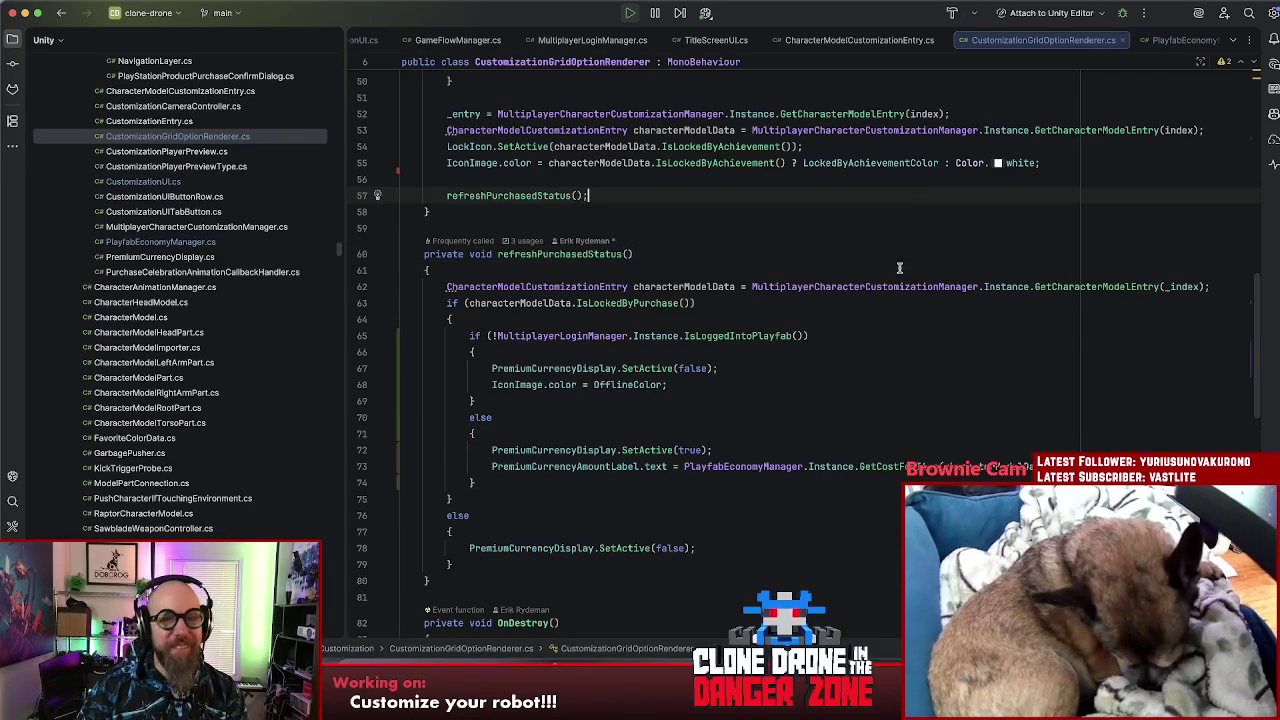
{"action": "left_click", "coordinate": [828, 287]}
{"action": "left_click", "coordinate": [839, 304]}
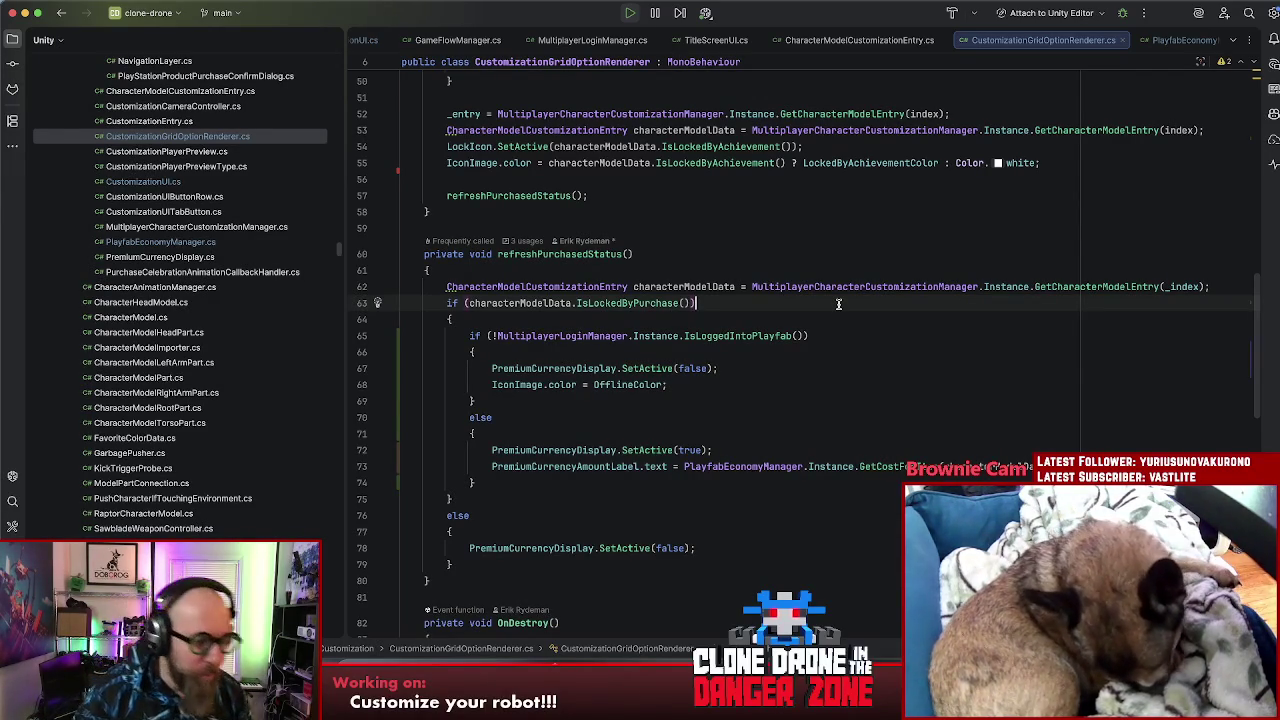
{"action": "left_click", "coordinate": [869, 334]}
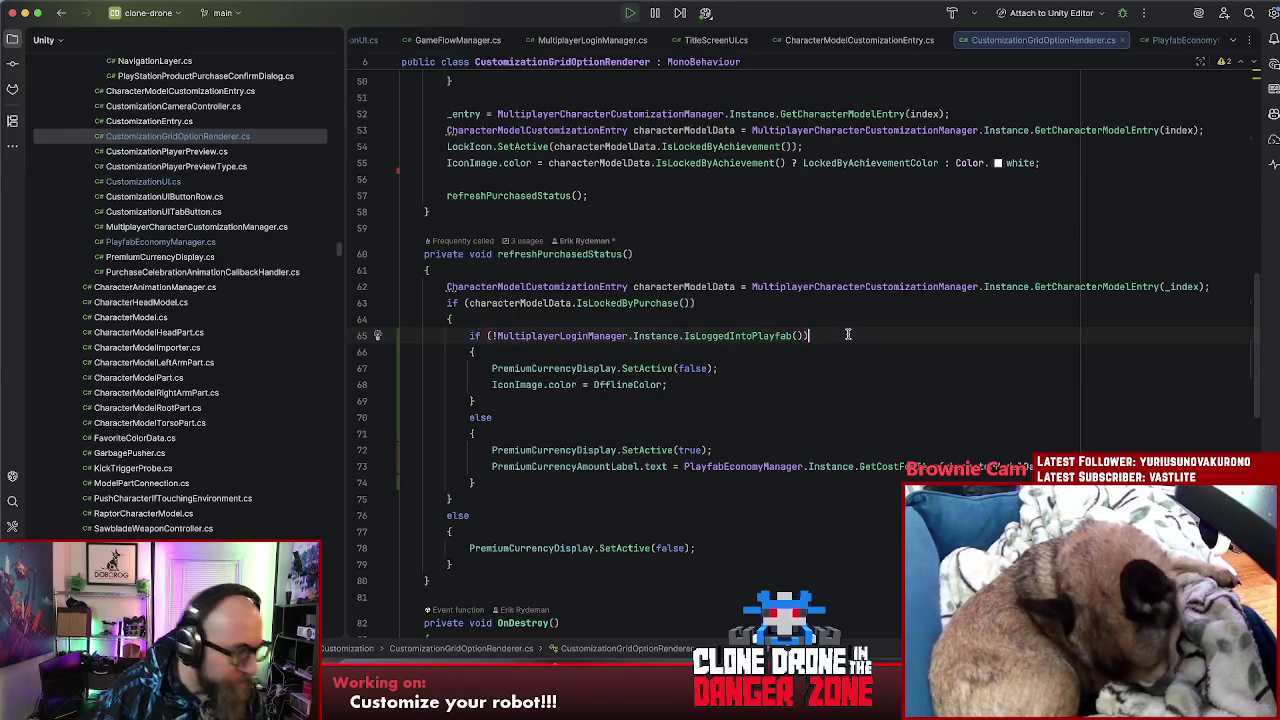
{"action": "left_click", "coordinate": [806, 431]}
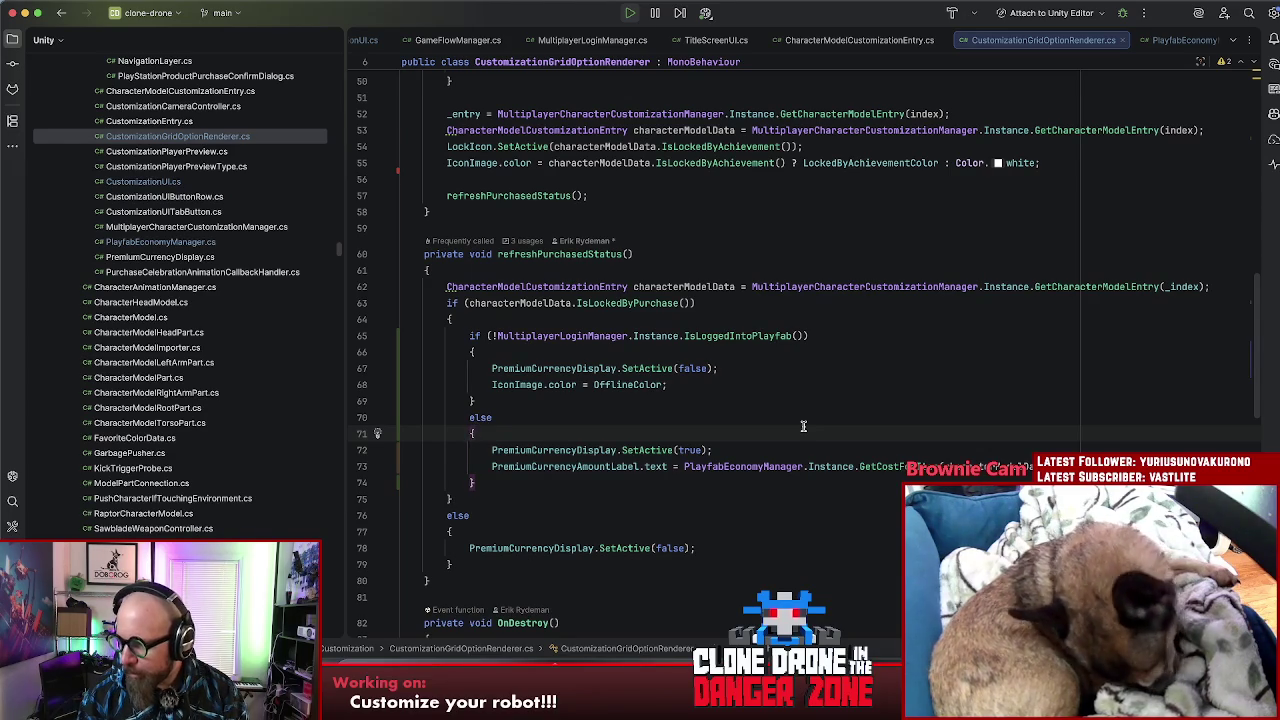
{"action": "left_click", "coordinate": [828, 382]}
{"action": "left_click", "coordinate": [824, 366]}
{"action": "left_click", "coordinate": [807, 398]}
{"action": "left_click", "coordinate": [812, 466]}
Step: Review the offline SetActive(false) line and the final else block
{"action": "left_click", "coordinate": [808, 450]}
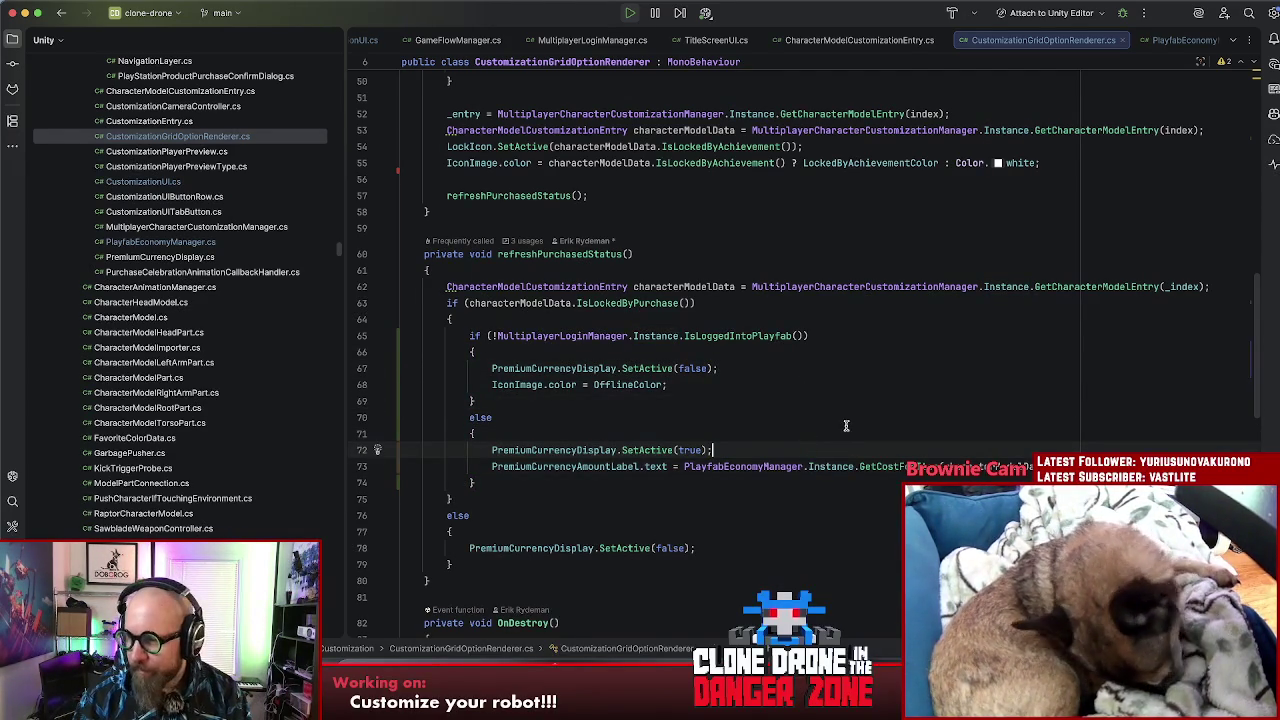
{"action": "scroll", "coordinate": [846, 430], "scroll_direction": "down", "scroll_amount": 3}
{"action": "left_click", "coordinate": [850, 440]}
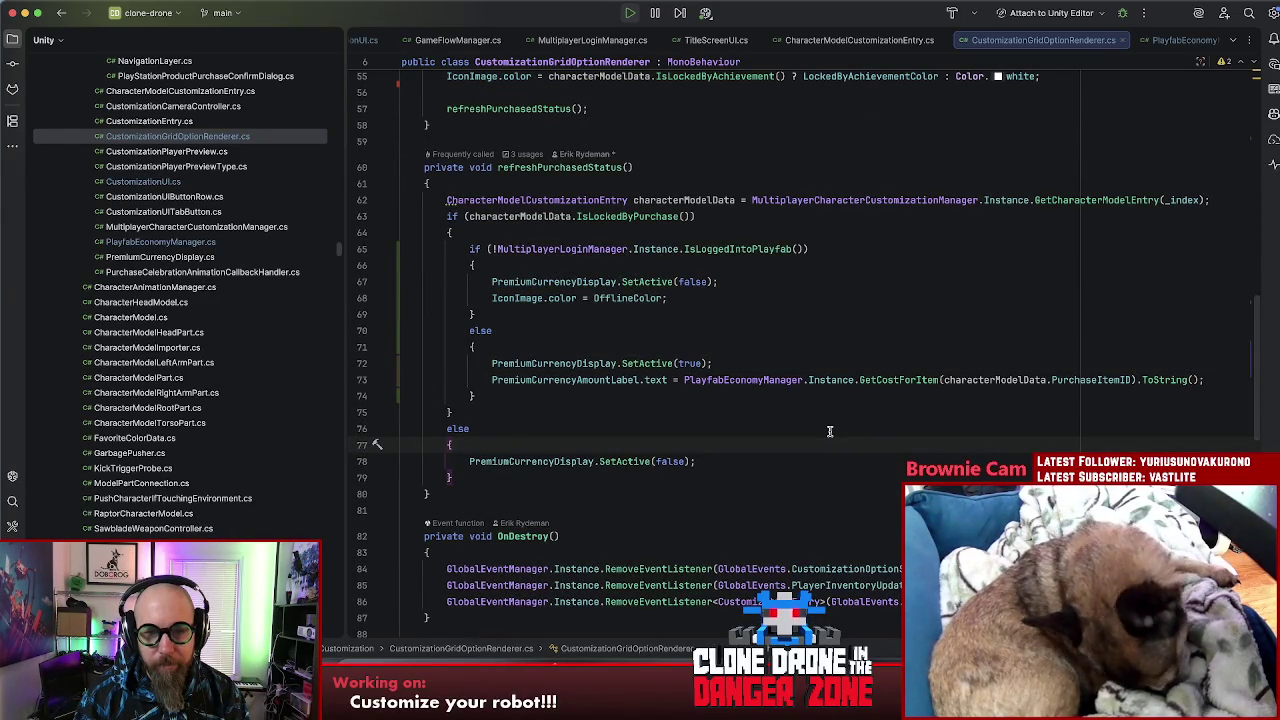
{"action": "left_click", "coordinate": [829, 431]}
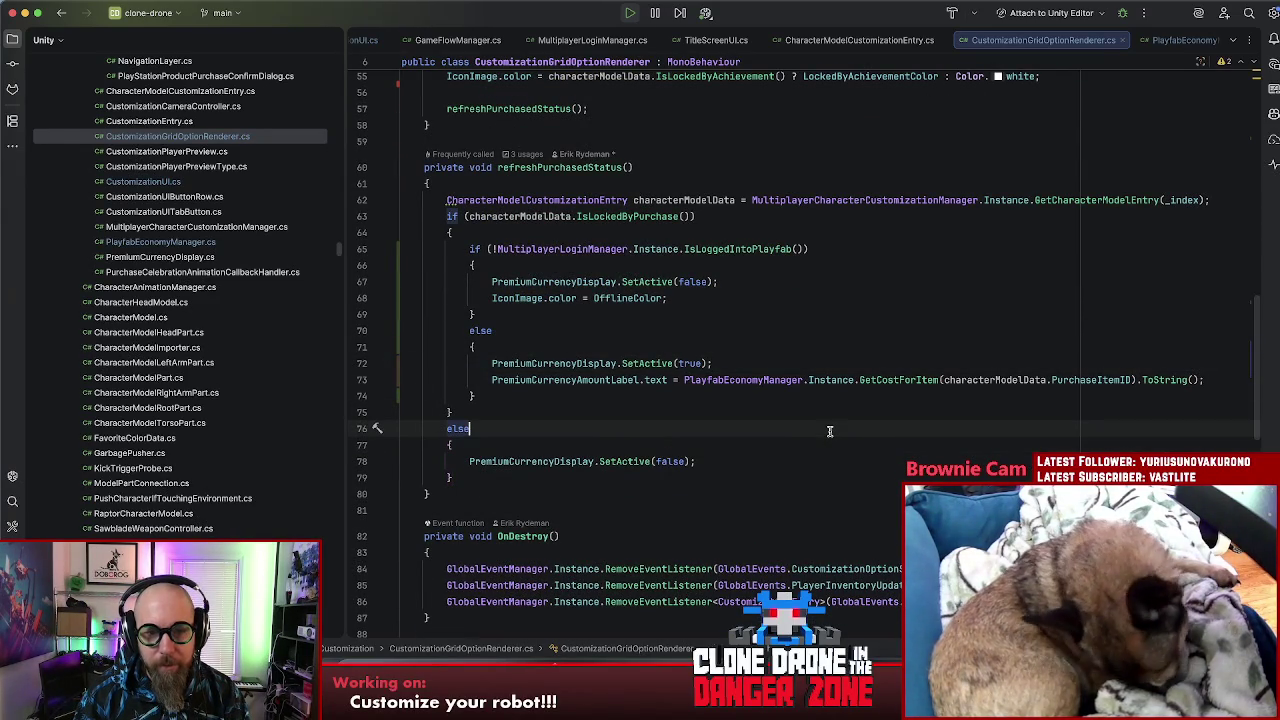
{"action": "left_click", "coordinate": [866, 132]}
{"action": "left_click", "coordinate": [788, 277]}
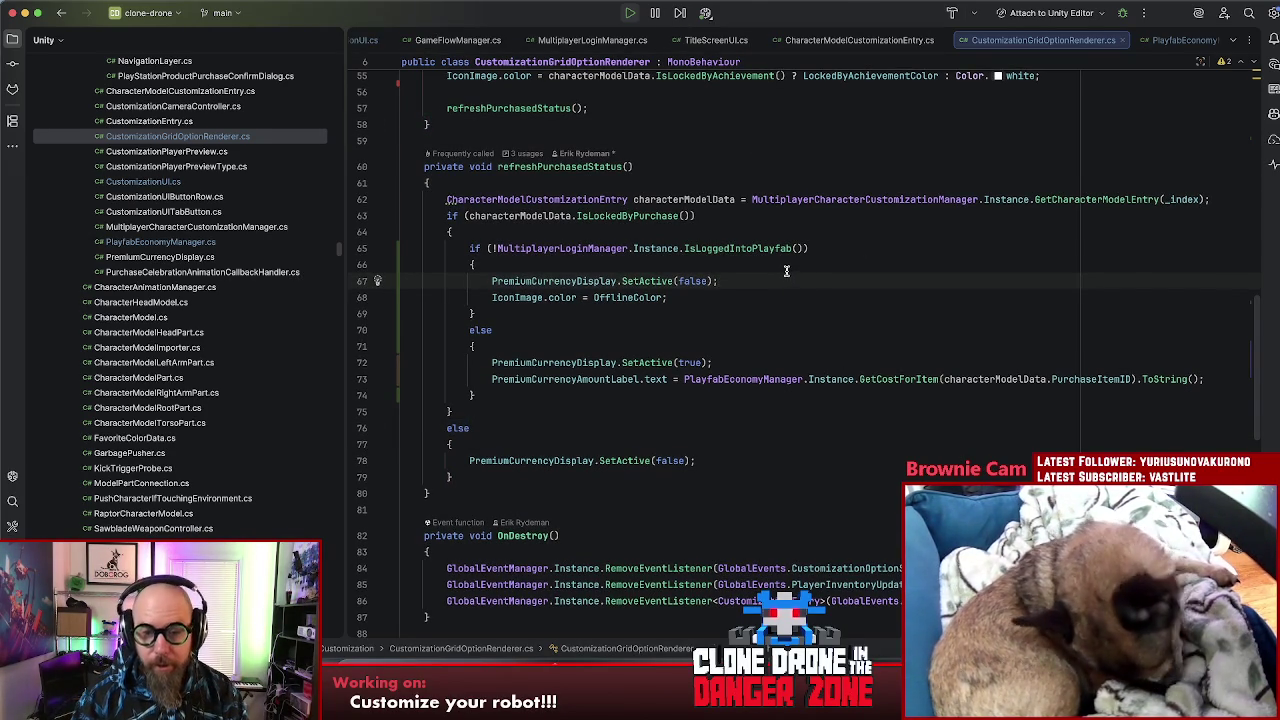
Step: Check the hidden open-files list and close CustomizationGridOptionRenderer.cs
{"action": "left_click", "coordinate": [1237, 42]}
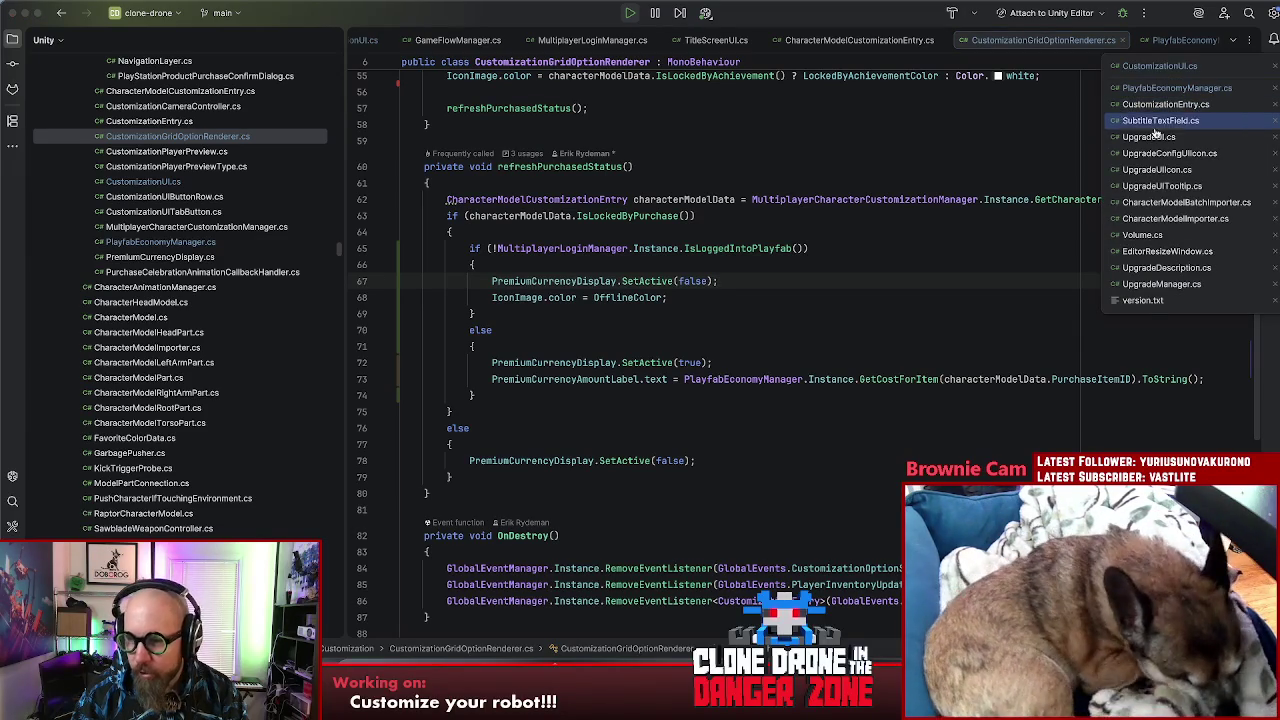
{"action": "left_click", "coordinate": [870, 295]}
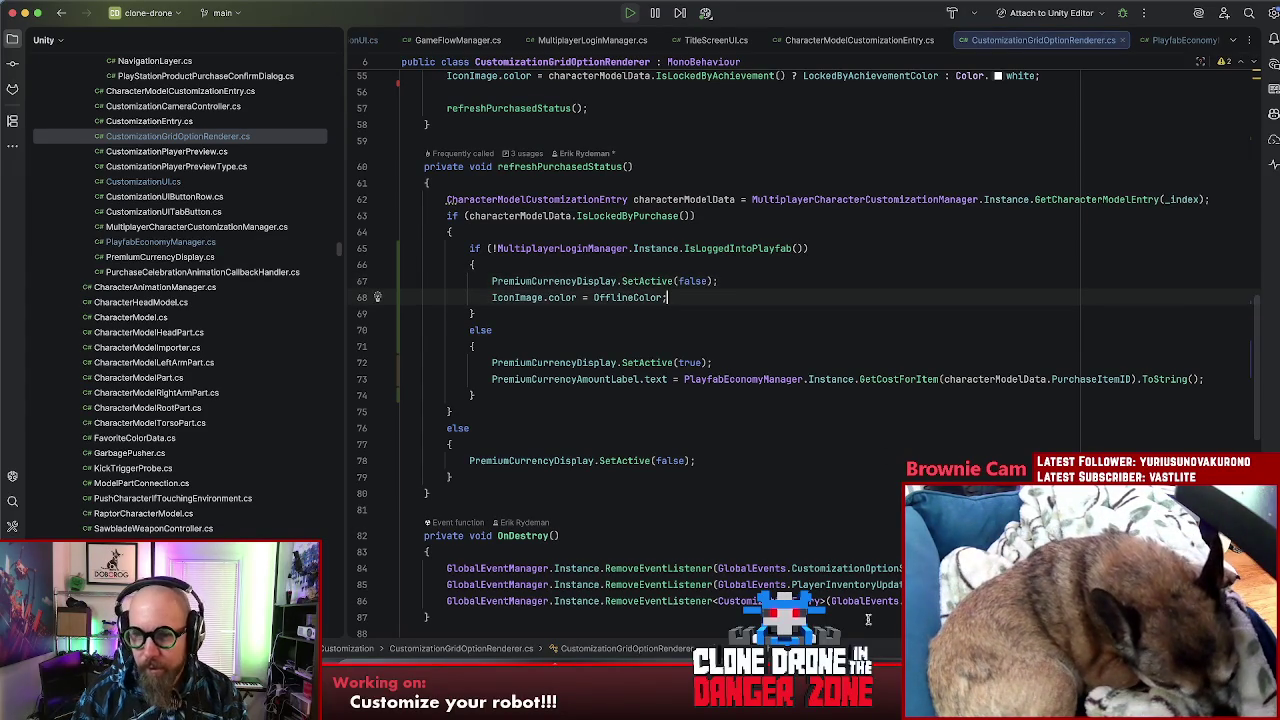
{"action": "scroll", "coordinate": [897, 543], "scroll_direction": "up", "scroll_amount": 3}
{"action": "middle_click", "coordinate": [1010, 44]}
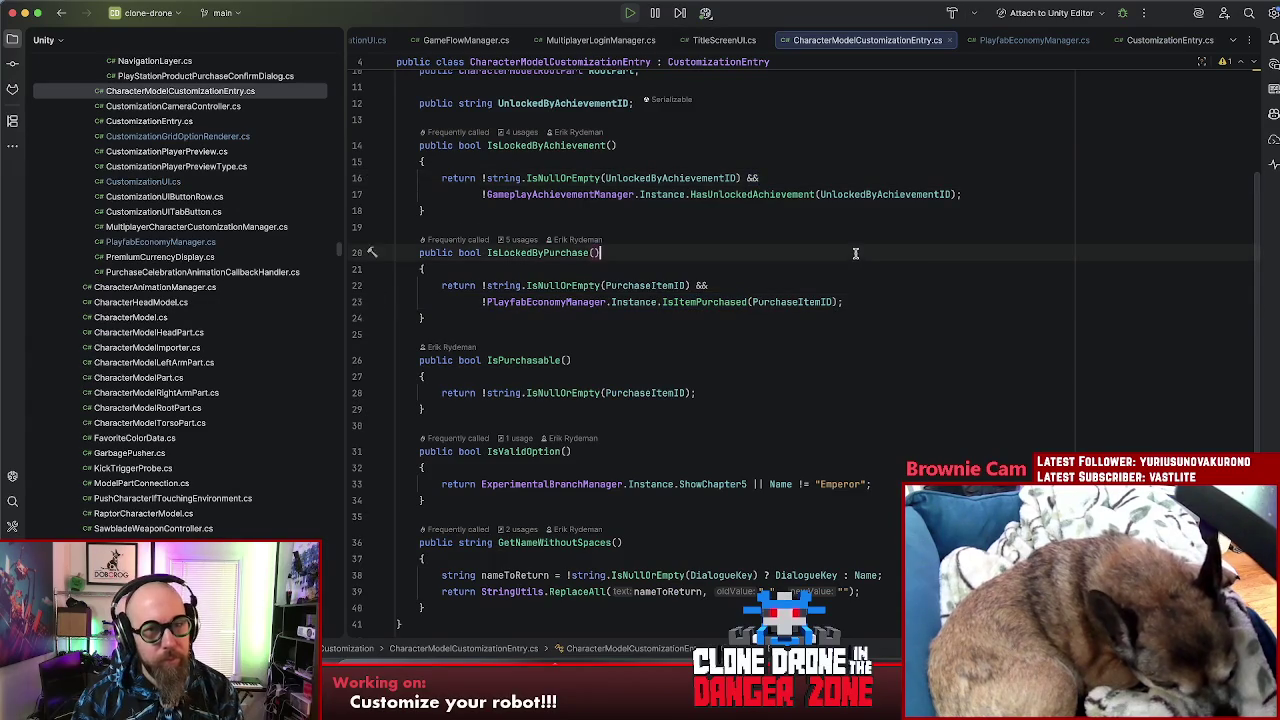
Step: Open CustomizationUI.cs and search it for 'Customization_', stepping through the first matches
{"action": "key", "text": "shift"}
{"action": "key", "text": "shift"}
{"action": "type", "text": "cu"}
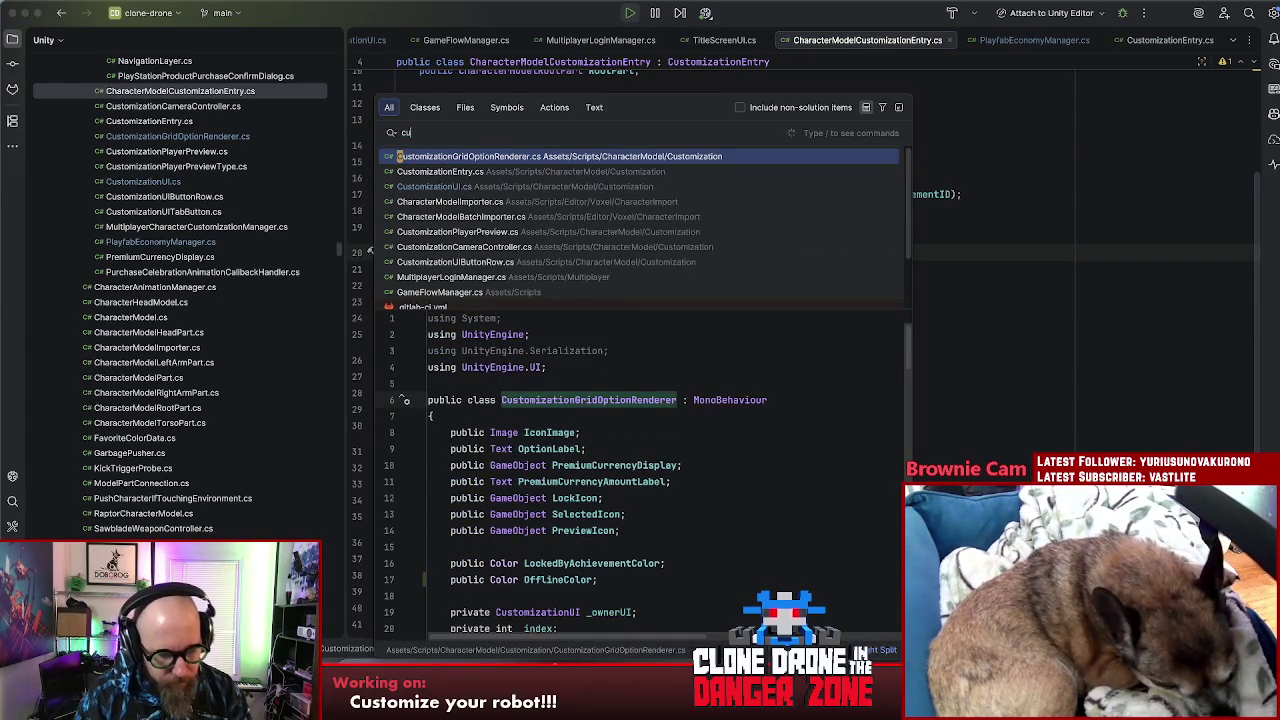
{"action": "type", "text": "stomizationuicustomizationui"}
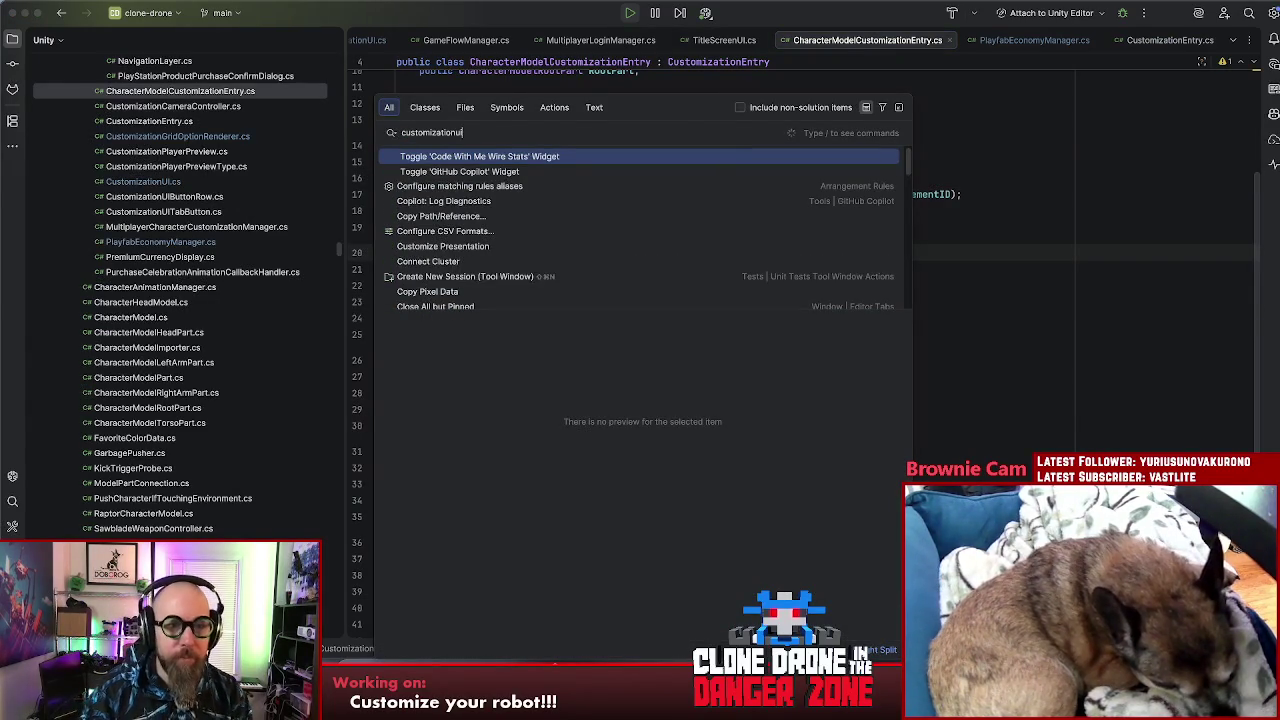
{"action": "key", "text": "BackSpace"}
{"action": "type", "text": "_"}
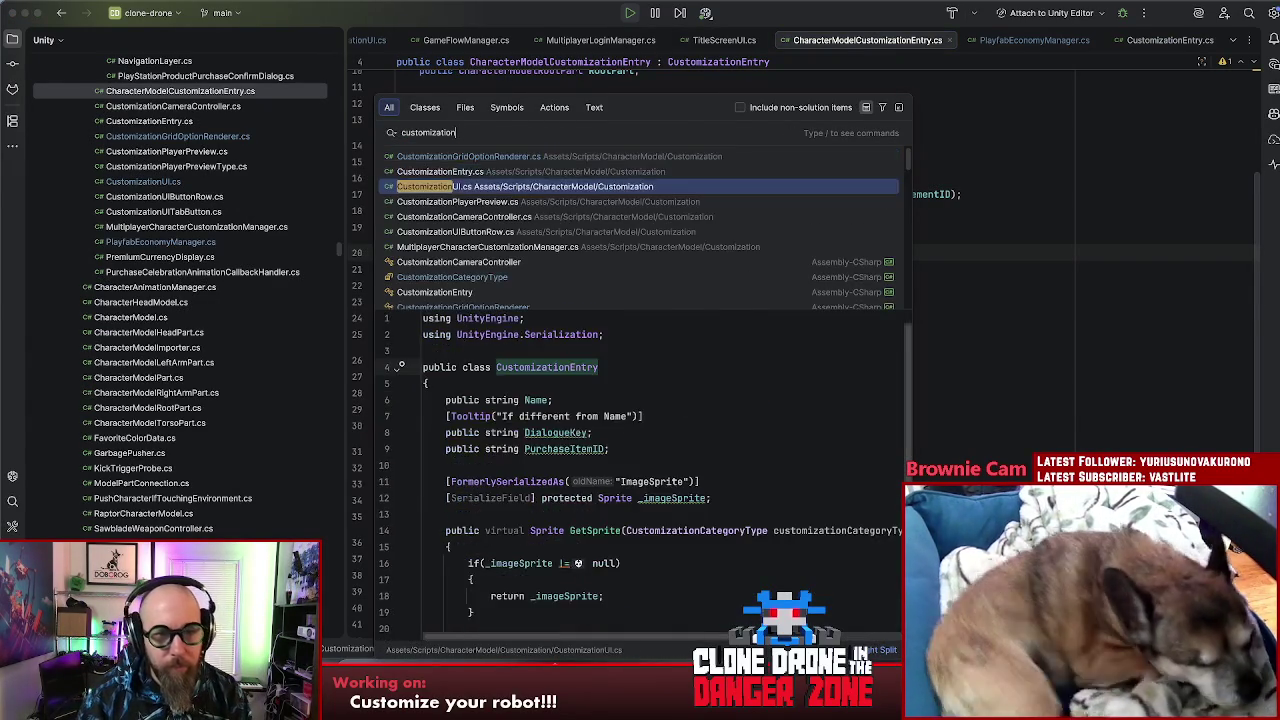
{"action": "key", "text": "Return"}
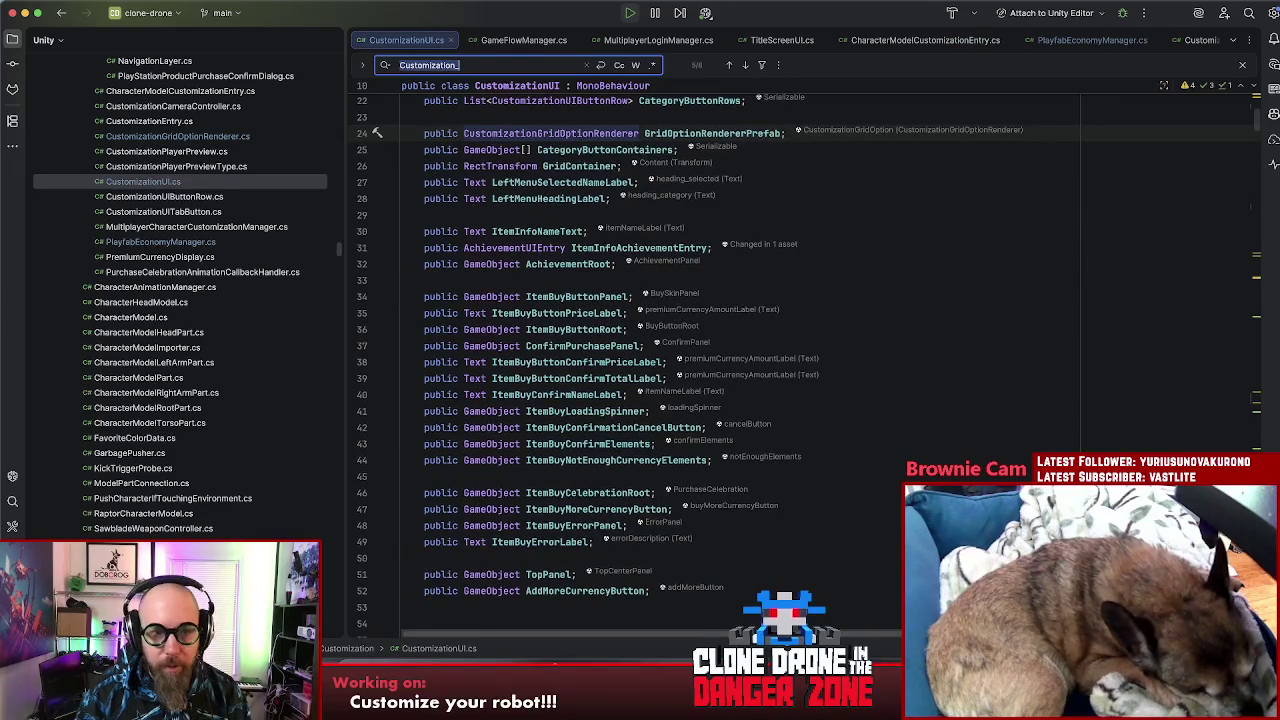
{"action": "key", "text": "Return"}
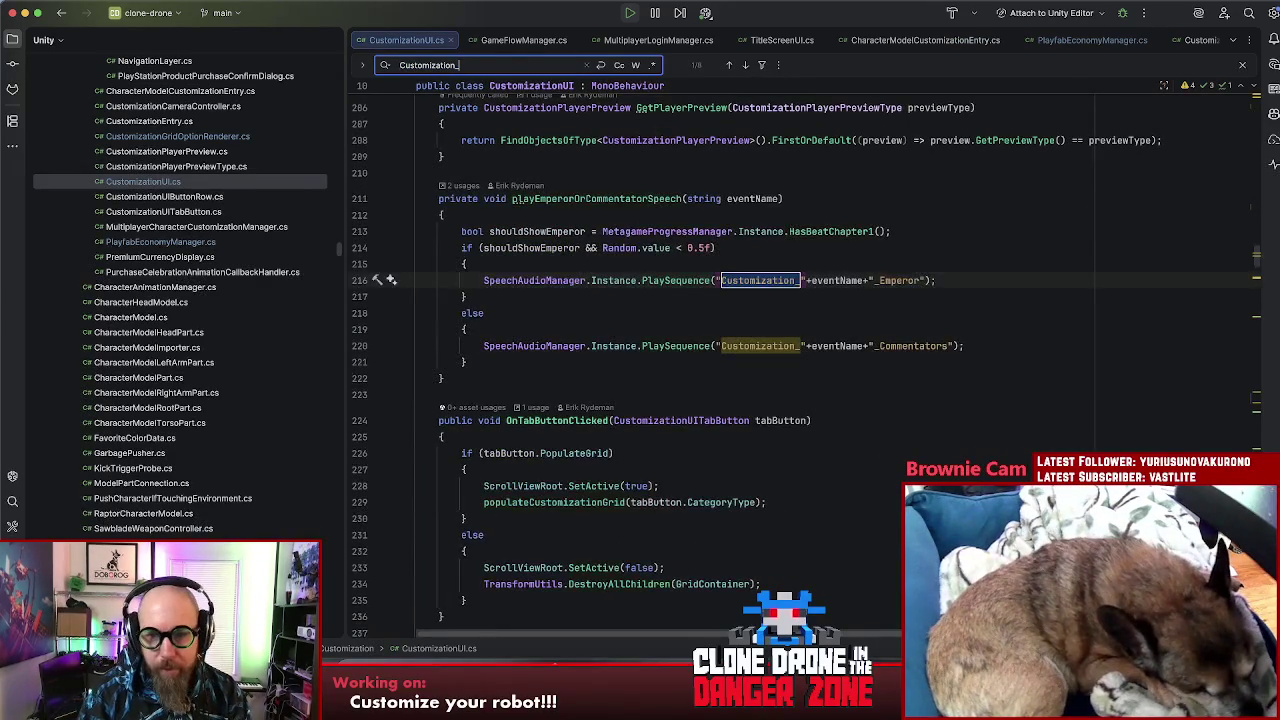
{"action": "key", "text": "Return"}
{"action": "key", "text": "Return"}
{"action": "key", "text": "Return"}
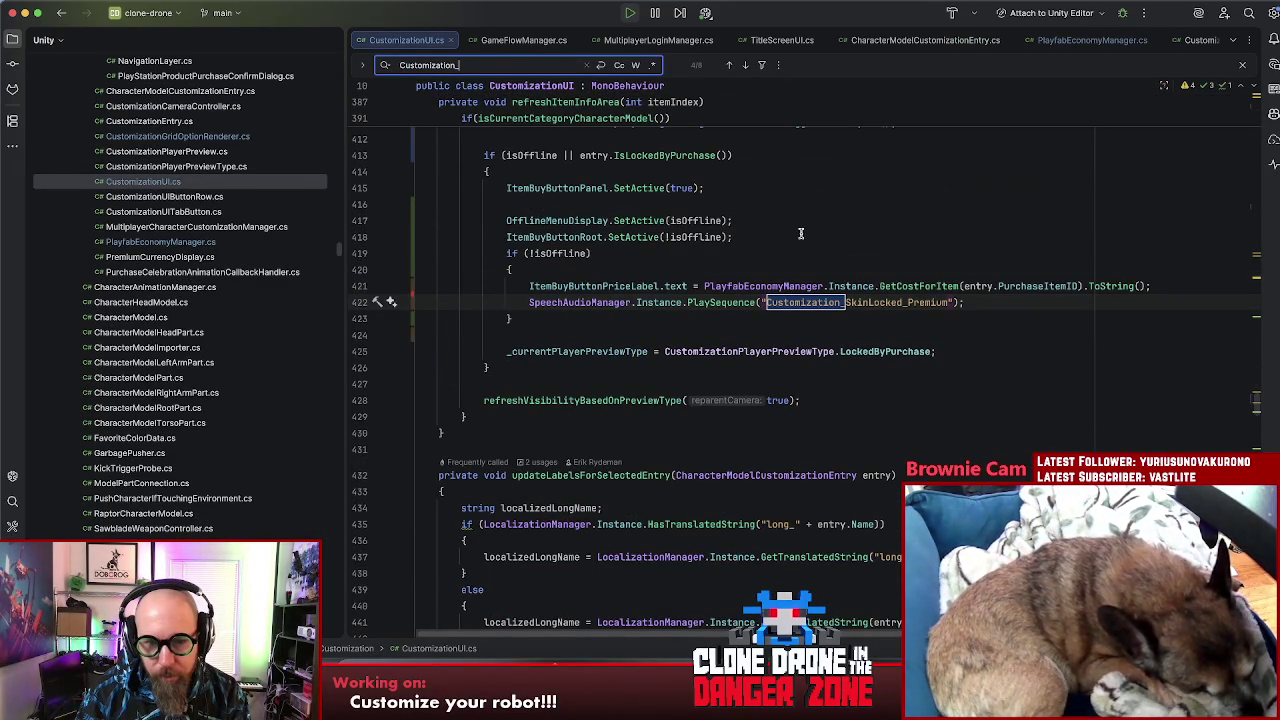
Step: Inspect the line 422 speech call, then continue to later 'Customization_' matches
{"action": "left_click", "coordinate": [996, 304]}
{"action": "left_click", "coordinate": [528, 304]}
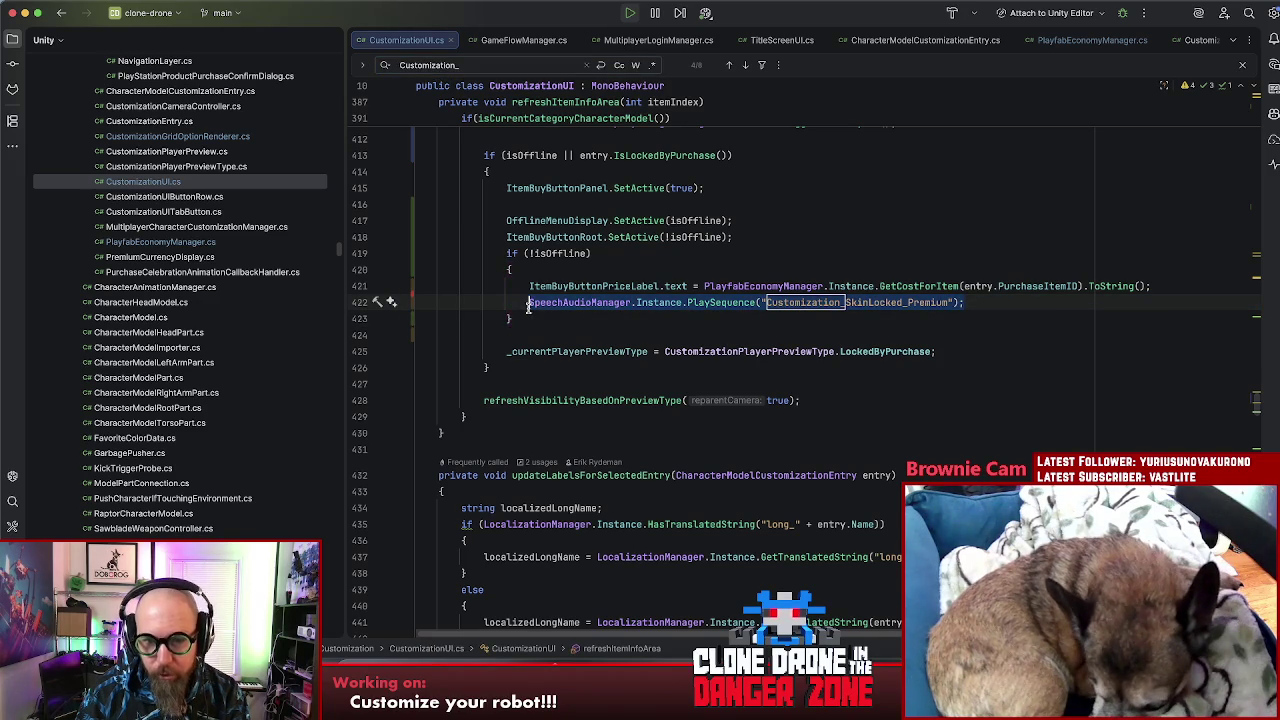
{"action": "left_click", "coordinate": [980, 303]}
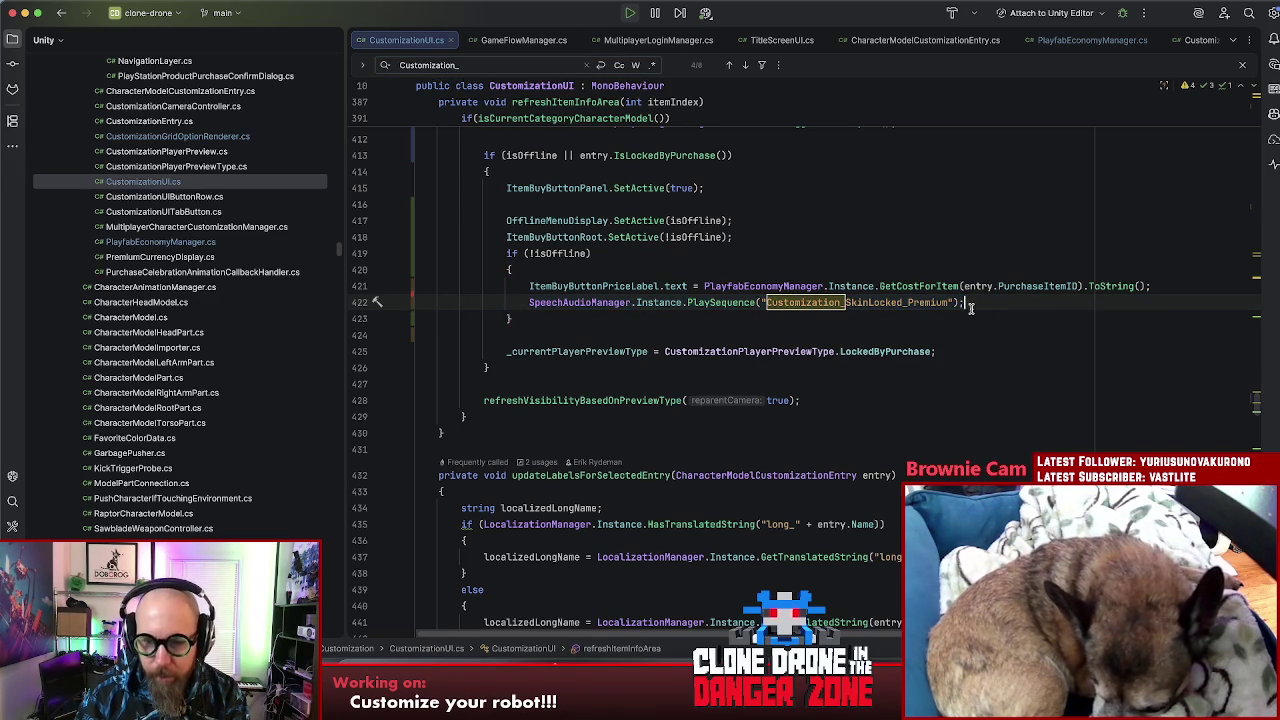
{"action": "left_click", "coordinate": [505, 66]}
{"action": "key", "text": "Return"}
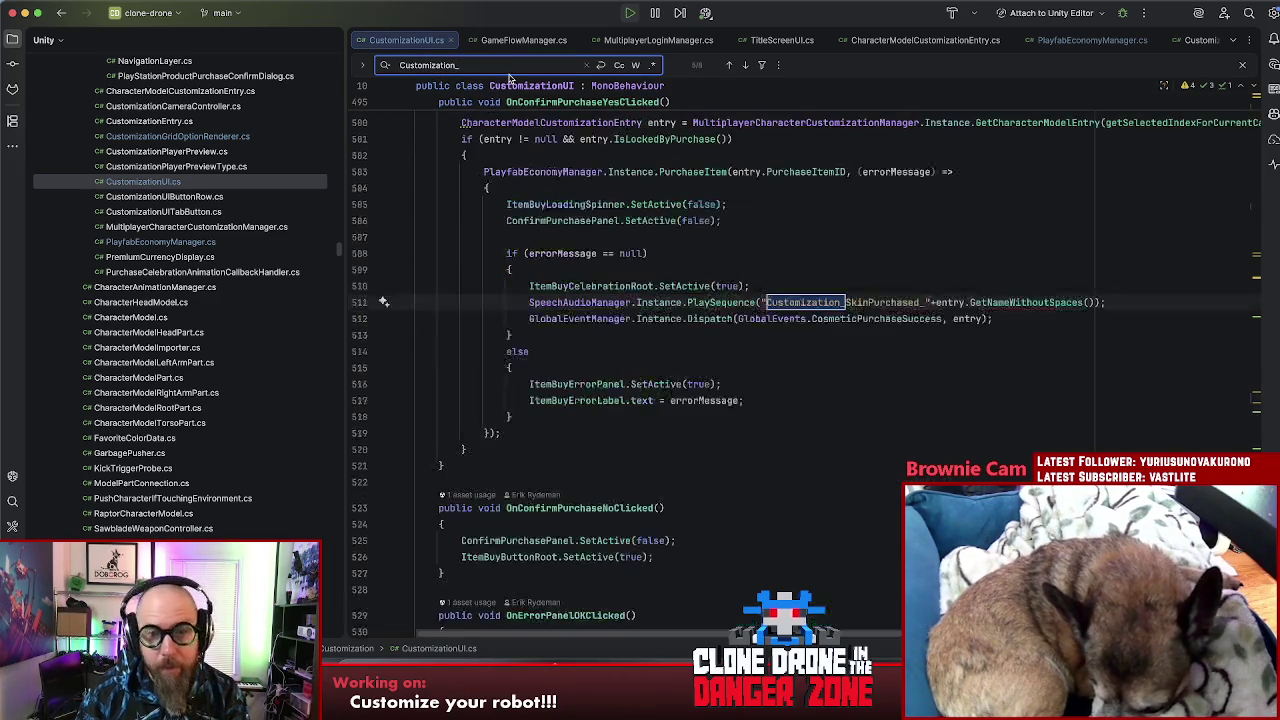
{"action": "key", "text": "Return"}
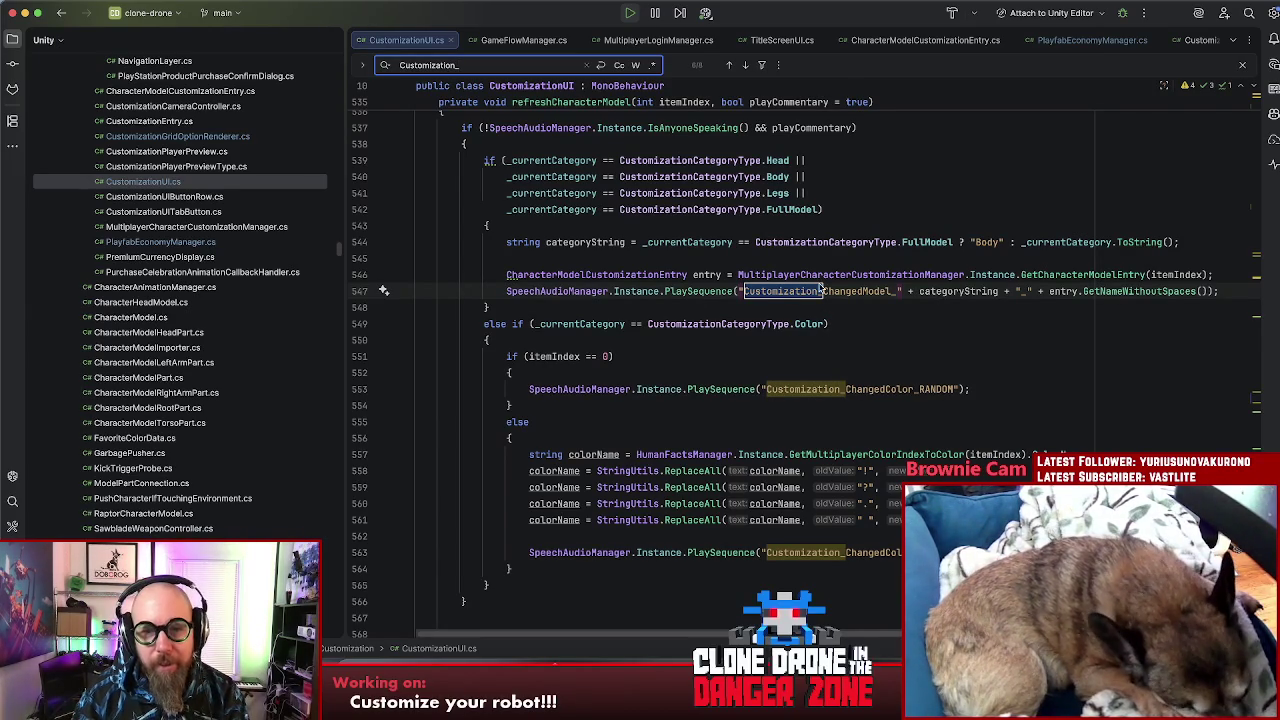
Step: Add an if line above the speech call: MultiplayerLoginManager.Instance.IsLoggedIntoPlayfab() || entry.IsPurchasable()
{"action": "left_click", "coordinate": [1216, 275]}
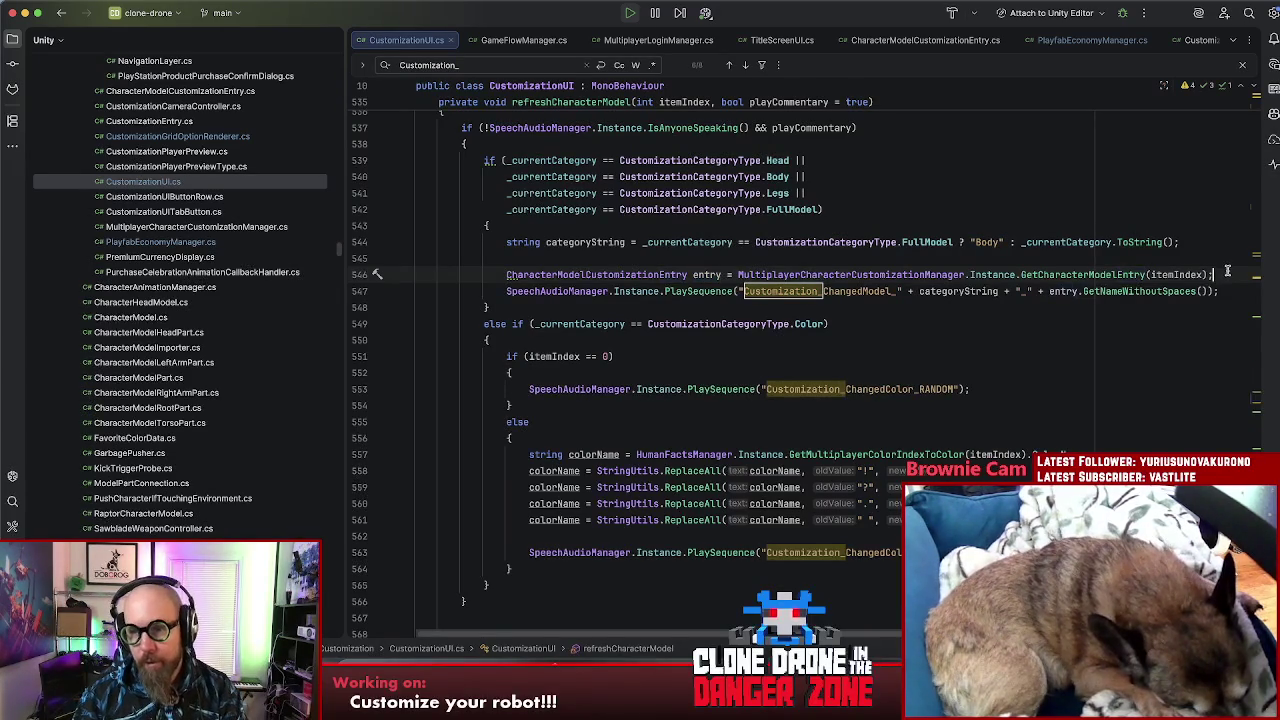
{"action": "key", "text": "Return"}
{"action": "type", "text": "if(M"}
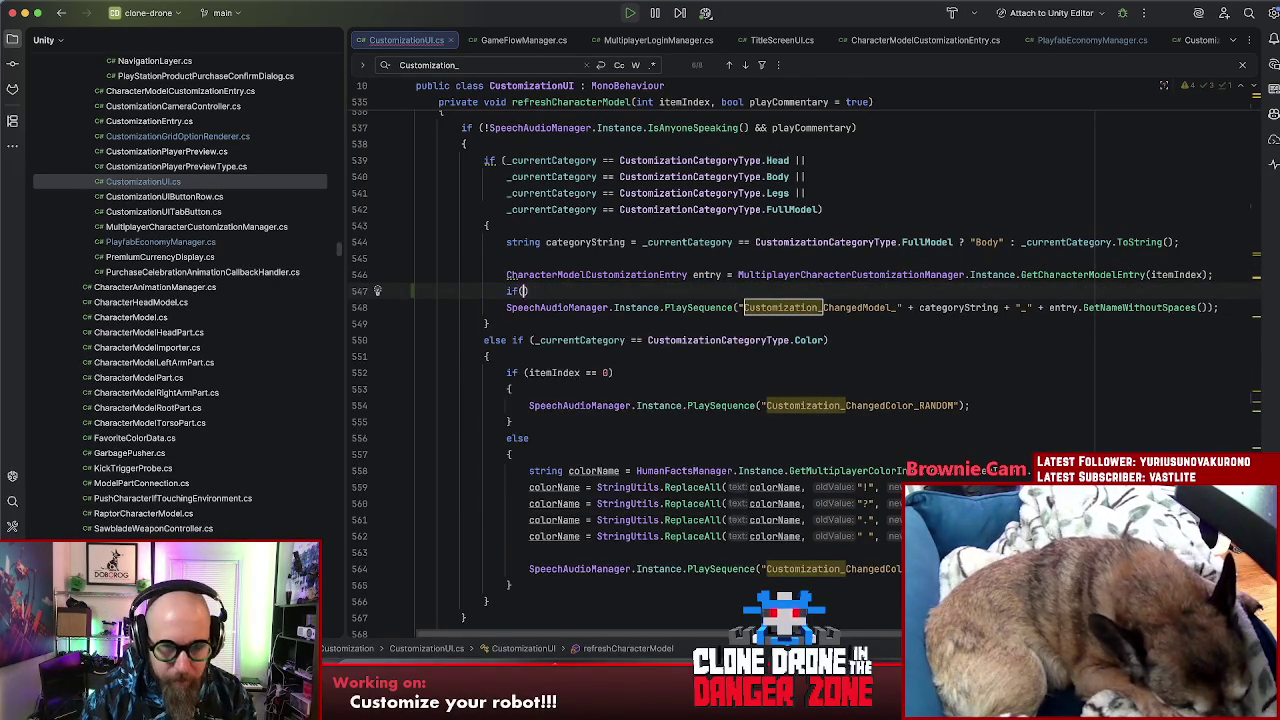
{"action": "type", "text": "ultipl"}
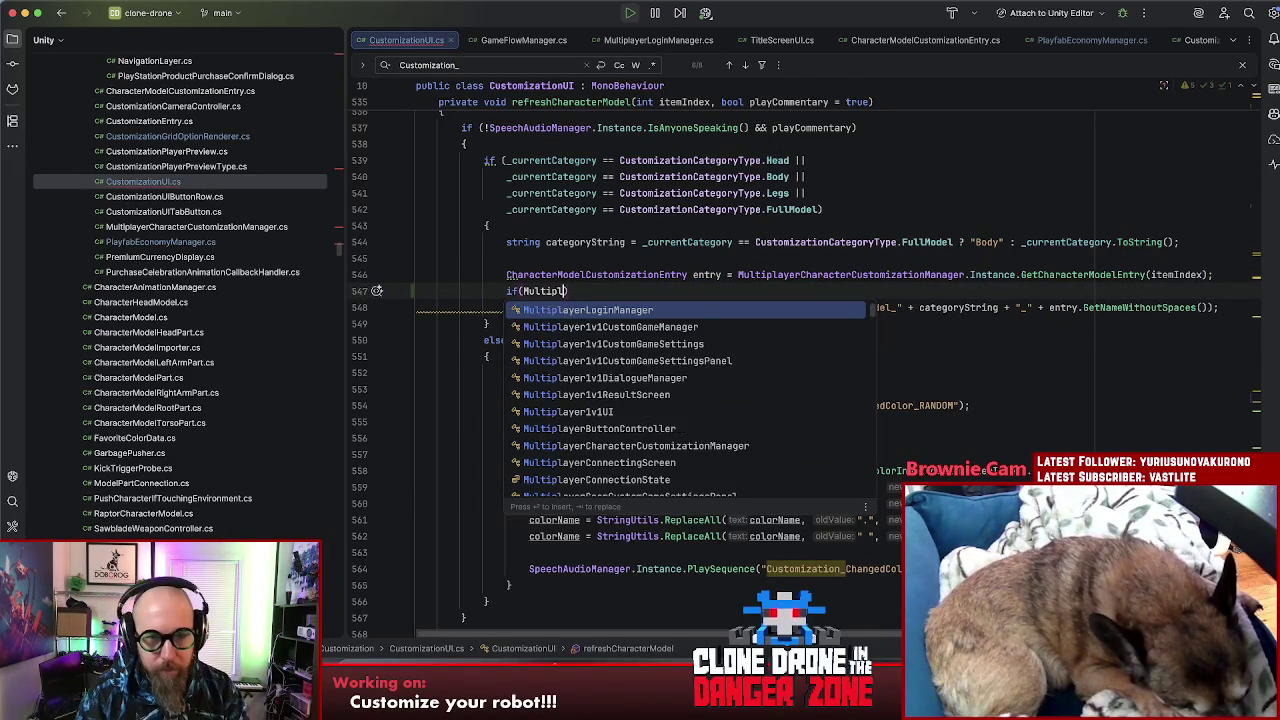
{"action": "key", "text": "Return"}
{"action": "type", "text": "."}
{"action": "key", "text": "Return"}
{"action": "type", "text": ".IsLog"}
{"action": "key", "text": "Return"}
{"action": "type", "text": "|| entry"}
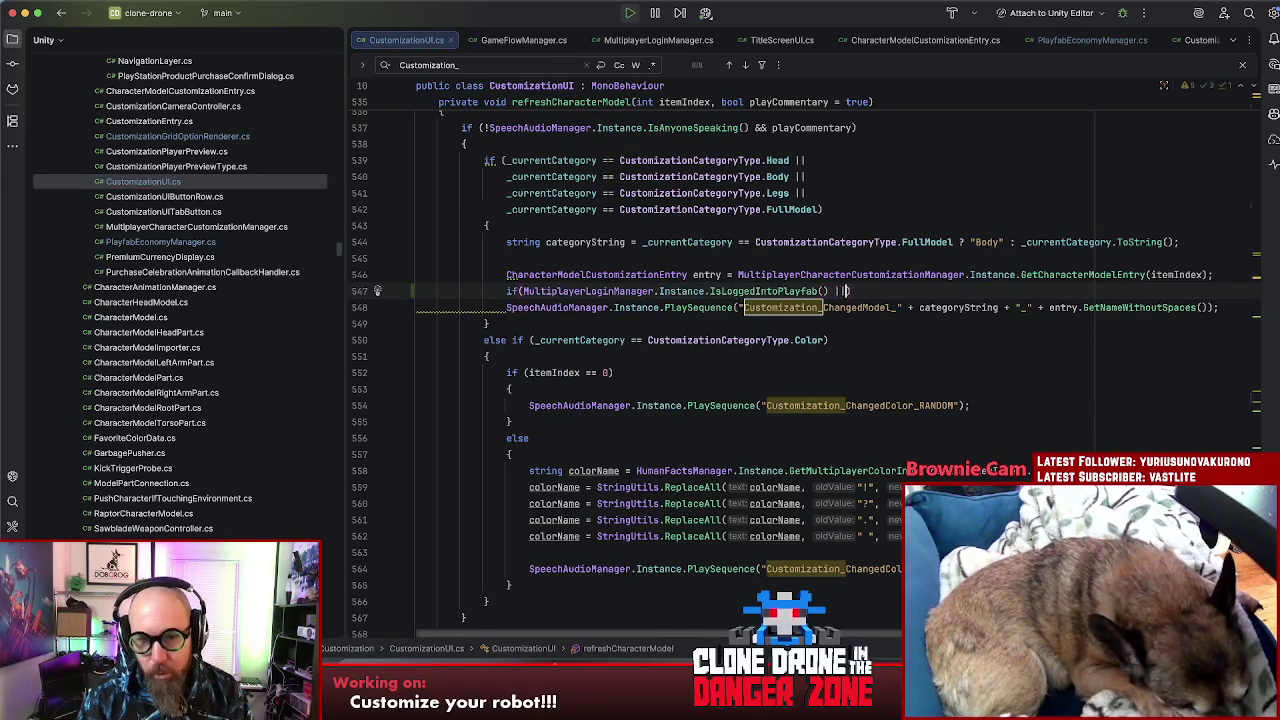
{"action": "type", "text": "."}
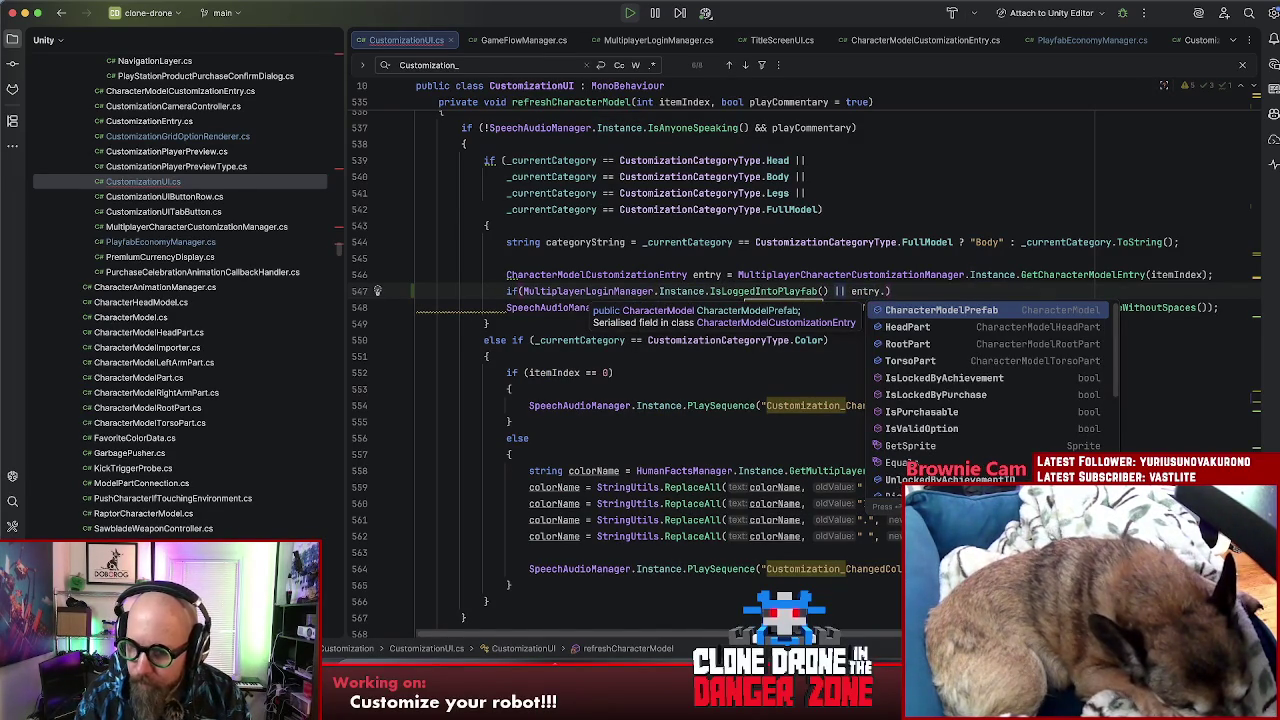
{"action": "key", "text": "Down"}
{"action": "key", "text": "Down"}
{"action": "key", "text": "Down"}
{"action": "key", "text": "Down"}
{"action": "key", "text": "Down"}
{"action": "key", "text": "Down"}
{"action": "key", "text": "Return"}
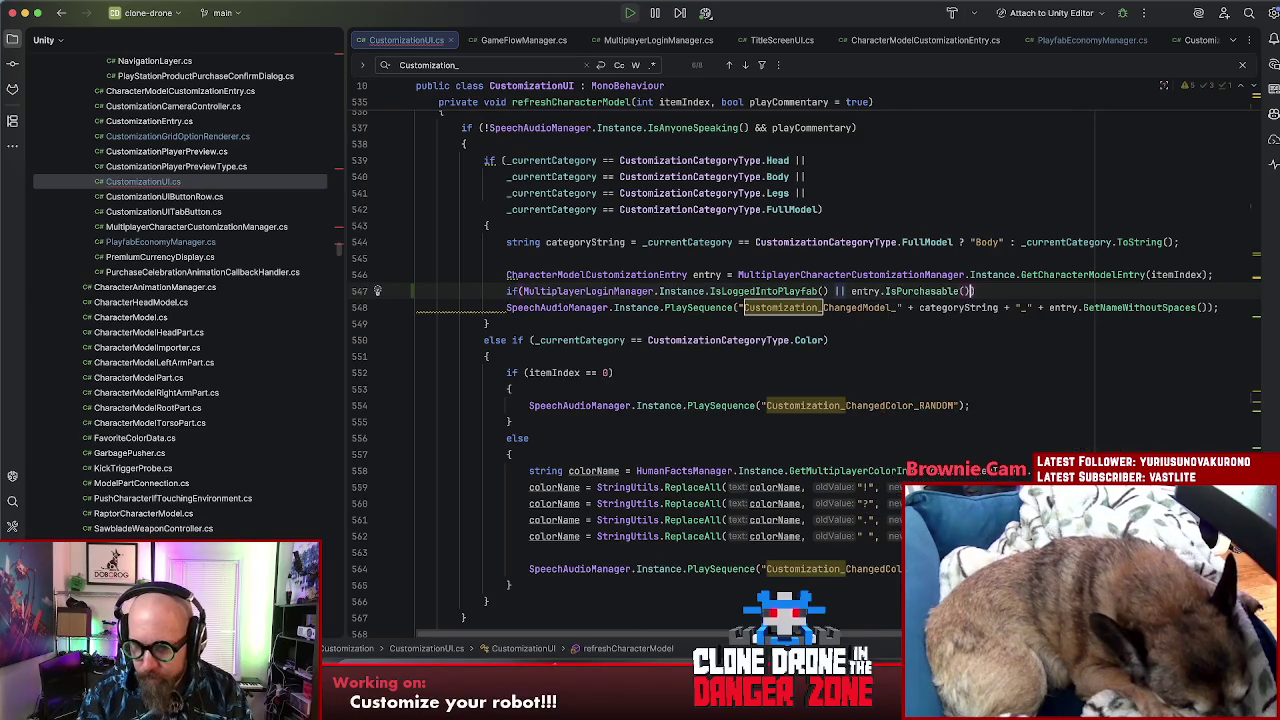
Step: Check the IsPurchasable declaration, then negate the condition to !entry.IsPurchasable()
{"action": "left_click", "coordinate": [942, 291], "text": "super"}
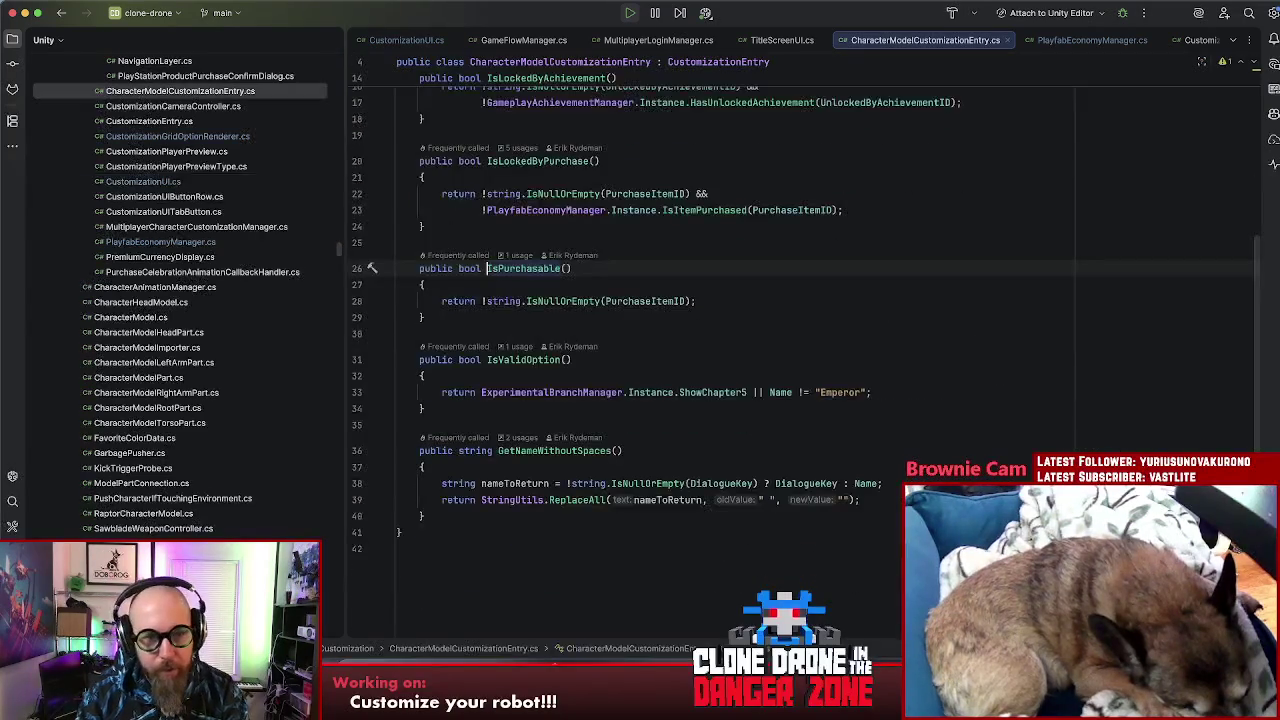
{"action": "key", "text": "super+bracketleft"}
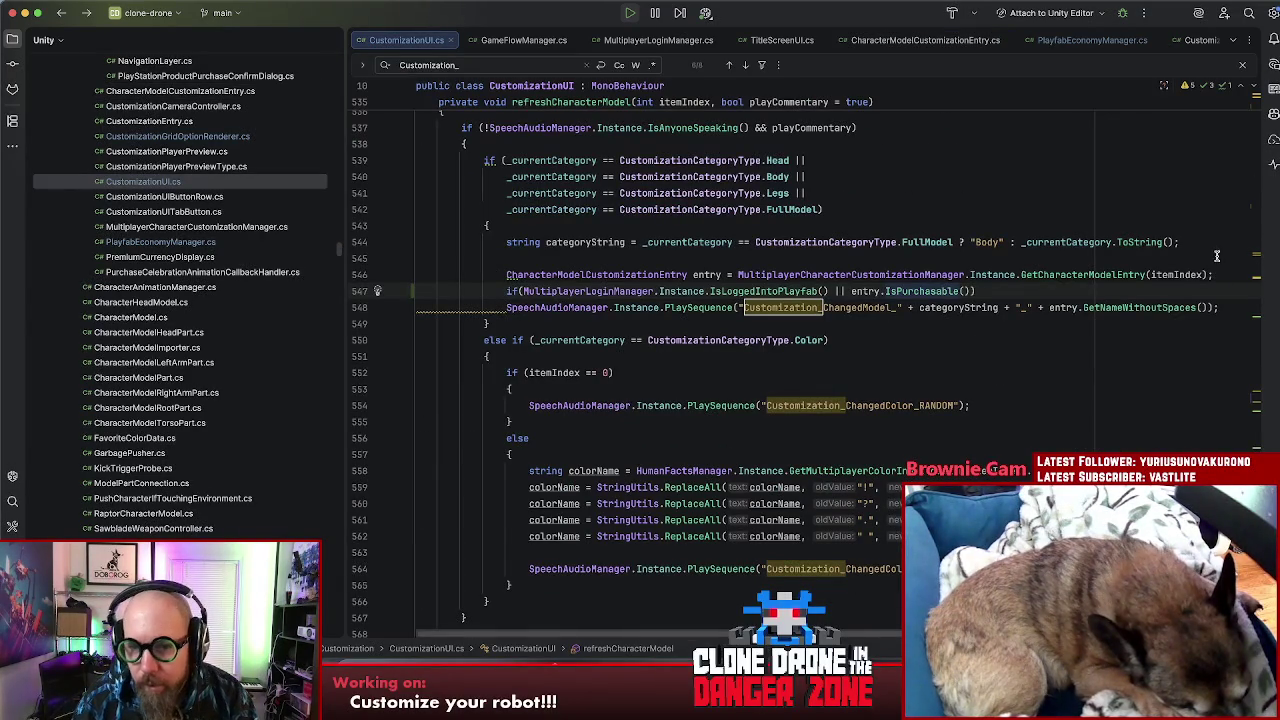
{"action": "left_click", "coordinate": [852, 291]}
{"action": "type", "text": "!"}
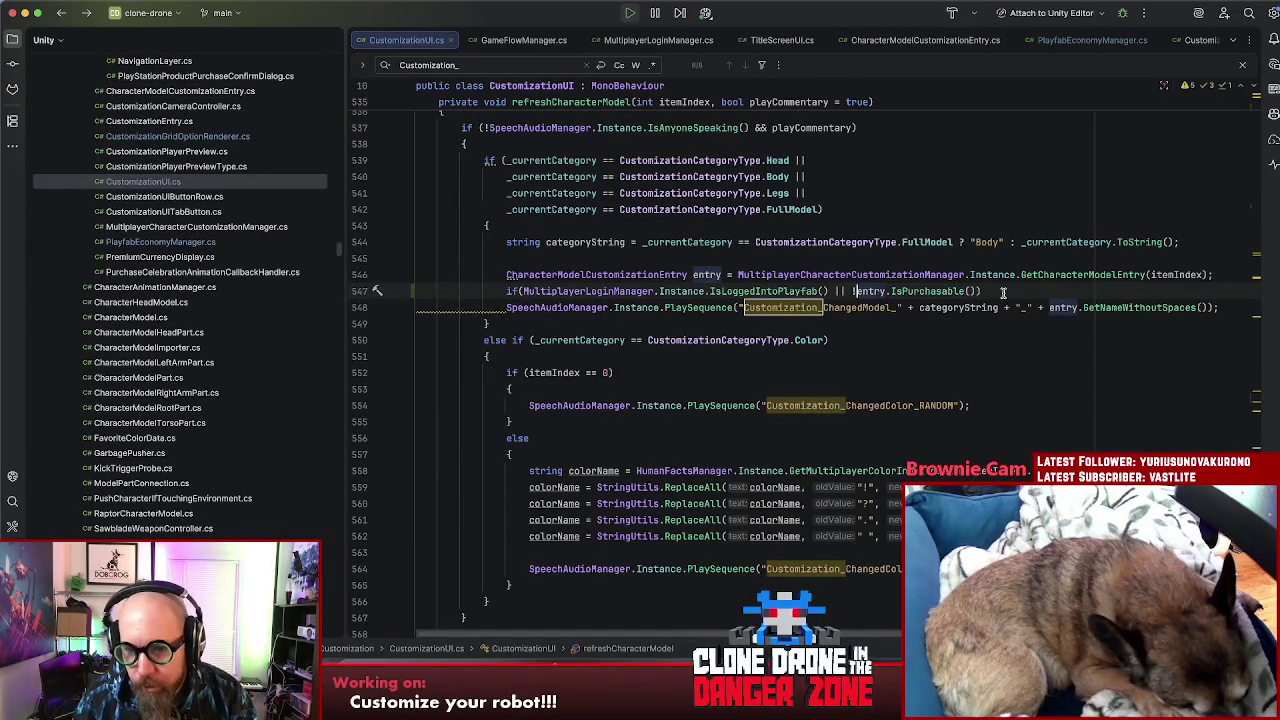
Step: Wrap the PlaySequence speech call in its own braces under the if
{"action": "left_click", "coordinate": [507, 307]}
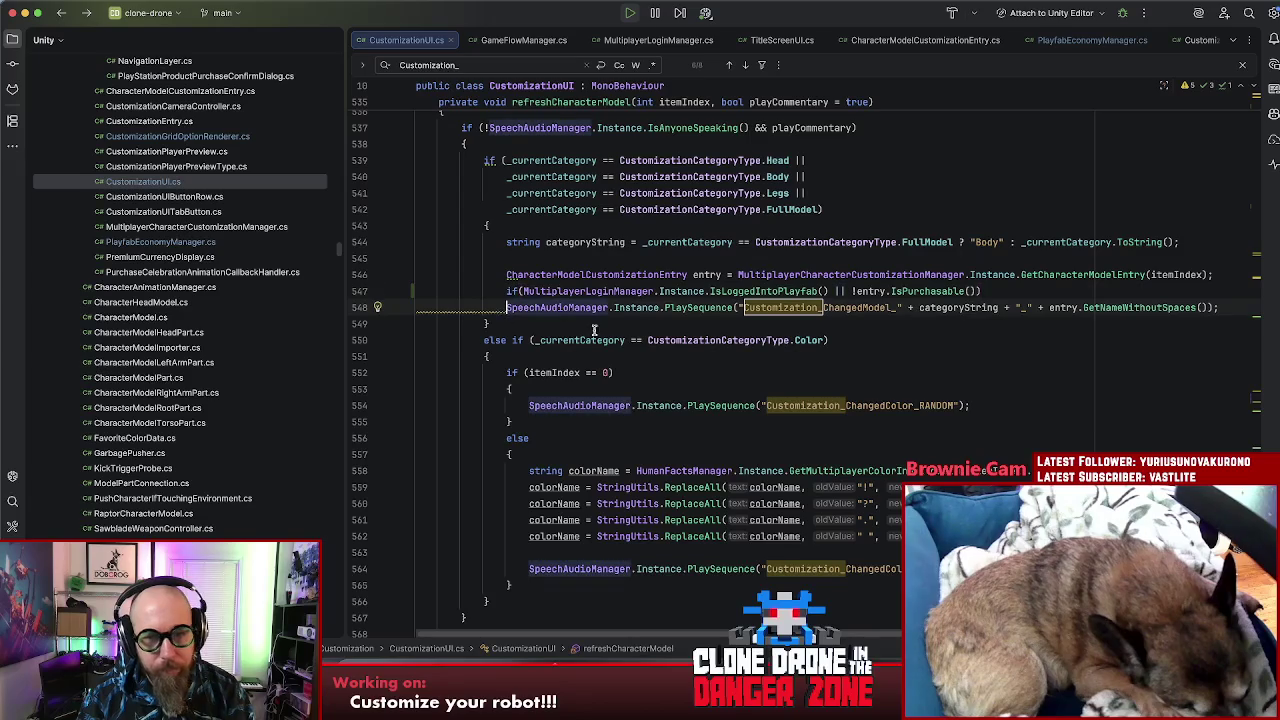
{"action": "key", "text": "Return"}
{"action": "key", "text": "Up"}
{"action": "type", "text": "{"}
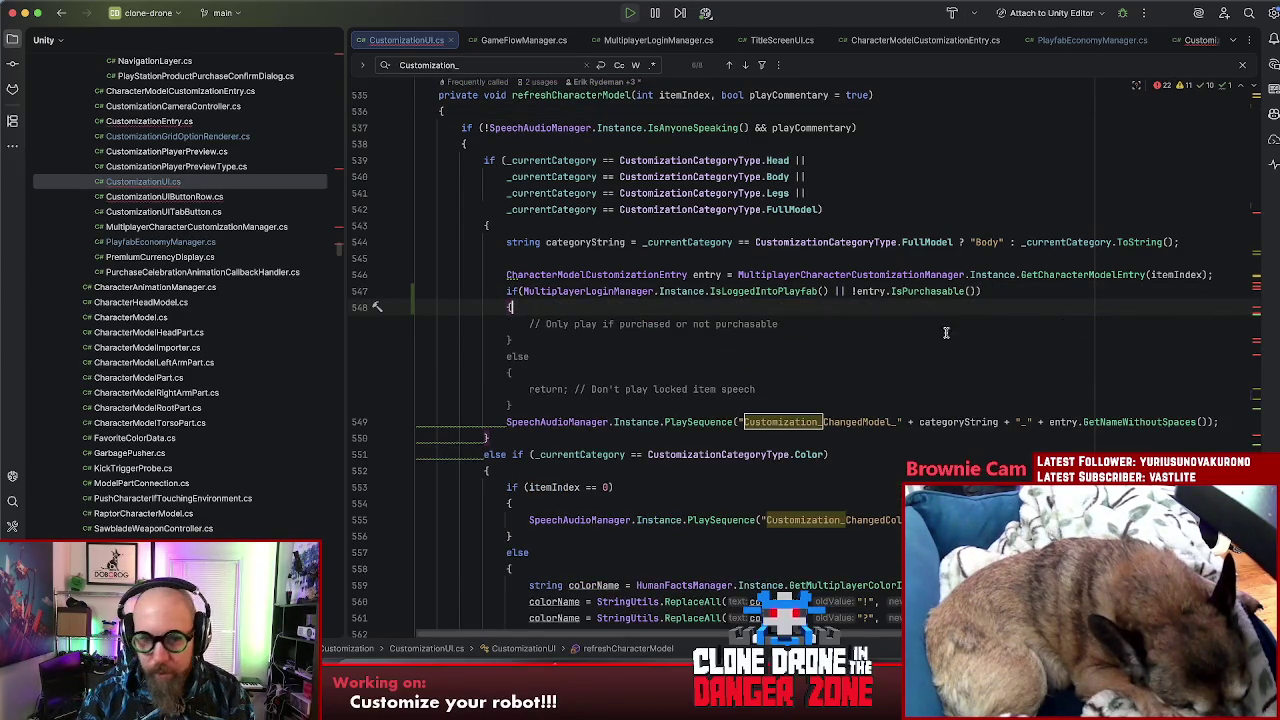
{"action": "left_click", "coordinate": [870, 323]}
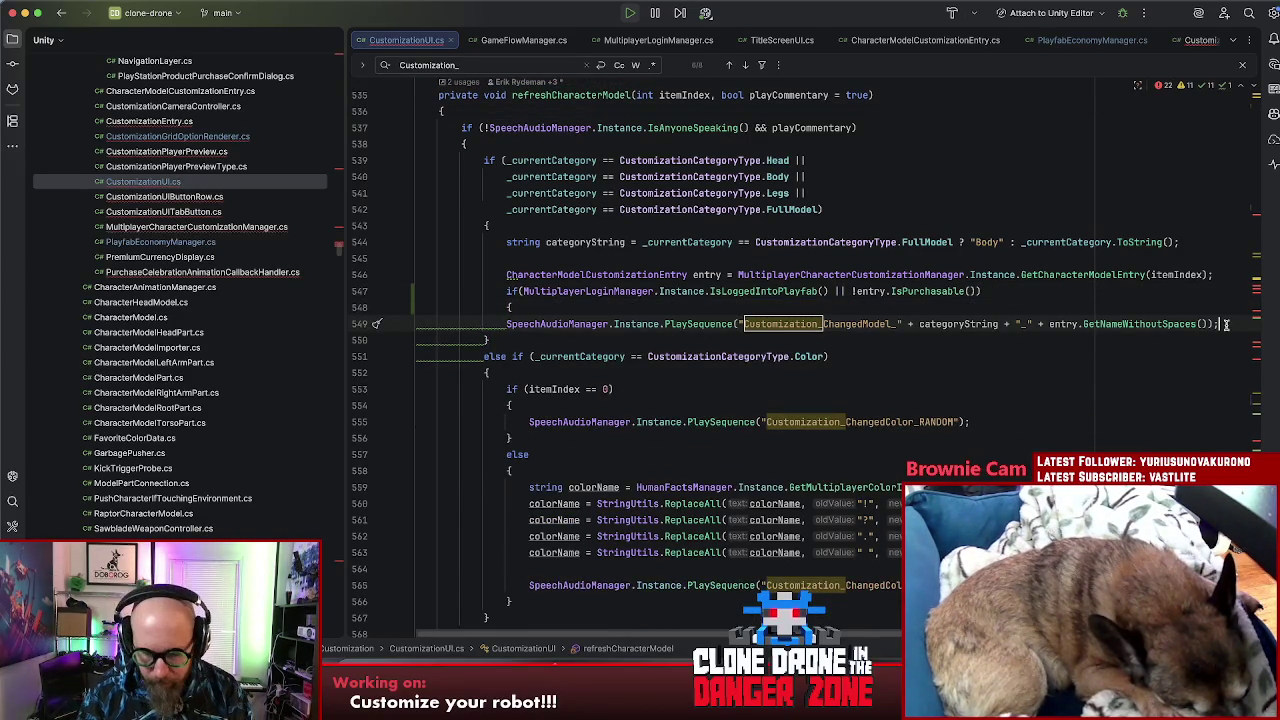
{"action": "key", "text": "End"}
{"action": "key", "text": "Return"}
{"action": "type", "text": "}"}
Step: Close the find bar and switch to the Unity editor
{"action": "left_click", "coordinate": [1143, 291]}
{"action": "scroll", "coordinate": [1032, 280], "scroll_direction": "down", "scroll_amount": 5}
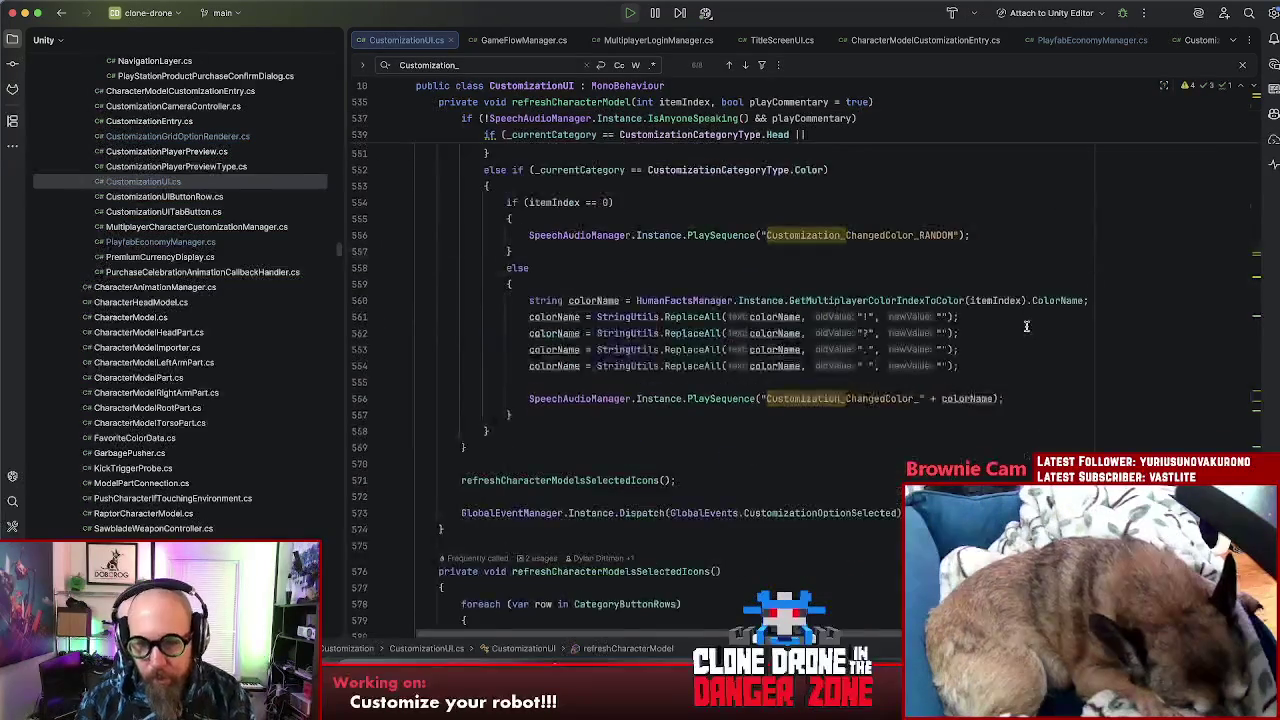
{"action": "scroll", "coordinate": [1024, 323], "scroll_direction": "up", "scroll_amount": 3}
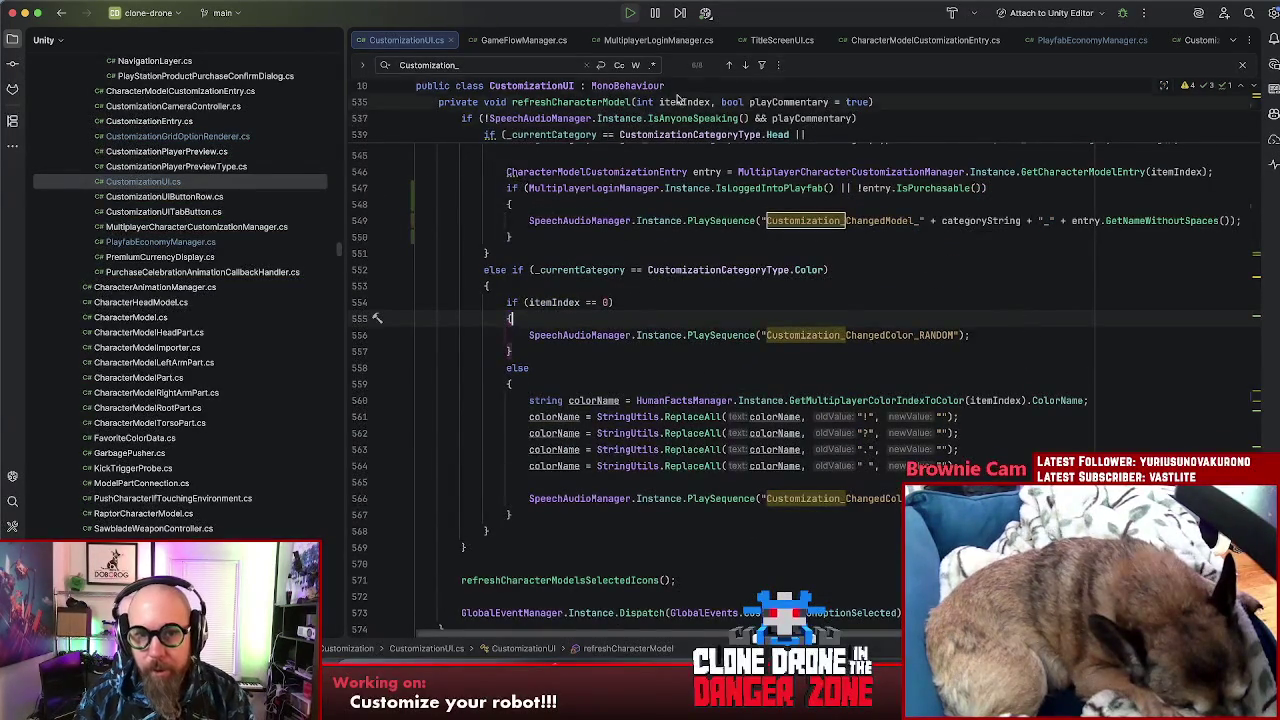
{"action": "left_click", "coordinate": [711, 240]}
{"action": "key", "text": "Escape"}
{"action": "key", "text": "Down"}
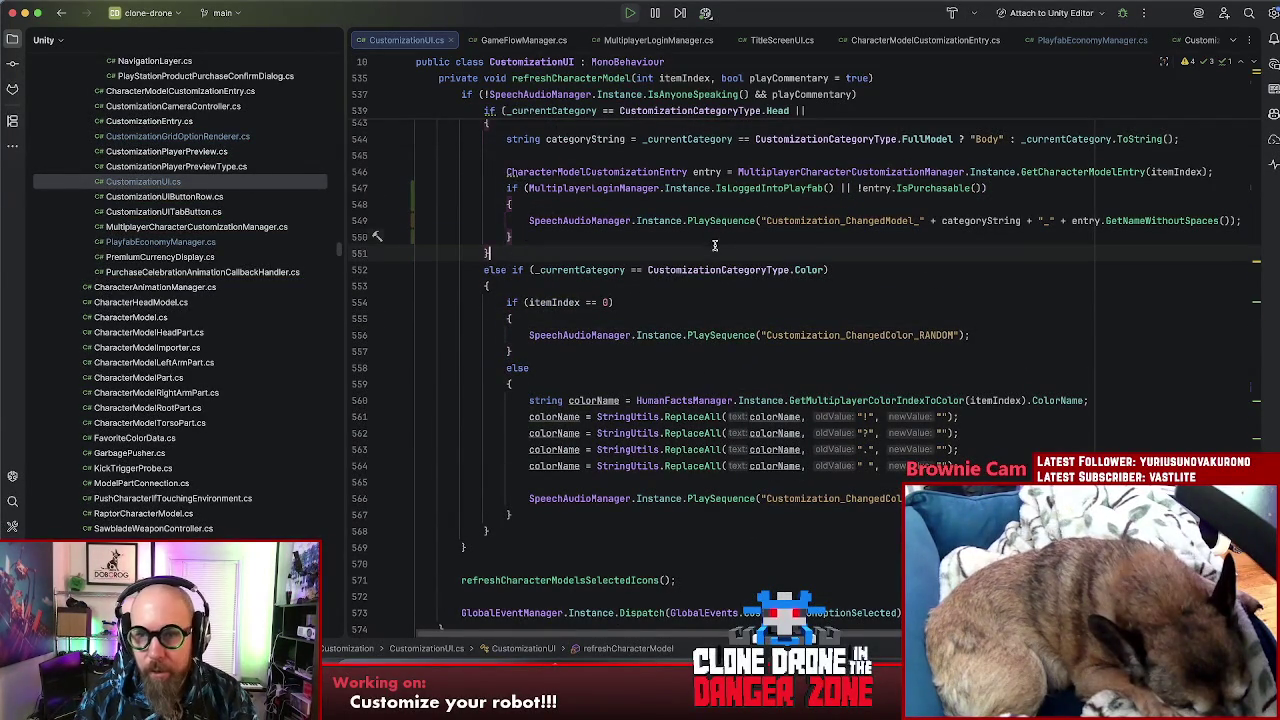
{"action": "key", "text": "super+Tab"}
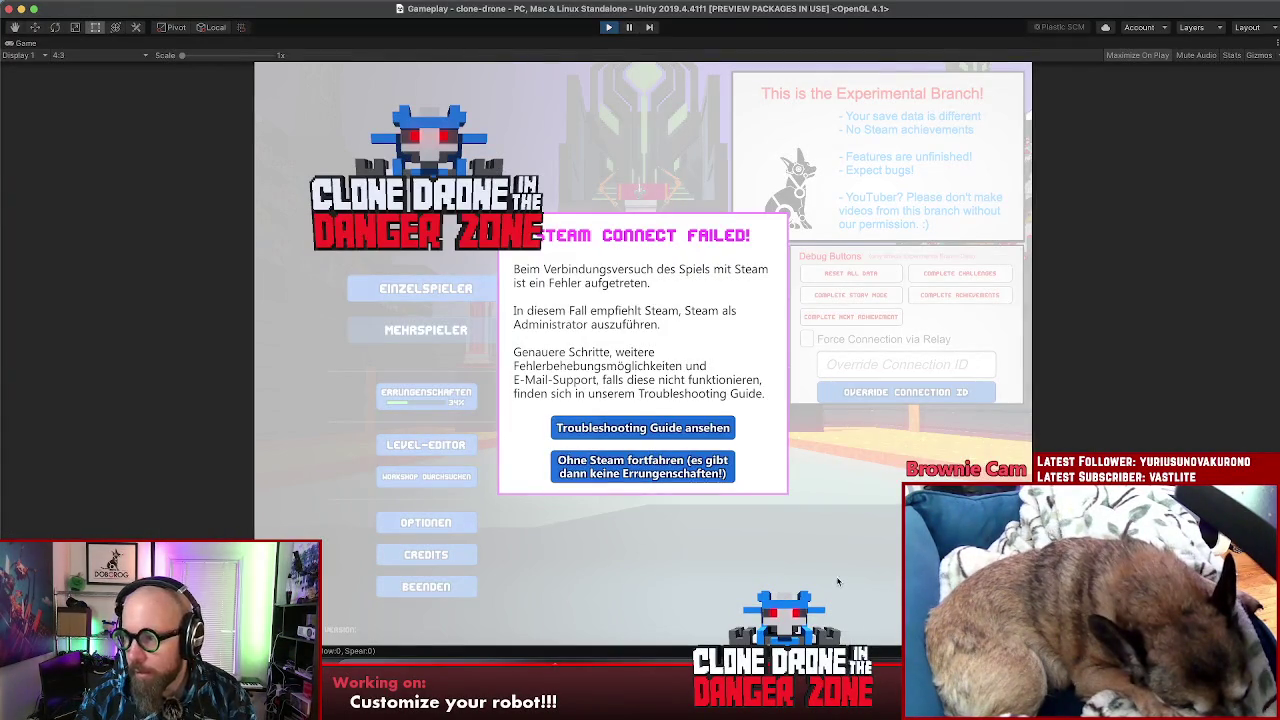
Step: Stop the running game, then start play mode again
{"action": "left_click", "coordinate": [600, 29]}
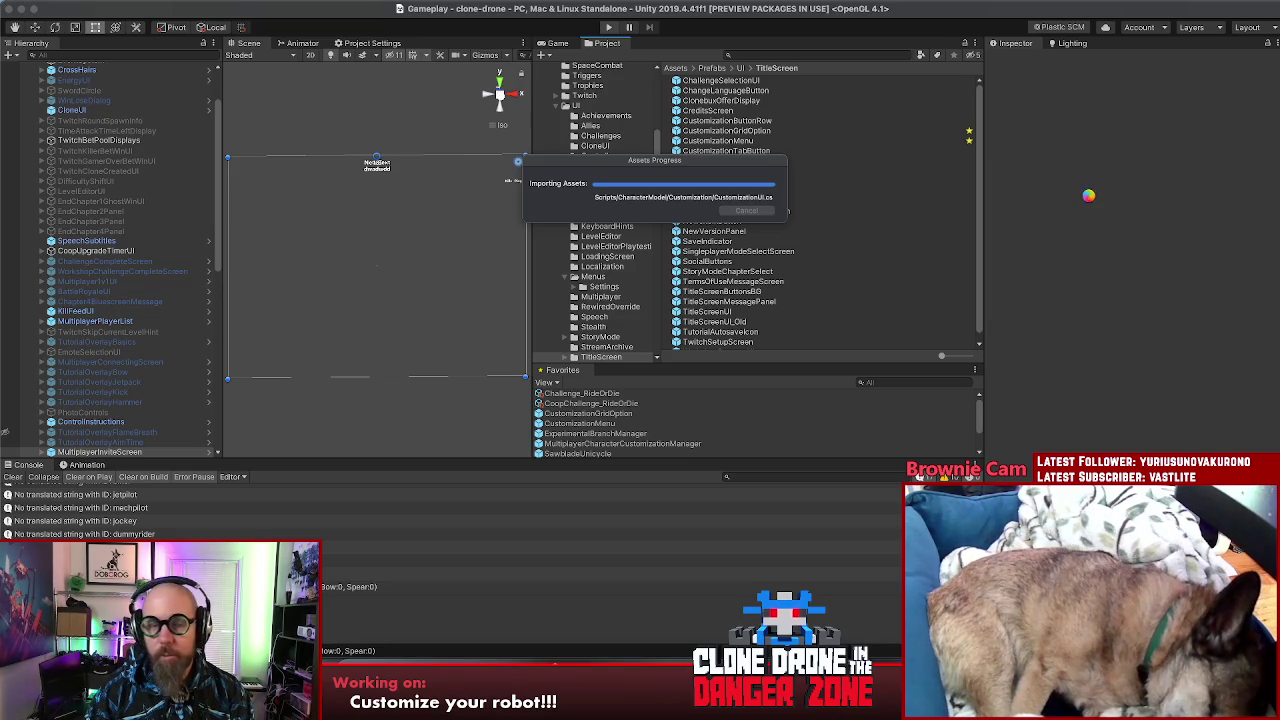
{"action": "left_click", "coordinate": [607, 27]}
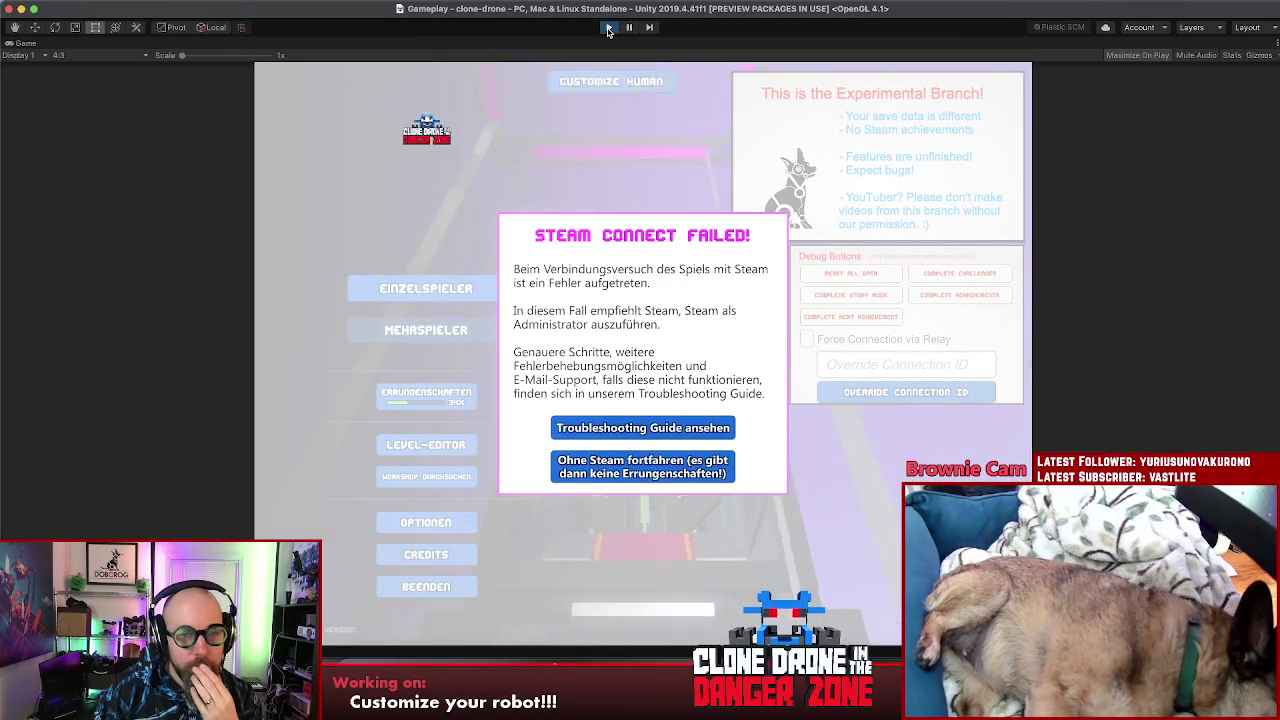
Step: Continue without Steam and switch the game language to English
{"action": "left_click", "coordinate": [641, 462]}
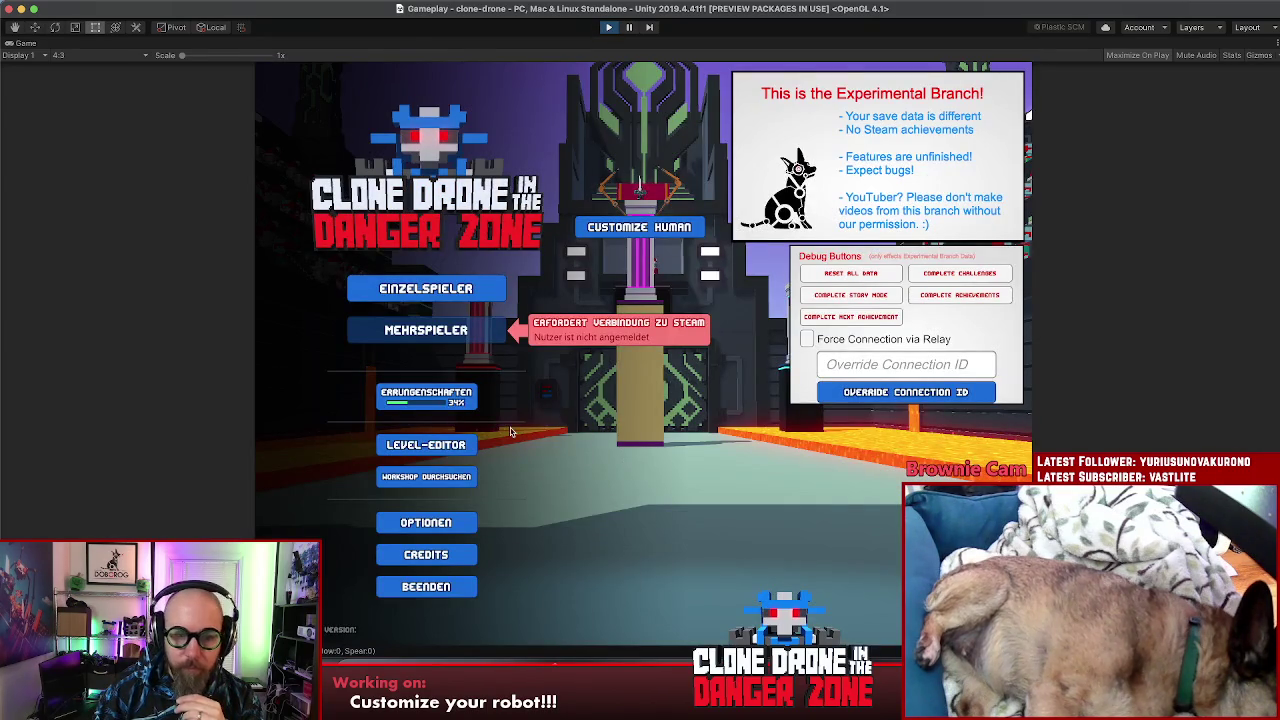
{"action": "left_click", "coordinate": [438, 519]}
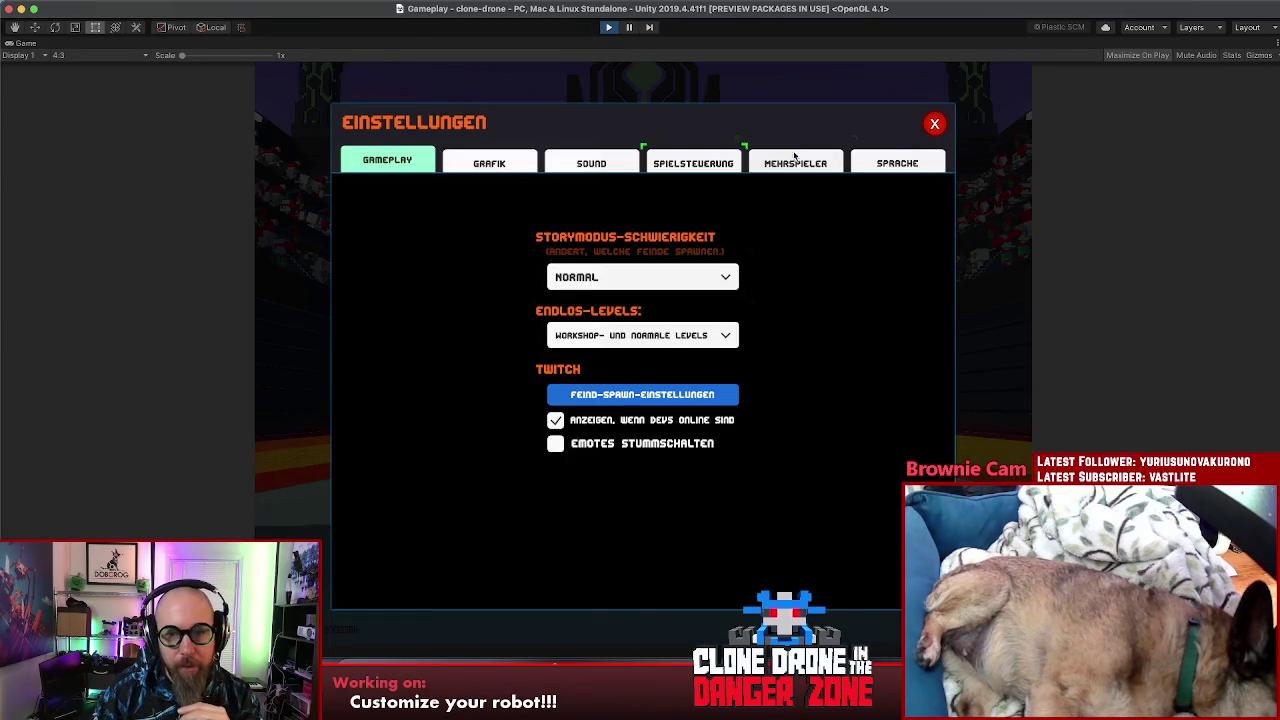
{"action": "left_click", "coordinate": [897, 163]}
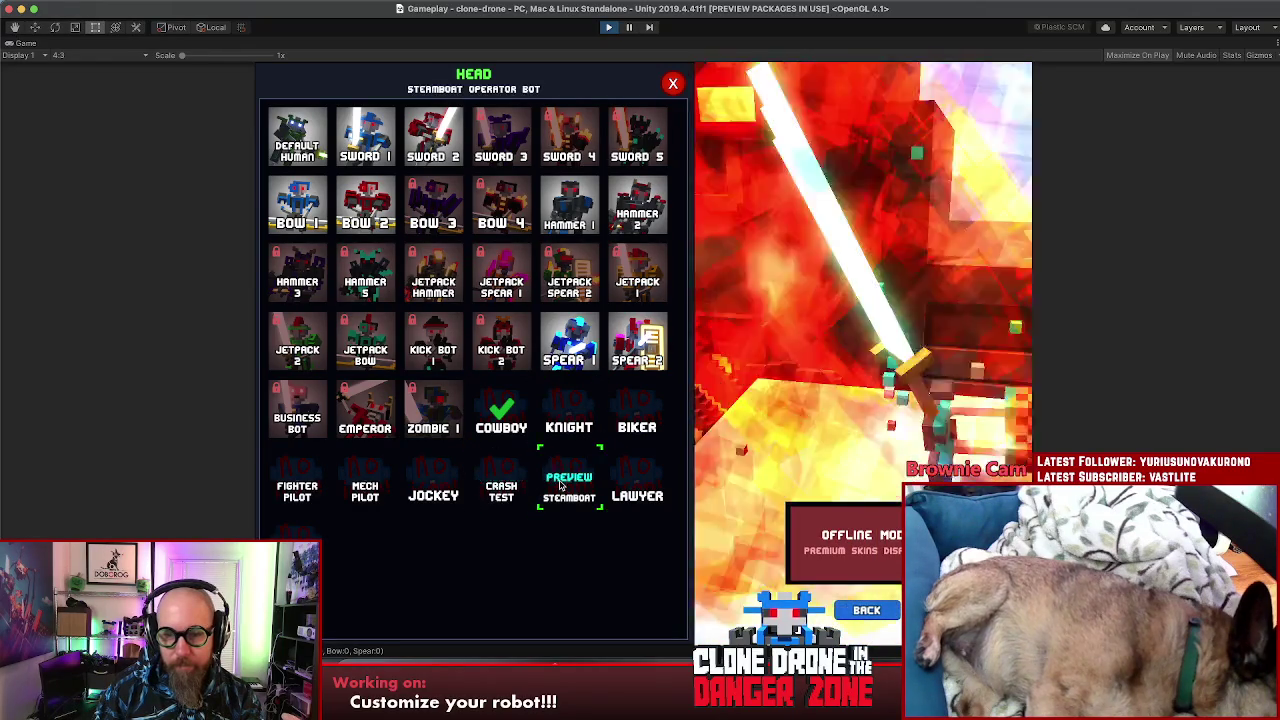
Step: Preview the Steamboat head and Cowboy body skins, then close the model selection
{"action": "left_click", "coordinate": [878, 609]}
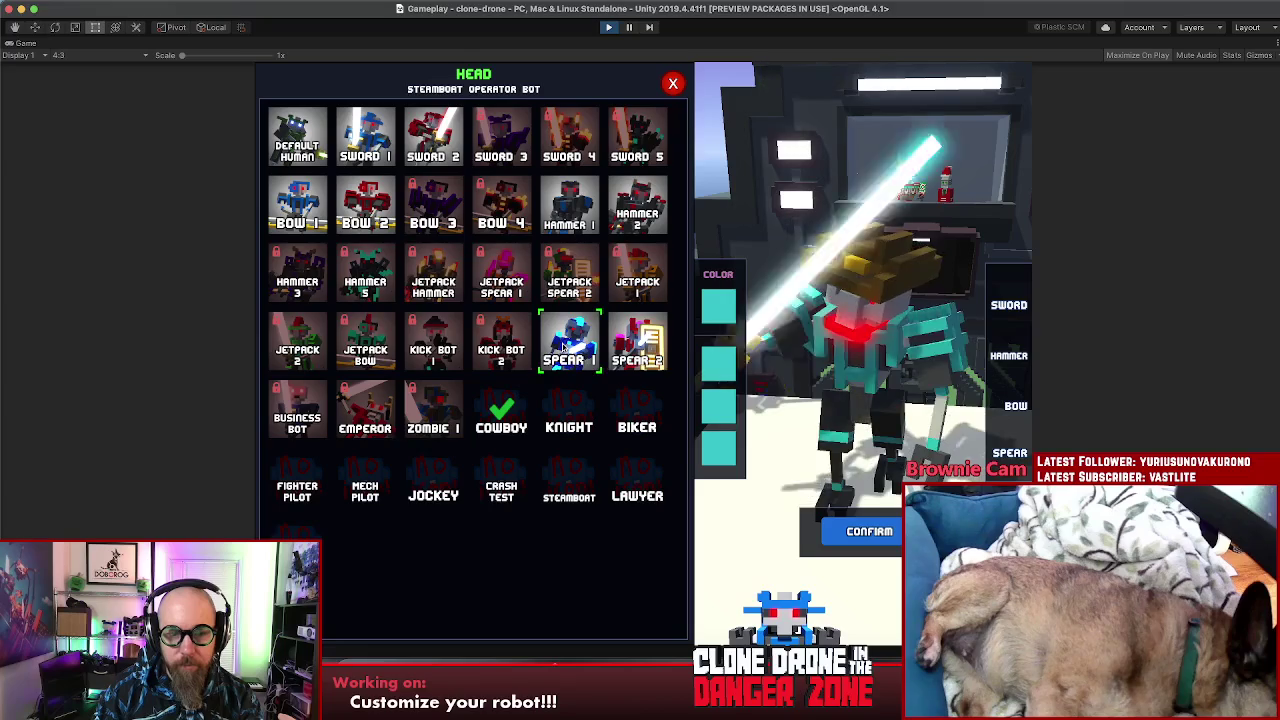
{"action": "left_click", "coordinate": [868, 545]}
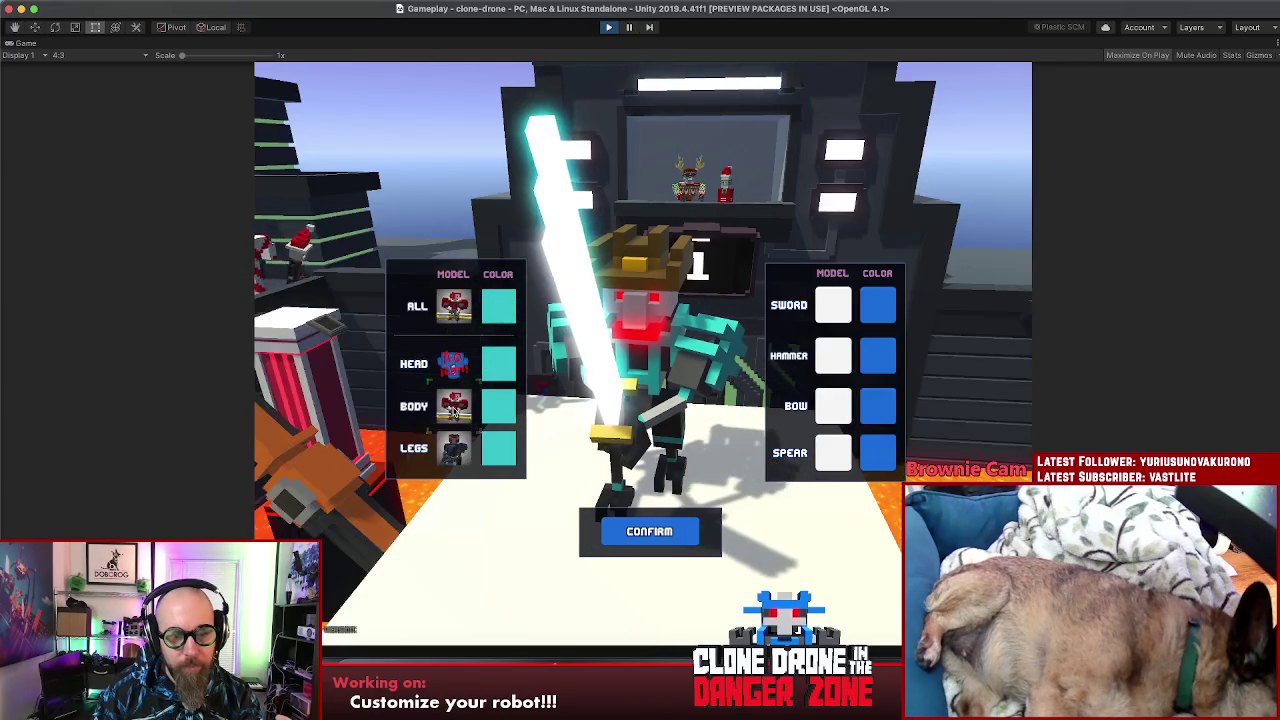
{"action": "left_click", "coordinate": [455, 405]}
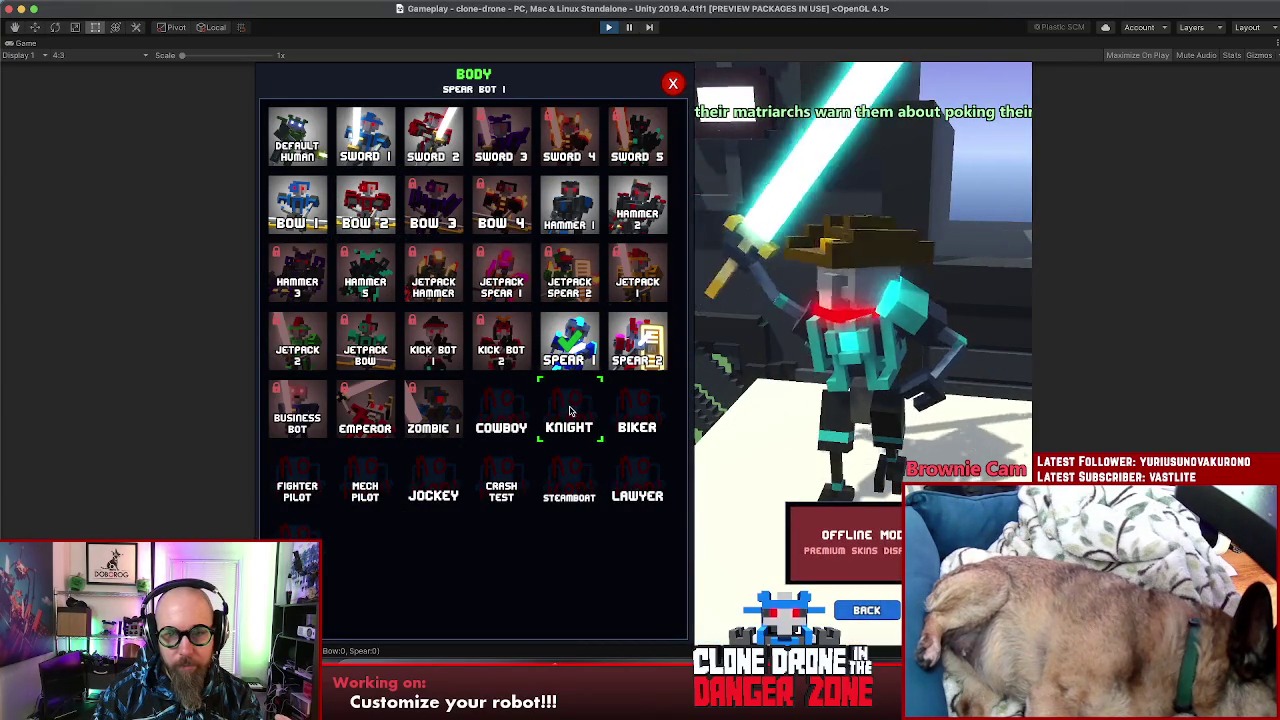
{"action": "left_click", "coordinate": [497, 406]}
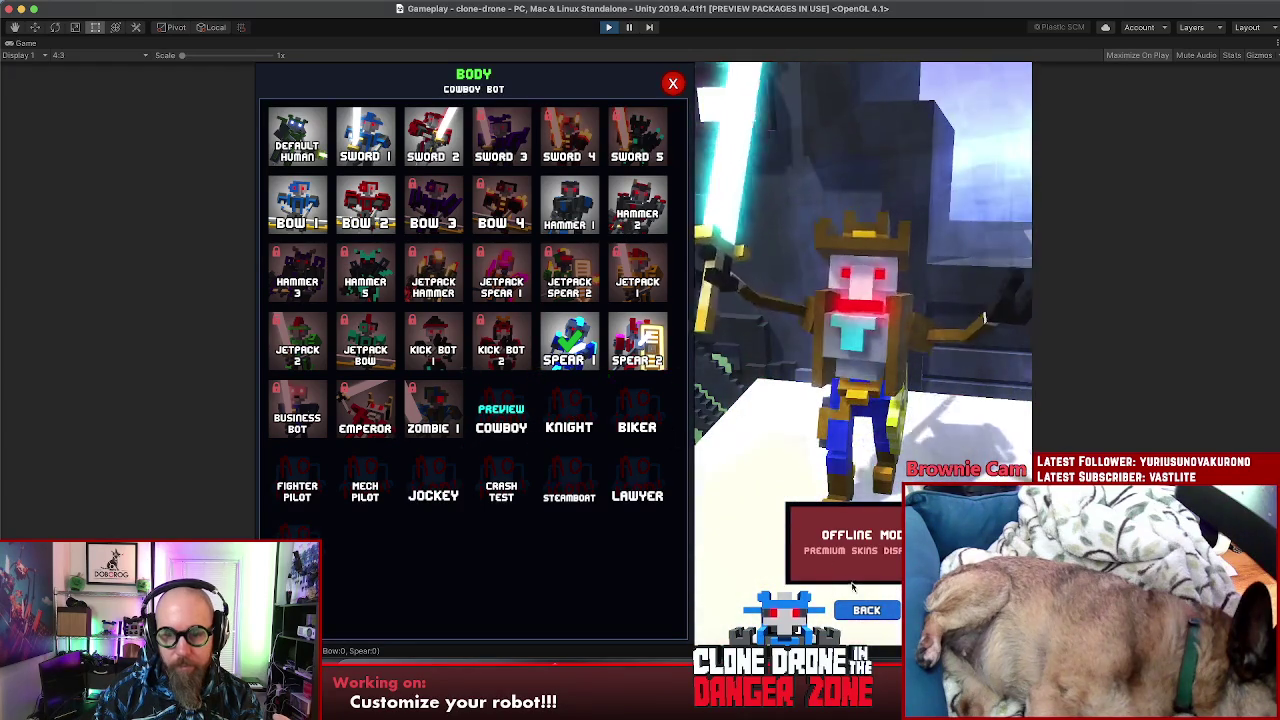
{"action": "left_click", "coordinate": [866, 610]}
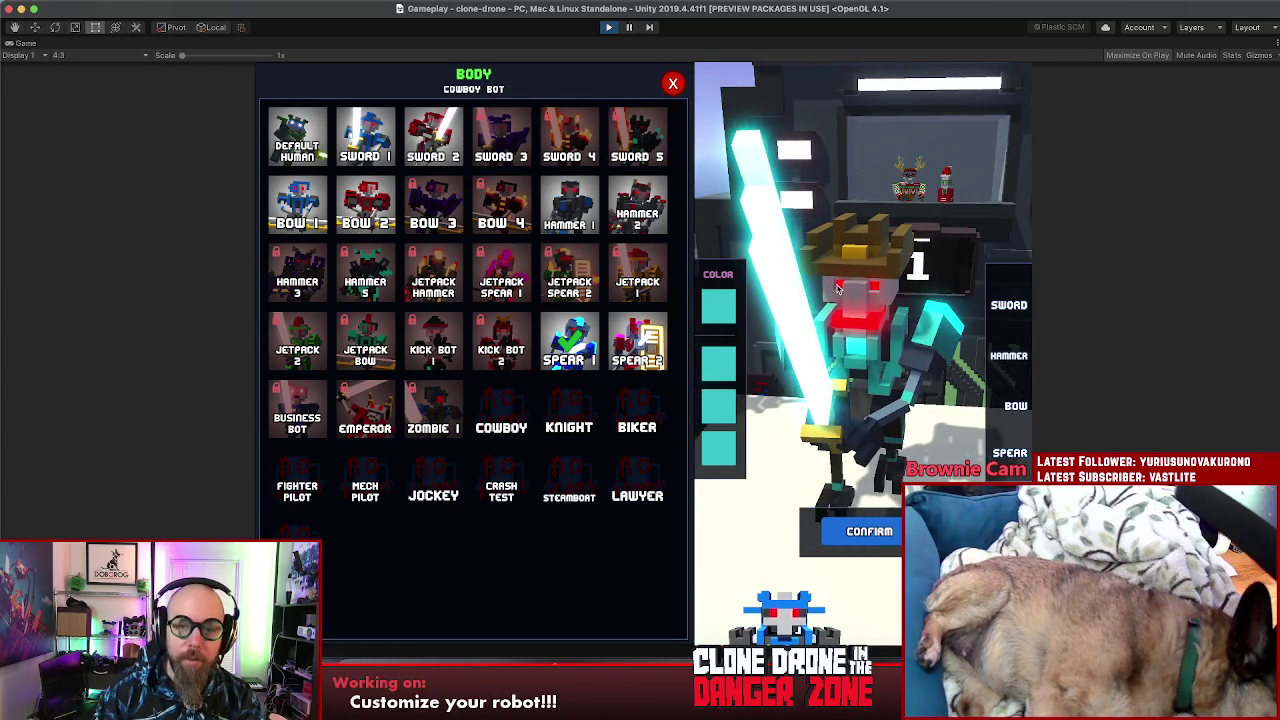
{"action": "left_click", "coordinate": [665, 78]}
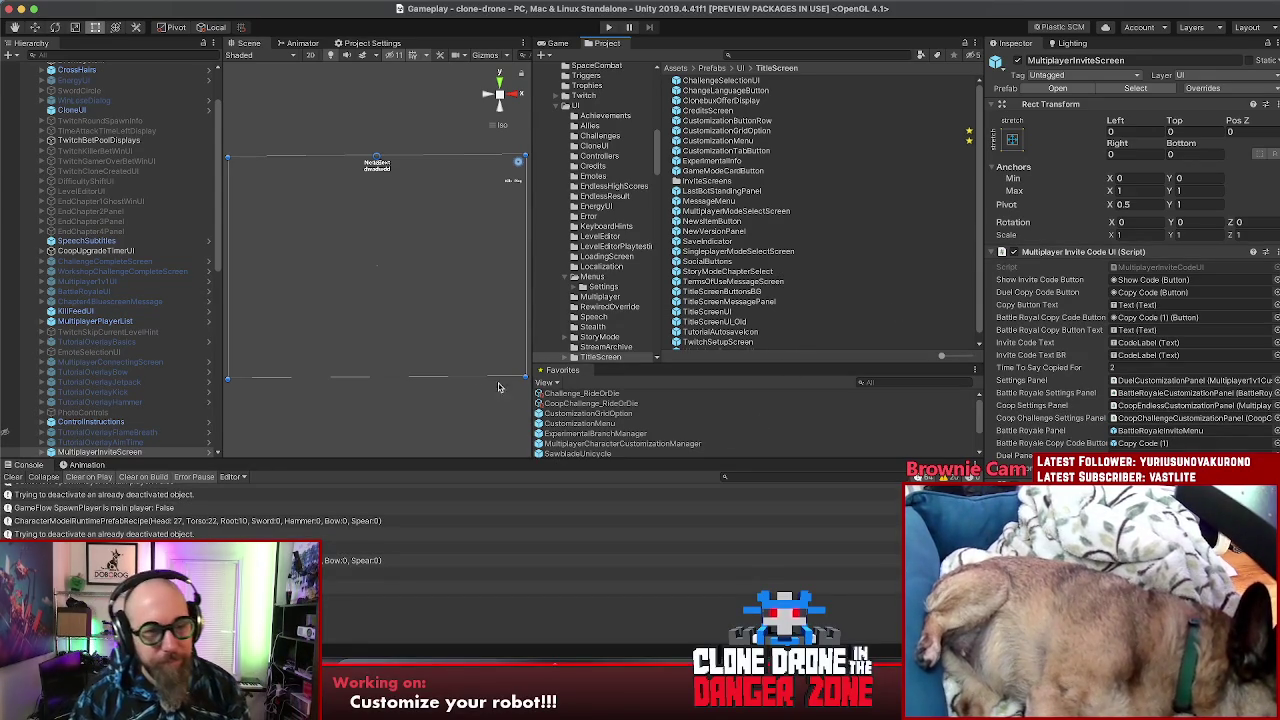
Step: Inspect the stack traces of the console log entries, including the recipe entry
{"action": "left_click", "coordinate": [445, 413]}
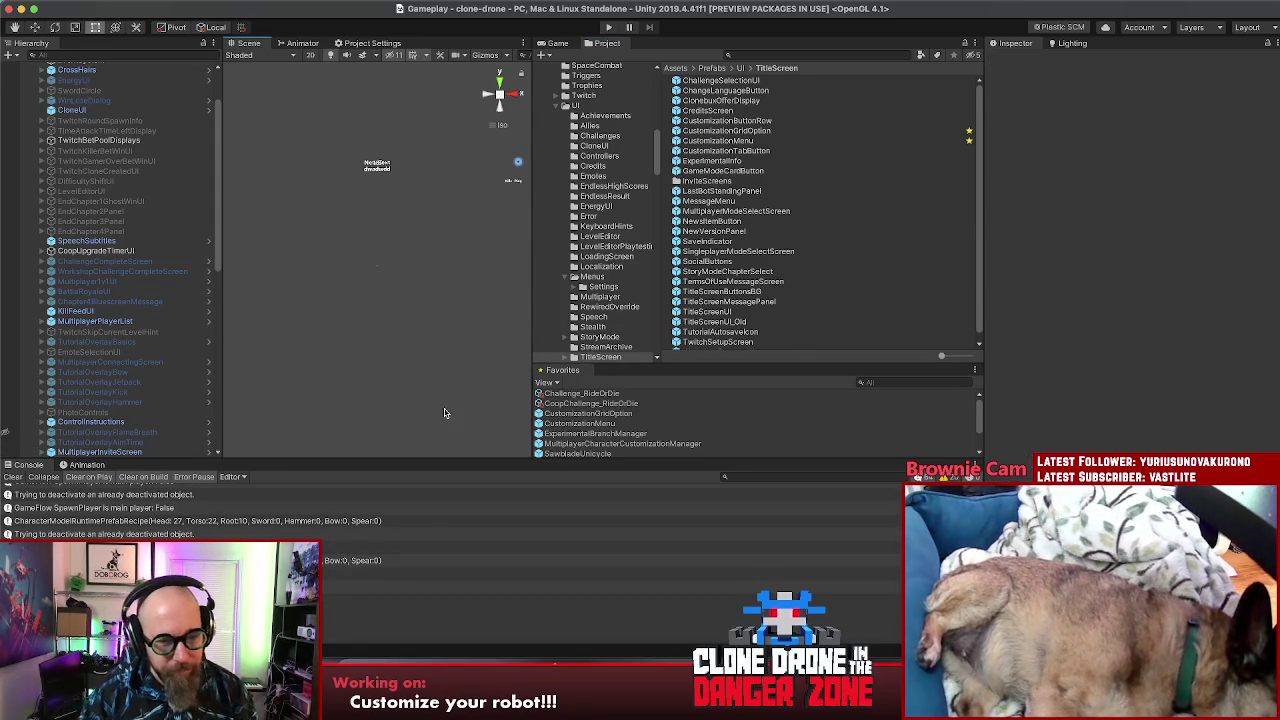
{"action": "left_click", "coordinate": [445, 563]}
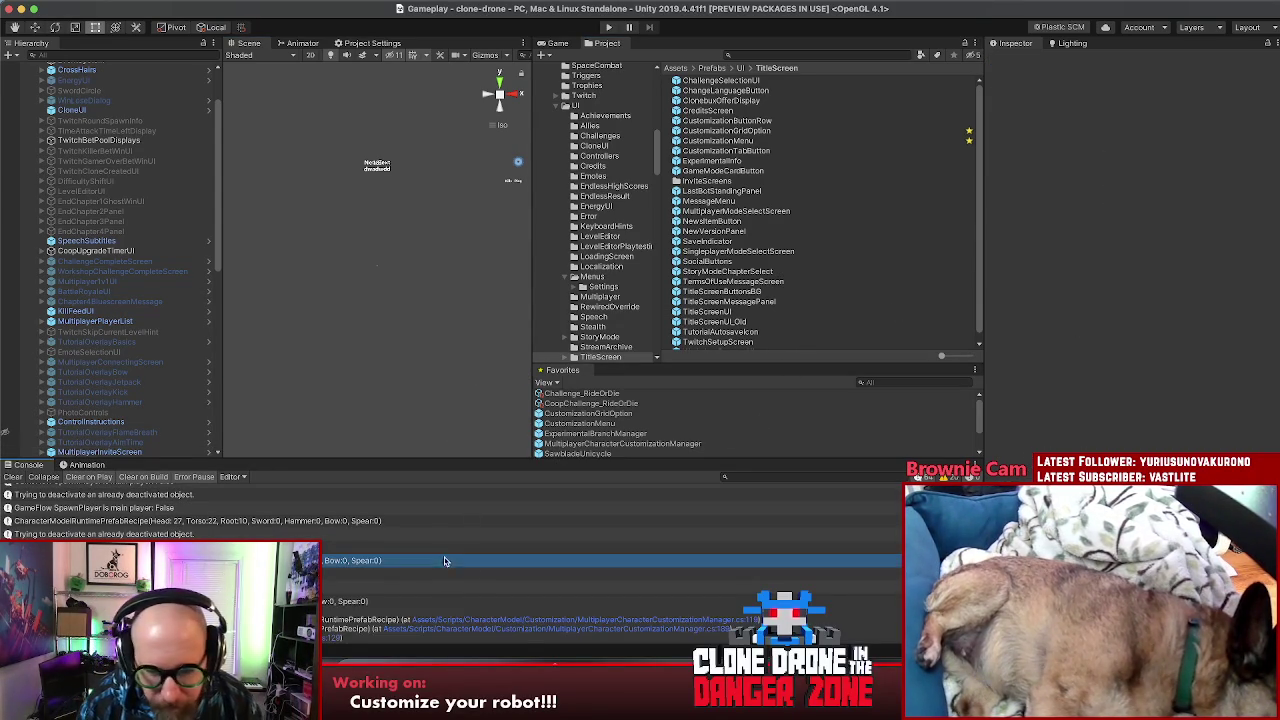
{"action": "left_click", "coordinate": [497, 568]}
{"action": "left_click", "coordinate": [75, 0]}
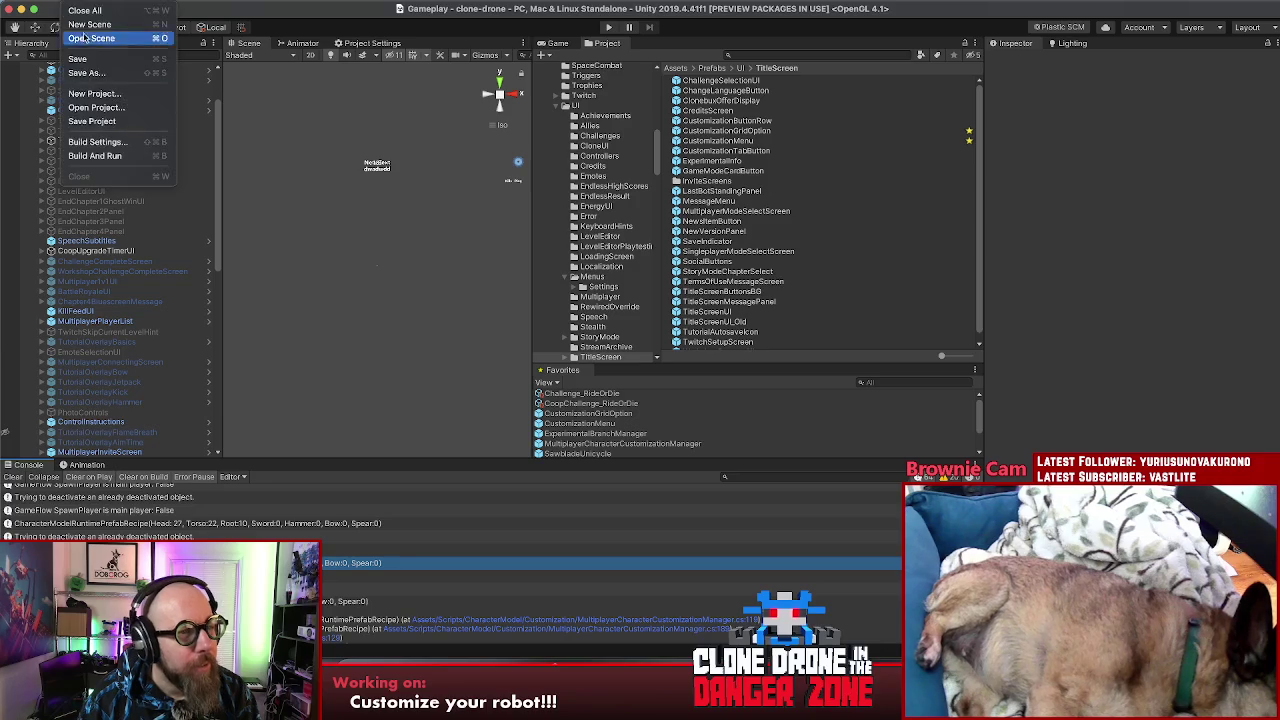
{"action": "left_click", "coordinate": [115, 120]}
{"action": "key", "text": "super+Tab"}
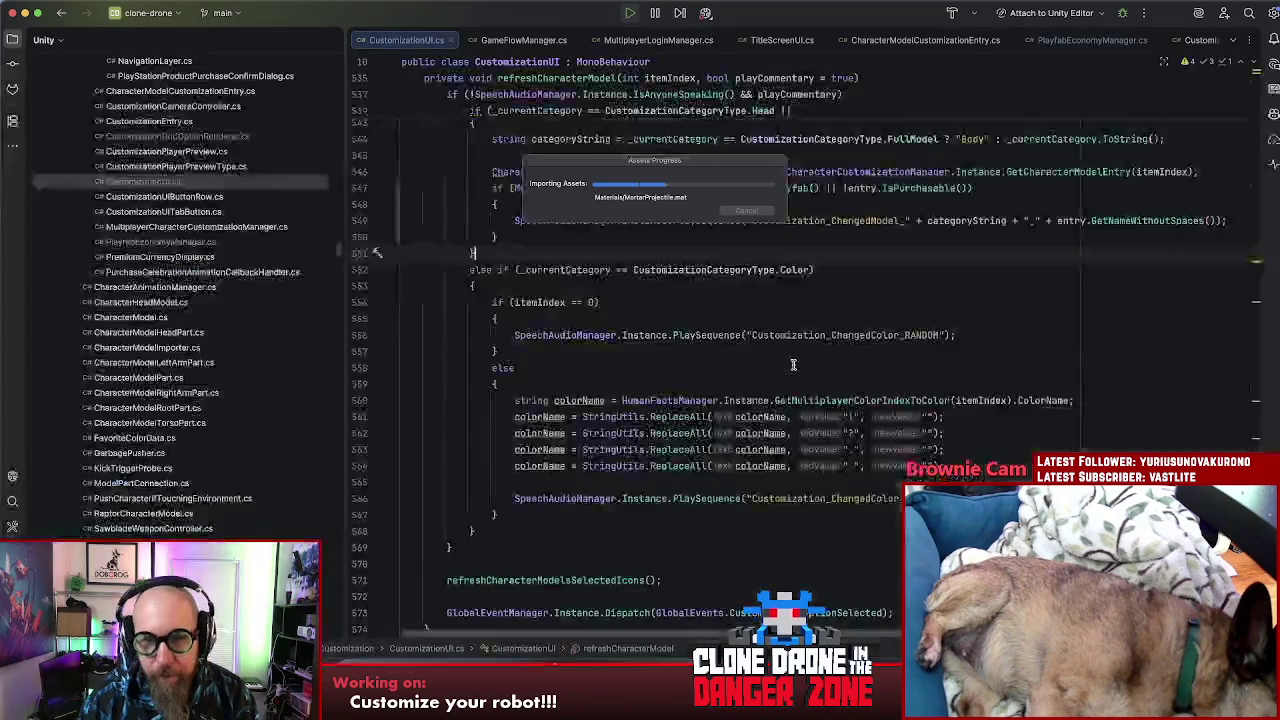
Step: Open version.txt and bump the version from 1.7.0.50 to 1.7.0.51
{"action": "key", "text": "shift"}
{"action": "key", "text": "shift"}
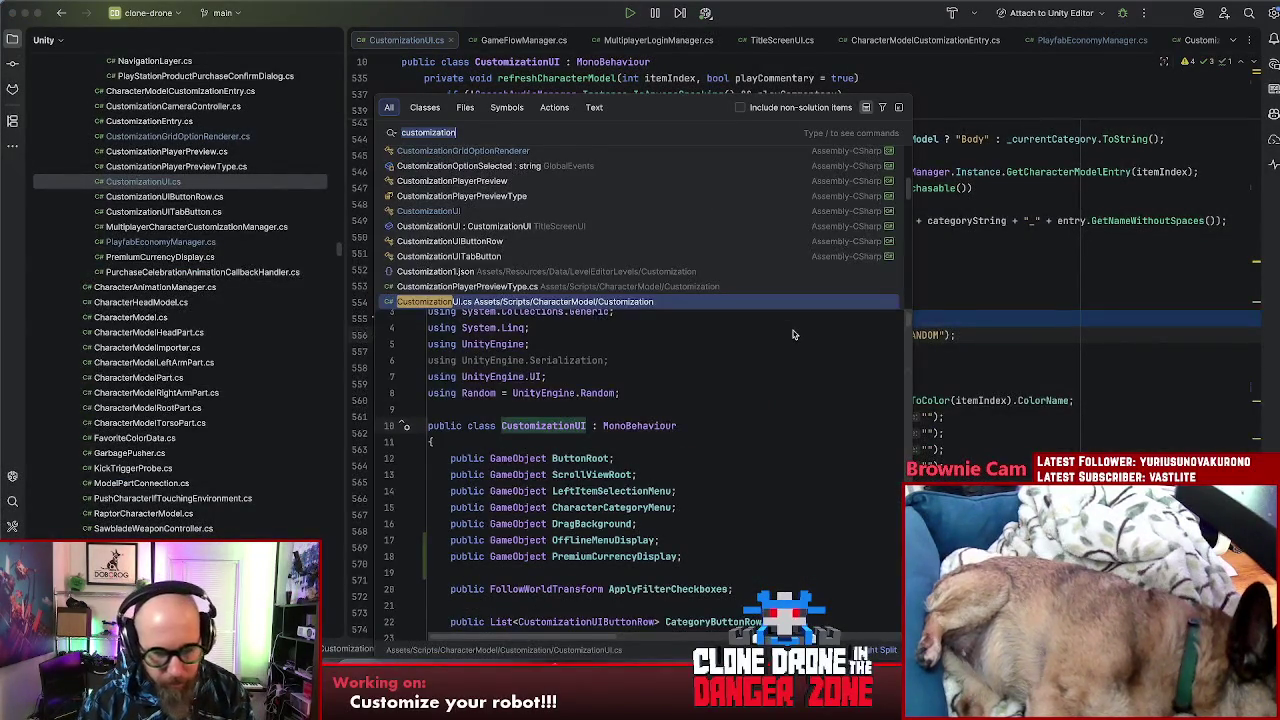
{"action": "type", "text": "version"}
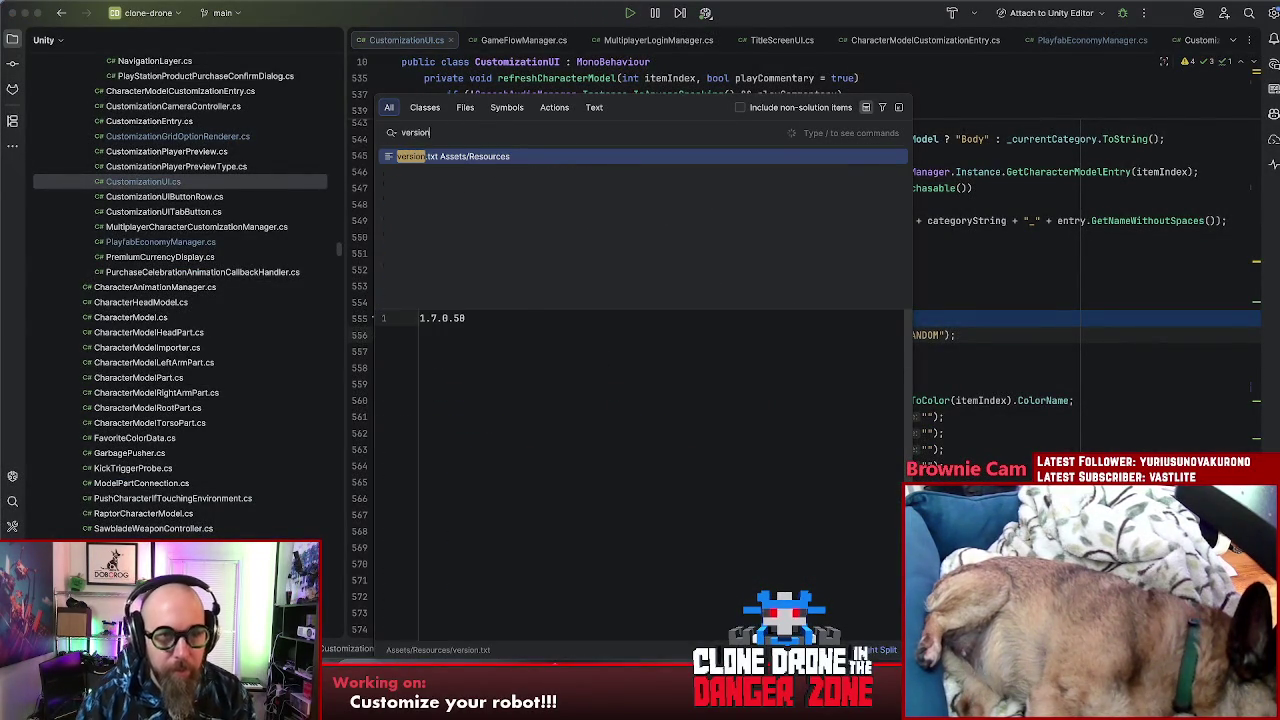
{"action": "key", "text": "Return"}
{"action": "type", "text": "1"}
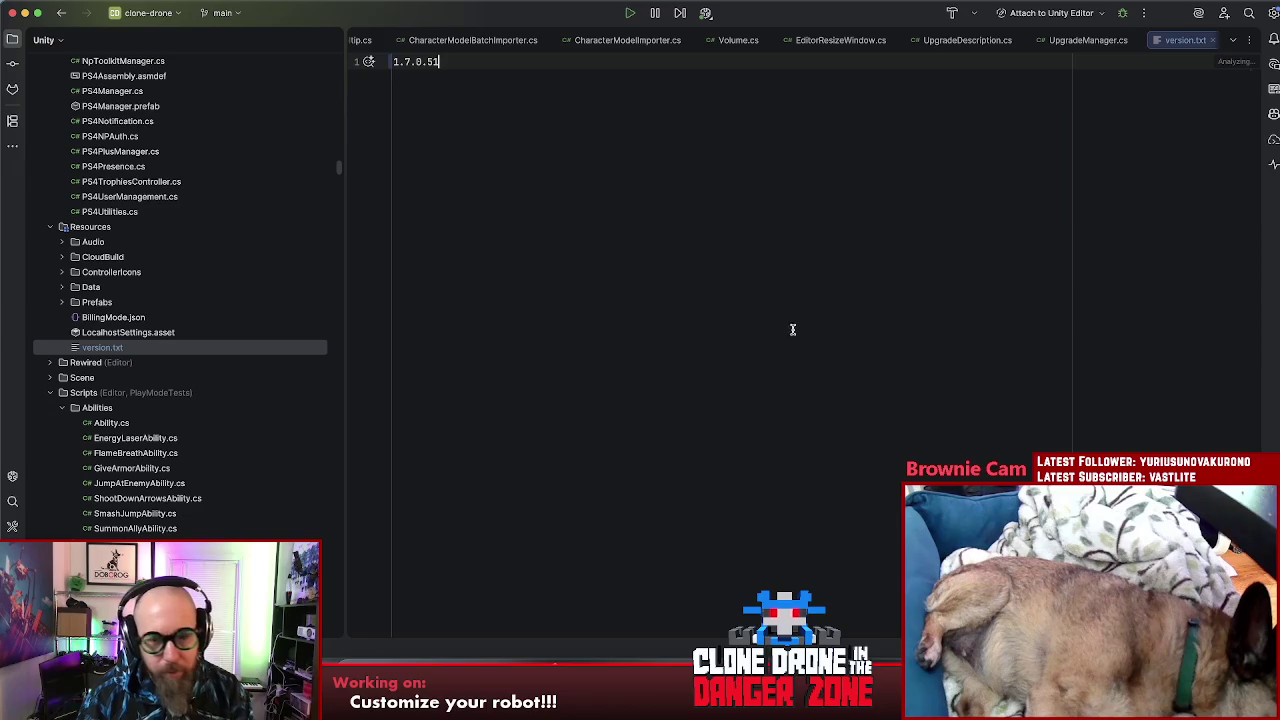
{"action": "key", "text": "super+Tab"}
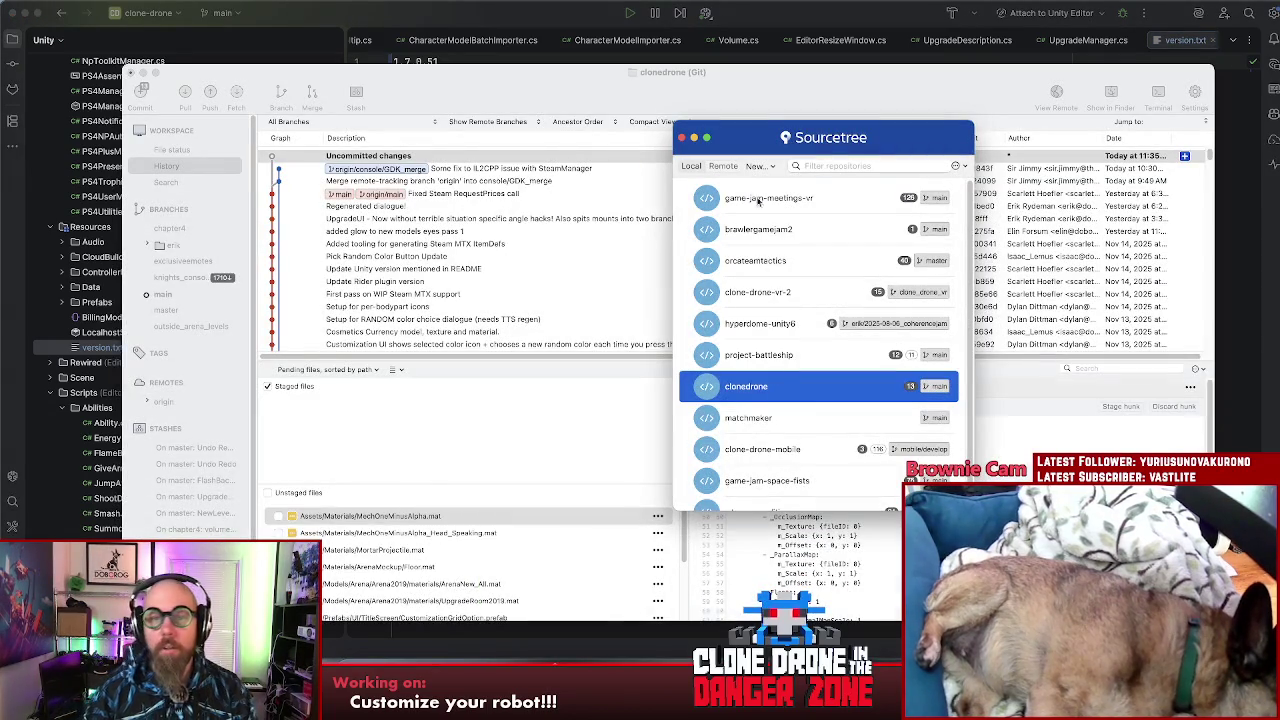
Step: Pull main from origin; it is already up to date
{"action": "left_click", "coordinate": [683, 139]}
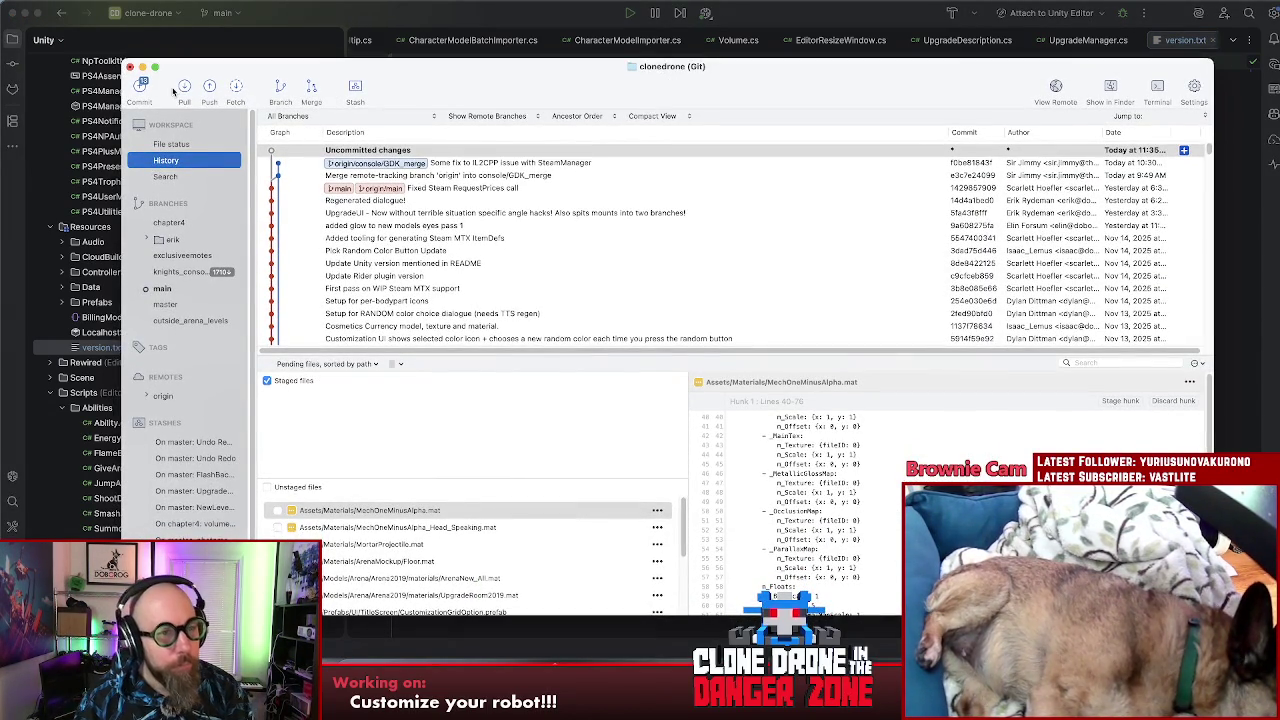
{"action": "left_click", "coordinate": [185, 87]}
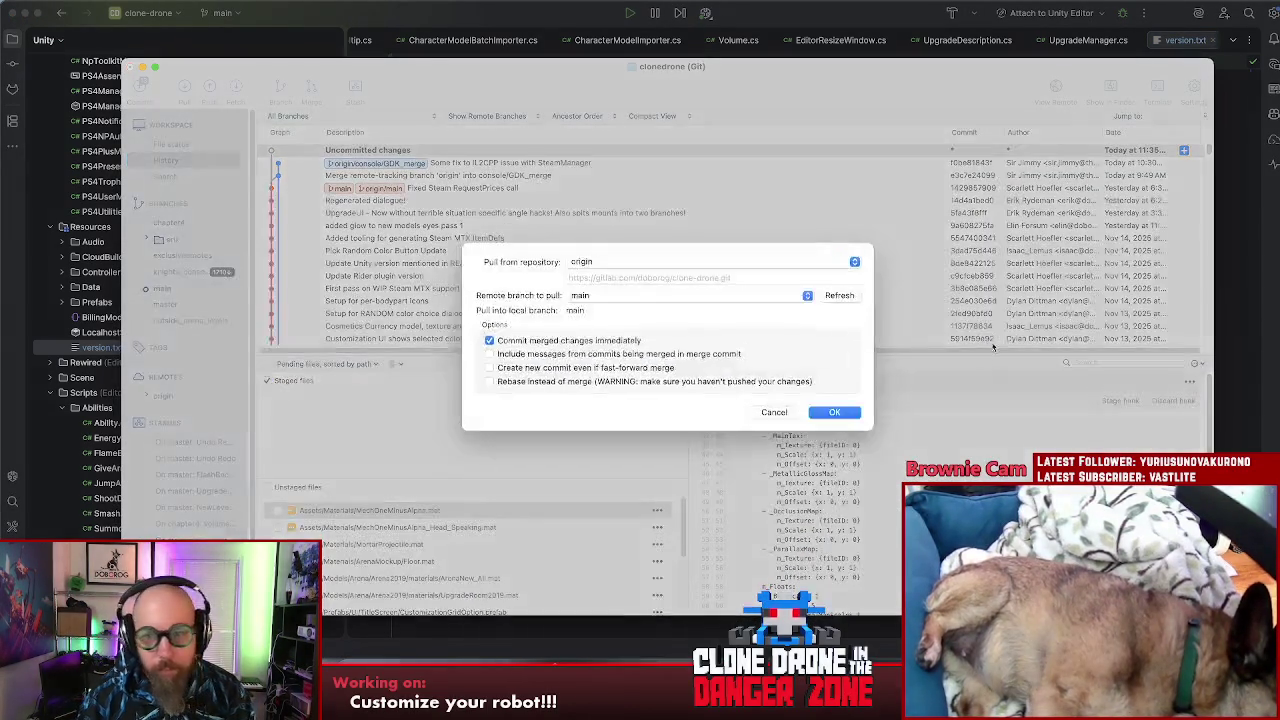
{"action": "left_click", "coordinate": [831, 415]}
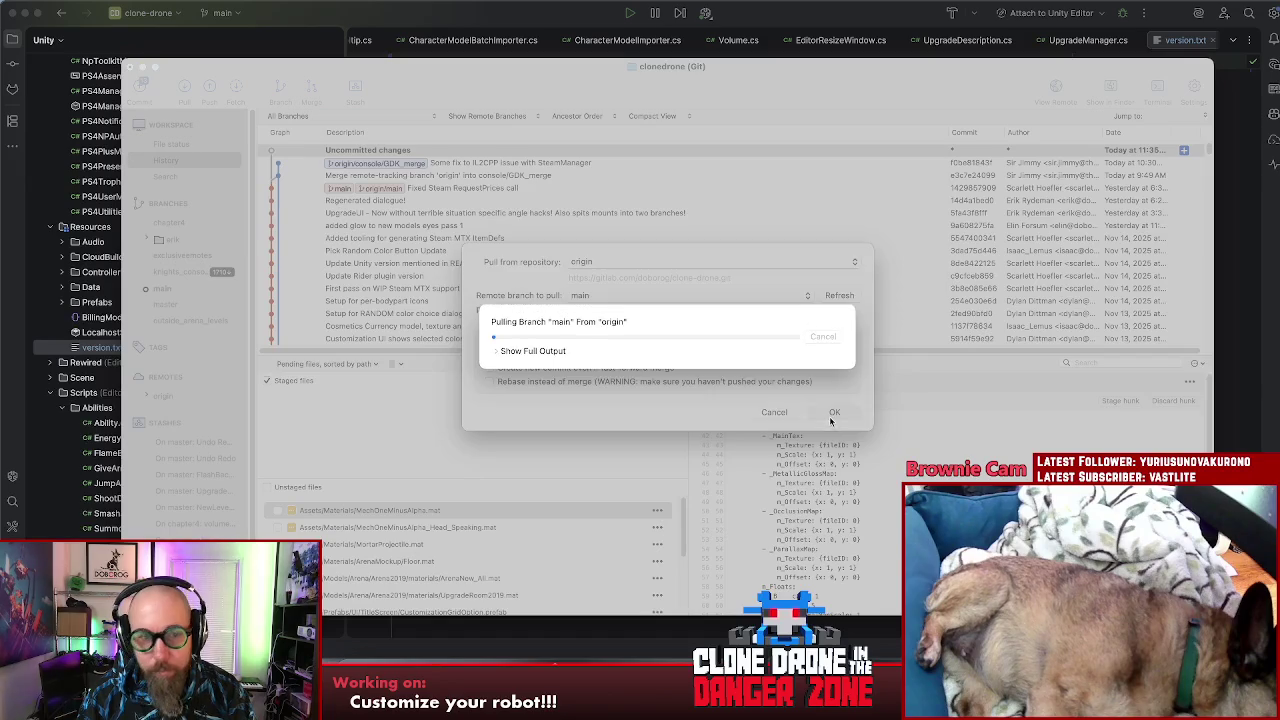
{"action": "left_click", "coordinate": [496, 352]}
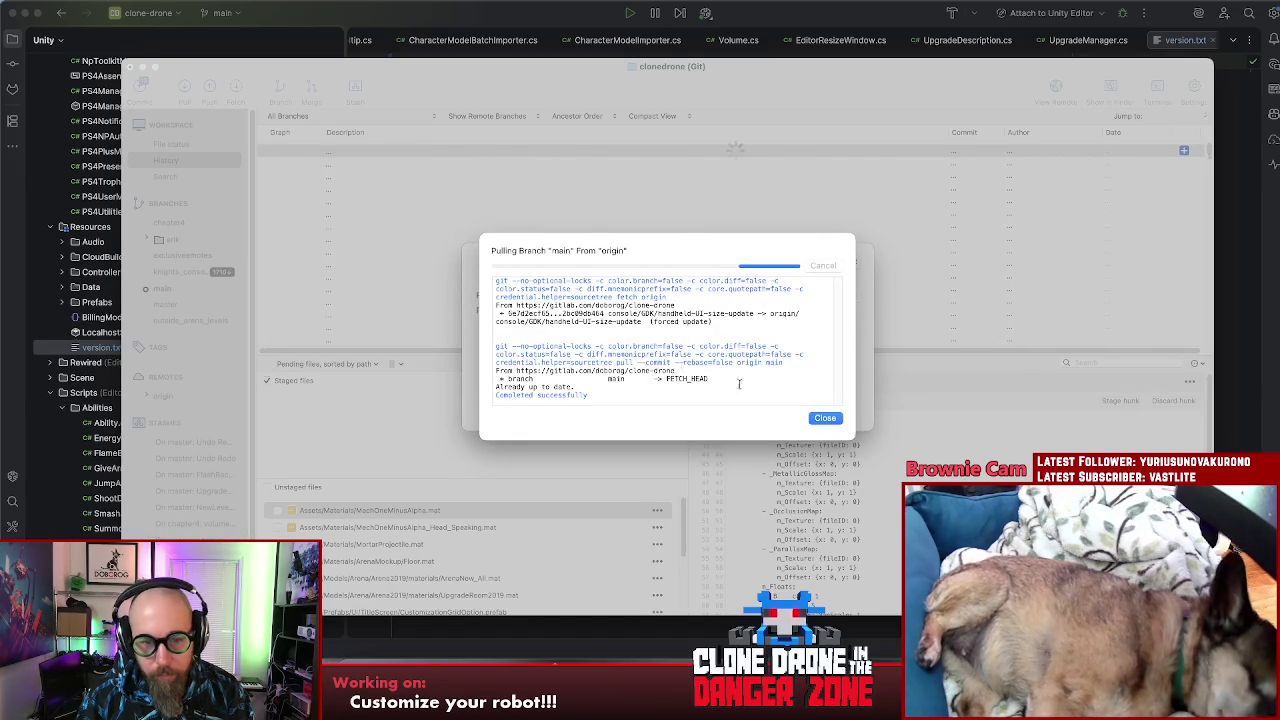
{"action": "left_click", "coordinate": [829, 419]}
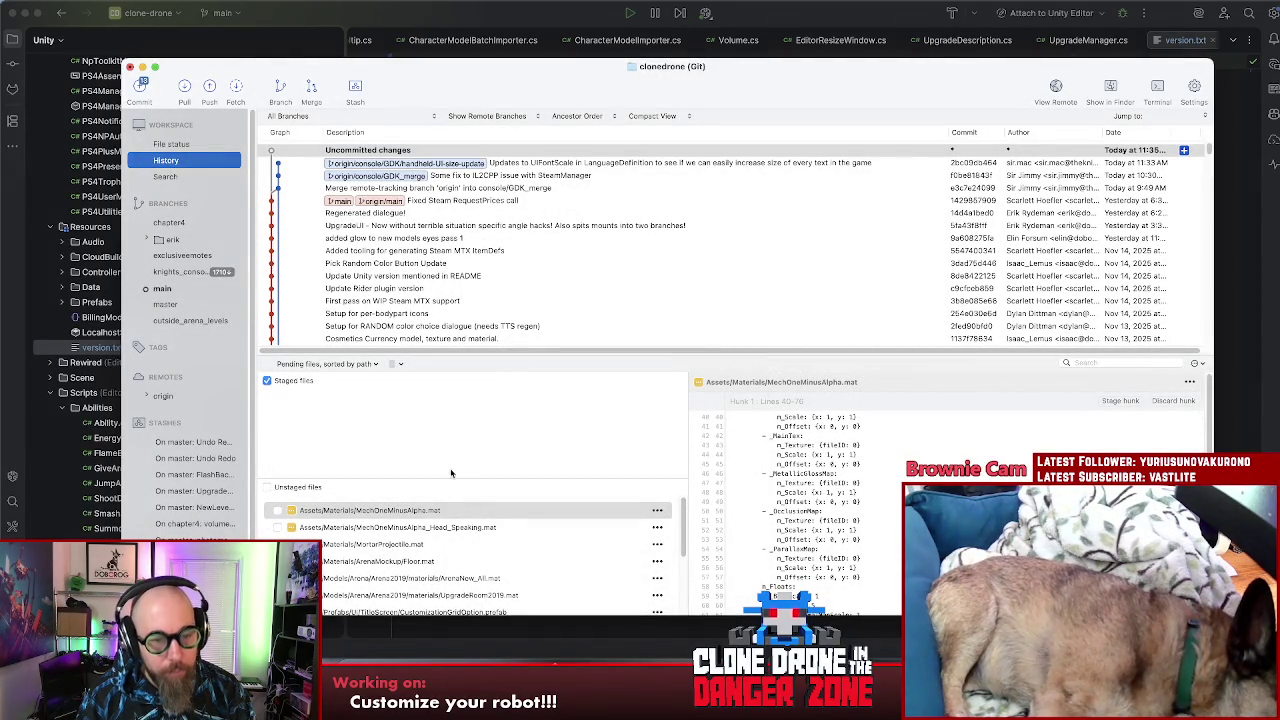
Step: Discard changes to the six modified .mat files, MechOneMinusAlpha.mat through UpgradeRoom2019.mat
{"action": "left_click", "coordinate": [426, 512]}
{"action": "scroll", "coordinate": [440, 560], "scroll_direction": "down", "scroll_amount": 1}
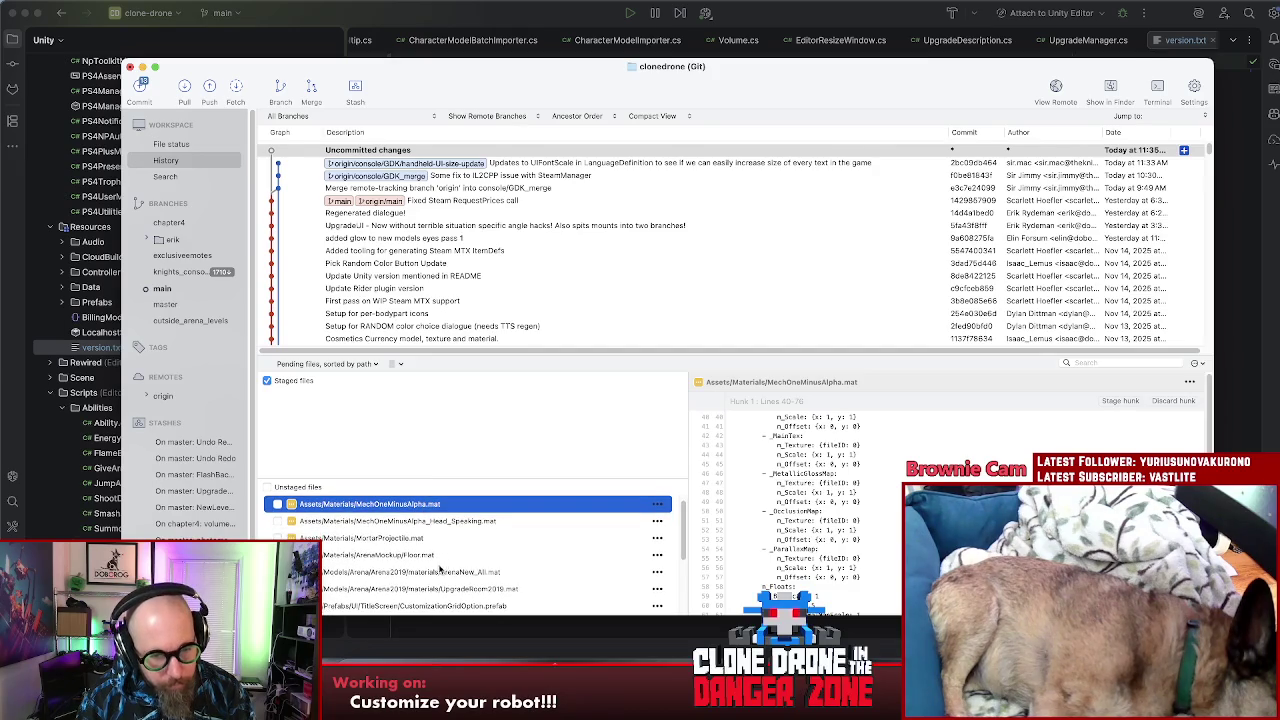
{"action": "left_click", "coordinate": [447, 584], "text": "shift"}
{"action": "right_click", "coordinate": [352, 562]}
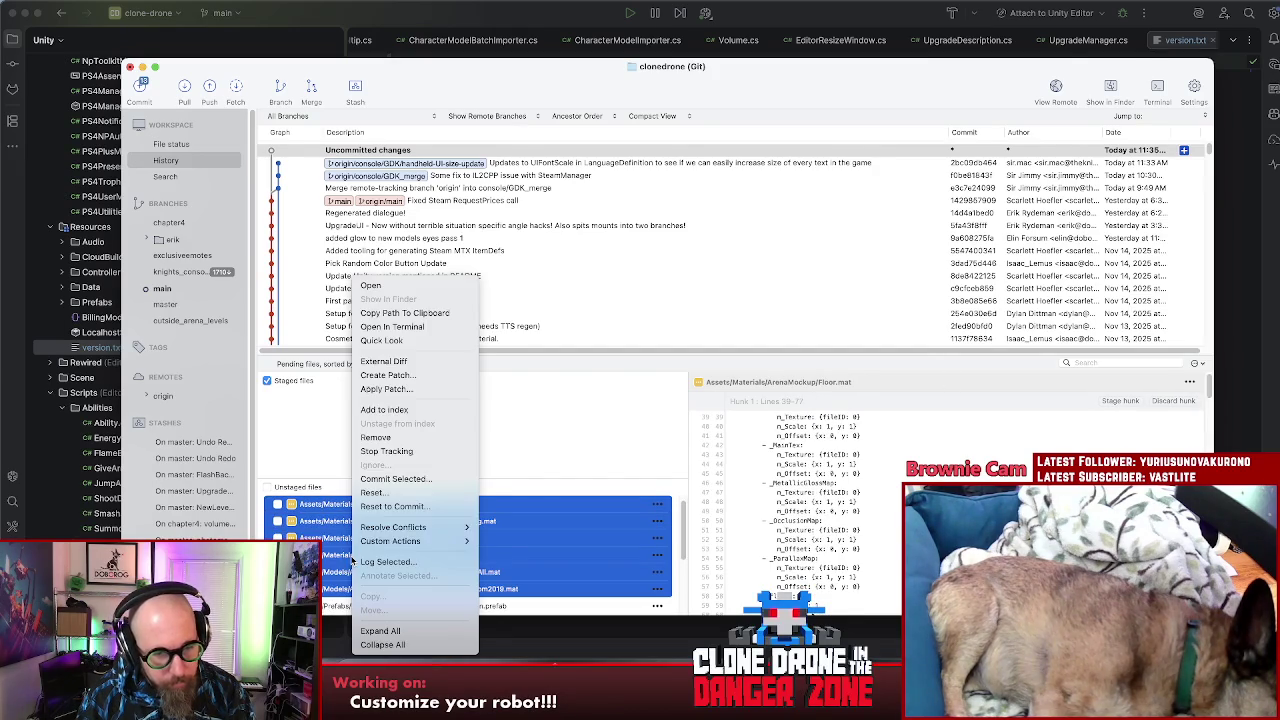
{"action": "left_click", "coordinate": [395, 496]}
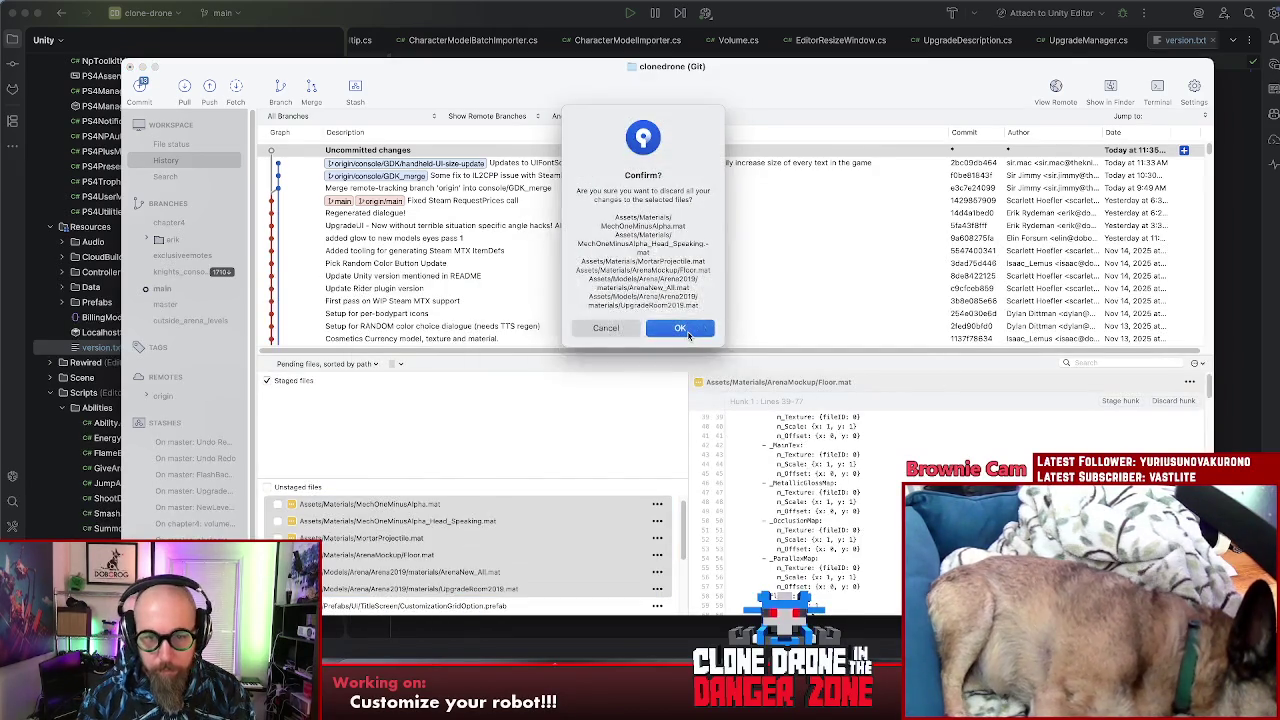
{"action": "left_click", "coordinate": [686, 333]}
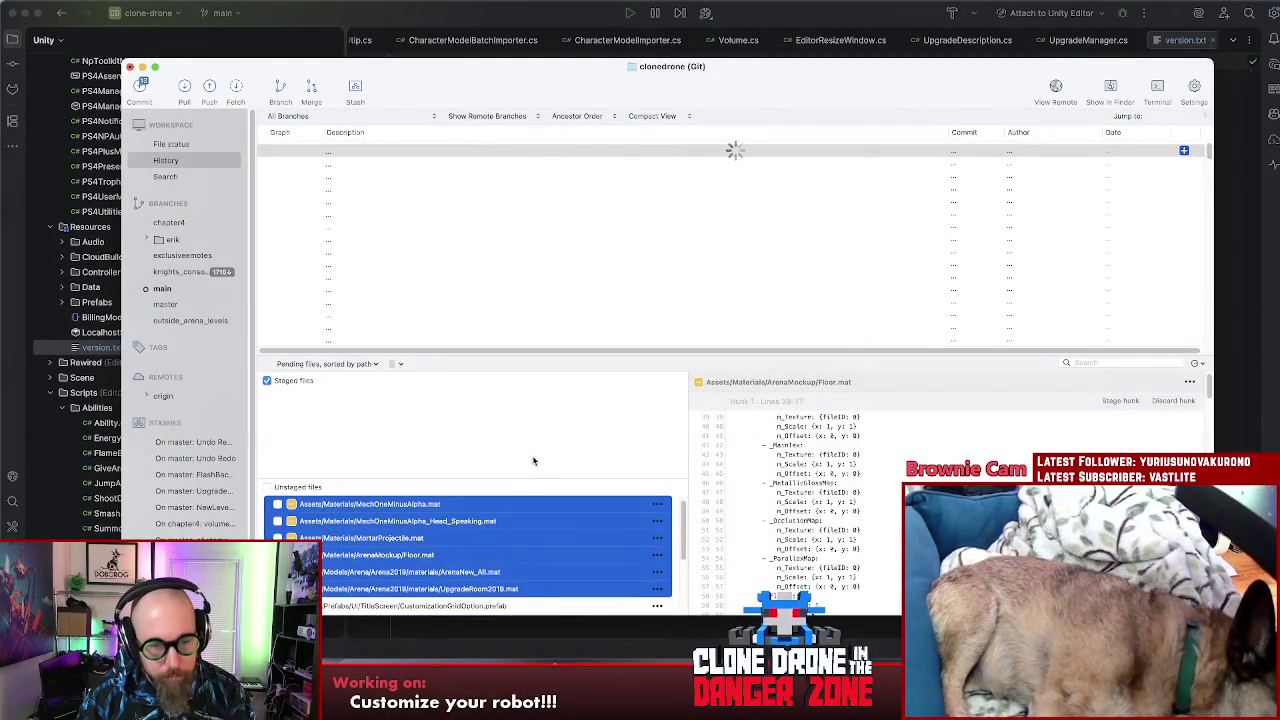
Step: Stage the first six unstaged files, leaving ProjectSettings.asset unstaged
{"action": "left_click_drag", "start_coordinate": [521, 479], "coordinate": [519, 403]}
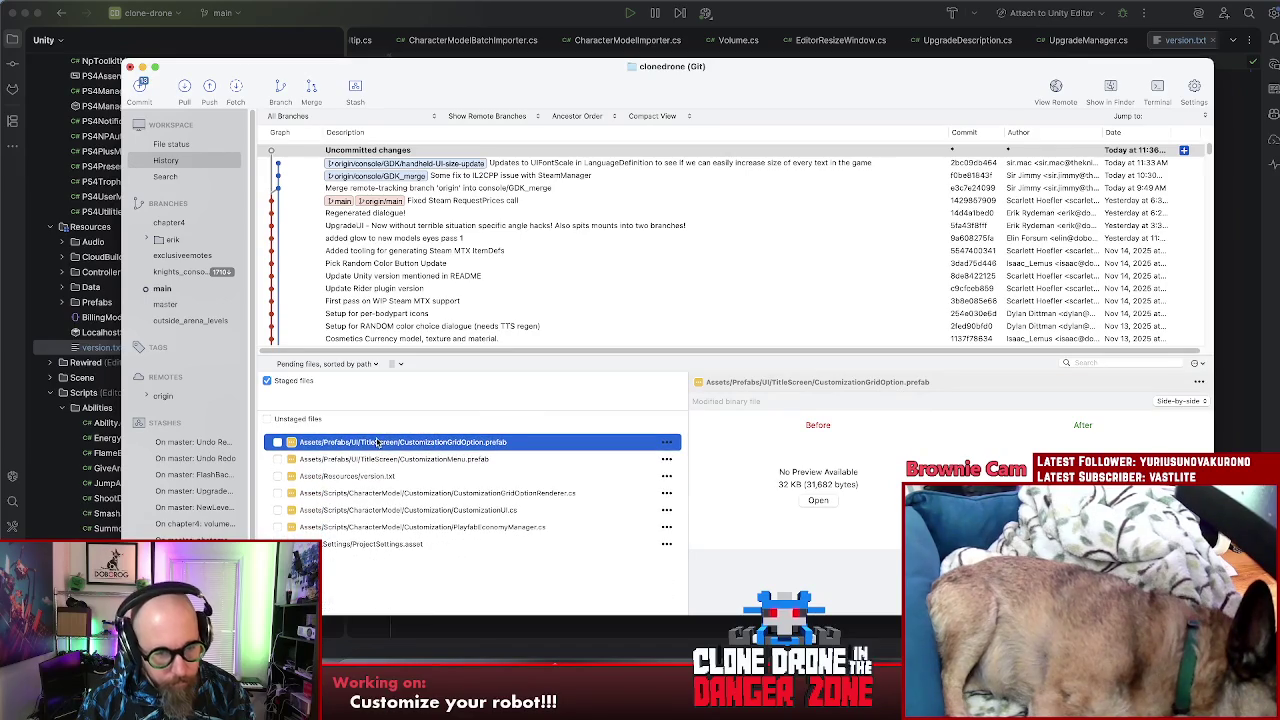
{"action": "left_click", "coordinate": [445, 531], "text": "shift"}
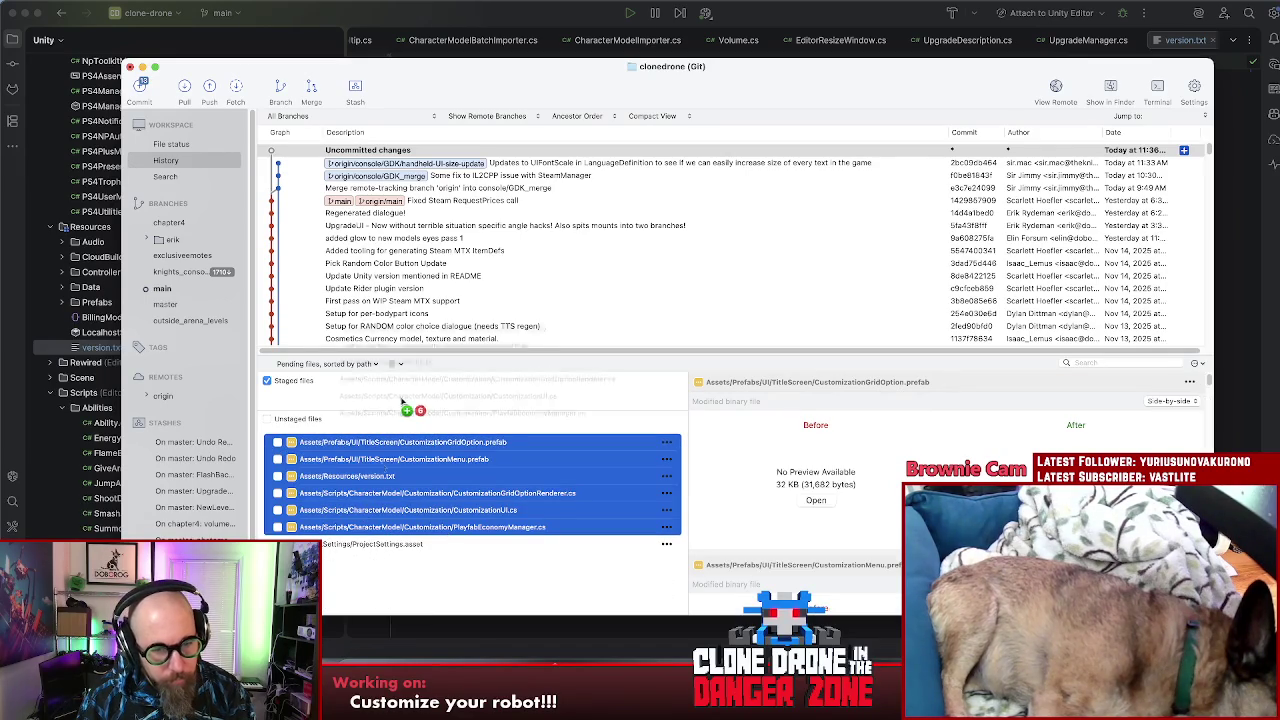
{"action": "left_click_drag", "start_coordinate": [419, 517], "coordinate": [447, 414]}
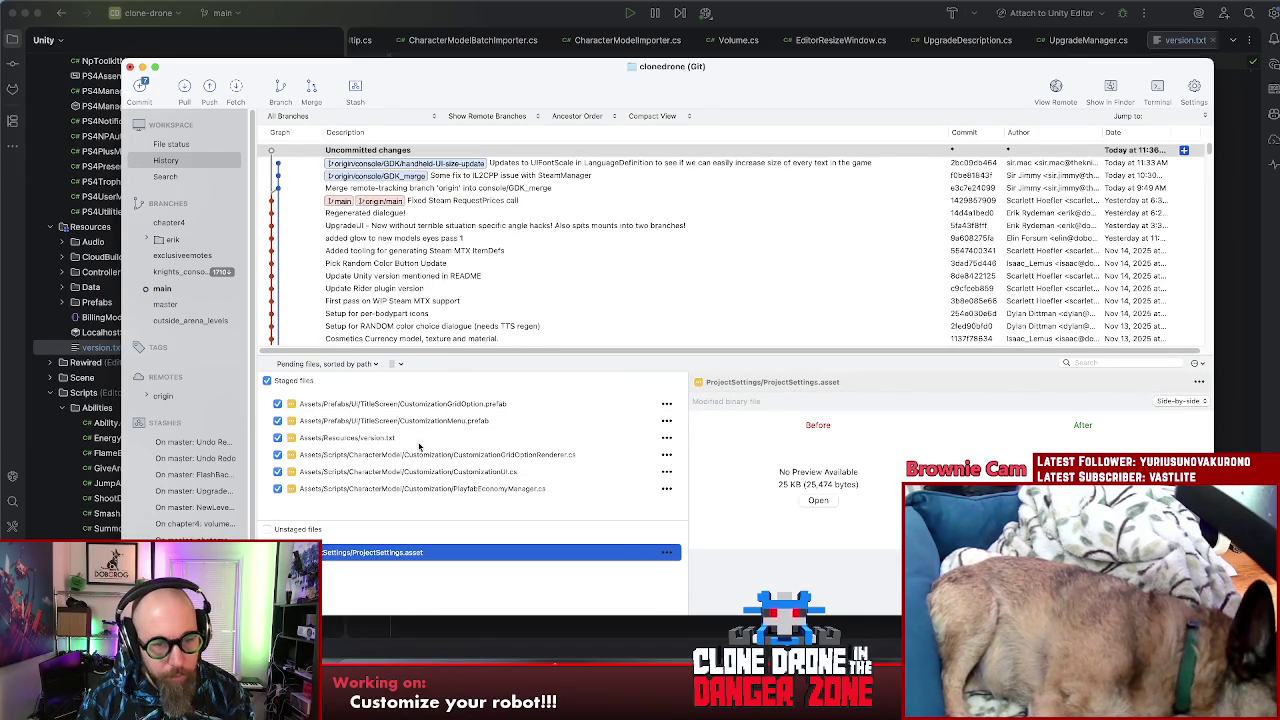
Step: Review the staged diffs of CustomizationGridOptionRenderer.cs and CustomizationUI.cs, including the OfflineMenuDisplay line
{"action": "left_click", "coordinate": [441, 455]}
{"action": "scroll", "coordinate": [874, 459], "scroll_direction": "down", "scroll_amount": 10}
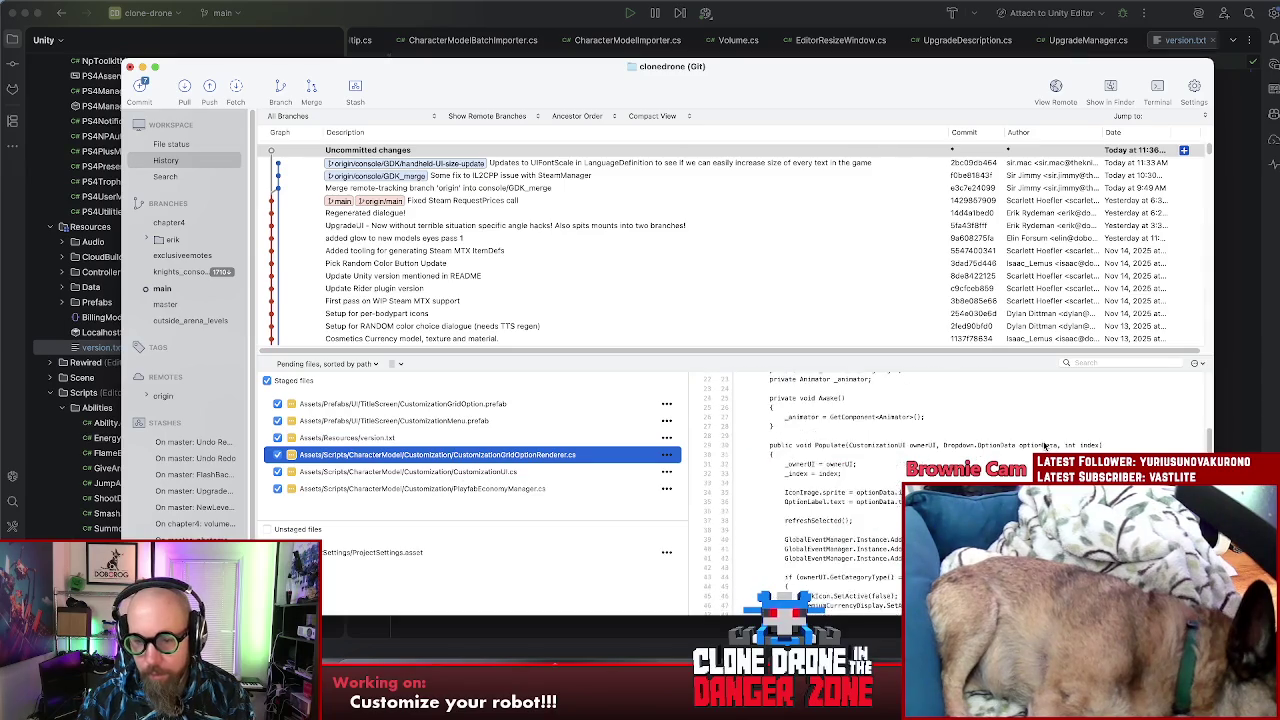
{"action": "scroll", "coordinate": [843, 513], "scroll_direction": "down", "scroll_amount": 3}
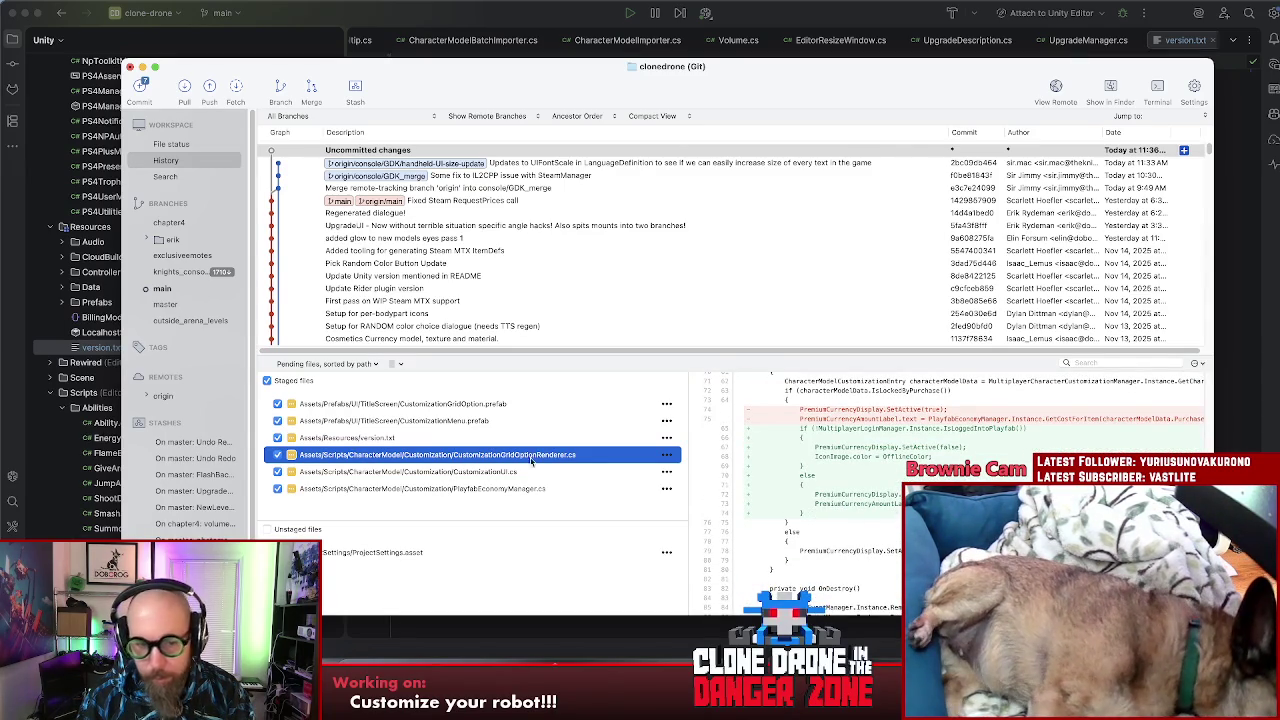
{"action": "key", "text": "Down"}
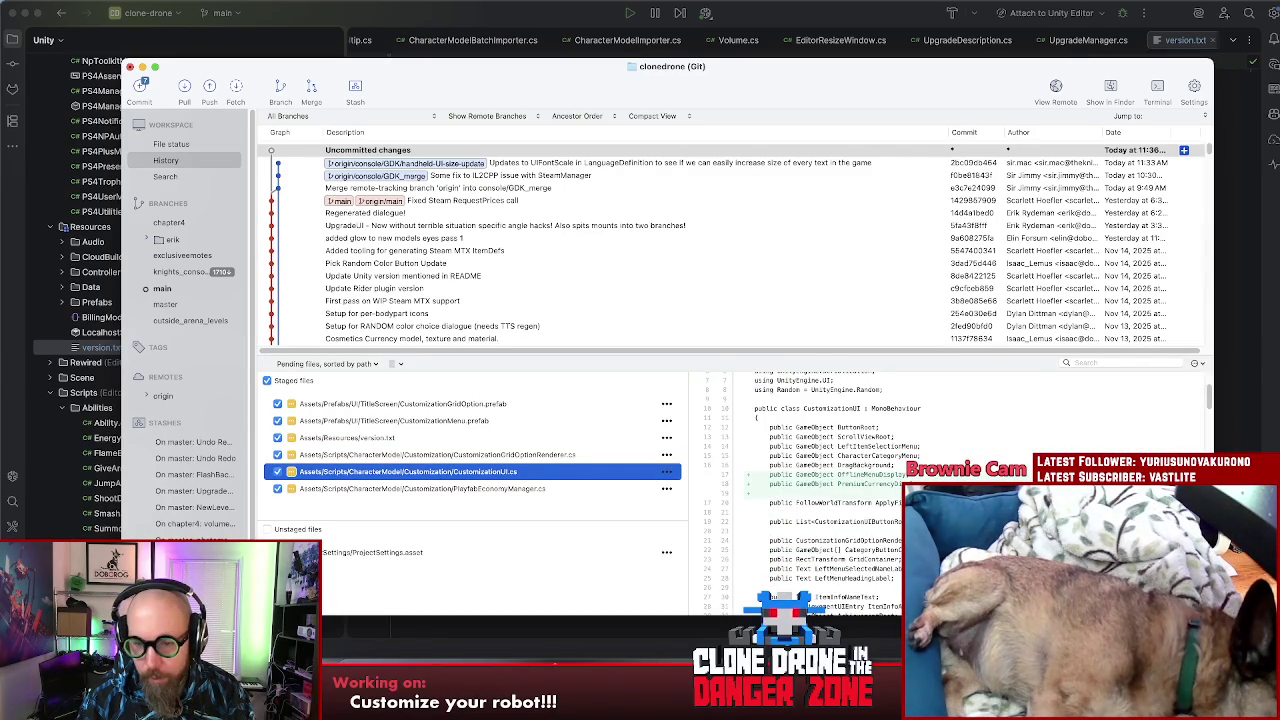
{"action": "scroll", "coordinate": [830, 490], "scroll_direction": "down", "scroll_amount": 20}
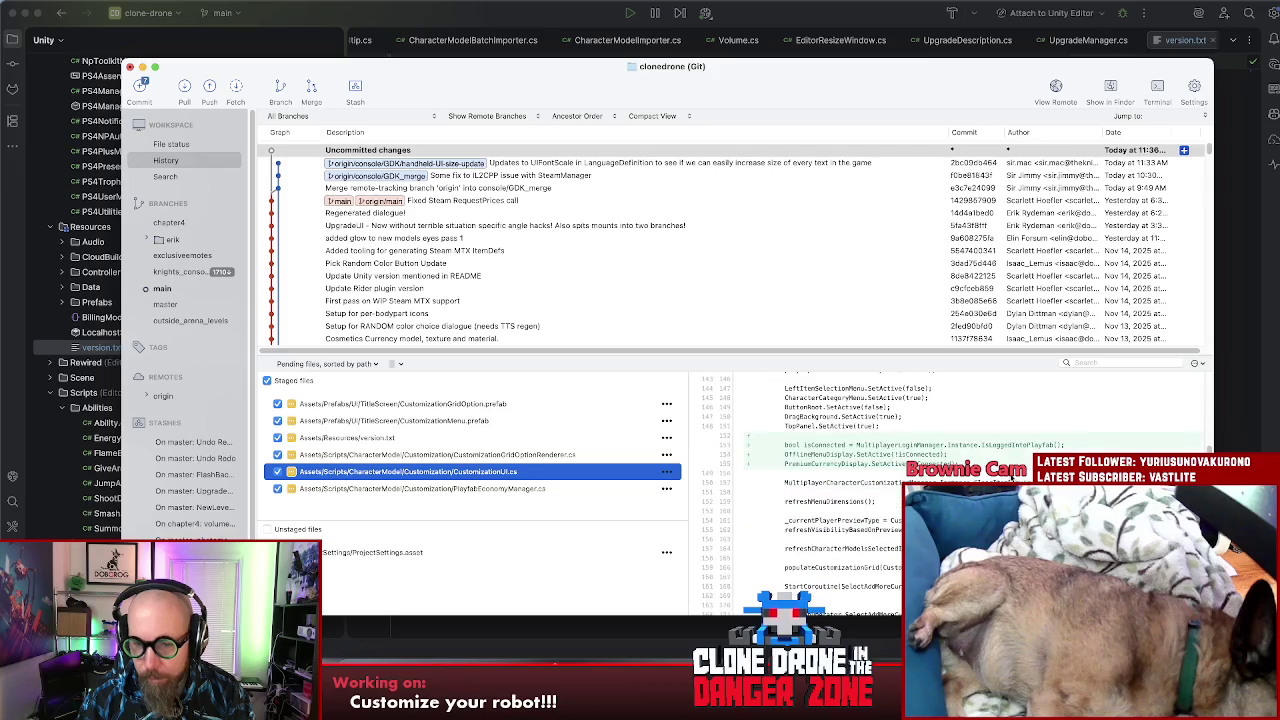
{"action": "scroll", "coordinate": [820, 490], "scroll_direction": "up", "scroll_amount": 4}
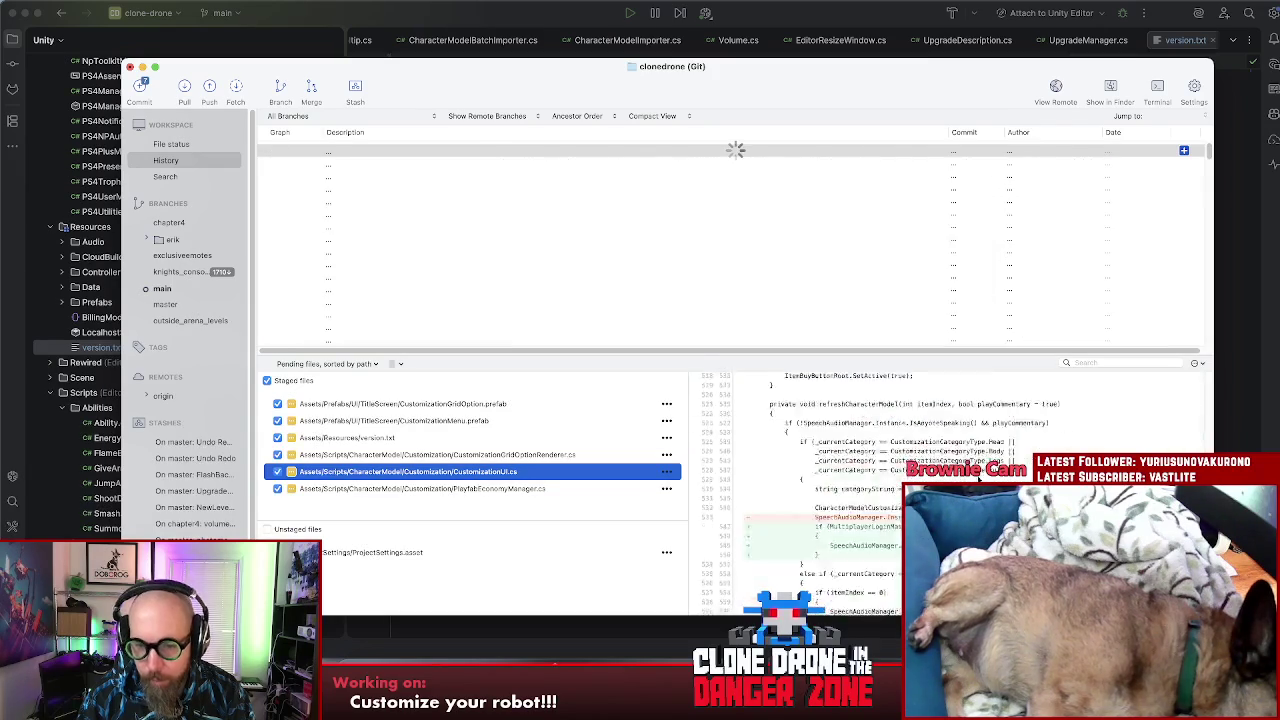
{"action": "scroll", "coordinate": [978, 478], "scroll_direction": "down", "scroll_amount": 3}
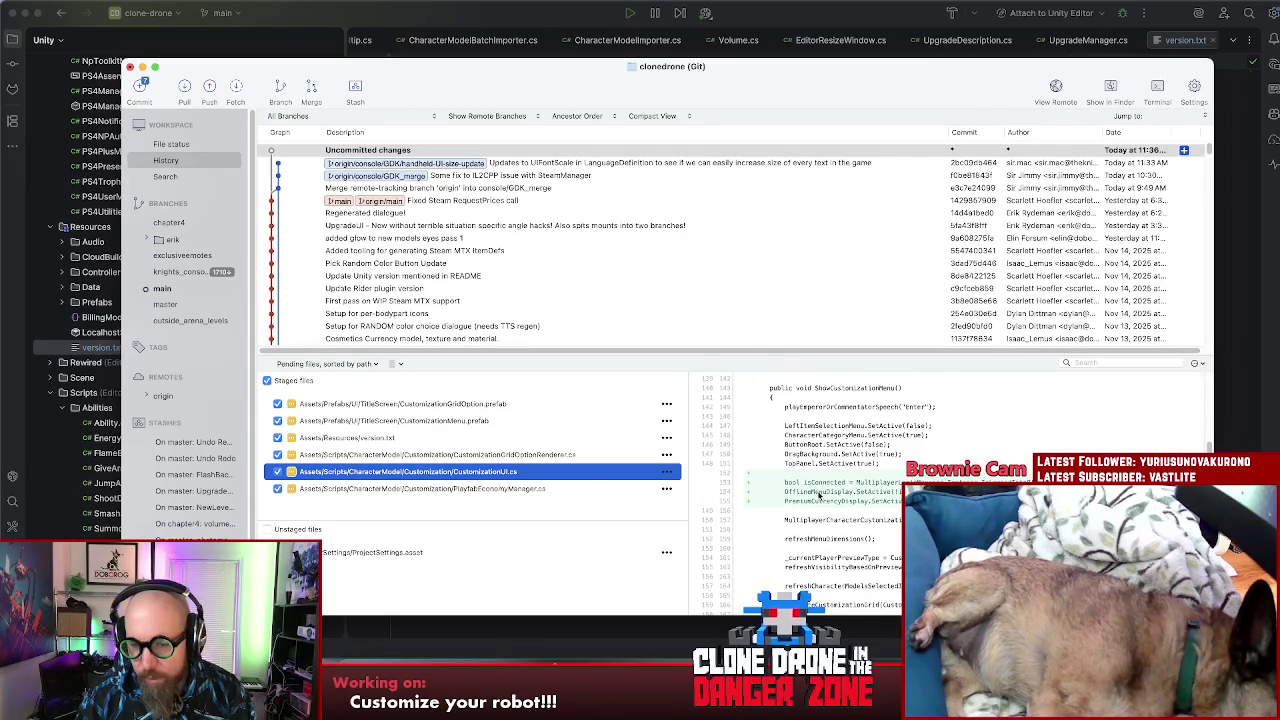
{"action": "left_click", "coordinate": [802, 494]}
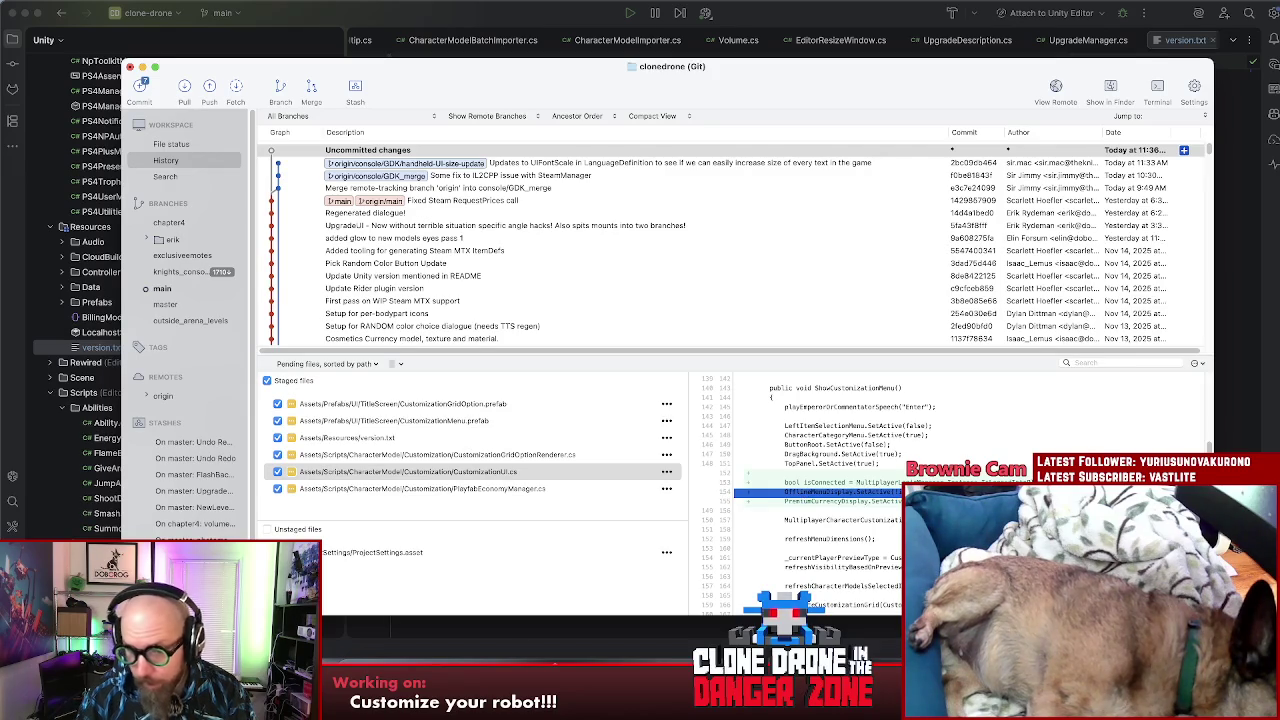
{"action": "key", "text": "super+Tab"}
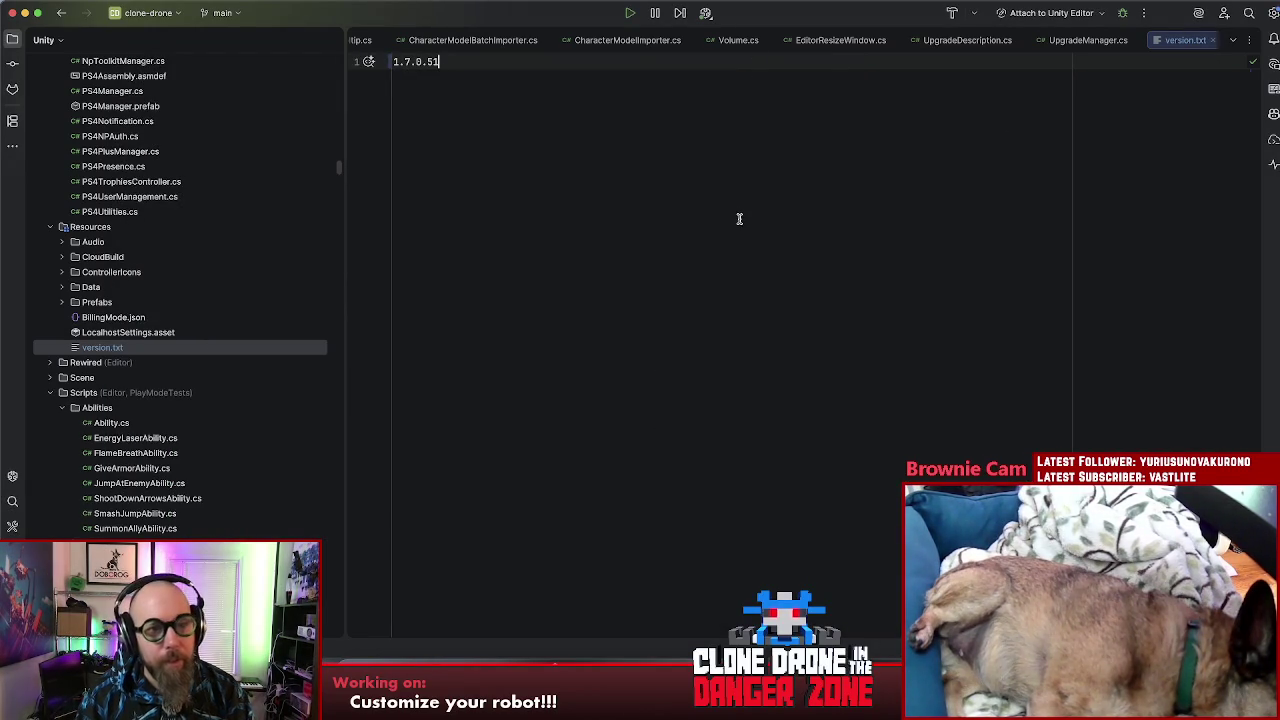
Step: Open CustomizationUI.cs and find all usages of the OfflineMenuDisplay field
{"action": "key", "text": "shift"}
{"action": "key", "text": "shift"}
{"action": "type", "text": "c"}
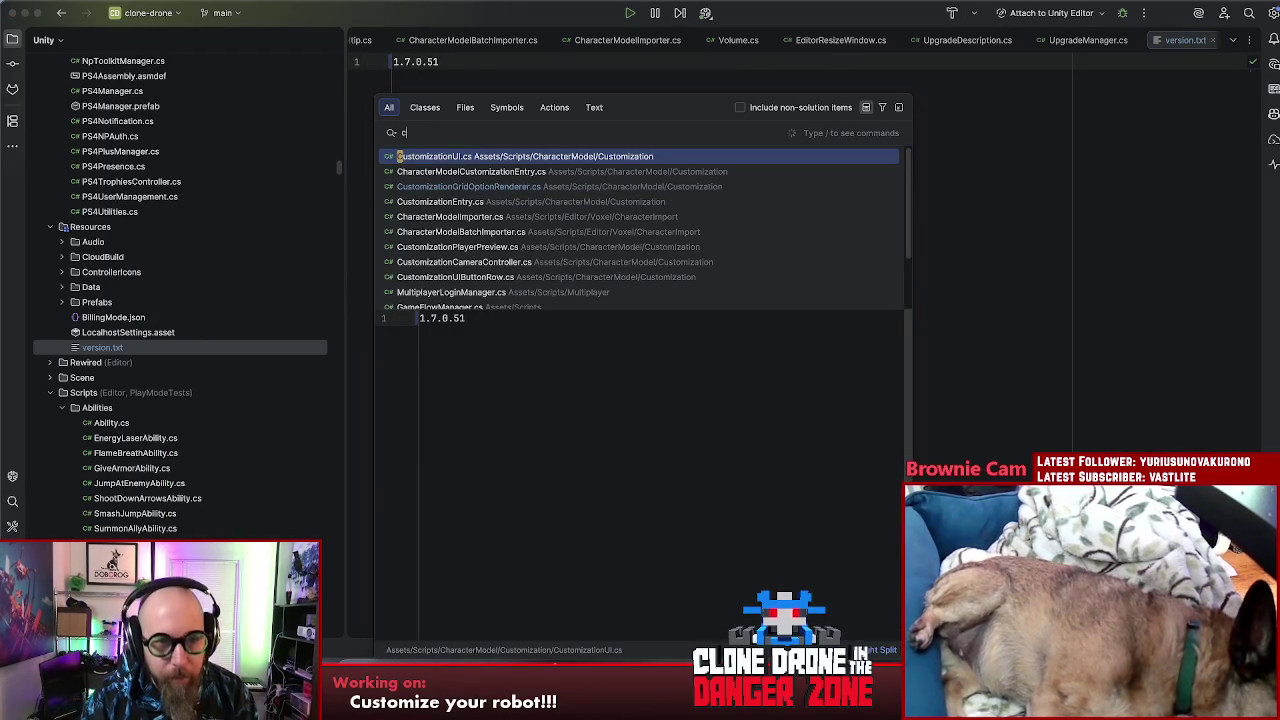
{"action": "type", "text": "ustomi"}
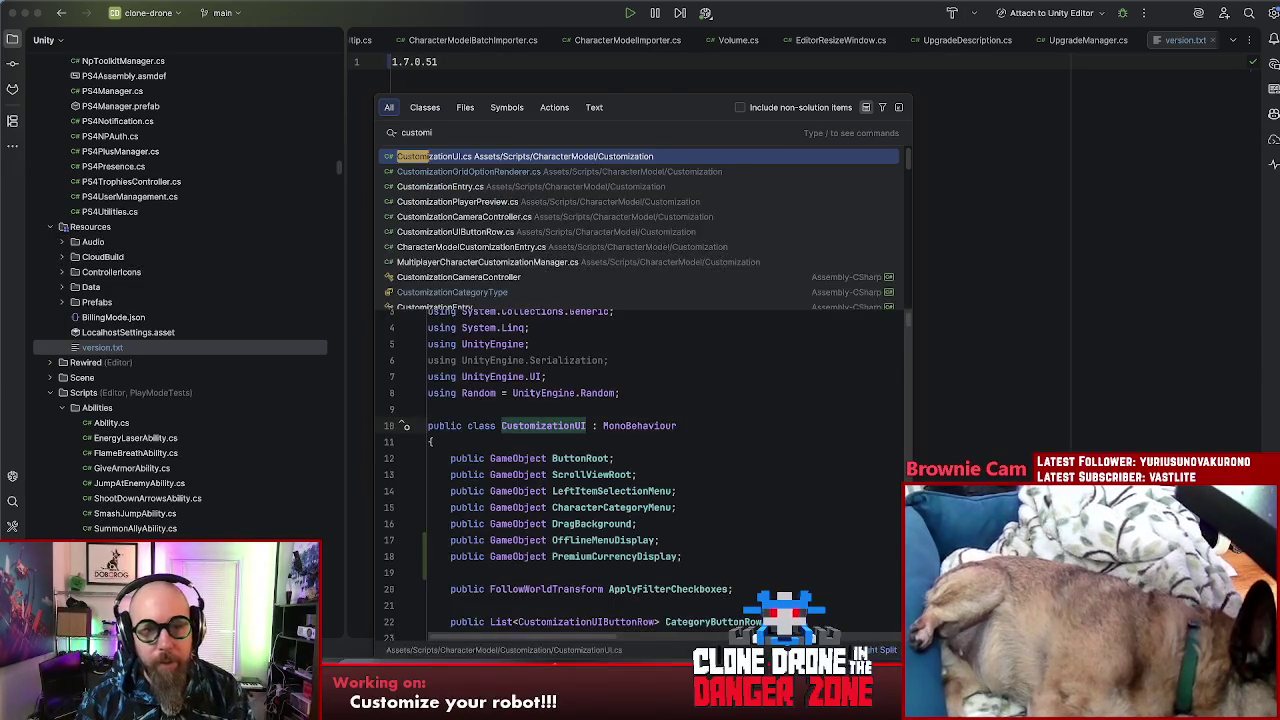
{"action": "key", "text": "Return"}
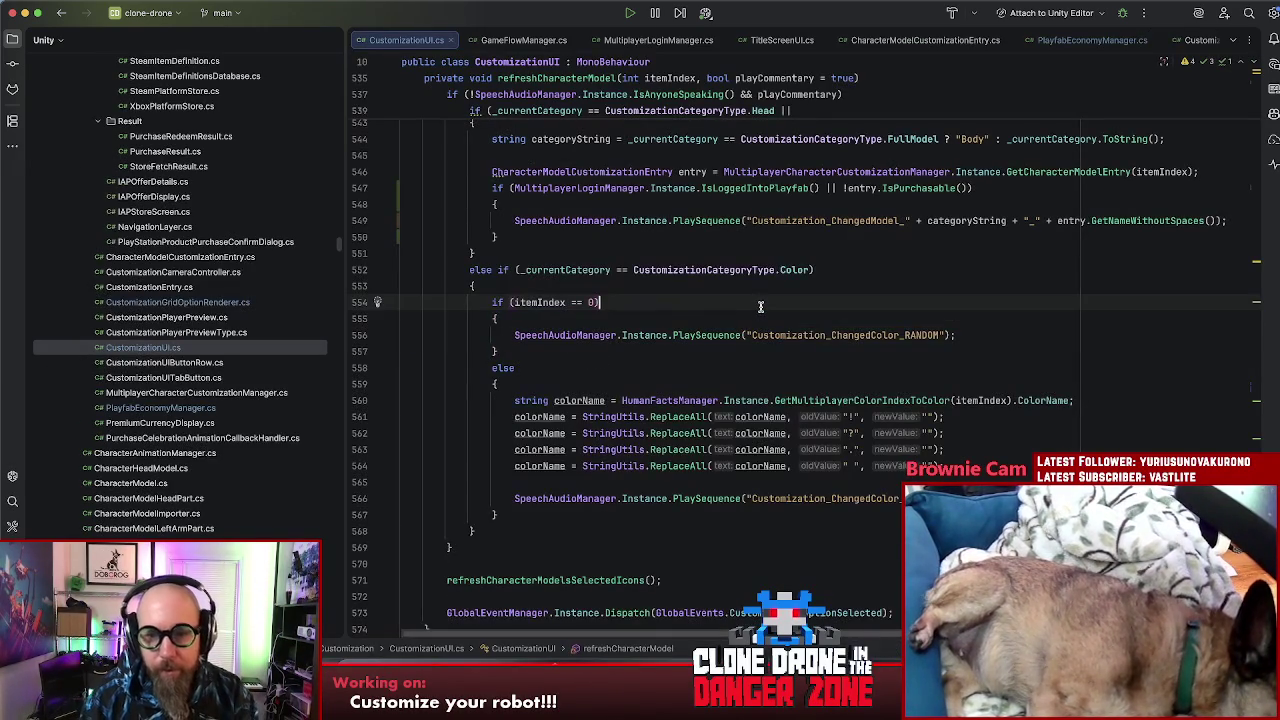
{"action": "scroll", "coordinate": [762, 303], "scroll_direction": "up", "scroll_amount": 20}
{"action": "scroll", "coordinate": [990, 297], "scroll_direction": "up", "scroll_amount": 5}
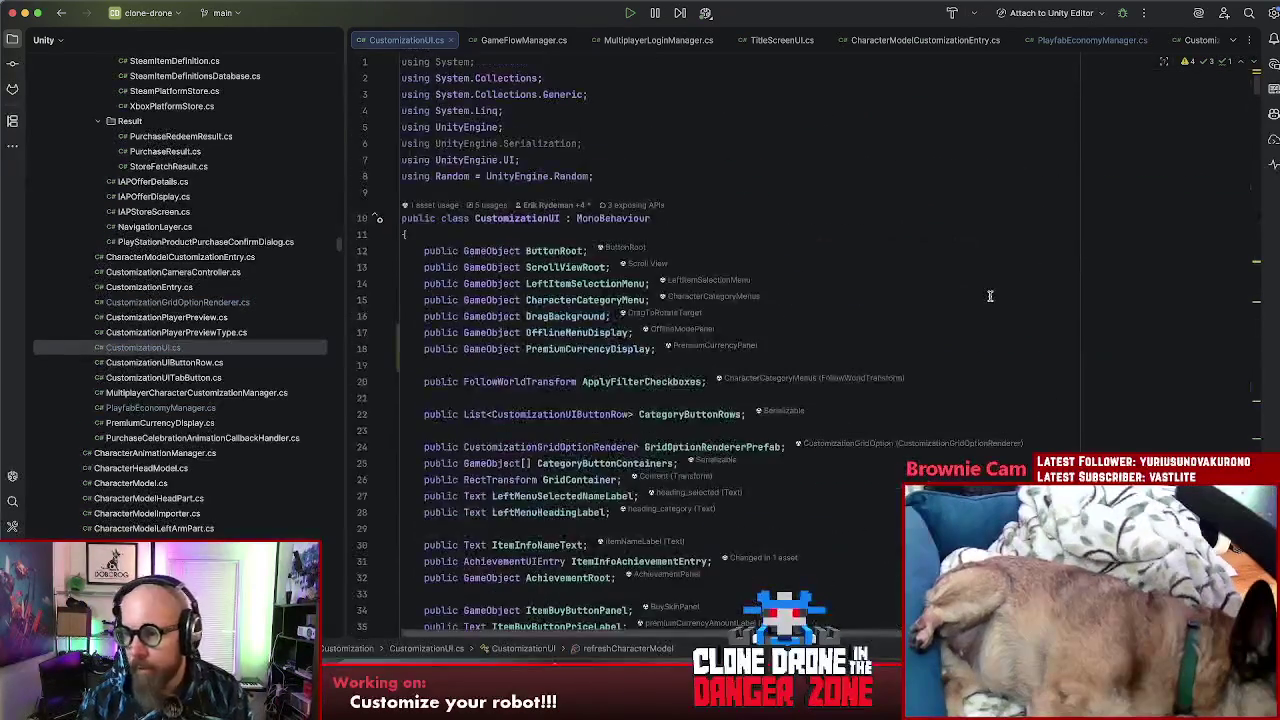
{"action": "left_click", "coordinate": [549, 250]}
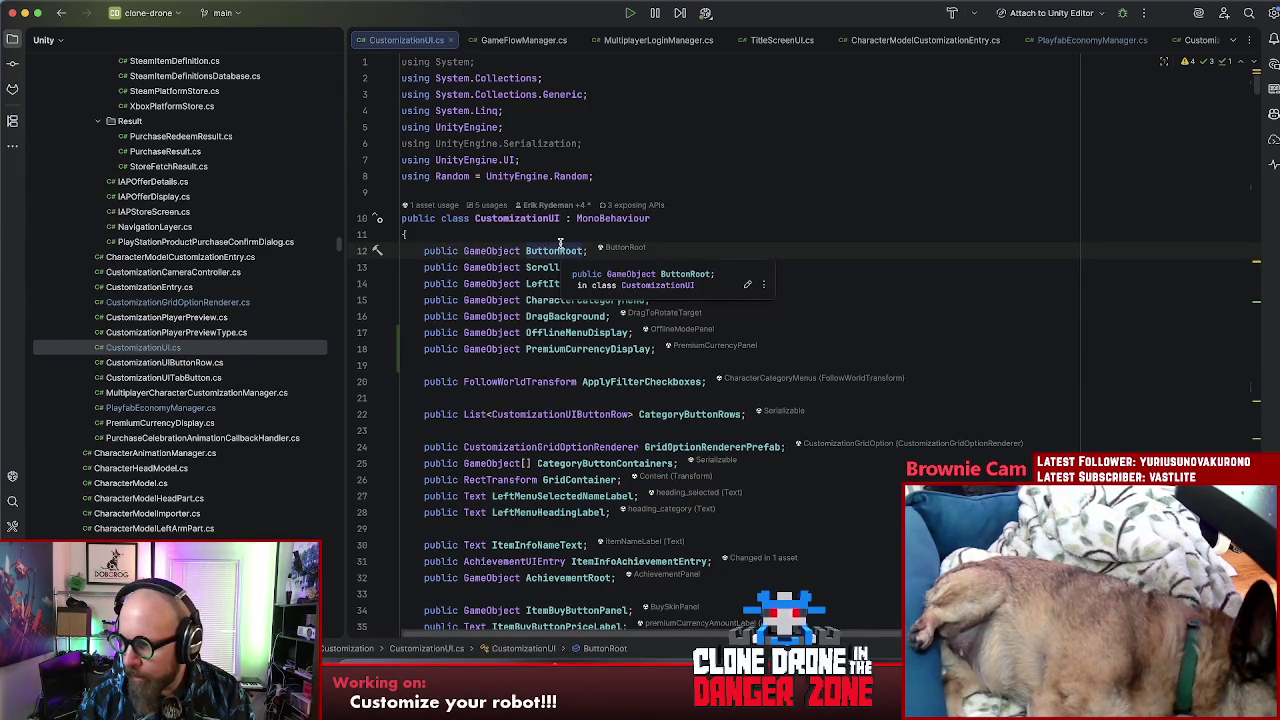
{"action": "left_click", "coordinate": [883, 280]}
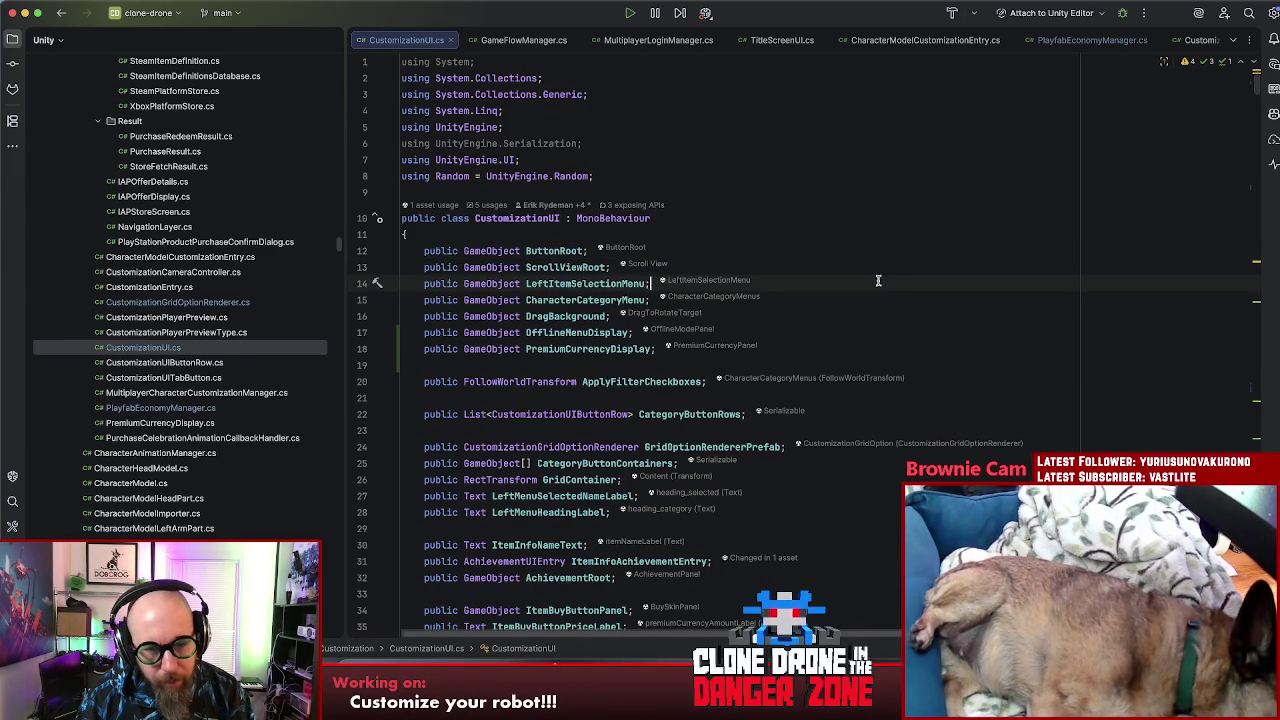
{"action": "left_click", "coordinate": [588, 332]}
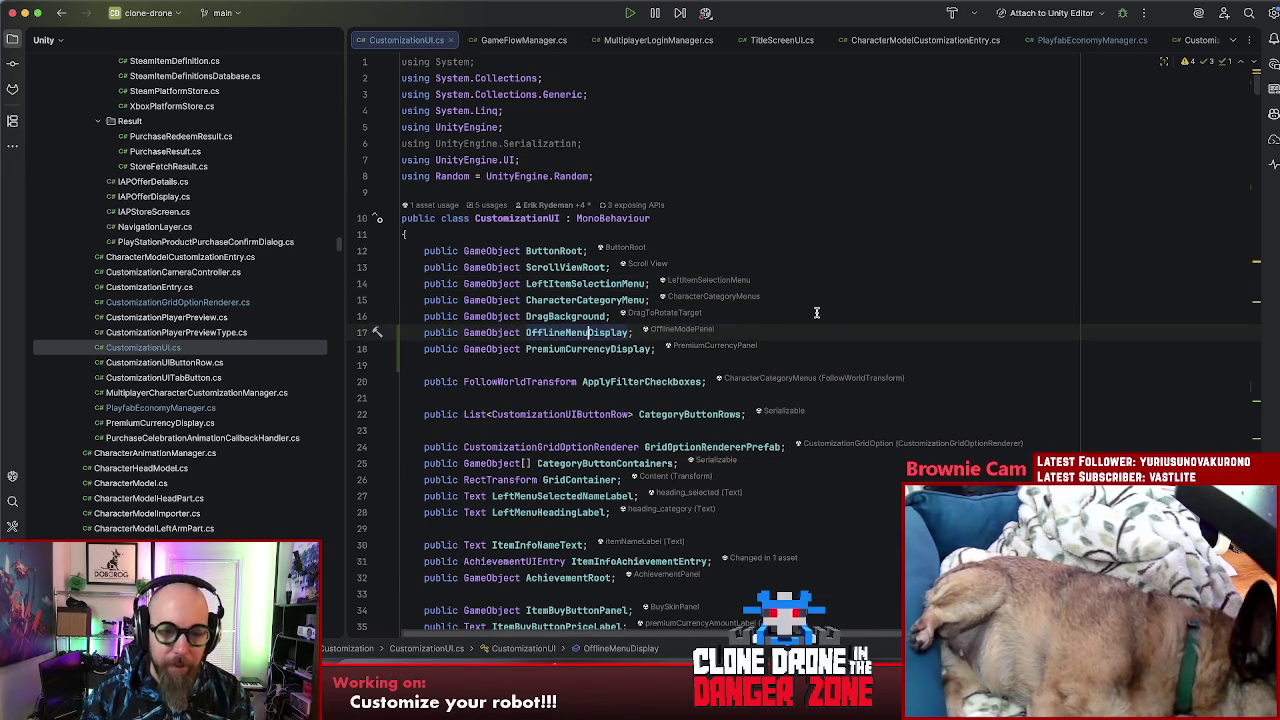
{"action": "key", "text": "alt+F7"}
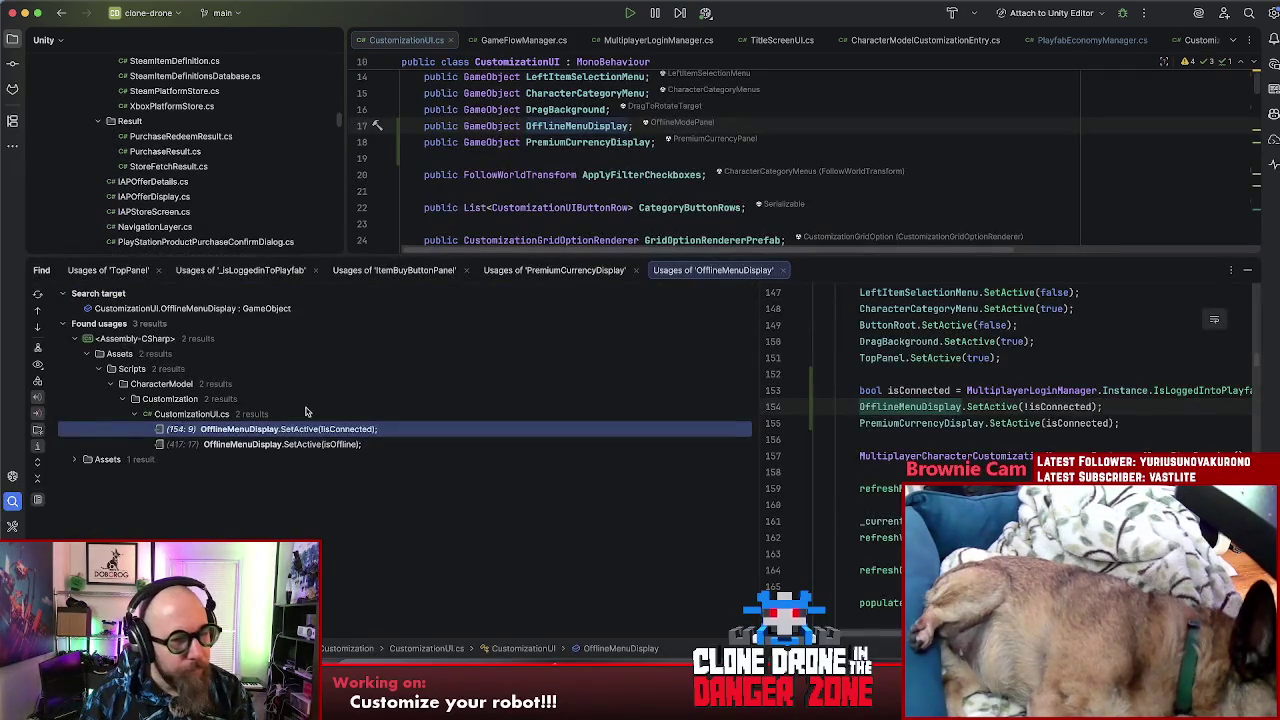
Step: Delete the OfflineMenuDisplay.SetActive(!isConnected) line 154 in ShowCustomizationMenu
{"action": "double_click", "coordinate": [274, 430]}
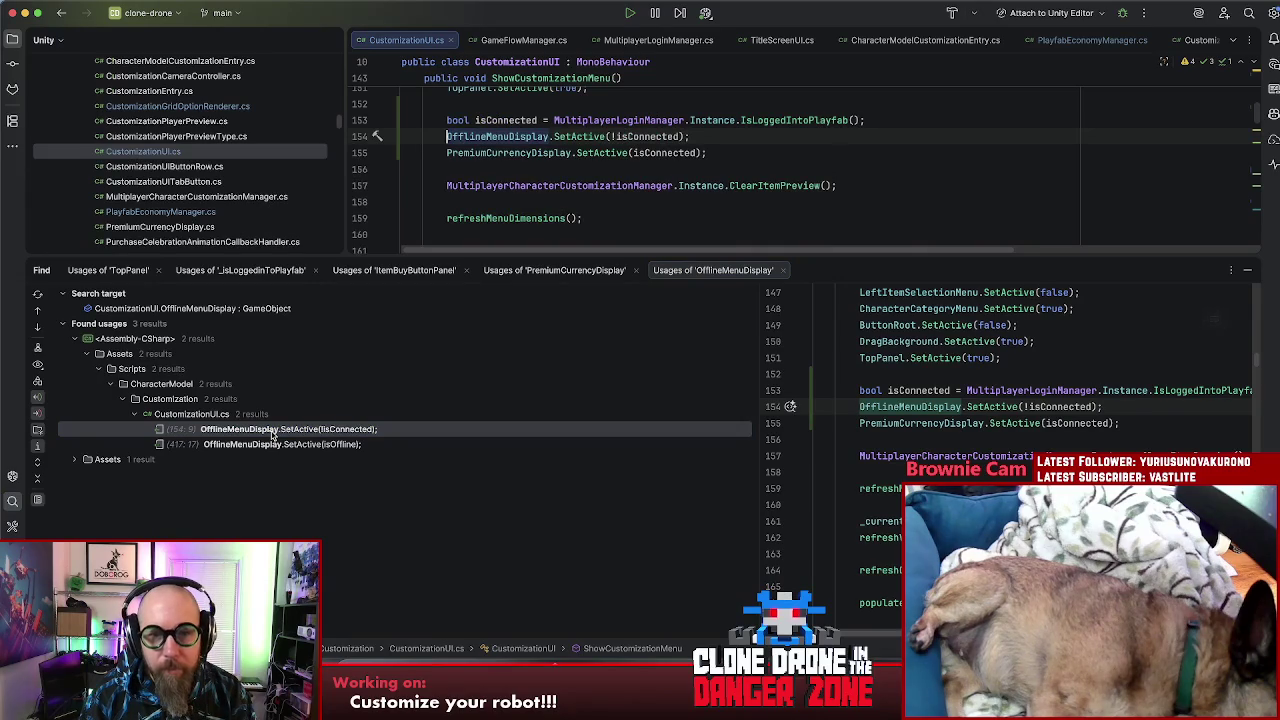
{"action": "left_click", "coordinate": [776, 137]}
{"action": "scroll", "coordinate": [833, 153], "scroll_direction": "up", "scroll_amount": 1}
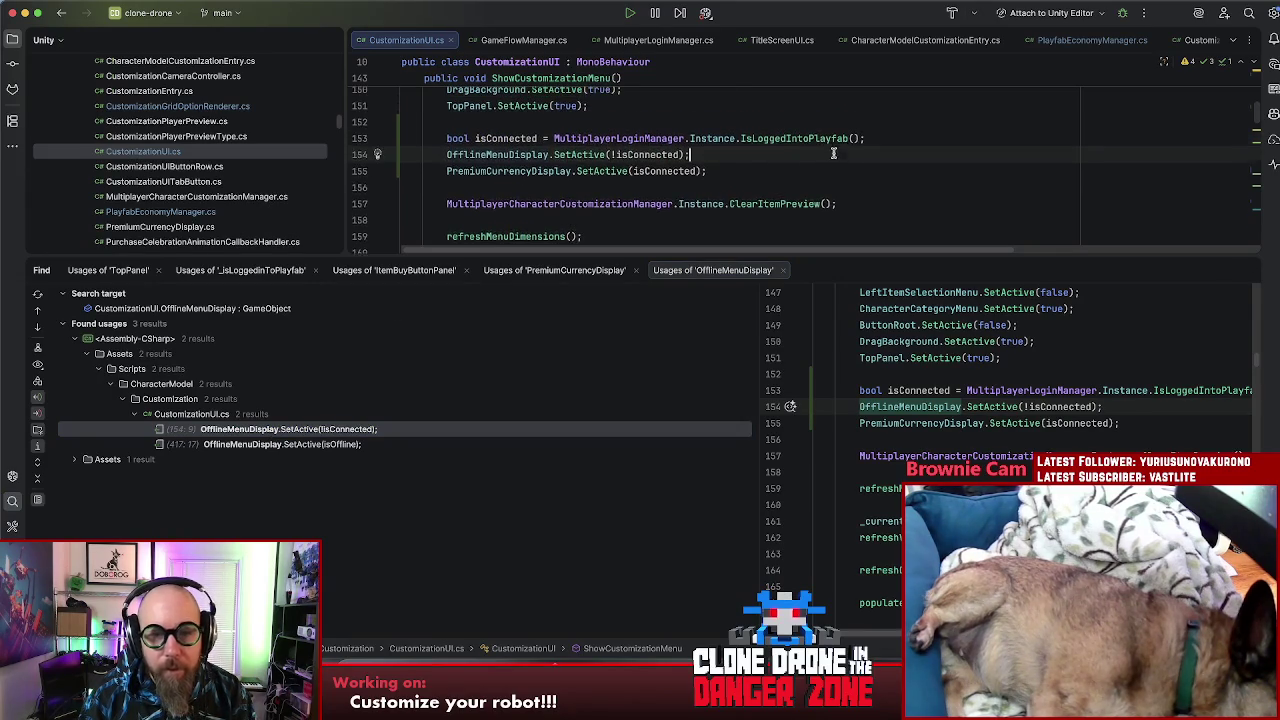
{"action": "left_click", "coordinate": [1247, 271]}
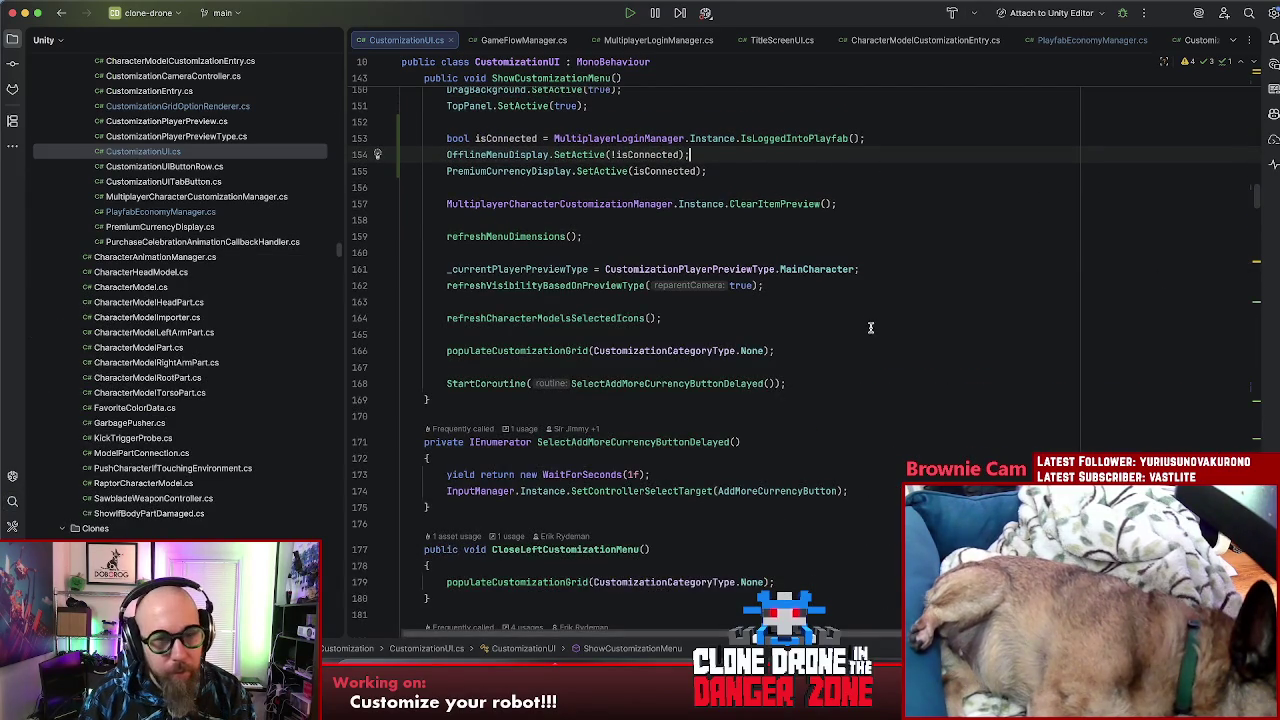
{"action": "scroll", "coordinate": [871, 323], "scroll_direction": "up", "scroll_amount": 3}
{"action": "scroll", "coordinate": [913, 315], "scroll_direction": "down", "scroll_amount": 1}
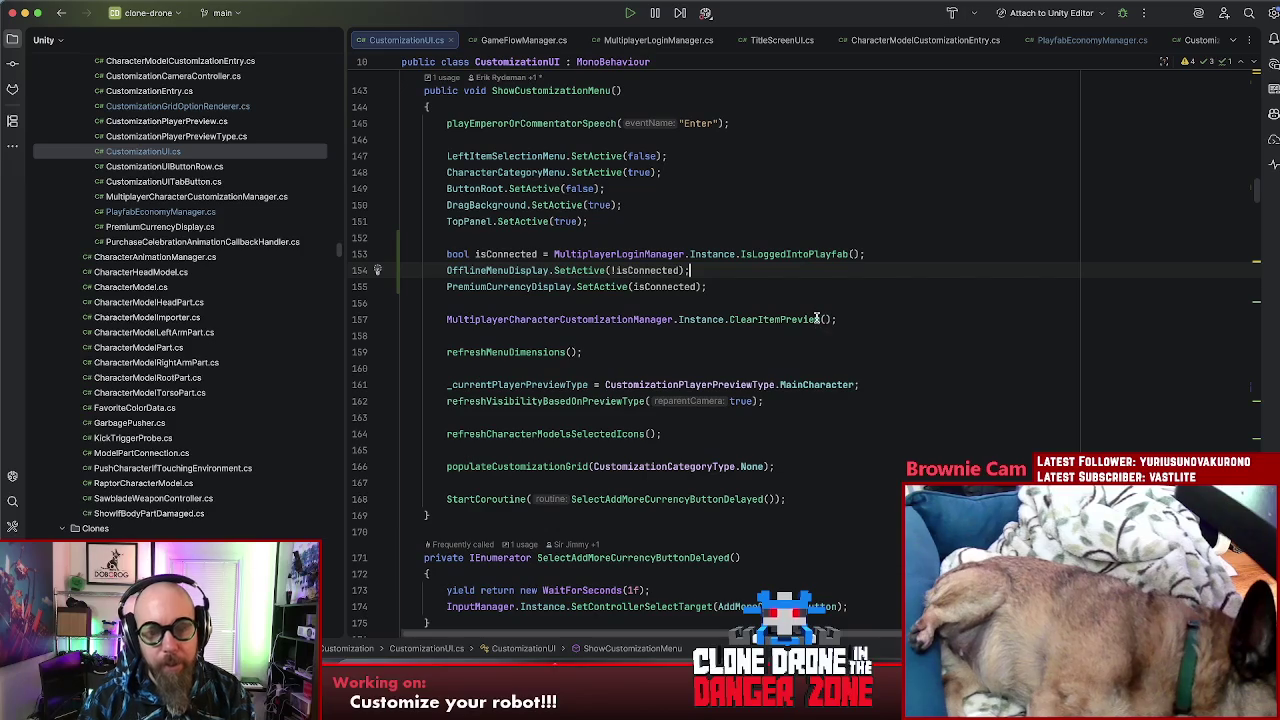
{"action": "left_click", "coordinate": [768, 285]}
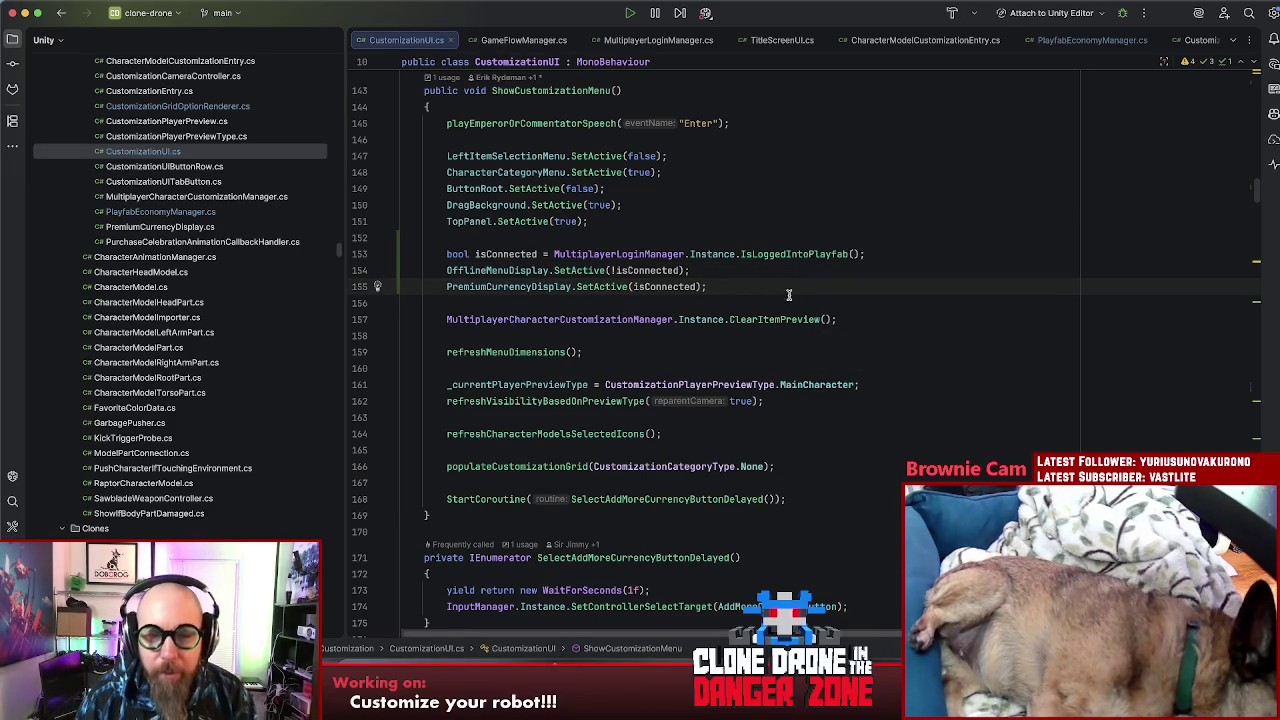
{"action": "left_click", "coordinate": [731, 268]}
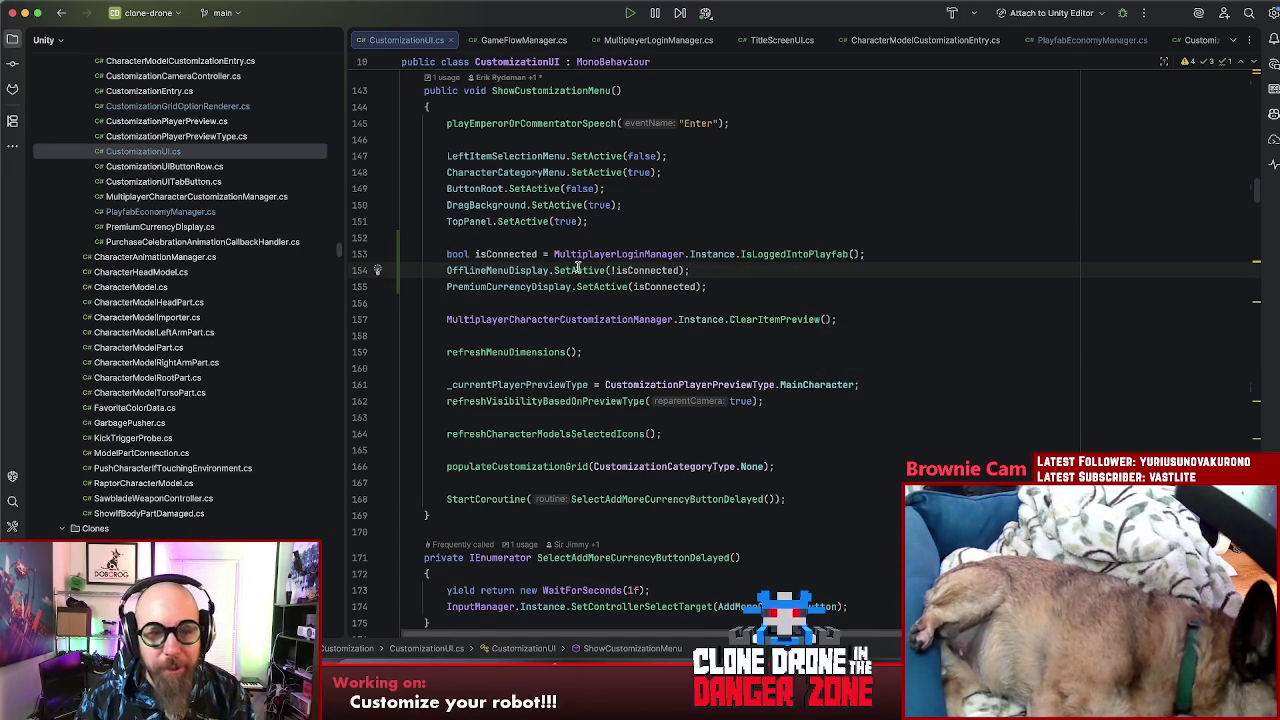
{"action": "double_click", "coordinate": [469, 270]}
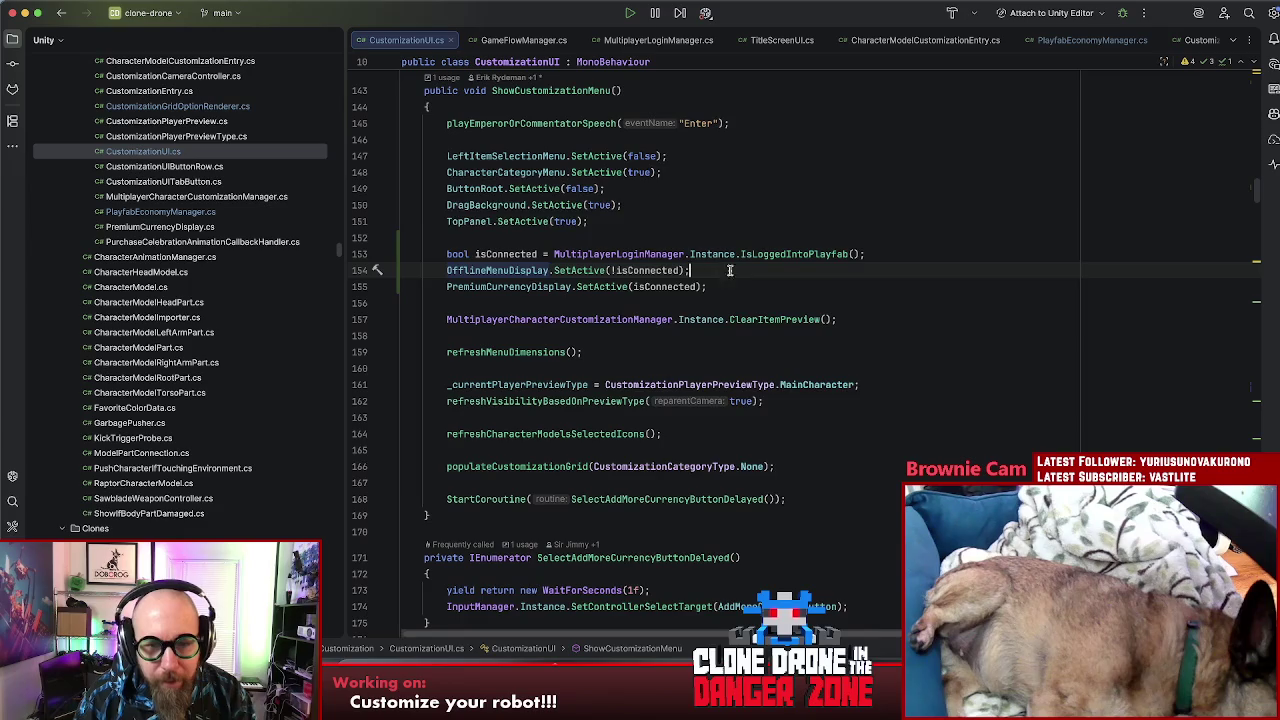
{"action": "key", "text": "super+BackSpace"}
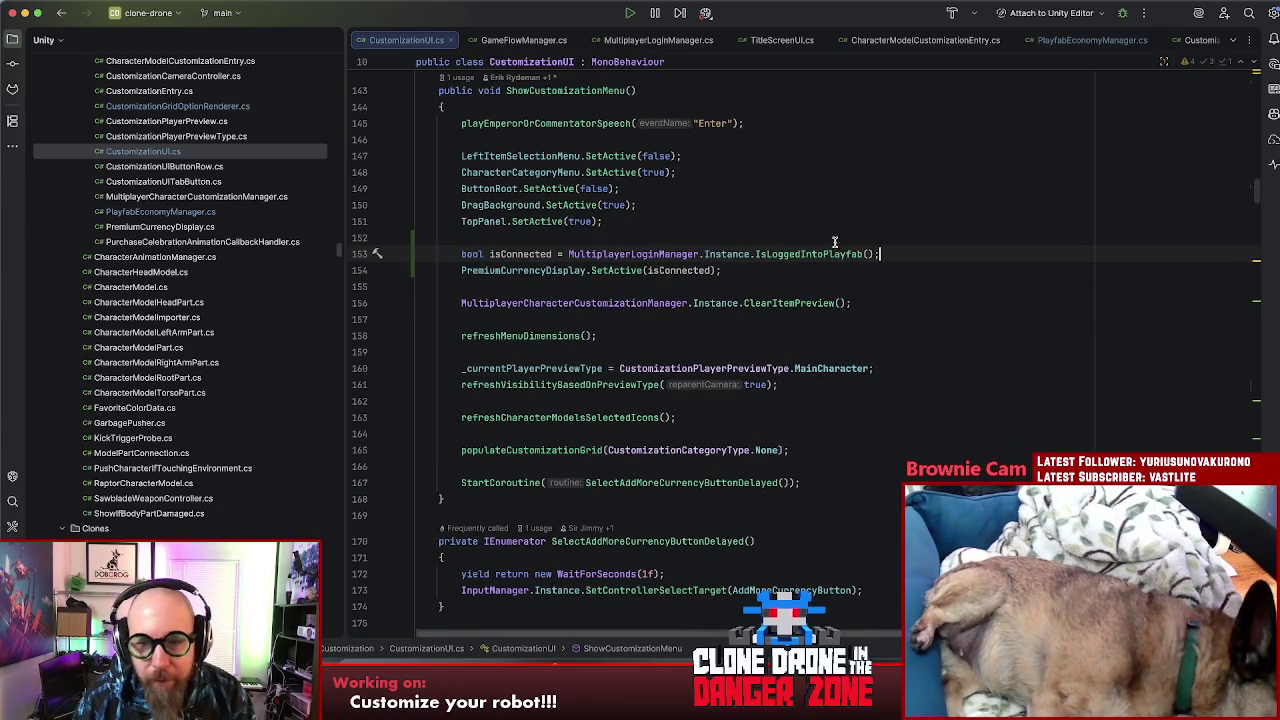
Step: Replace isConnected in PremiumCurrencyDisplay.SetActive with the IsLoggedIntoPlayfab() call and remove the leftover line
{"action": "left_click_drag", "start_coordinate": [836, 254], "coordinate": [417, 254]}
{"action": "key", "text": "super+x"}
{"action": "double_click", "coordinate": [680, 270]}
{"action": "key", "text": "super+v"}
{"action": "key", "text": "BackSpace"}
{"action": "key", "text": "BackSpace"}
{"action": "key", "text": "Down"}
{"action": "key", "text": "Down"}
{"action": "key", "text": "Down"}
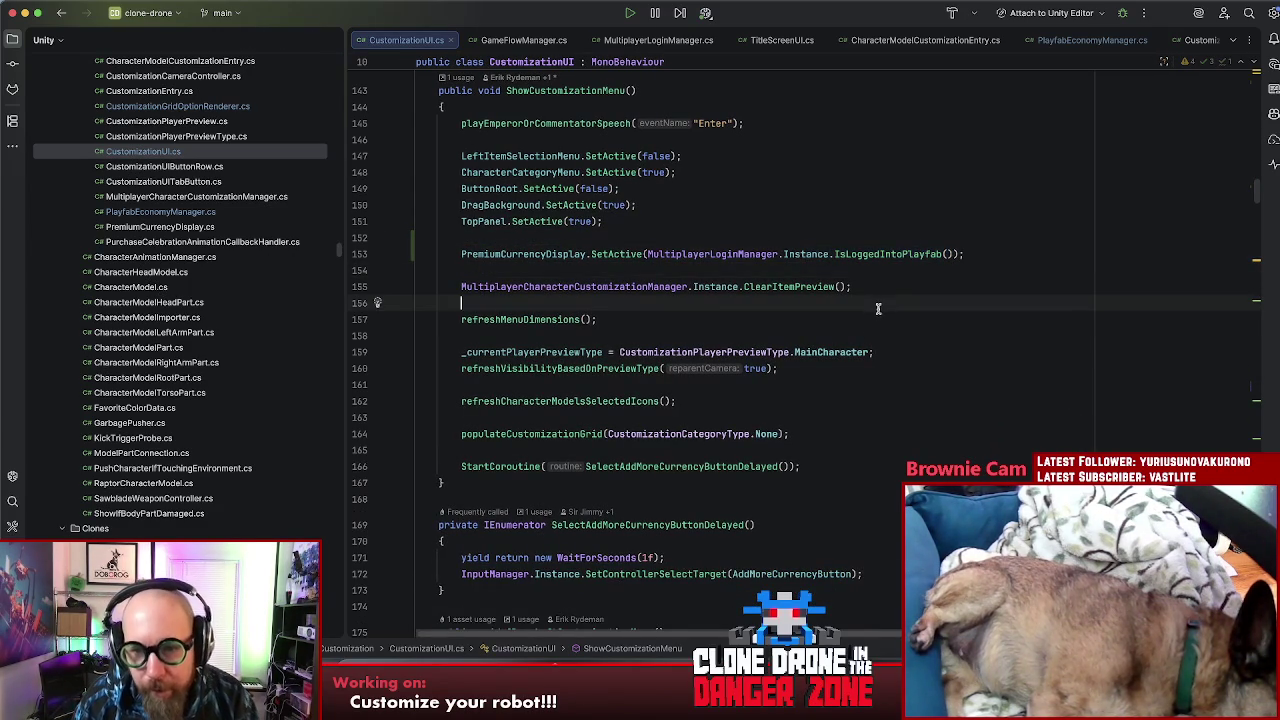
{"action": "key", "text": "super+Tab"}
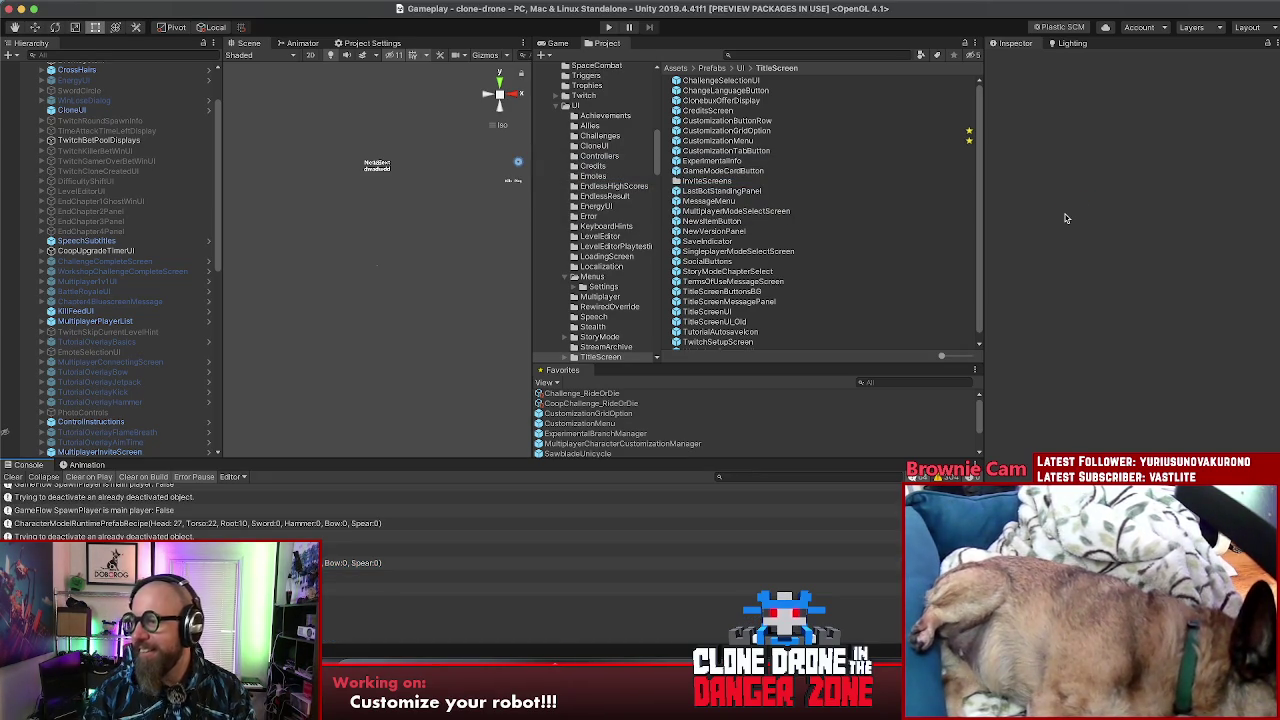
{"action": "left_click", "coordinate": [608, 27]}
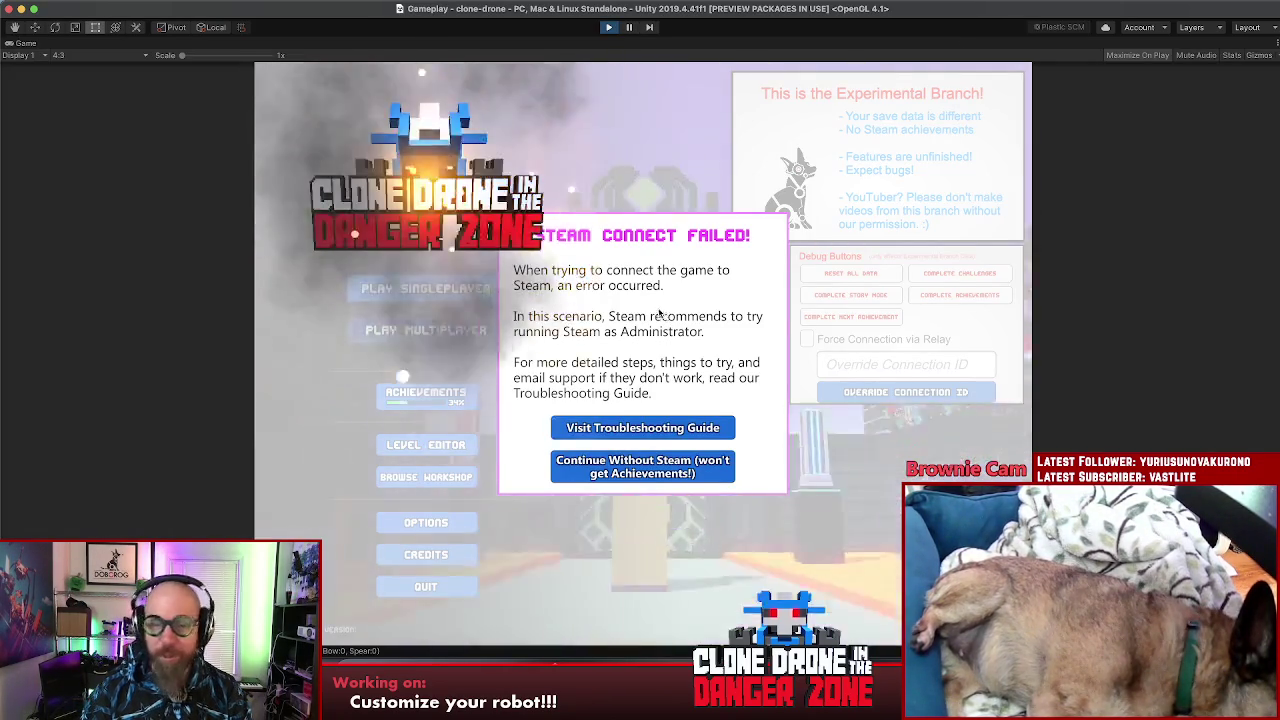
{"action": "left_click", "coordinate": [636, 466]}
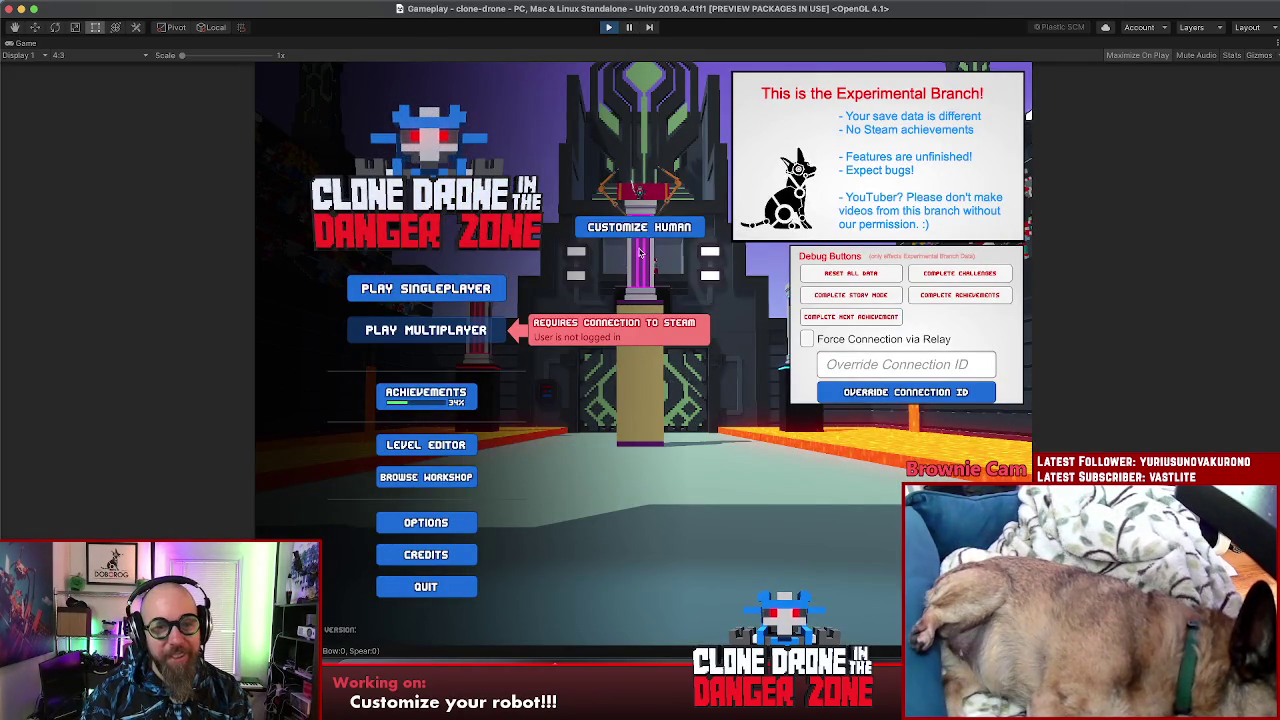
{"action": "left_click", "coordinate": [642, 229]}
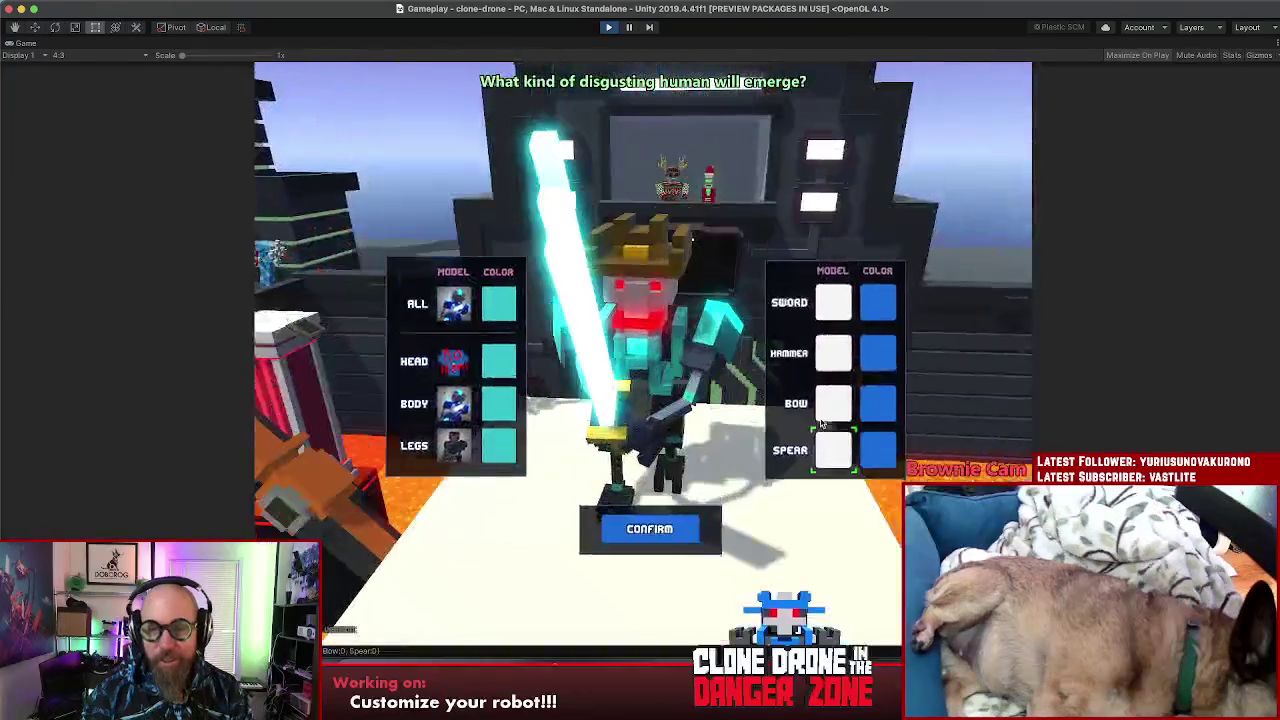
{"action": "left_click_drag", "start_coordinate": [649, 362], "coordinate": [1033, 307]}
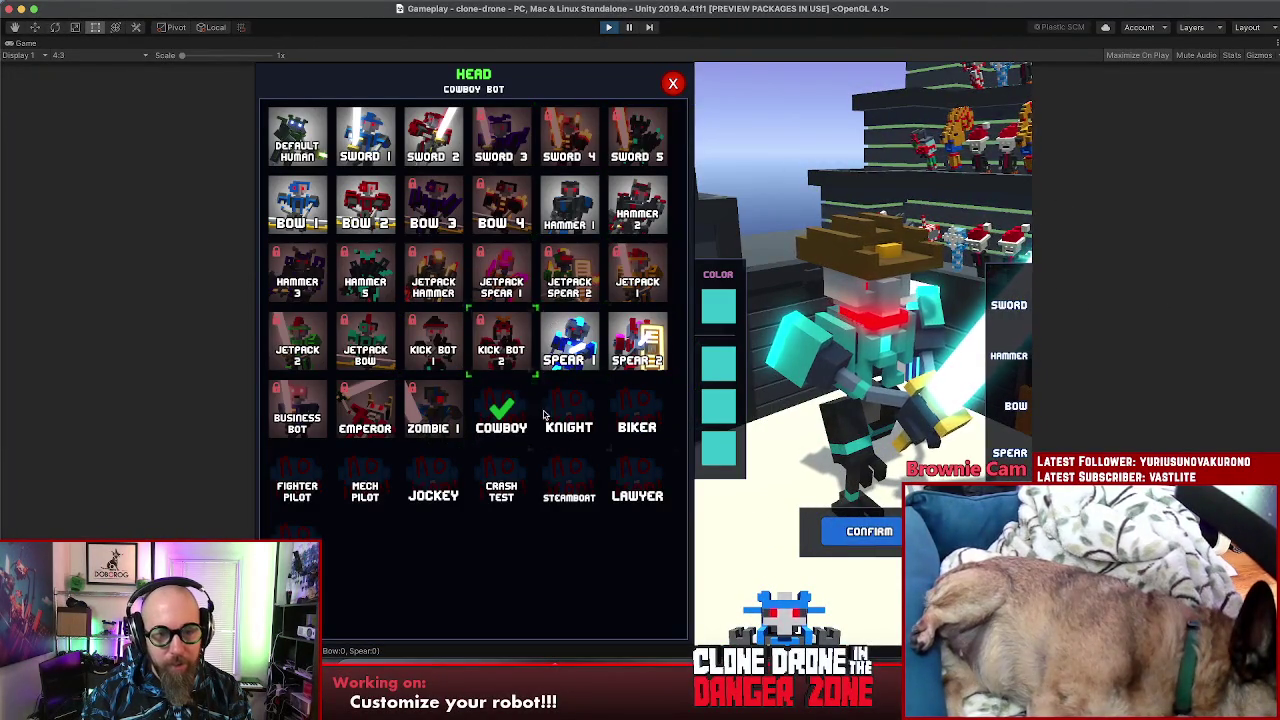
{"action": "left_click", "coordinate": [568, 415]}
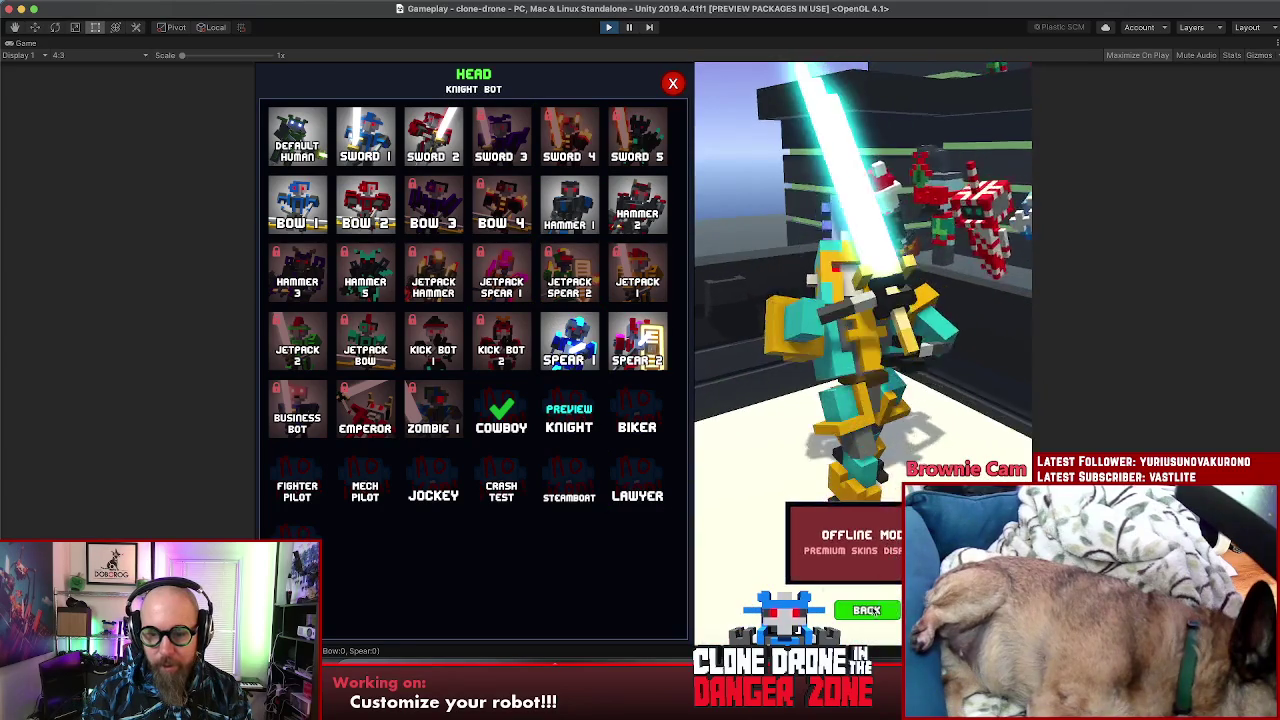
{"action": "left_click", "coordinate": [640, 340]}
{"action": "left_click", "coordinate": [653, 290]}
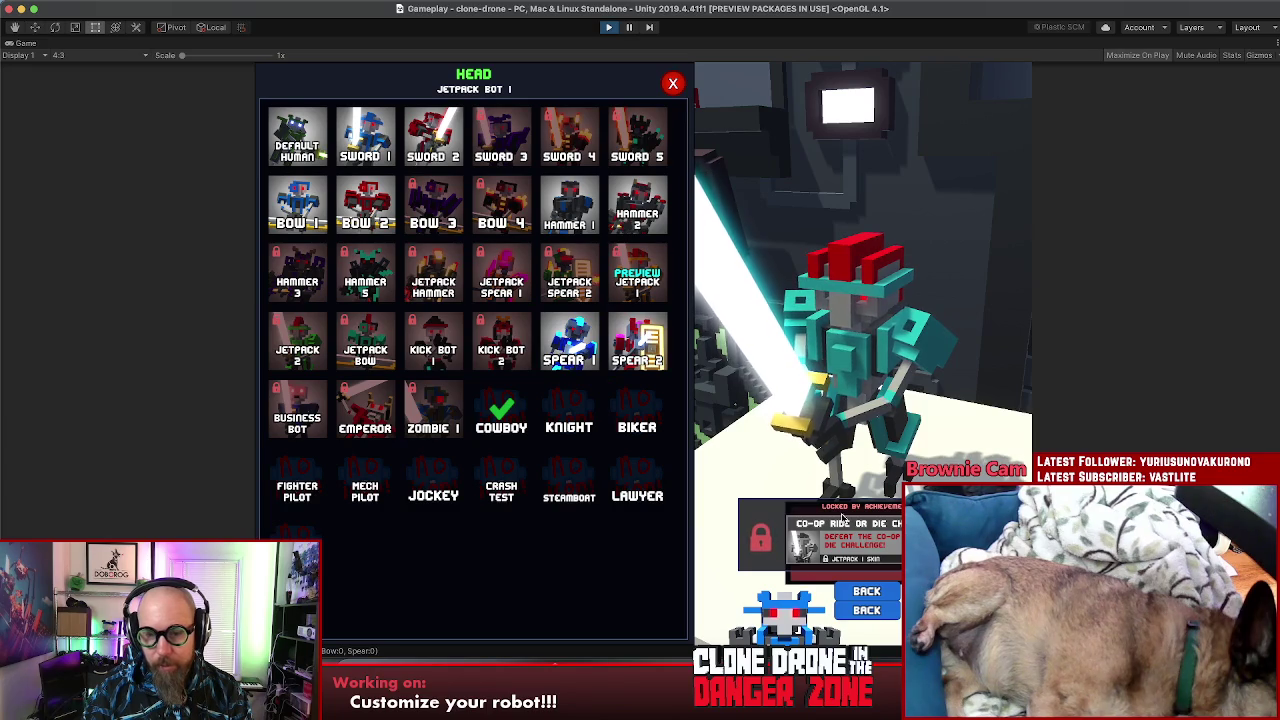
{"action": "left_click", "coordinate": [858, 591]}
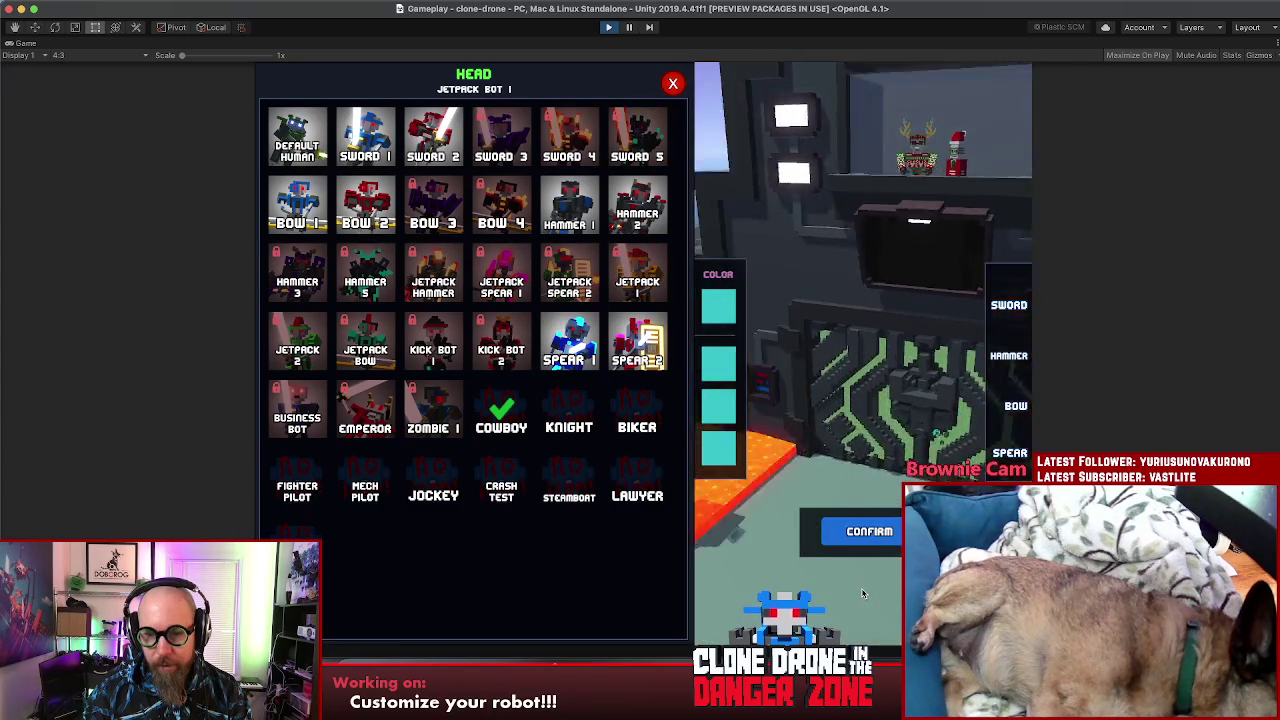
{"action": "left_click", "coordinate": [519, 348]}
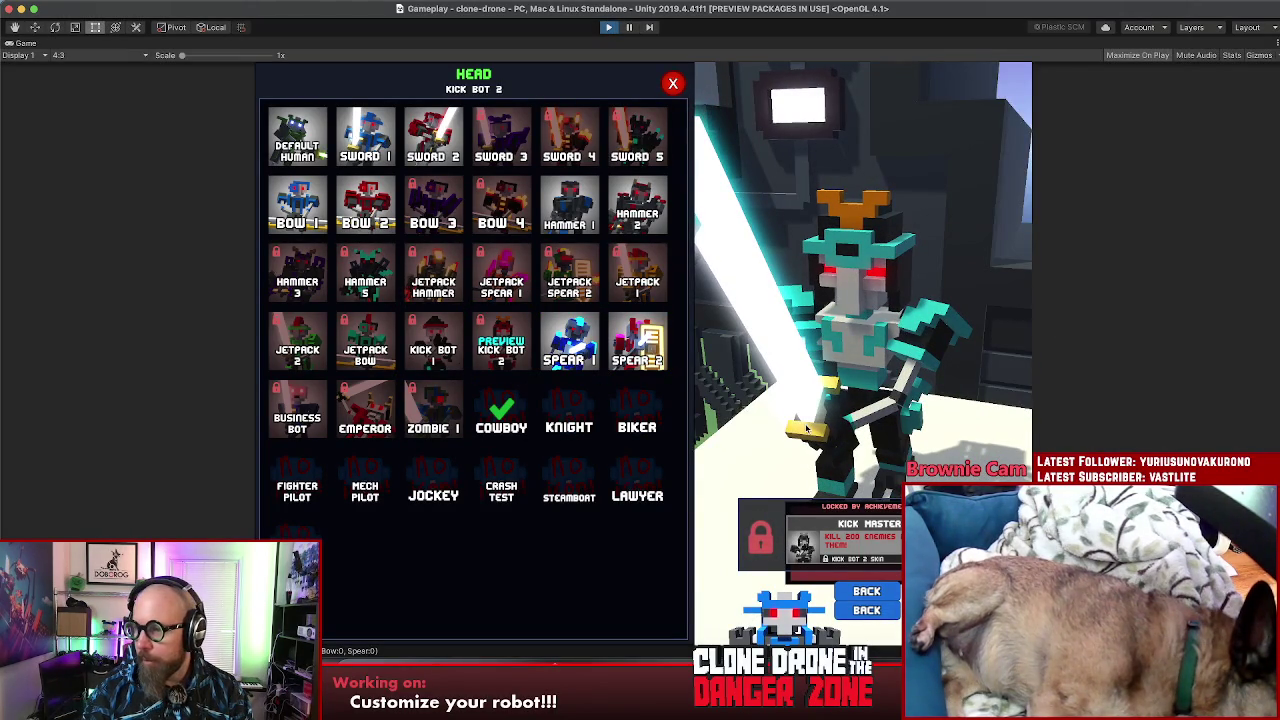
{"action": "key", "text": "super+p"}
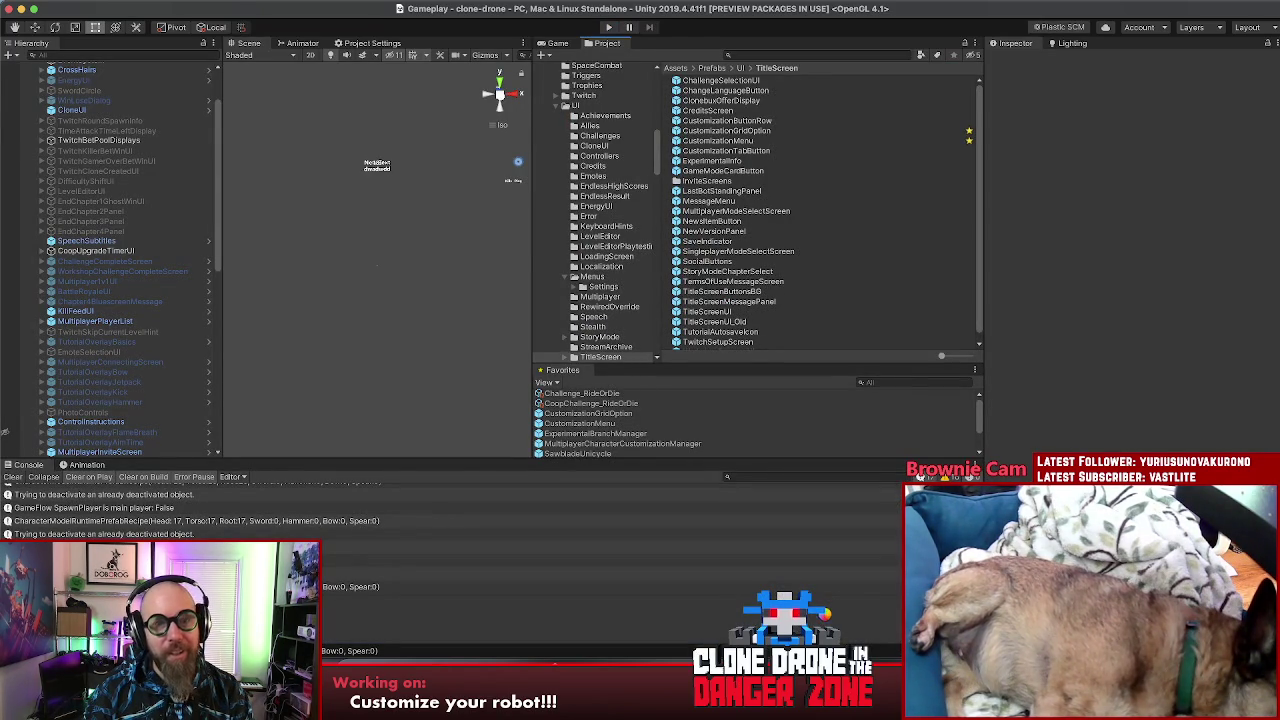
Step: Return to CustomizationUI.cs in Rider and put the caret on the OfflineMenuDisplay field on line 17
{"action": "key", "text": "super+Tab"}
{"action": "left_click", "coordinate": [774, 446]}
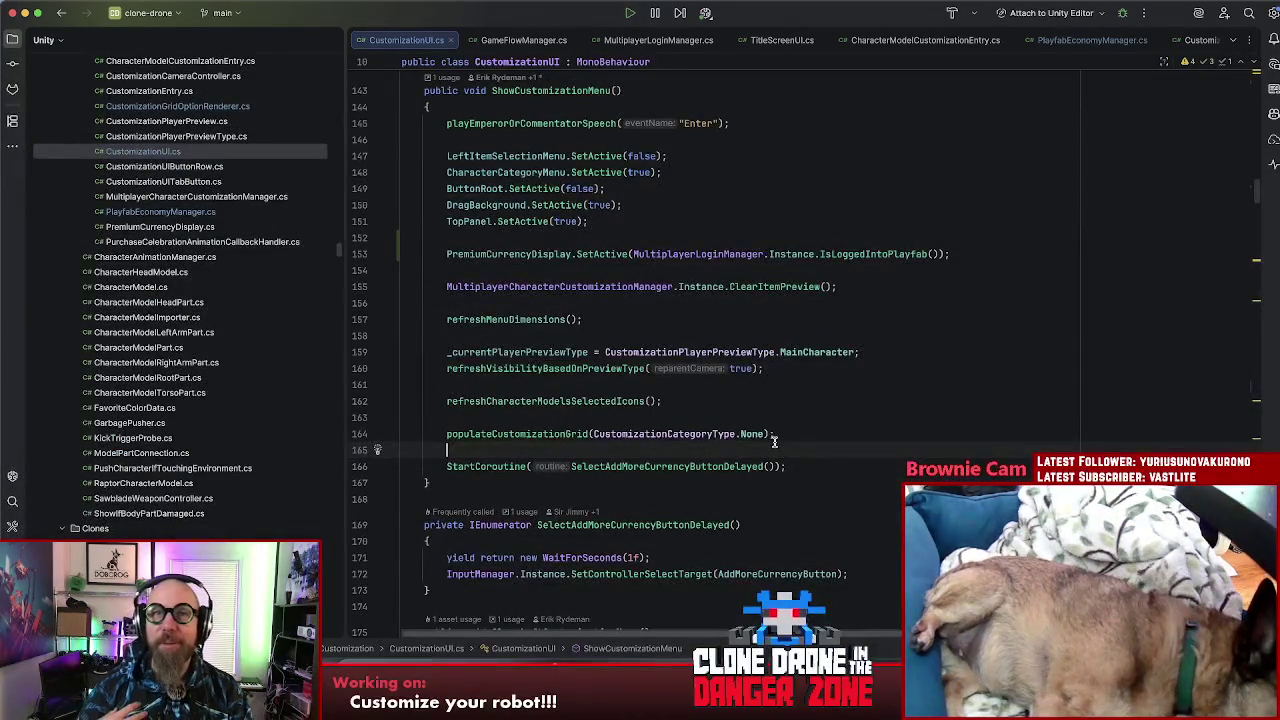
{"action": "left_click", "coordinate": [827, 350]}
{"action": "left_click", "coordinate": [805, 334]}
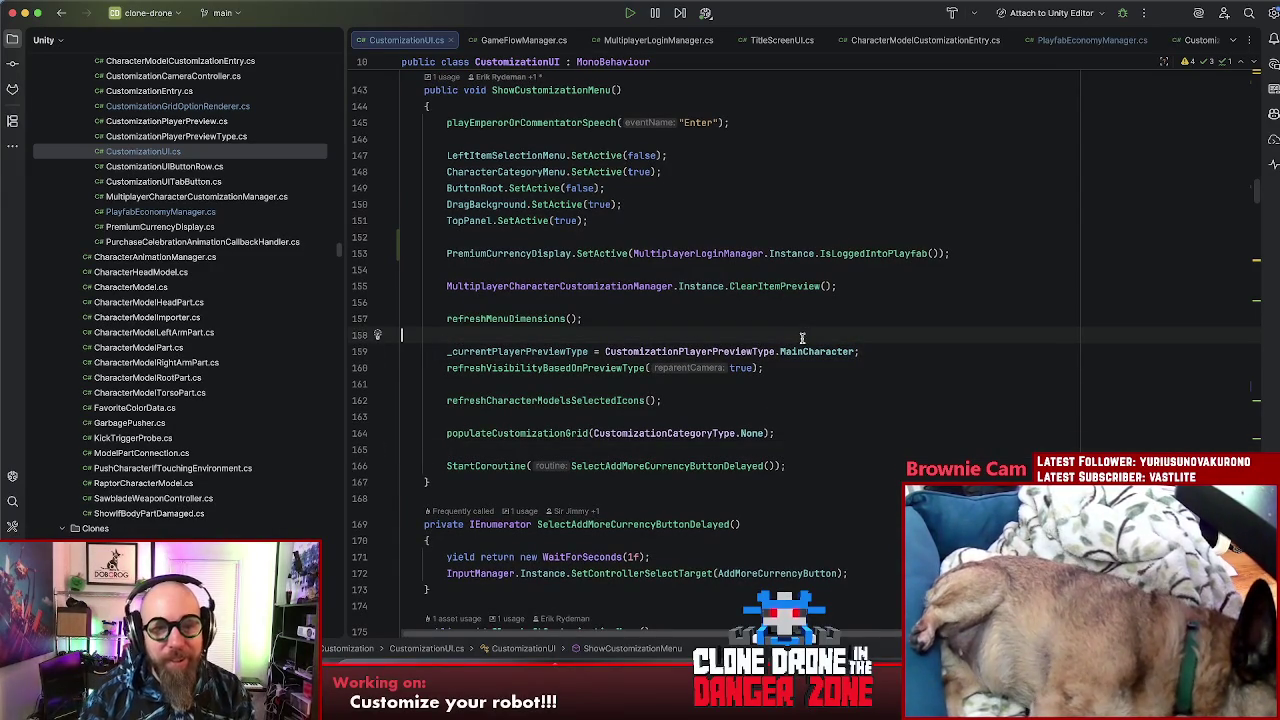
{"action": "scroll", "coordinate": [830, 336], "scroll_direction": "down", "scroll_amount": 1}
{"action": "scroll", "coordinate": [831, 330], "scroll_direction": "down", "scroll_amount": 1}
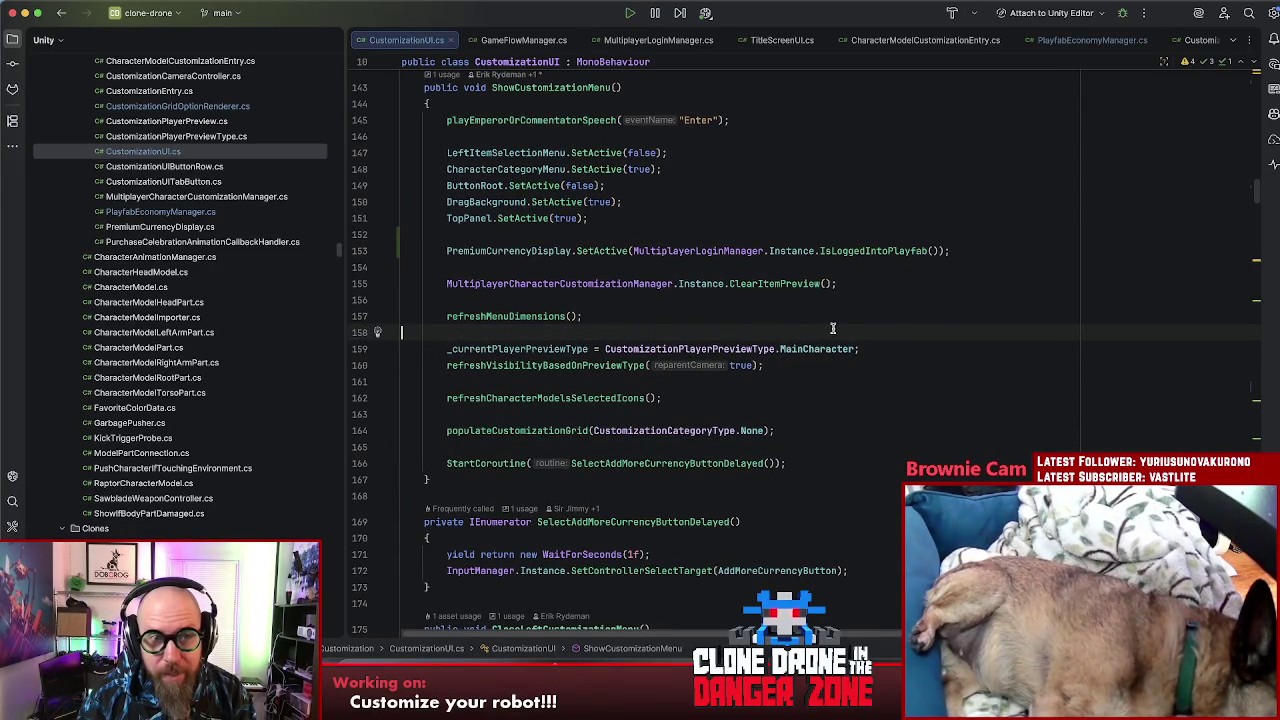
{"action": "scroll", "coordinate": [654, 343], "scroll_direction": "up", "scroll_amount": 20}
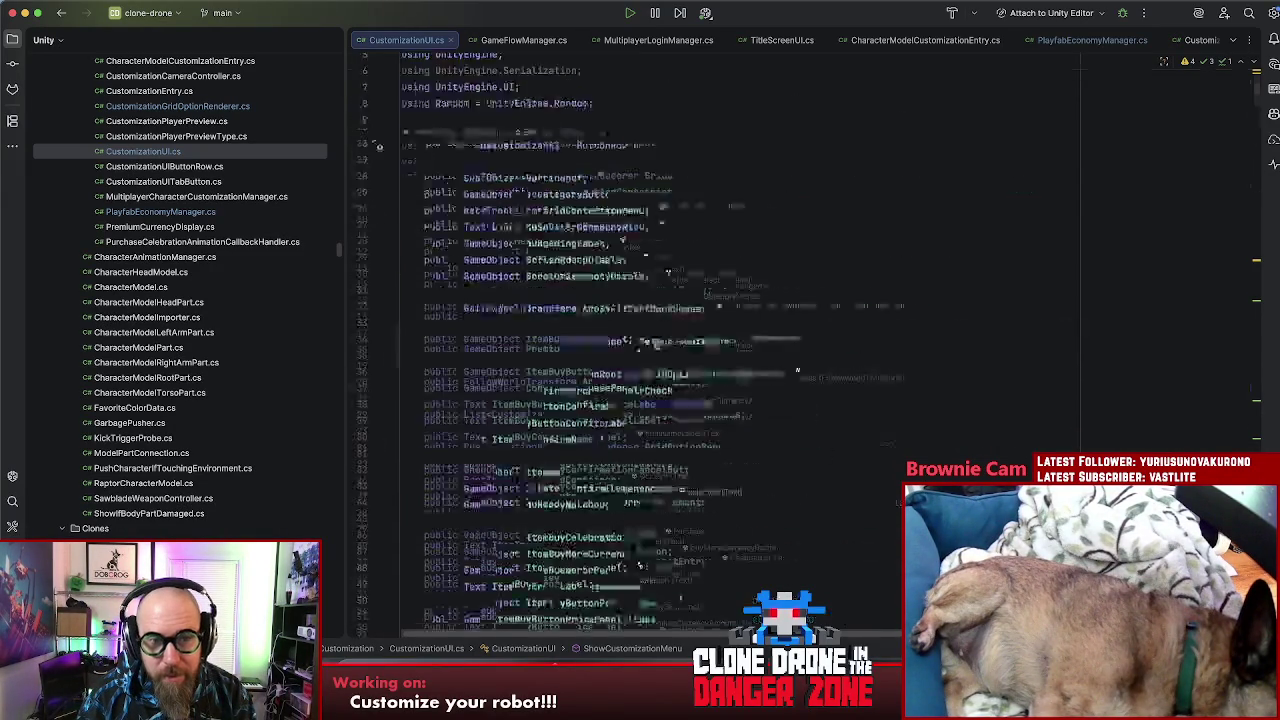
{"action": "left_click", "coordinate": [549, 333]}
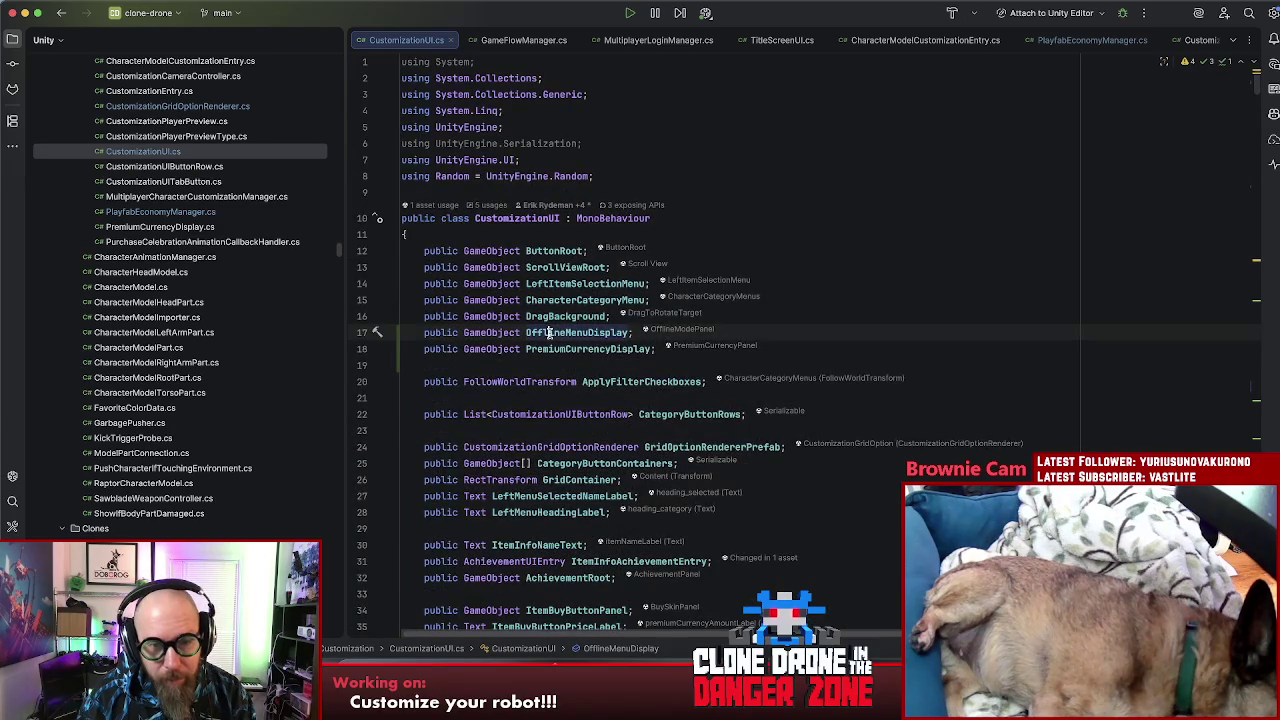
Step: Find usages of OfflineMenuDisplay and select its SetActive(isOffline) statement on line 415
{"action": "key", "text": "alt+F7"}
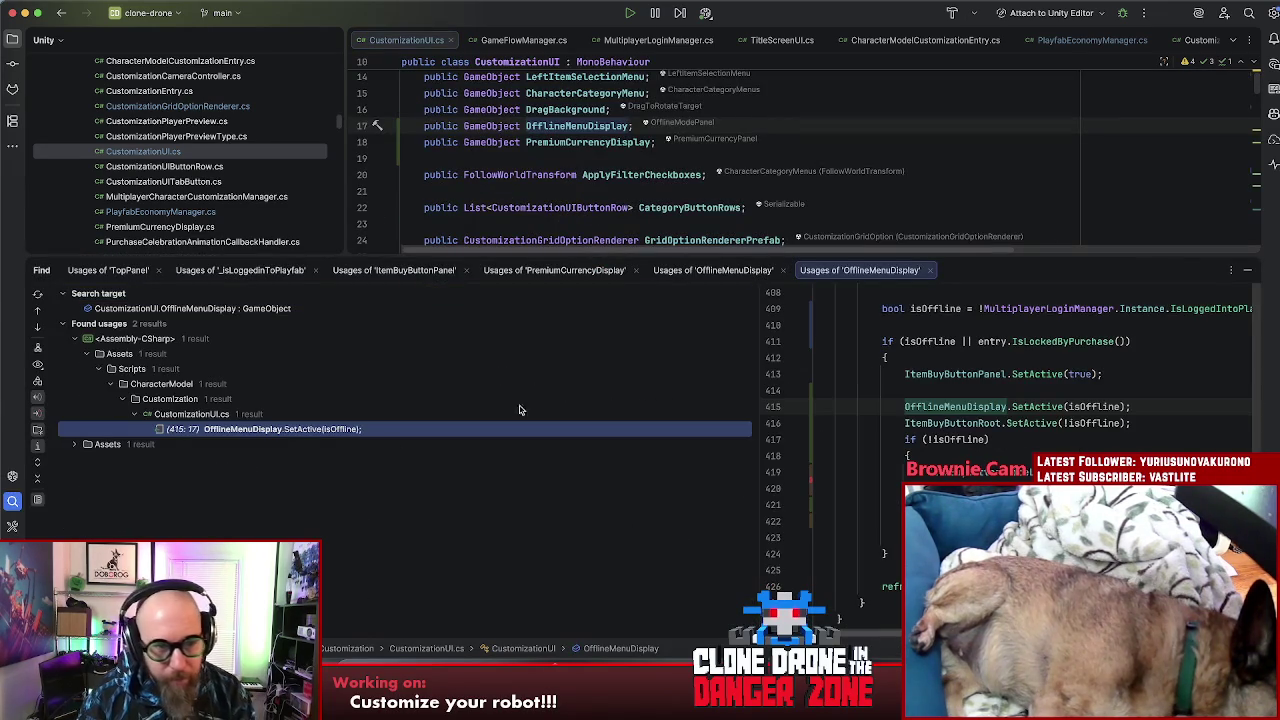
{"action": "double_click", "coordinate": [233, 429]}
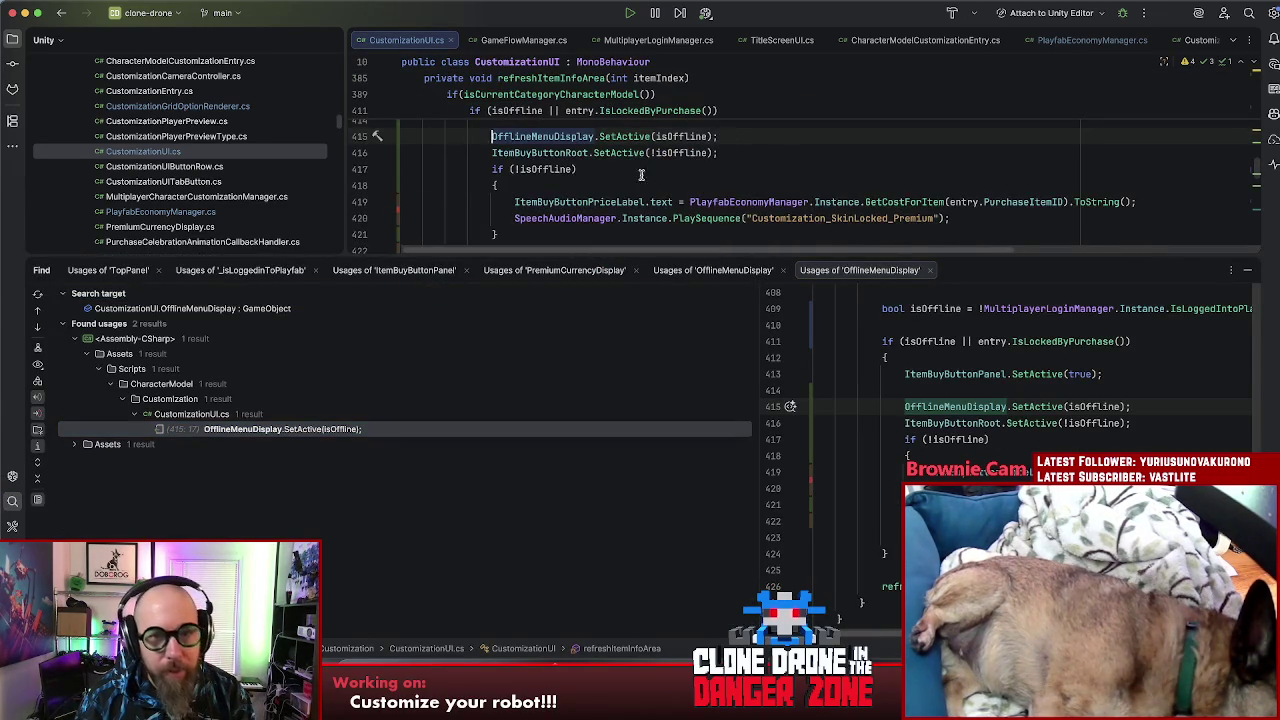
{"action": "left_click", "coordinate": [1255, 277]}
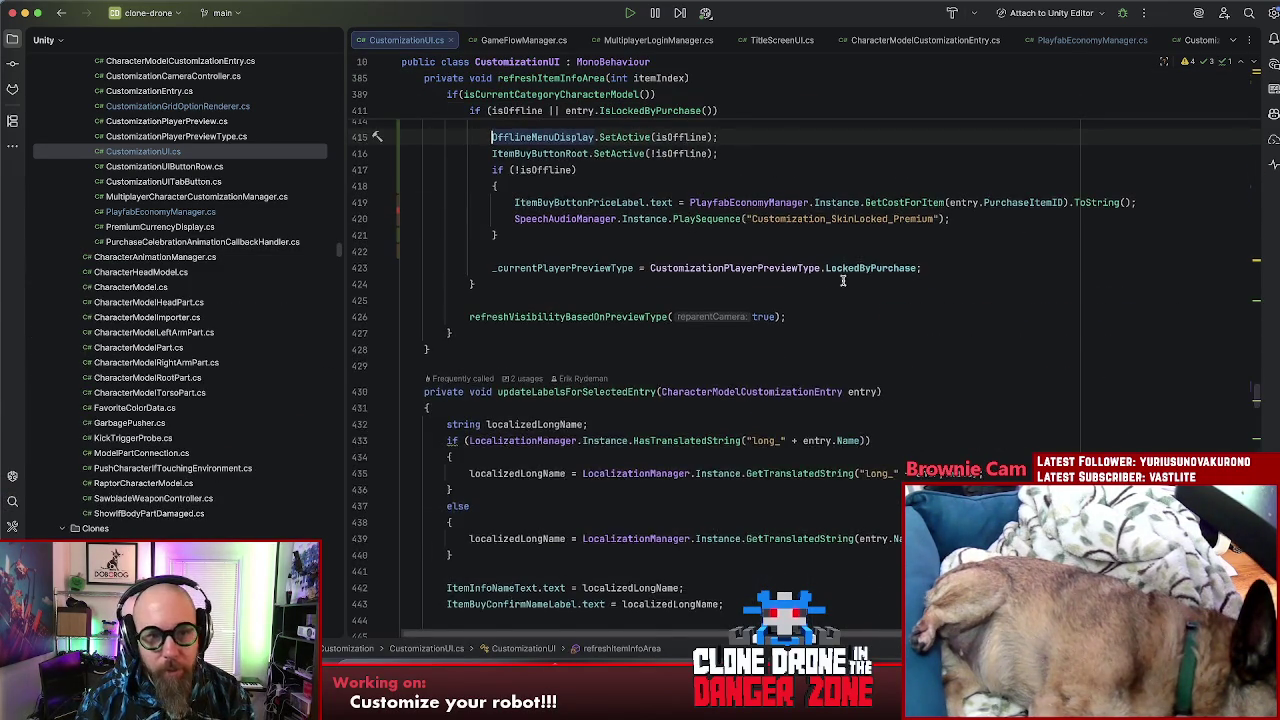
{"action": "left_click_drag", "start_coordinate": [732, 270], "coordinate": [510, 268]}
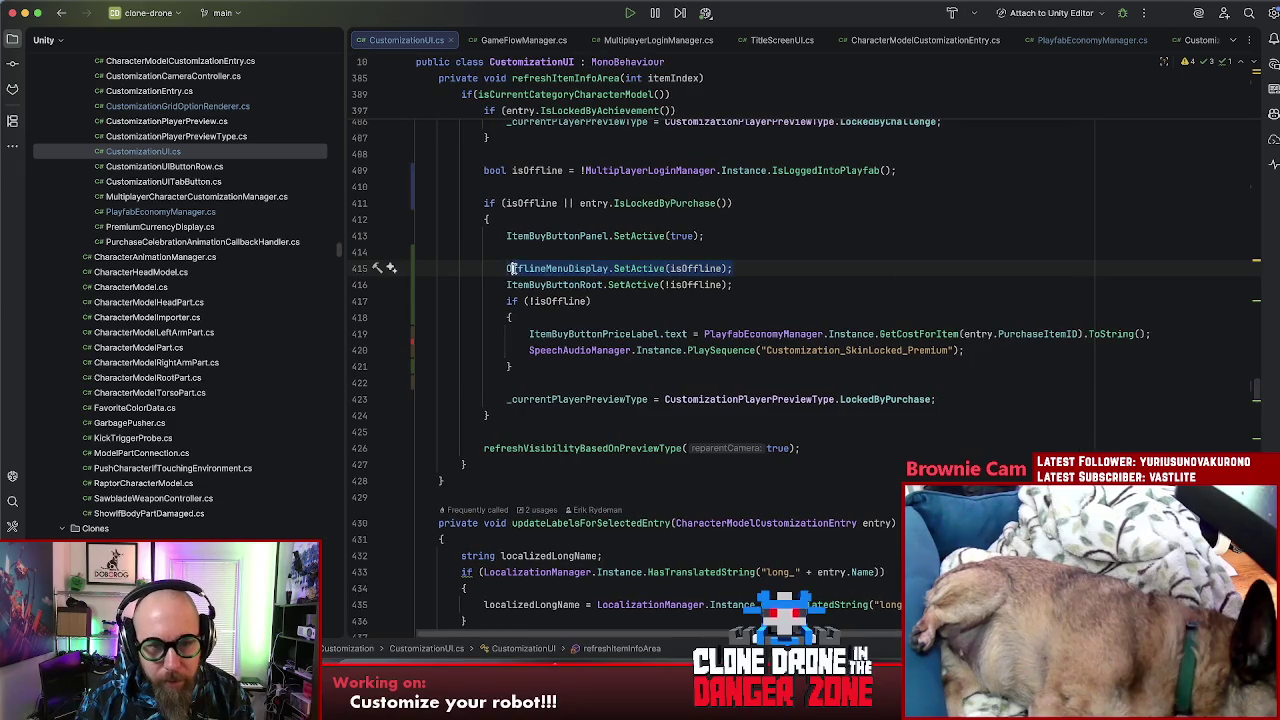
{"action": "scroll", "coordinate": [541, 313], "scroll_direction": "up", "scroll_amount": 5}
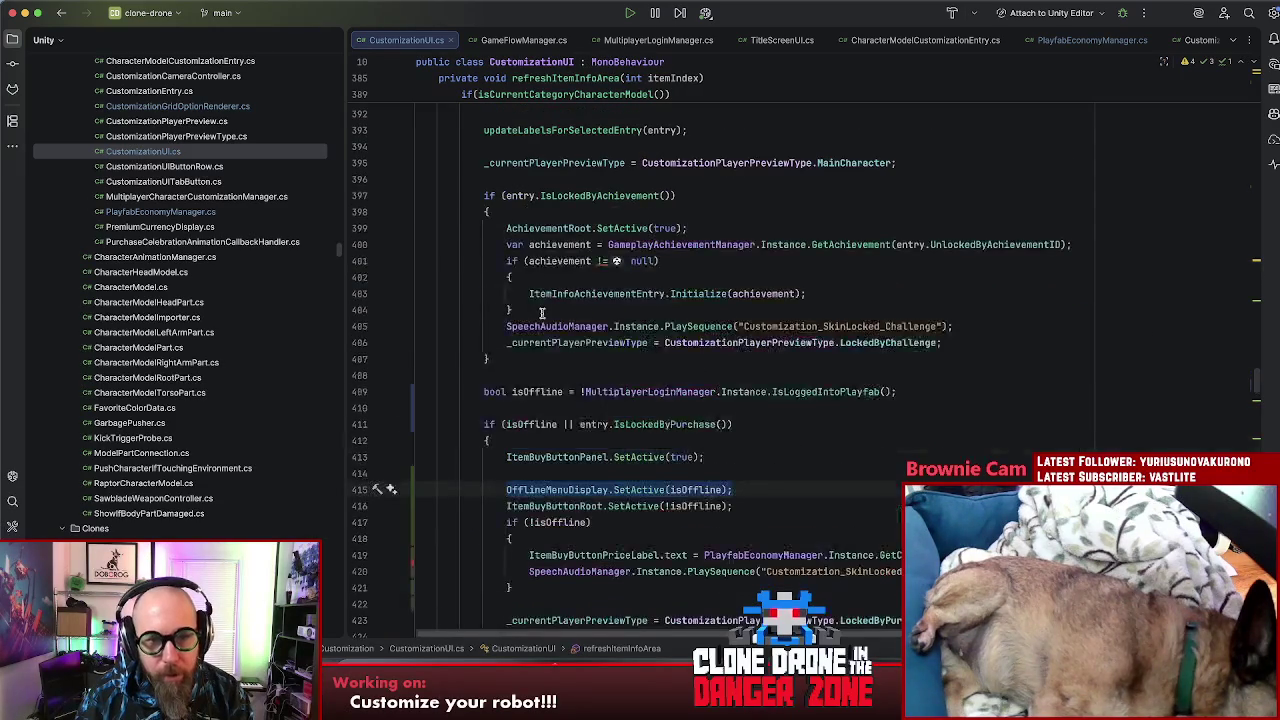
Step: Insert and then remove a blank line inside the IsLockedByAchievement block on line 397
{"action": "left_click", "coordinate": [566, 196]}
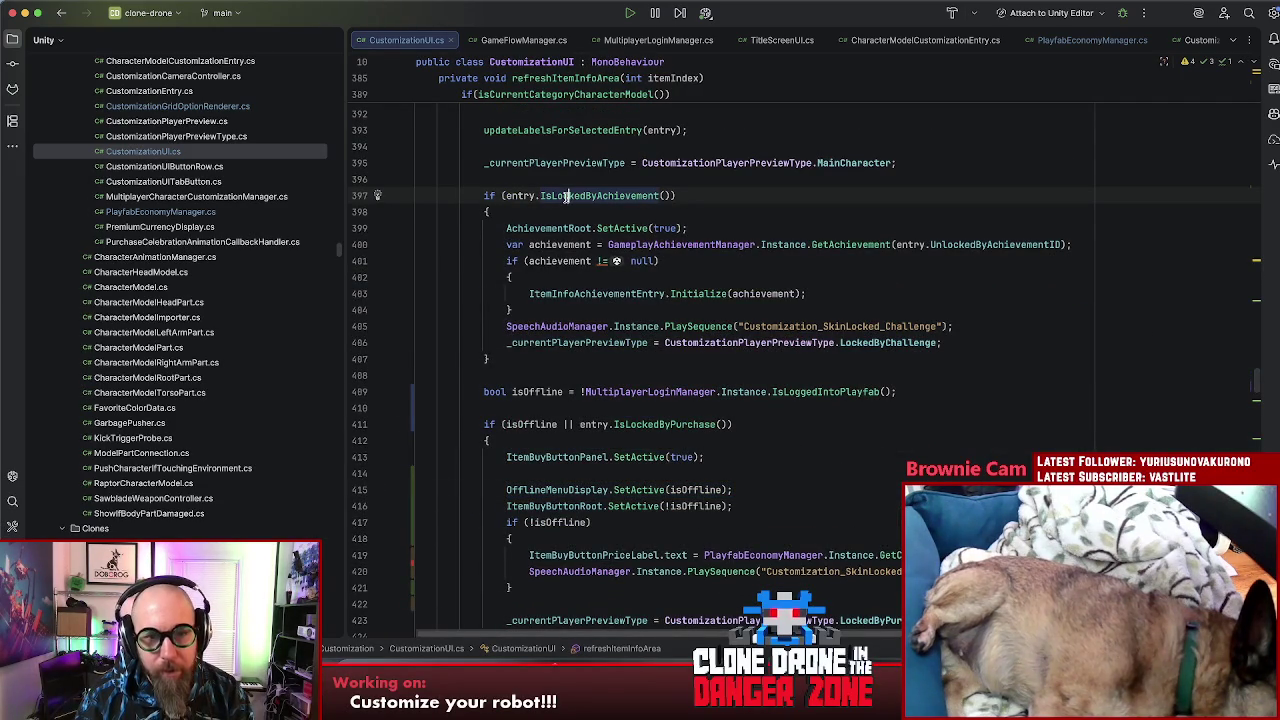
{"action": "left_click", "coordinate": [560, 214]}
{"action": "key", "text": "Return"}
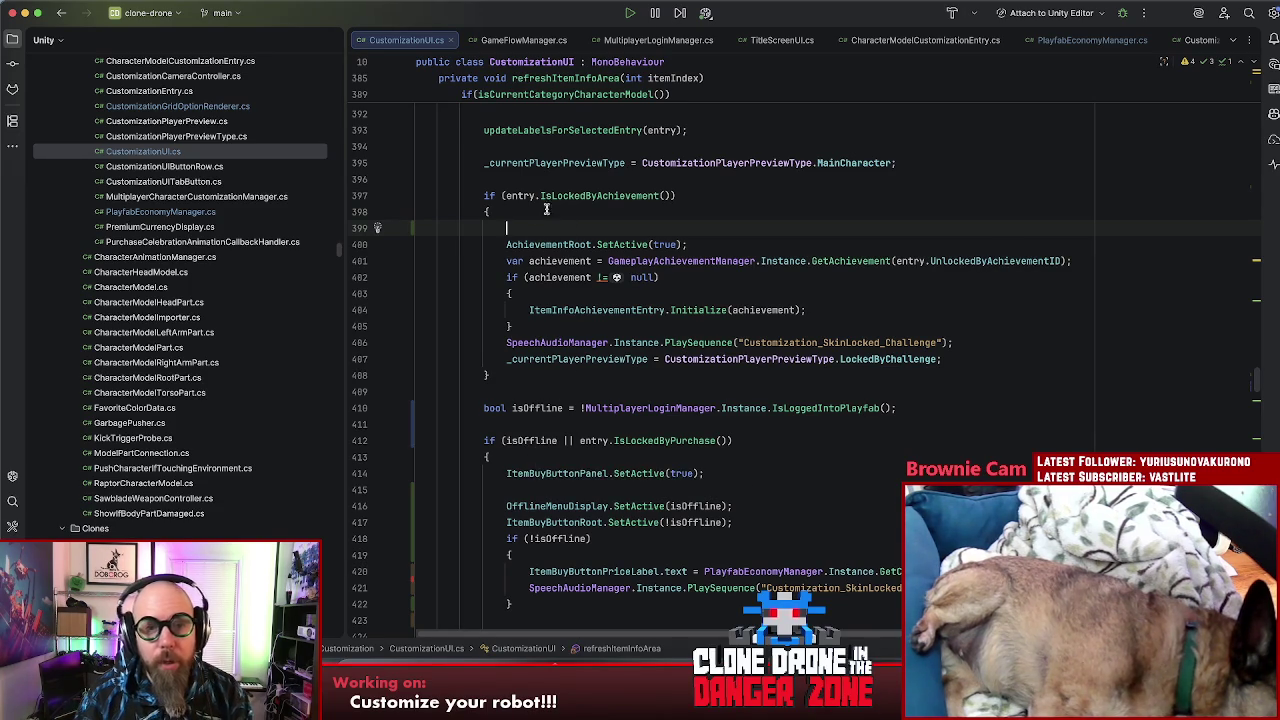
{"action": "key", "text": "BackSpace"}
{"action": "scroll", "coordinate": [592, 232], "scroll_direction": "up", "scroll_amount": 3}
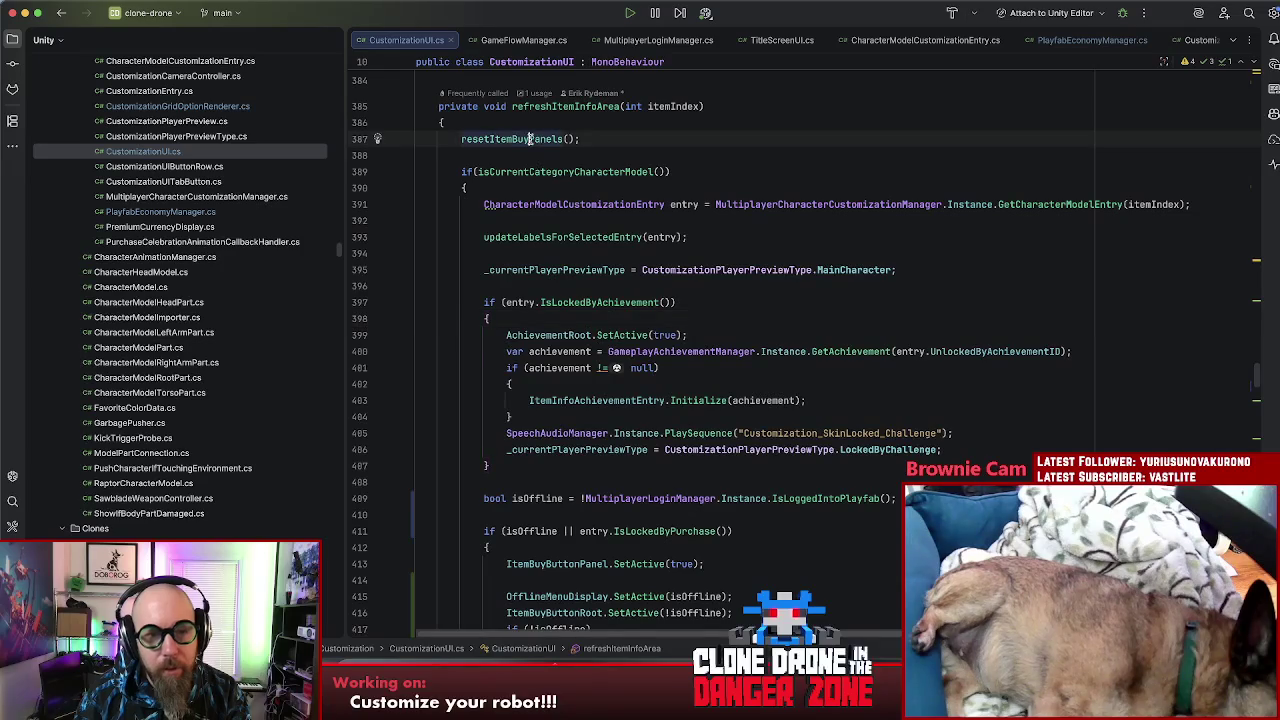
Step: Add OfflineMenuDisplay.SetActive(false); to resetItemBuyPanels after the error panel reset
{"action": "left_click", "coordinate": [530, 138], "text": "super"}
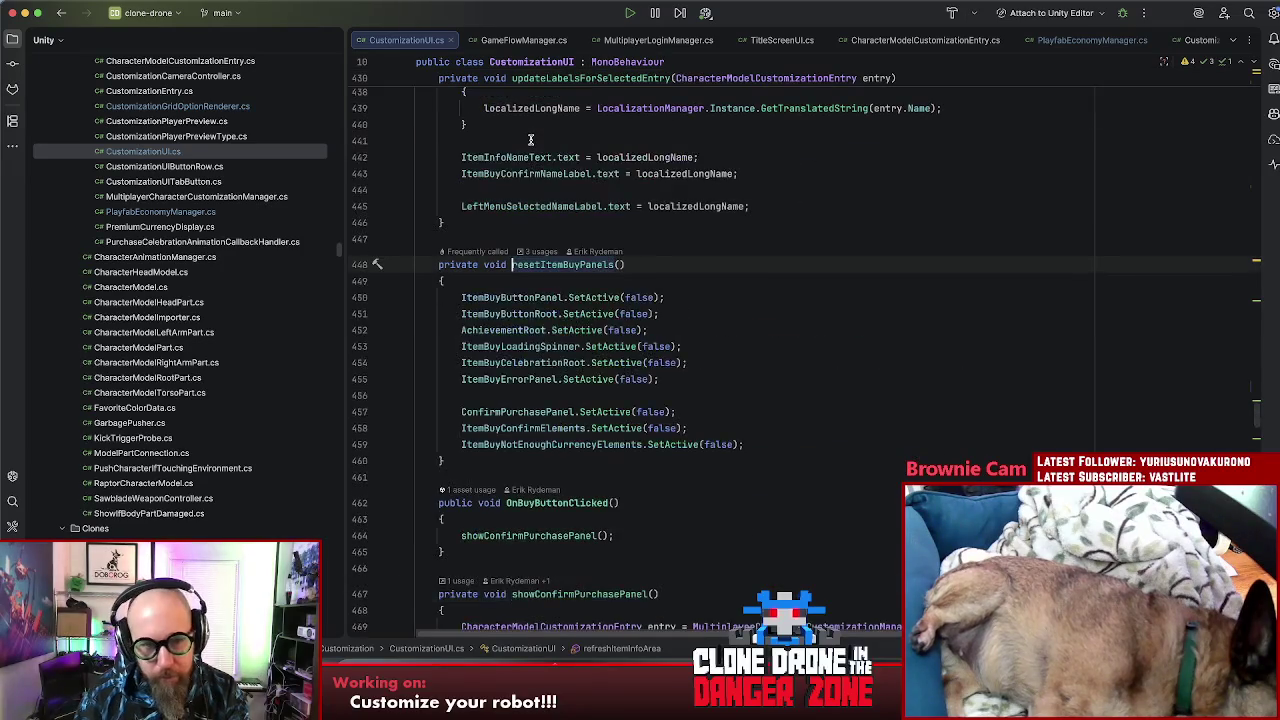
{"action": "left_click", "coordinate": [490, 395]}
{"action": "type", "text": "Offlin"}
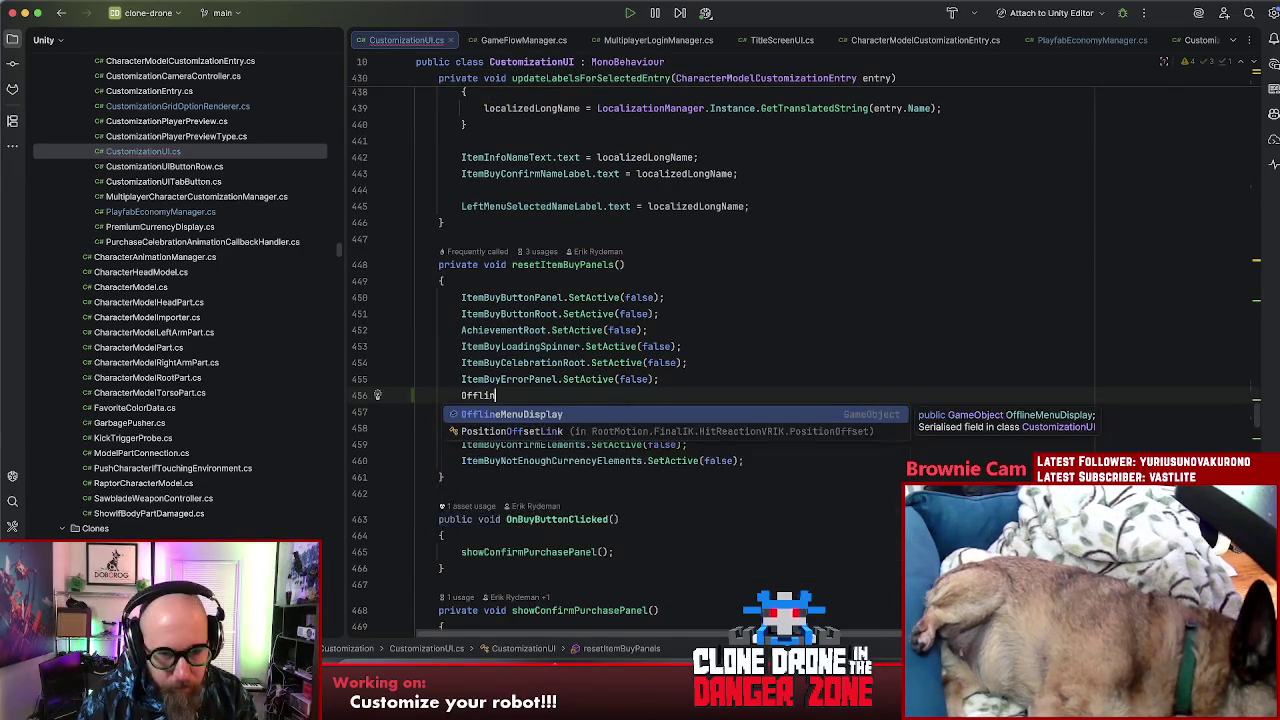
{"action": "key", "text": "Return"}
{"action": "type", "text": ".set"}
{"action": "key", "text": "Return"}
{"action": "type", "text": "false);"}
Step: Back in refreshItemInfoArea, review the isOffline uses and the IsLockedByPurchase buy condition
{"action": "left_click", "coordinate": [580, 264], "text": "super"}
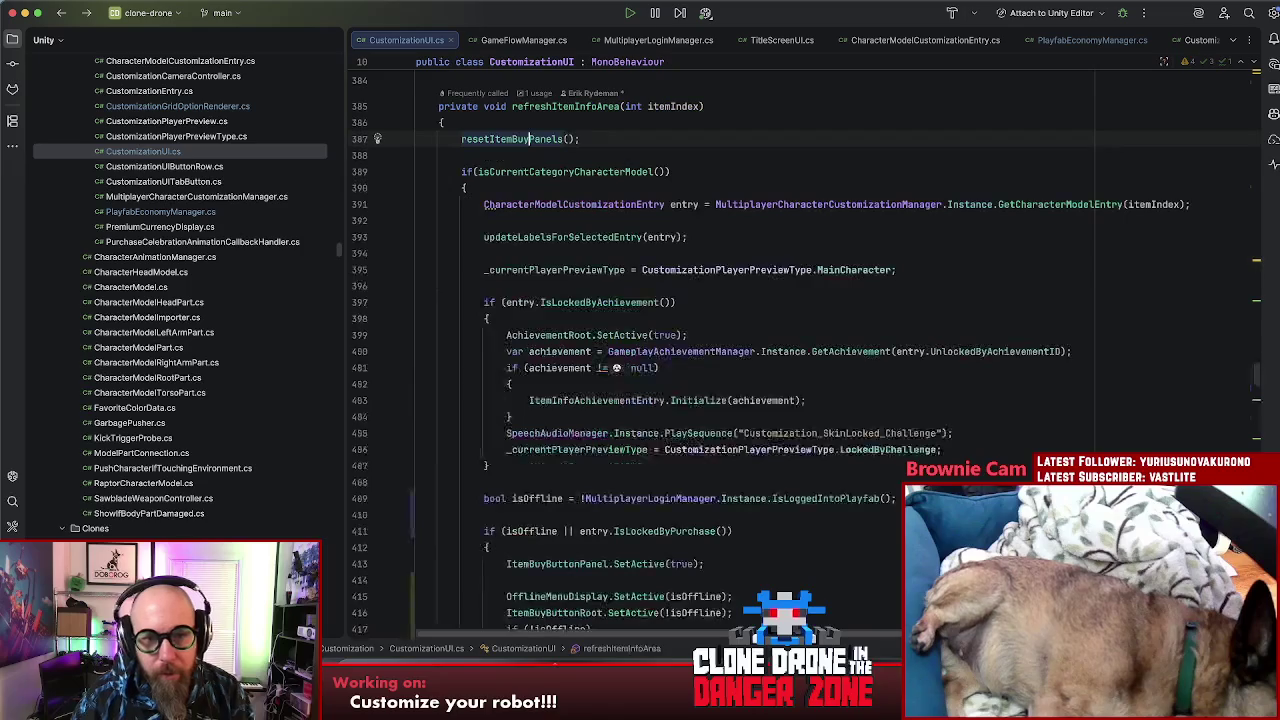
{"action": "scroll", "coordinate": [543, 334], "scroll_direction": "down", "scroll_amount": 5}
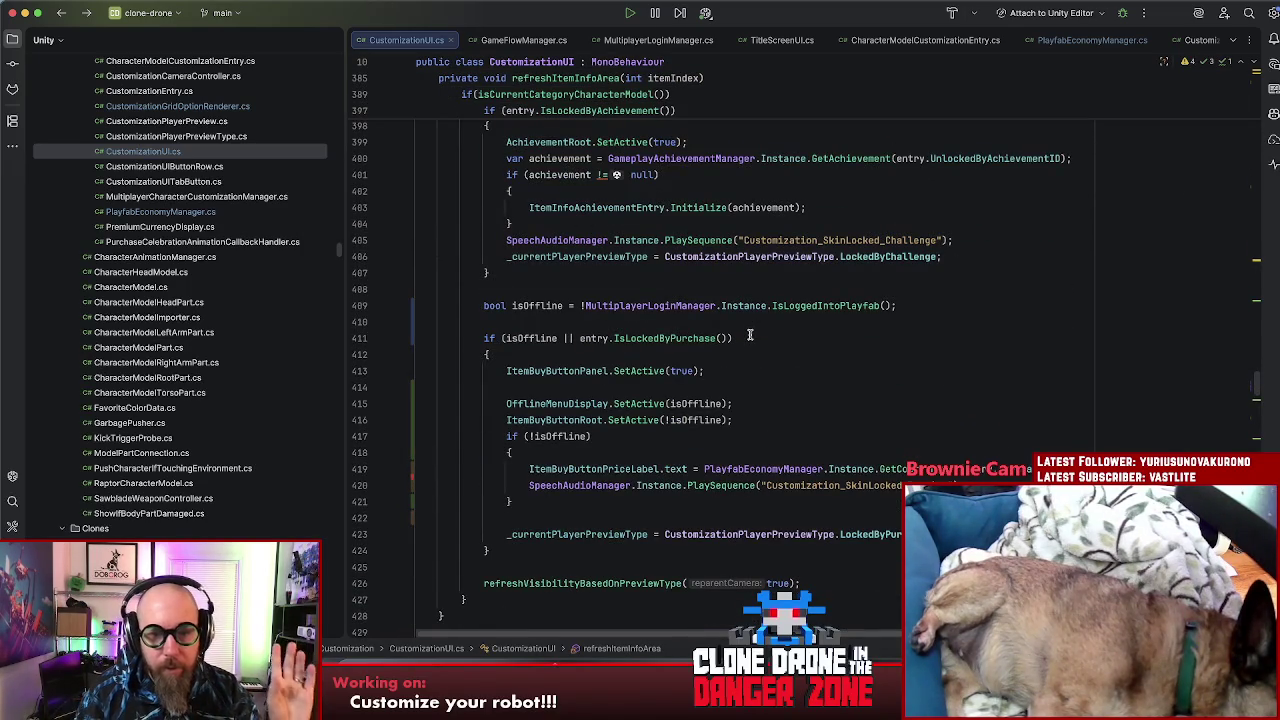
{"action": "left_click", "coordinate": [684, 405]}
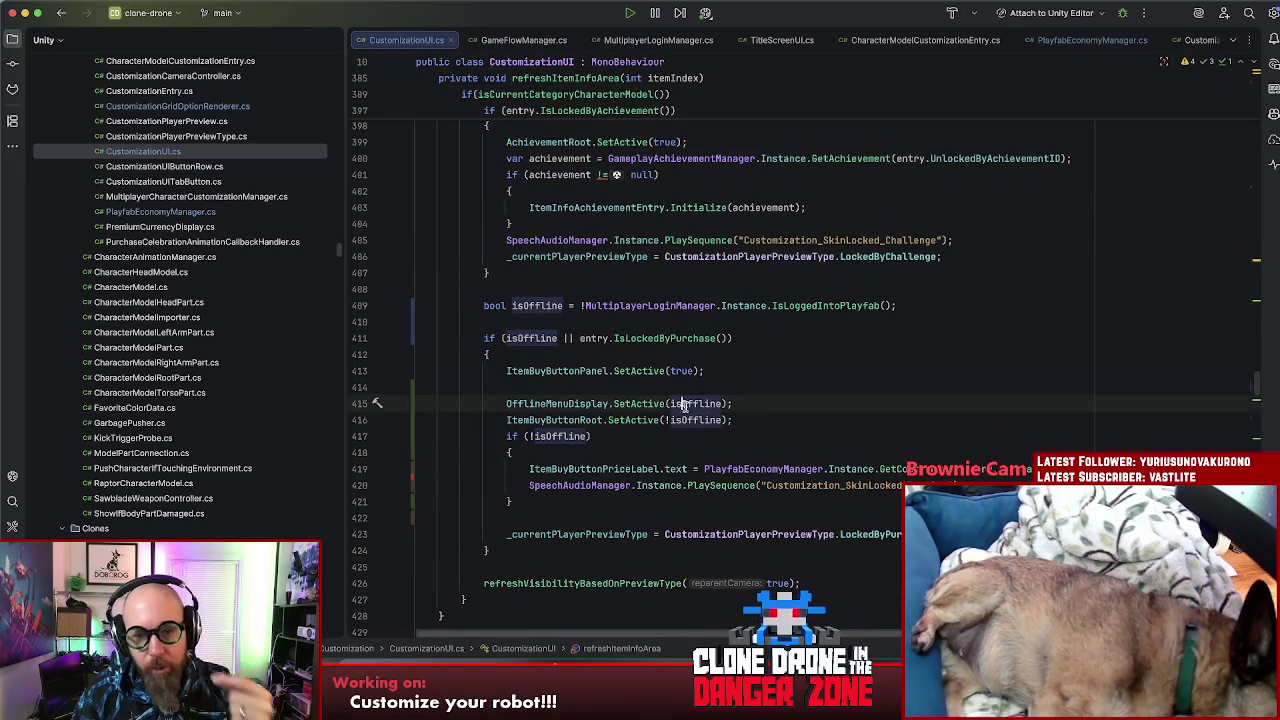
{"action": "left_click", "coordinate": [686, 421]}
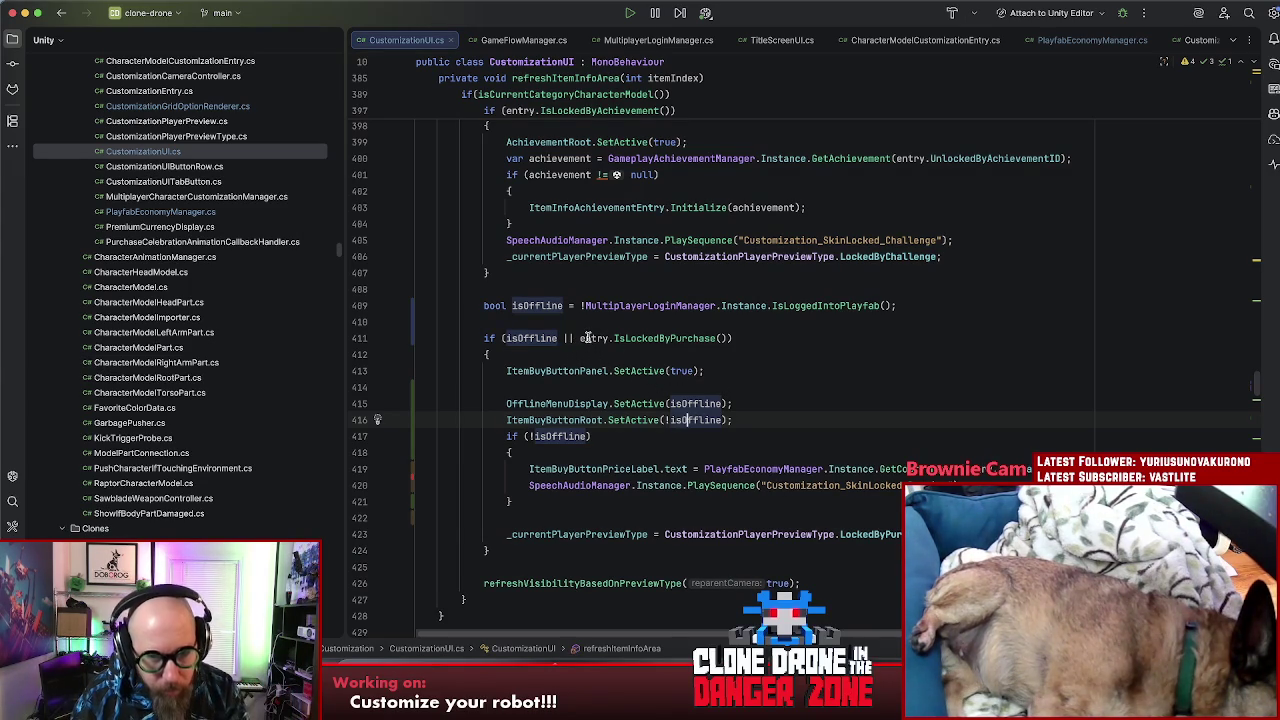
{"action": "left_click", "coordinate": [651, 338]}
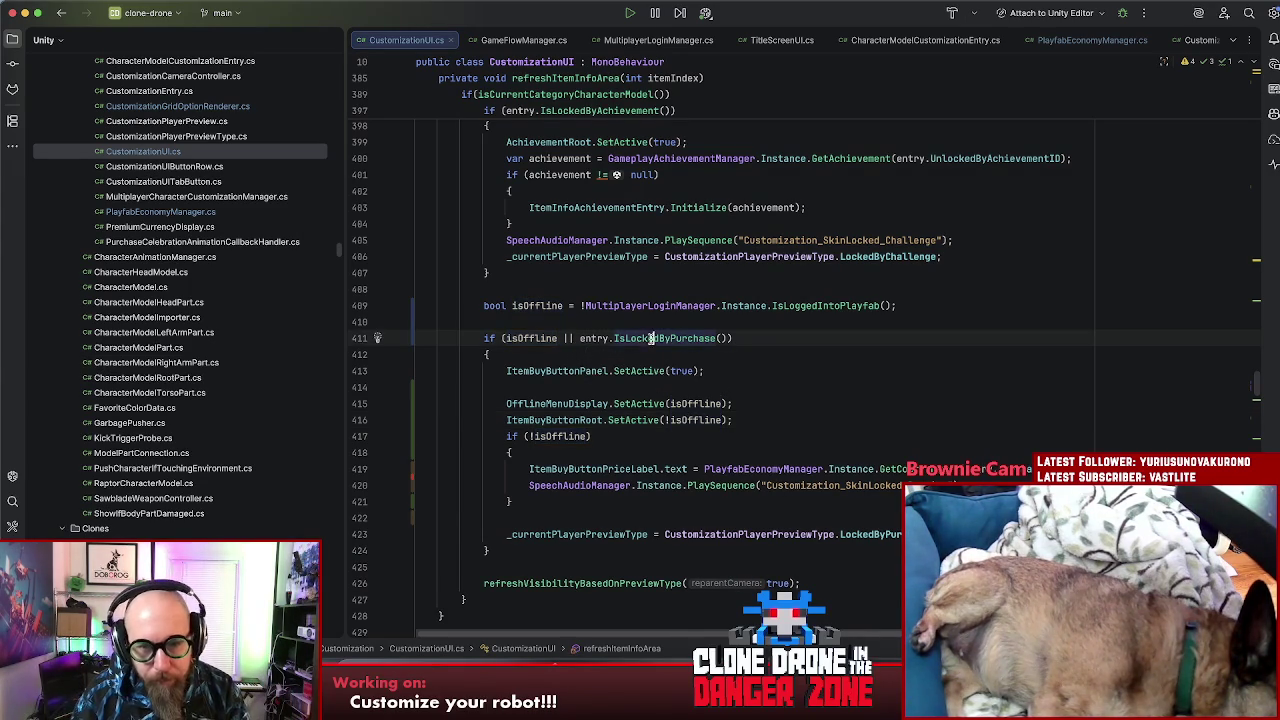
Step: Inspect the IsLockedByPurchase declaration and return to the buy condition in CustomizationUI.cs
{"action": "key", "text": "super+b"}
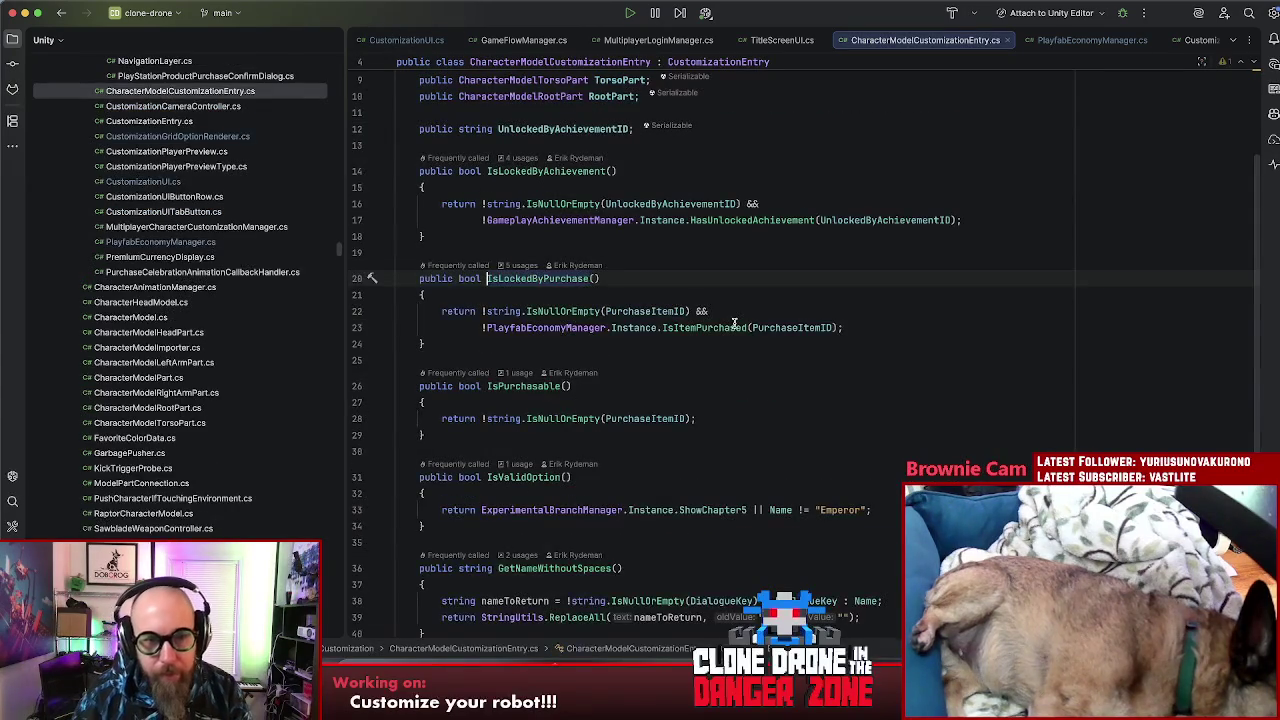
{"action": "key", "text": "super+bracketleft"}
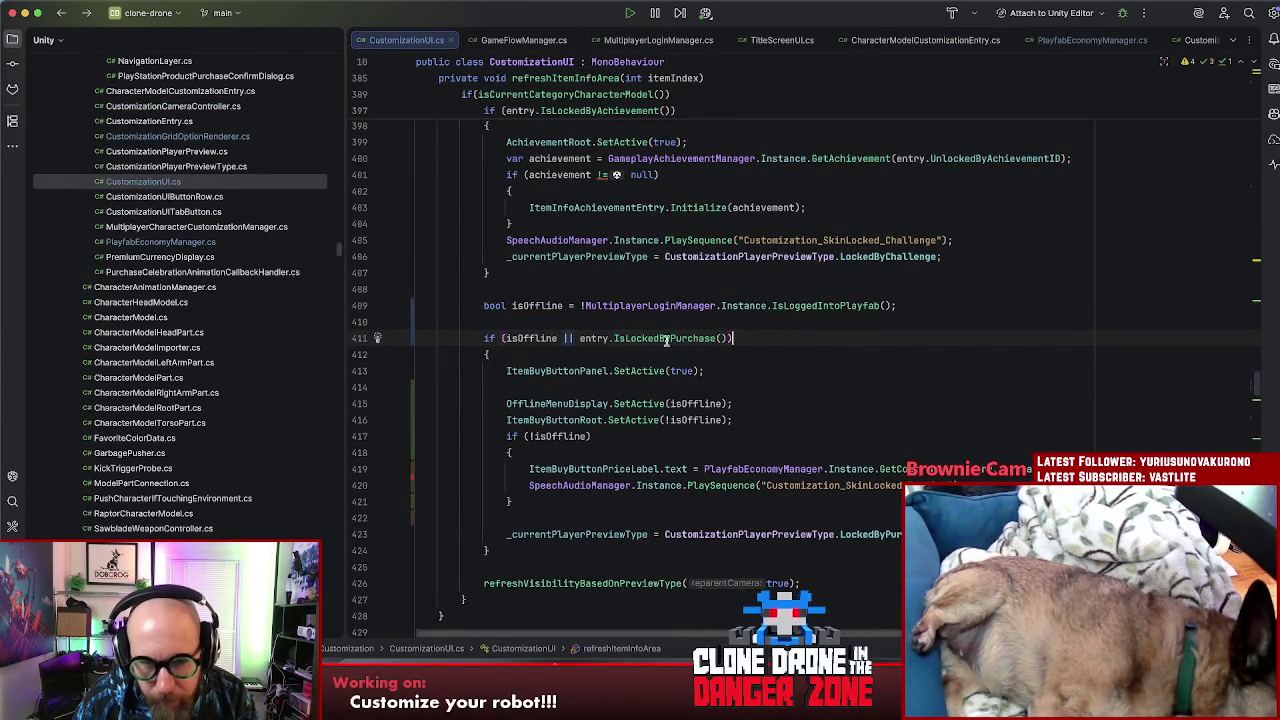
{"action": "left_click", "coordinate": [525, 338]}
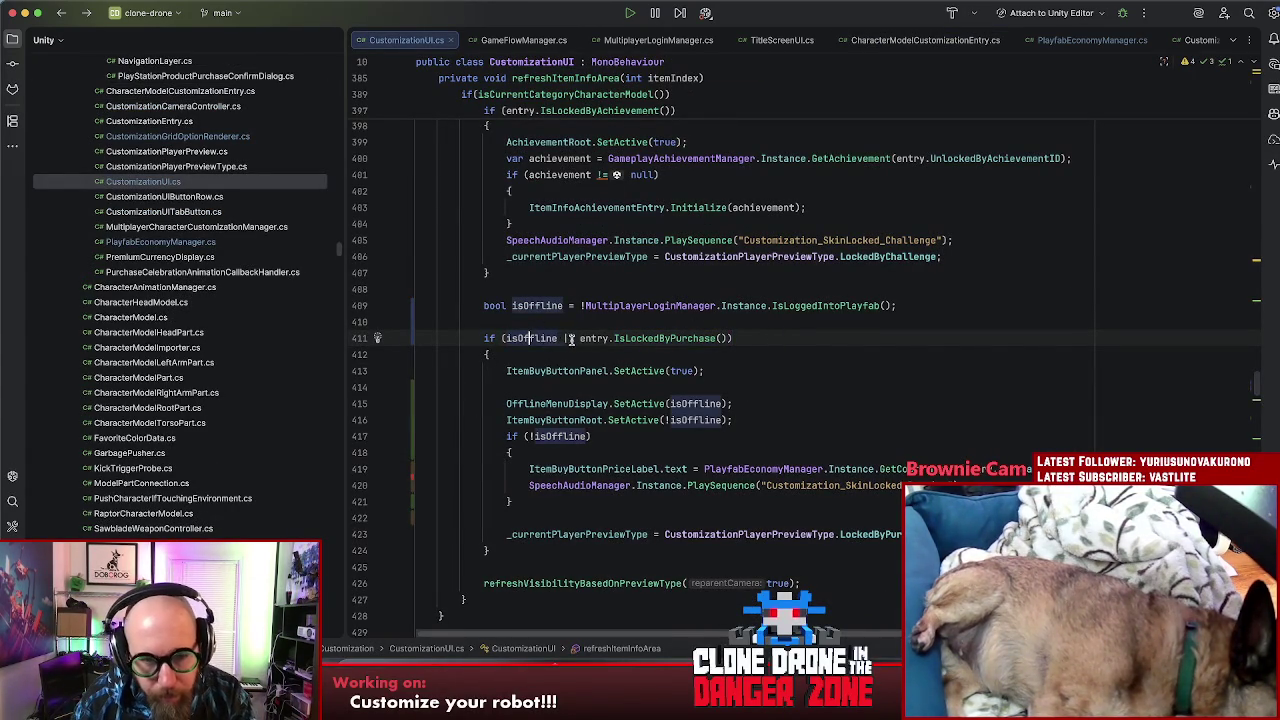
{"action": "left_click", "coordinate": [745, 338]}
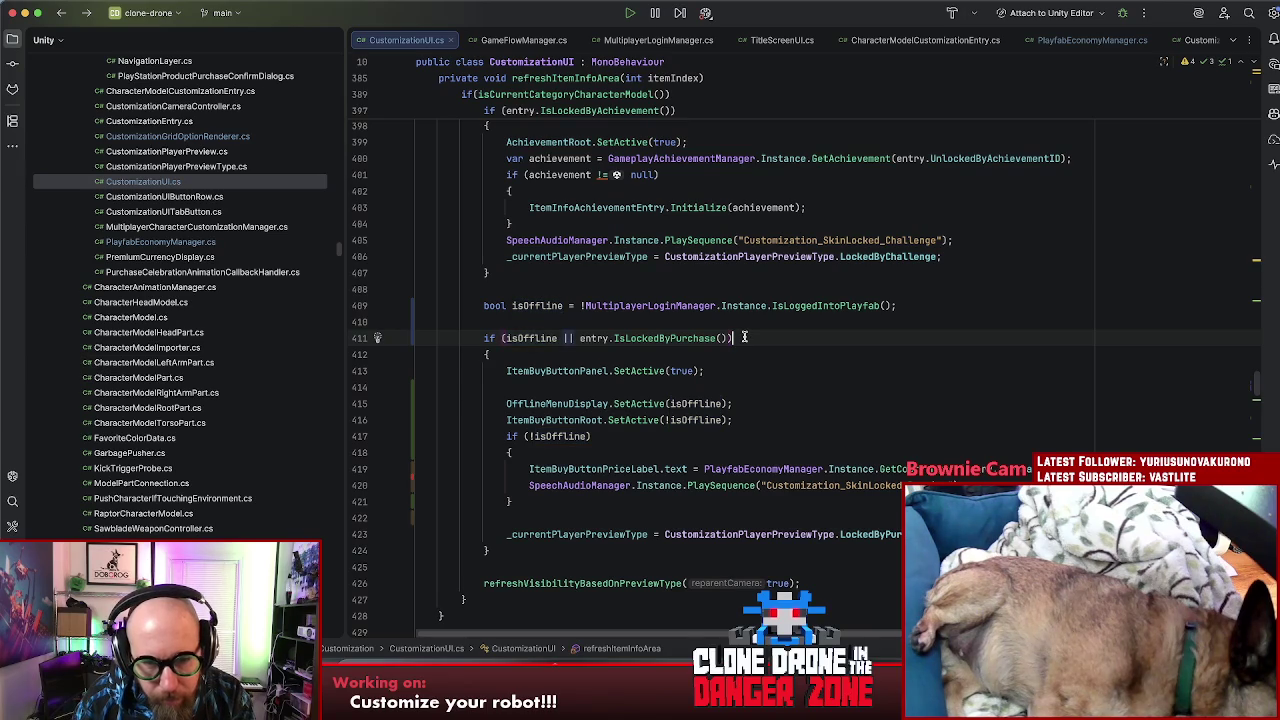
{"action": "left_click", "coordinate": [505, 338]}
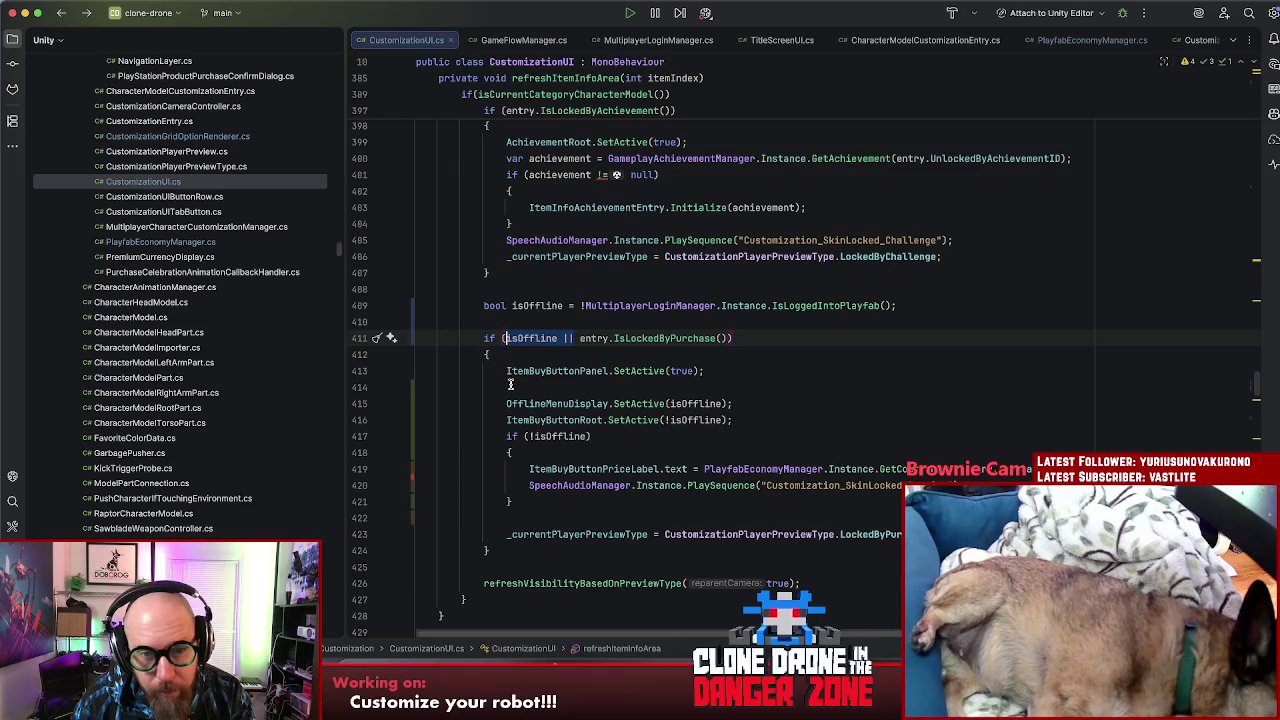
Step: Change the condition to entry.IsPurchasable() && (isOffline || entry.IsLockedByPurchase()) and delete the blank line above
{"action": "left_click", "coordinate": [510, 341]}
{"action": "type", "text": "entry.ispur"}
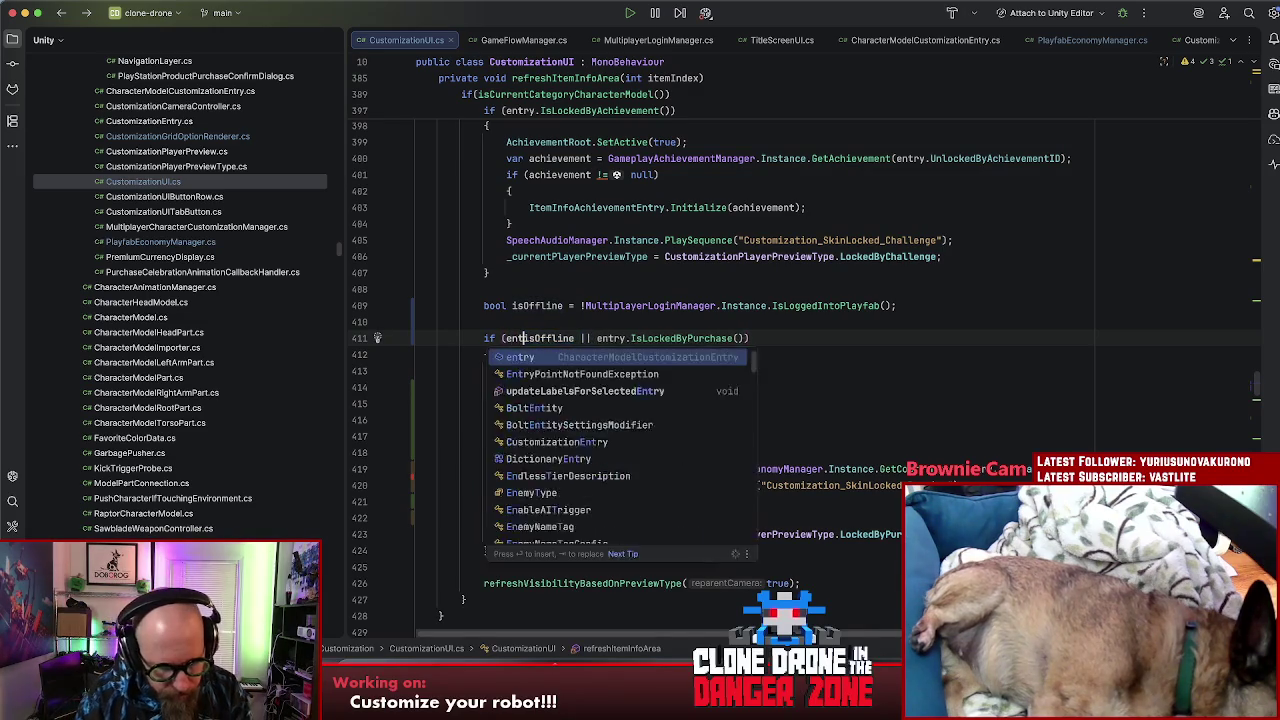
{"action": "key", "text": "Return"}
{"action": "type", "text": "&& ("}
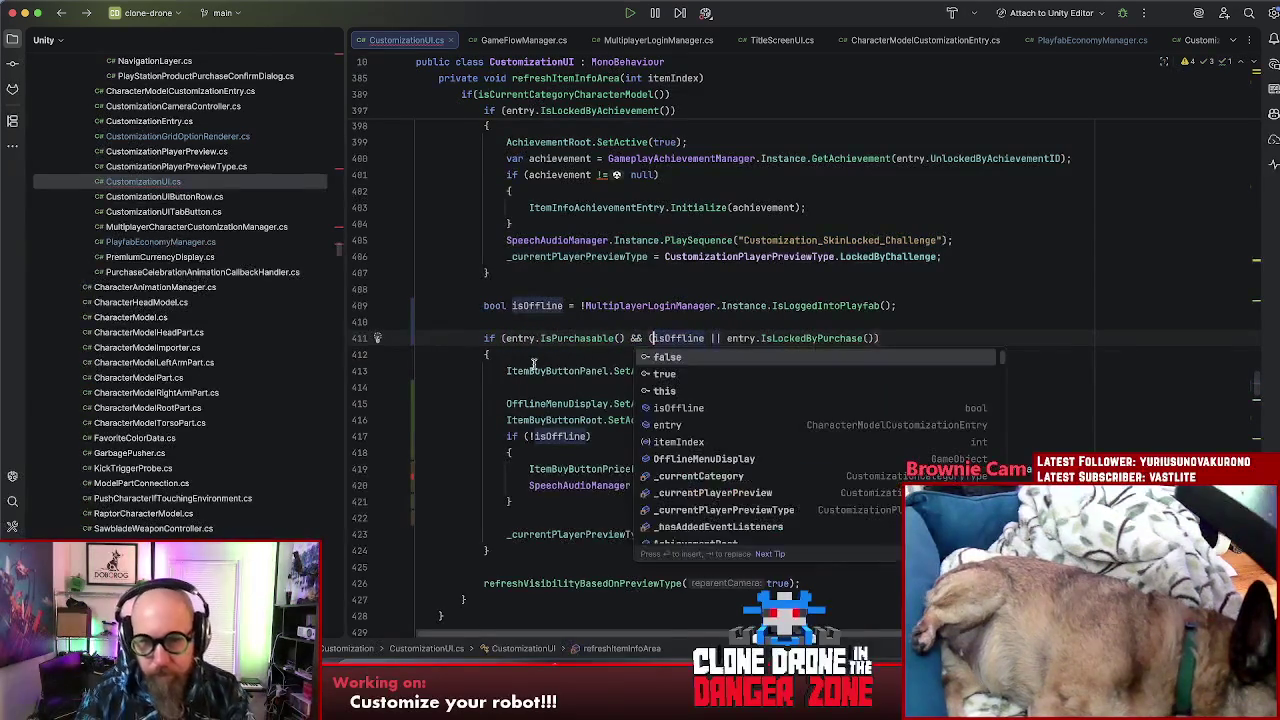
{"action": "left_click", "coordinate": [901, 337]}
{"action": "type", "text": ")"}
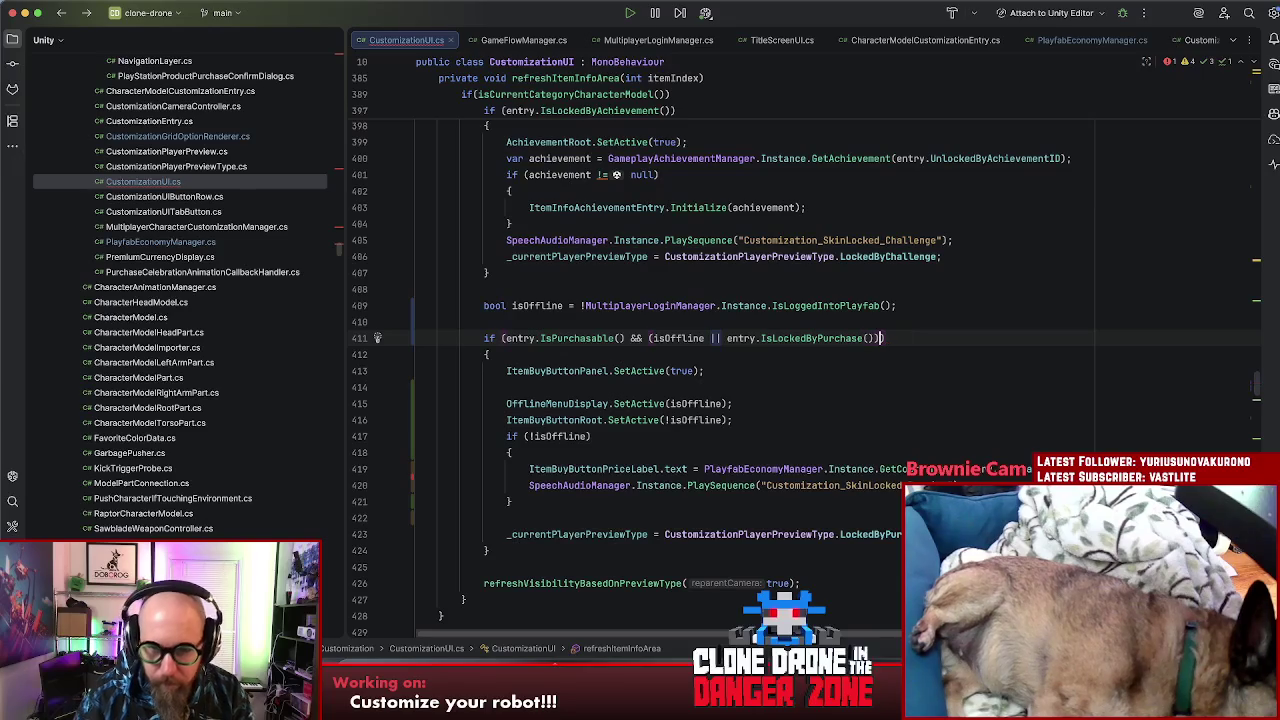
{"action": "left_click", "coordinate": [457, 323]}
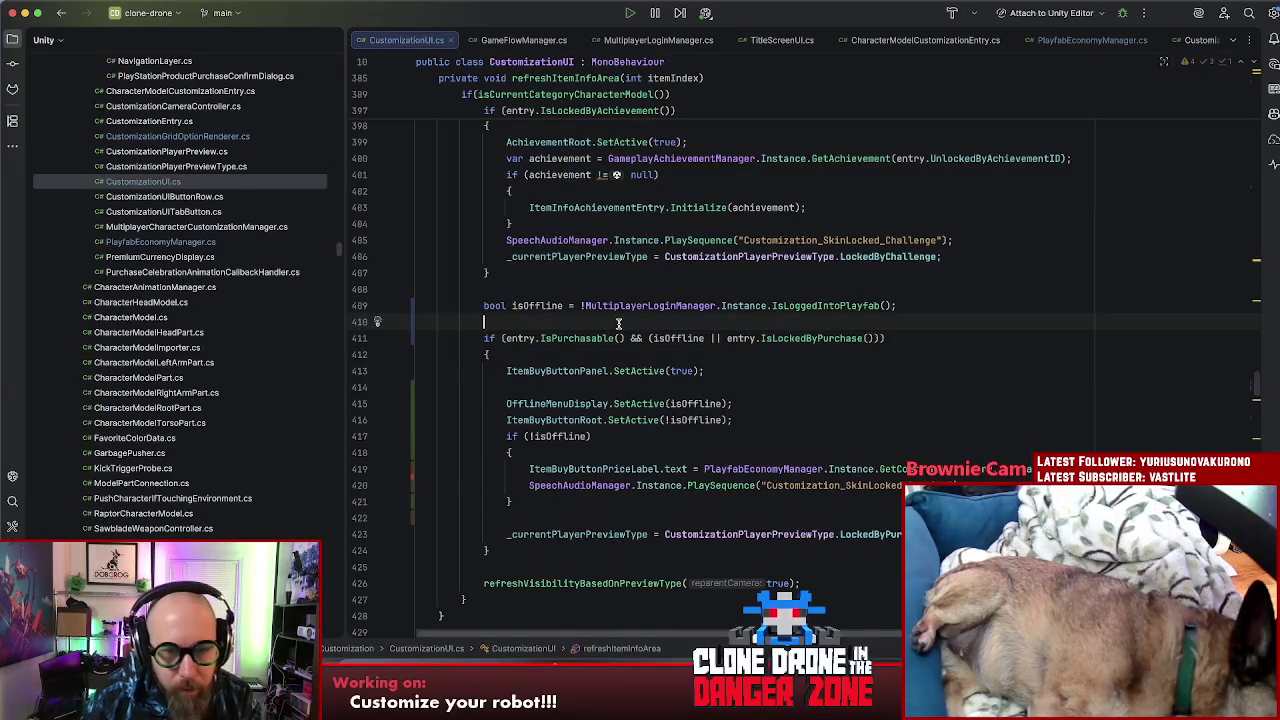
{"action": "key", "text": "BackSpace"}
Step: Review the ItemBuyButtonPanel line and online-only price block, then switch to Unity to recompile
{"action": "left_click", "coordinate": [704, 352]}
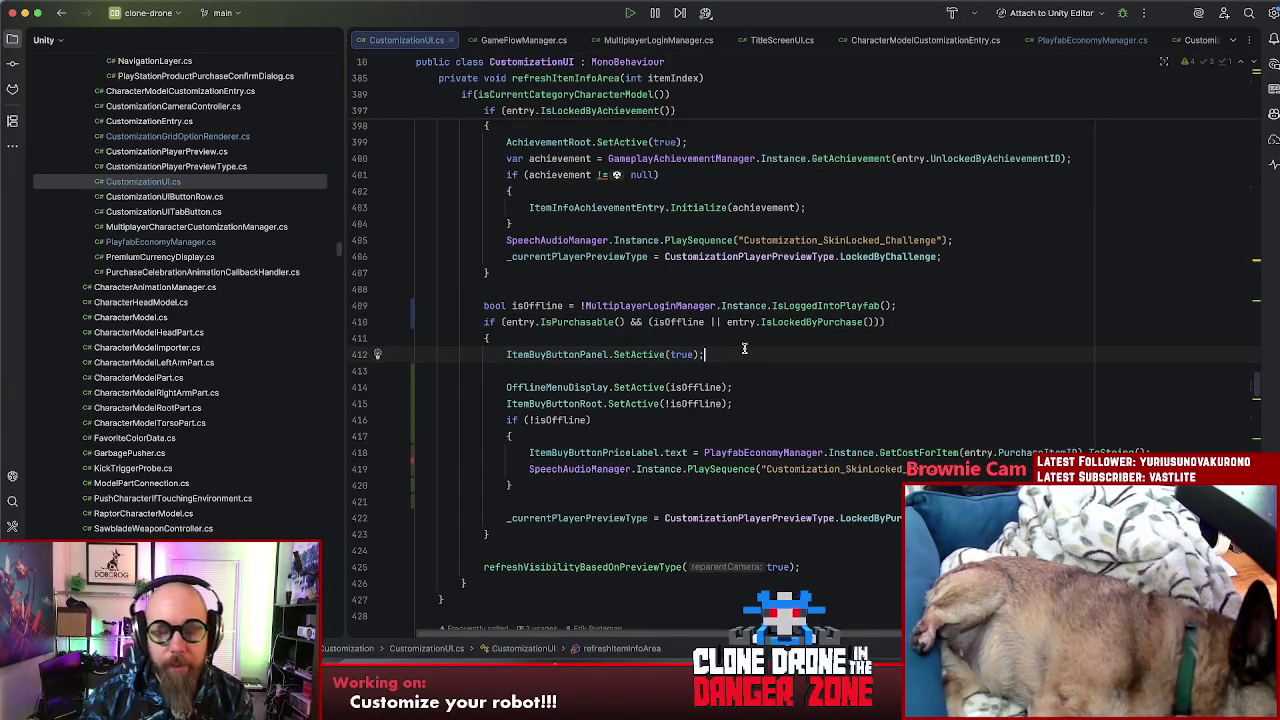
{"action": "left_click", "coordinate": [688, 321]}
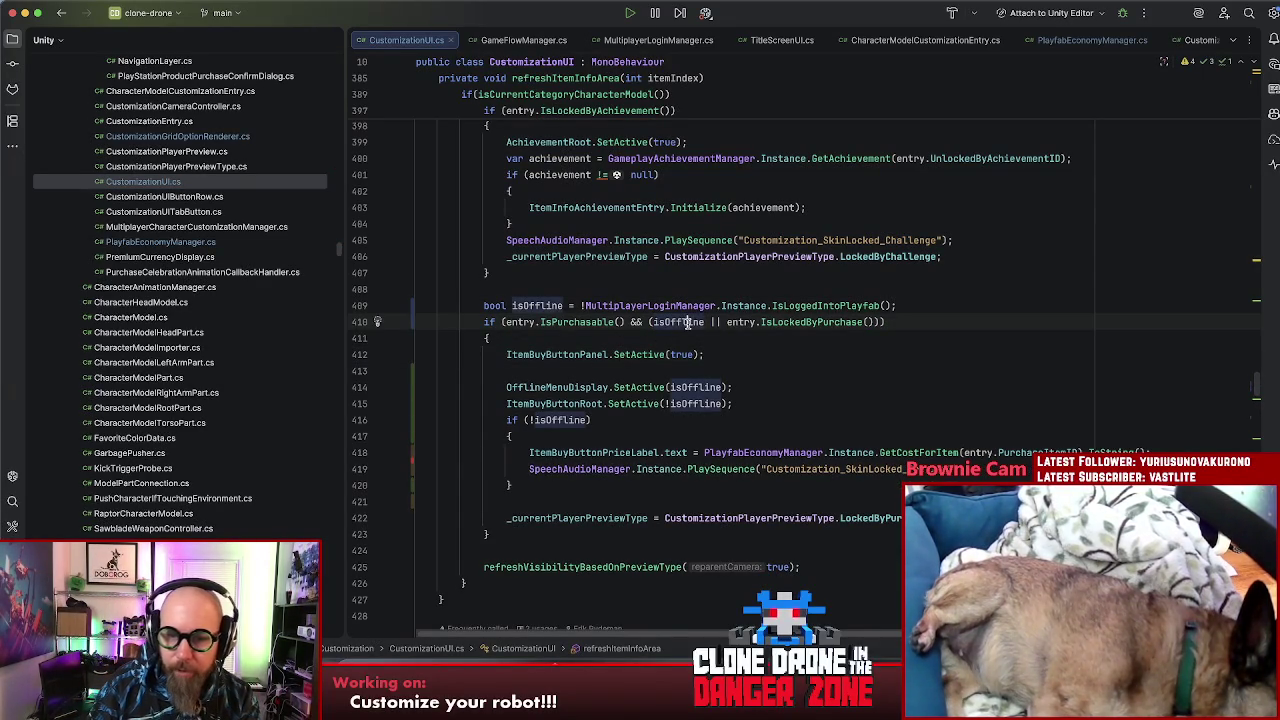
{"action": "left_click", "coordinate": [826, 321]}
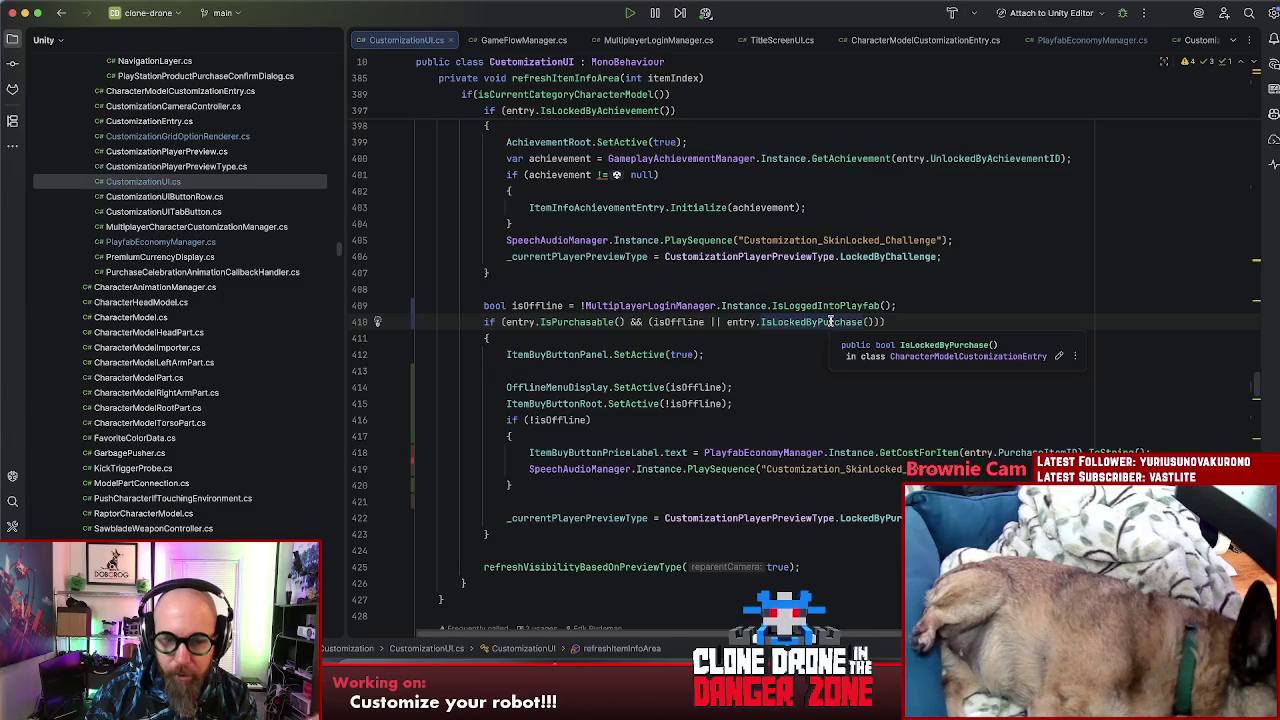
{"action": "left_click", "coordinate": [686, 418]}
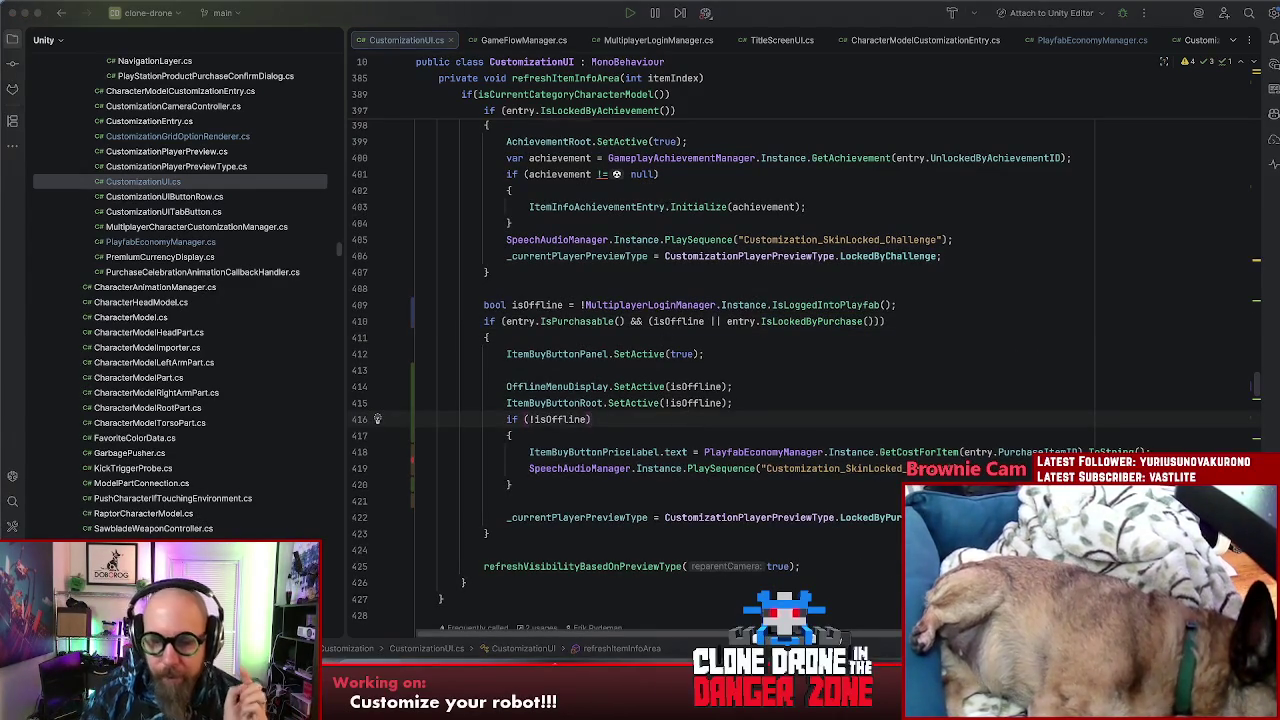
{"action": "key", "text": "super+Tab"}
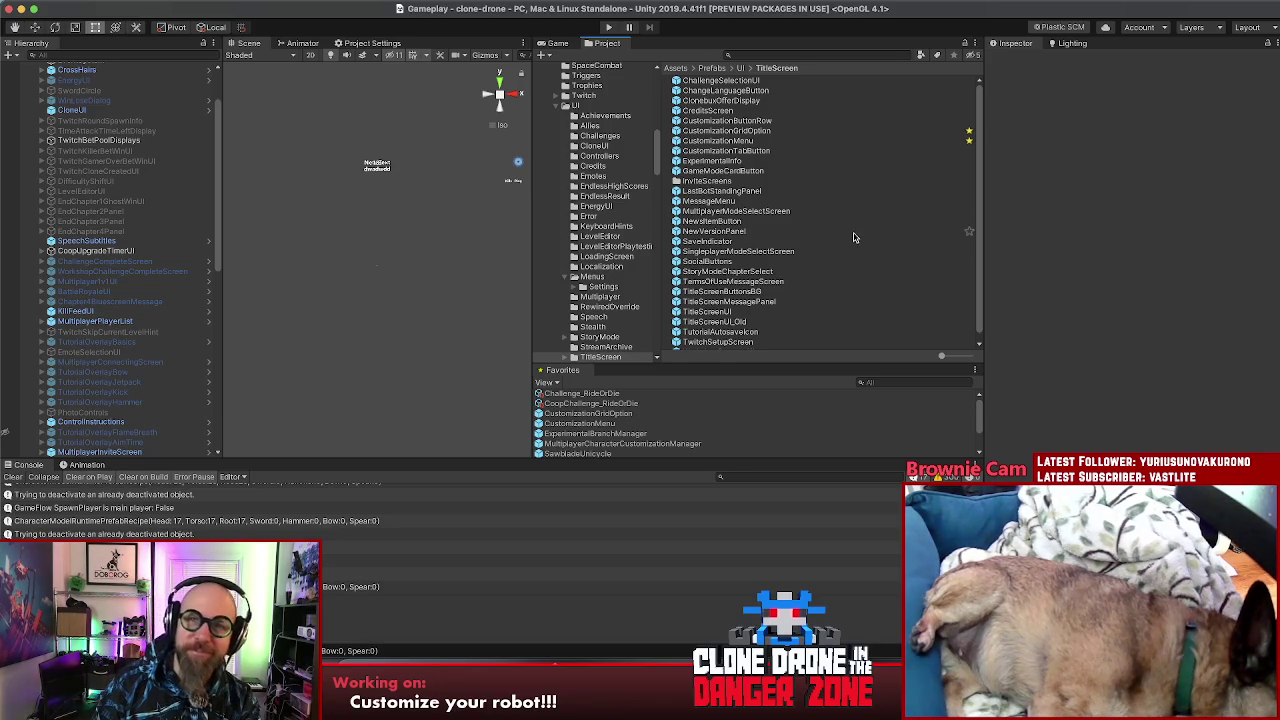
Step: Start Play mode with Cmd+P, reaching the title screen's Steam Connect Failed dialog
{"action": "key", "text": "super+p"}
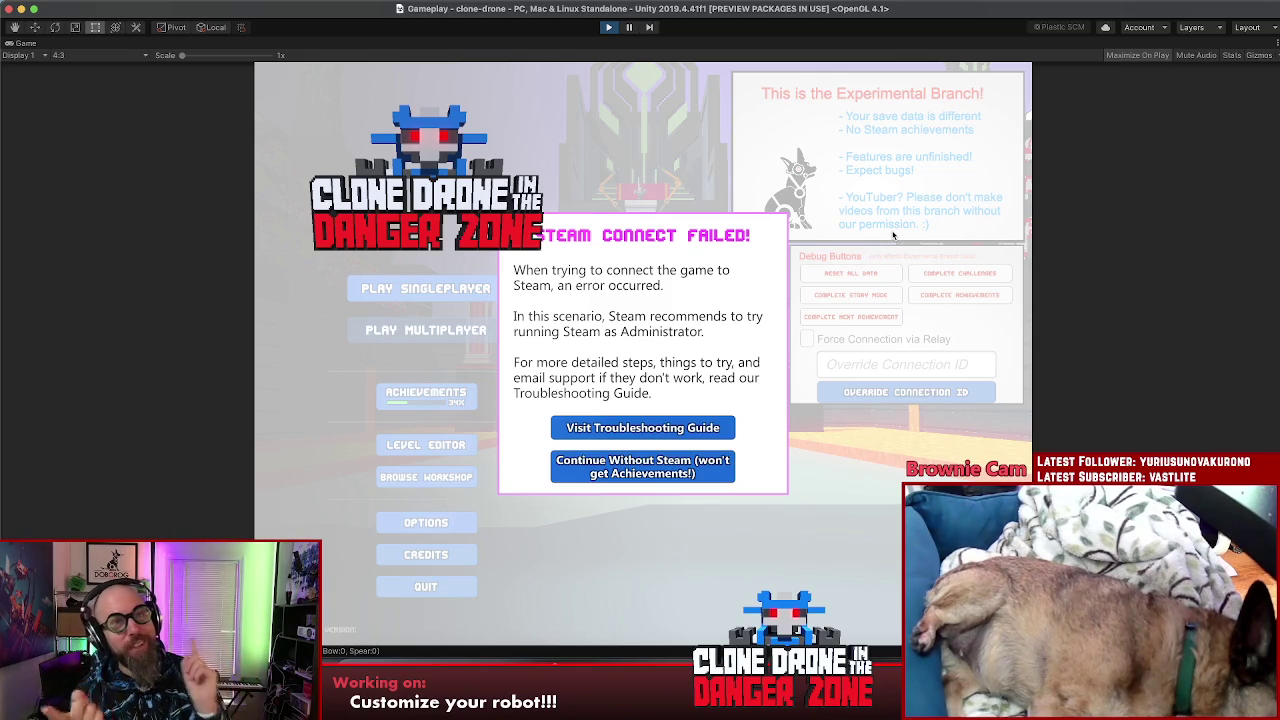
Step: Continue without Steam and open the human customization body selection grid
{"action": "left_click", "coordinate": [686, 460]}
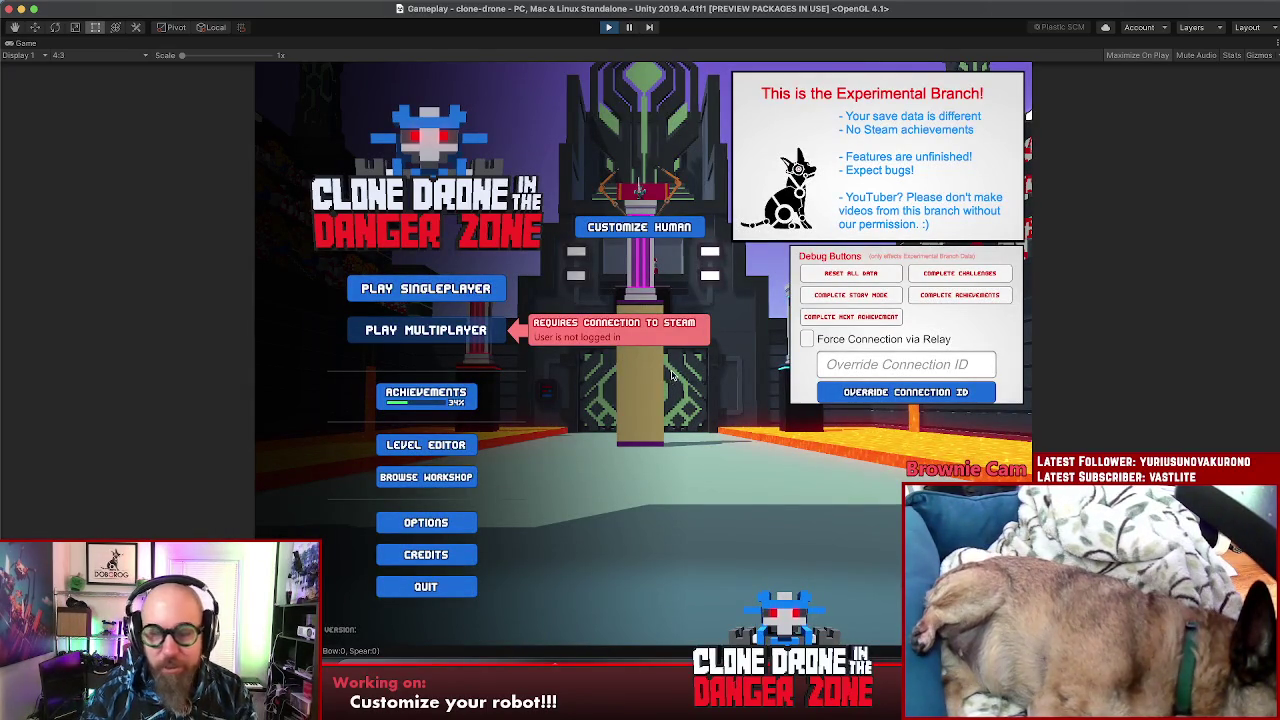
{"action": "left_click", "coordinate": [645, 232]}
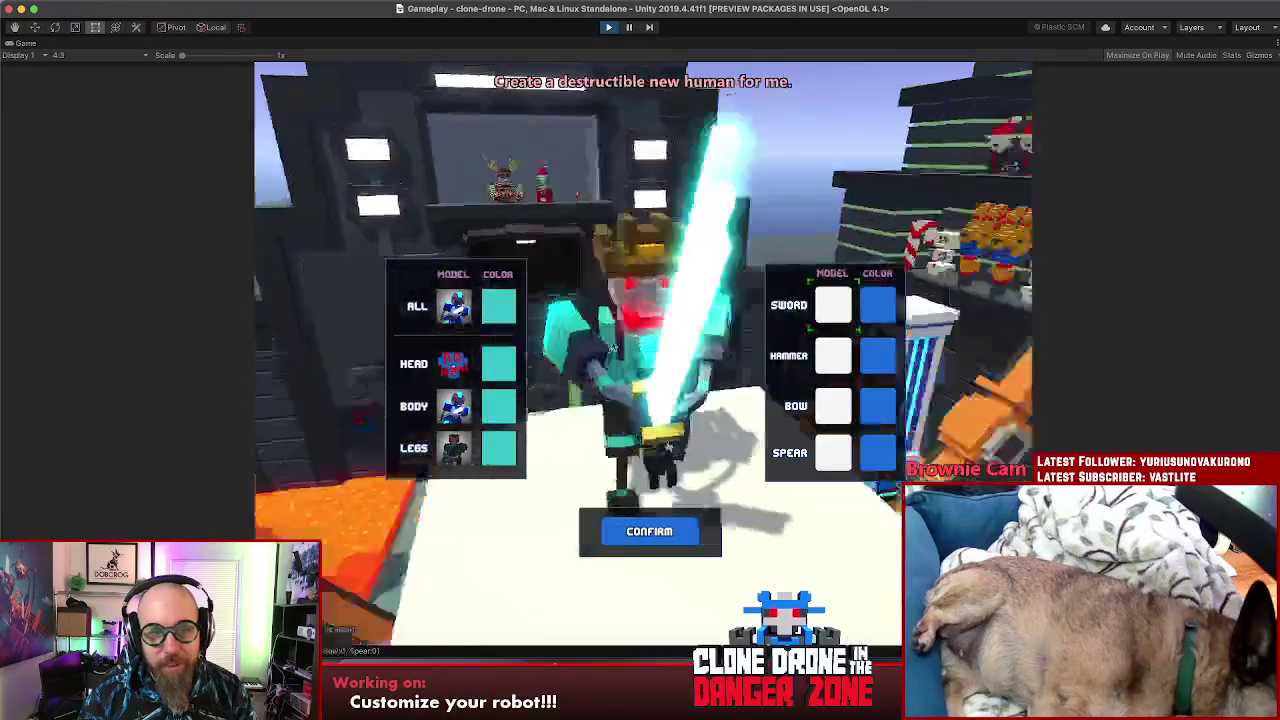
{"action": "left_click", "coordinate": [453, 405]}
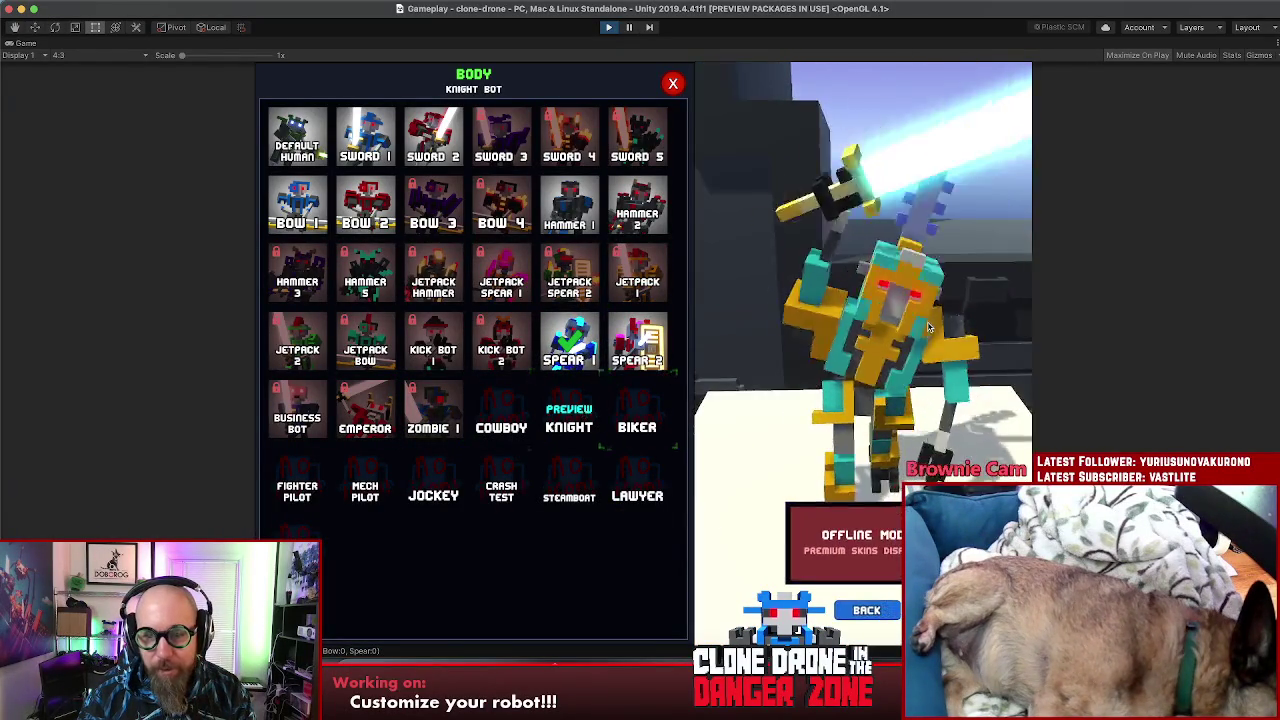
Step: Preview Jetpack 1, Kick Bot 2 and Knight bodies offline, pick Bow 2, then close the panel
{"action": "left_click", "coordinate": [637, 275]}
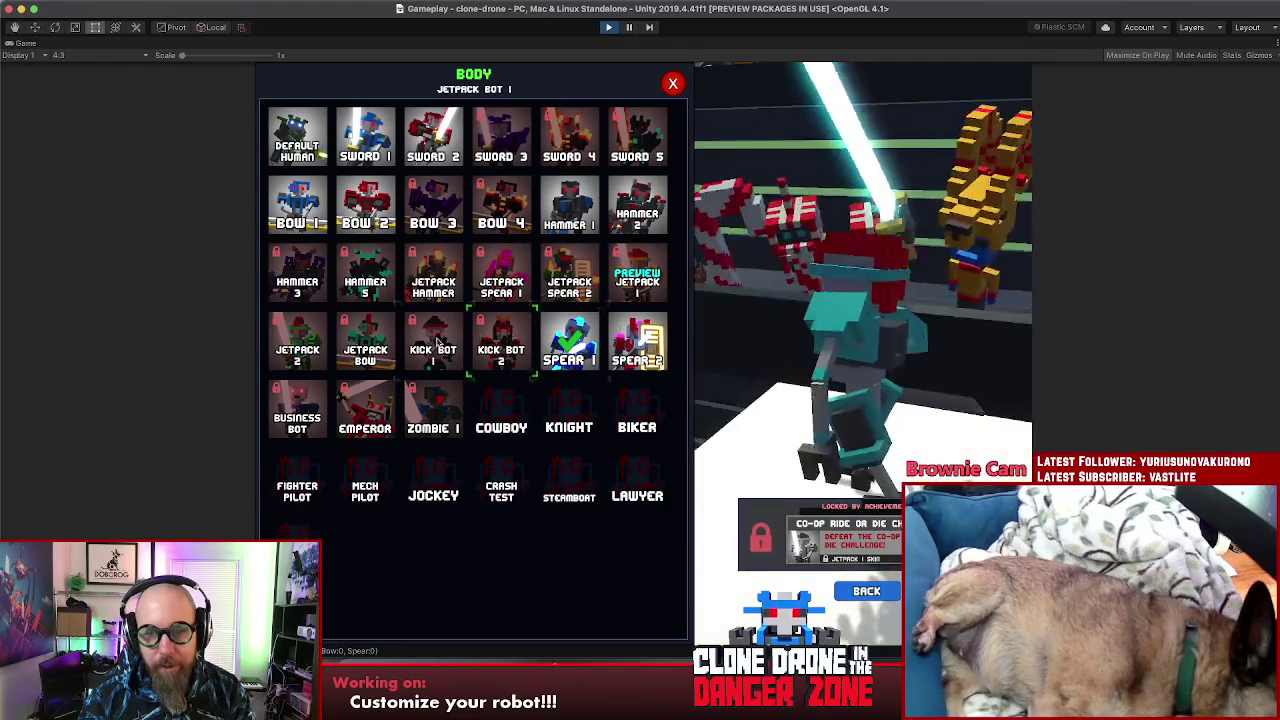
{"action": "left_click", "coordinate": [501, 343]}
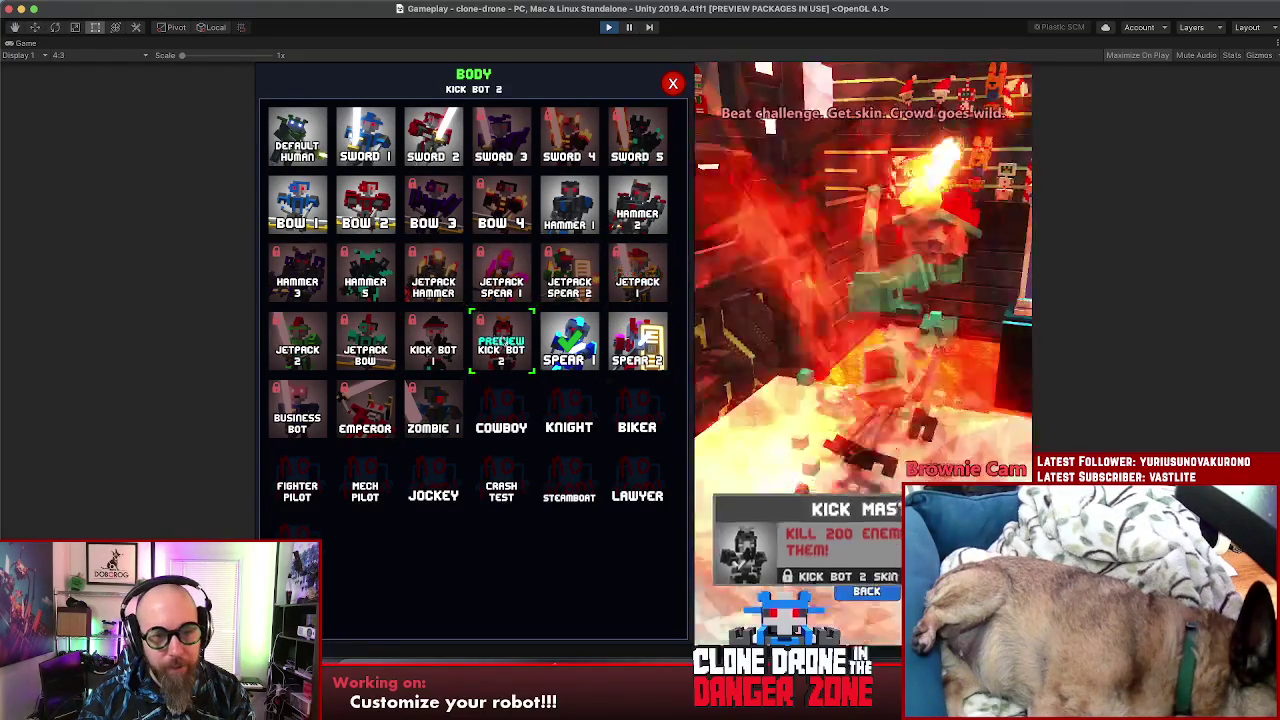
{"action": "left_click", "coordinate": [558, 410]}
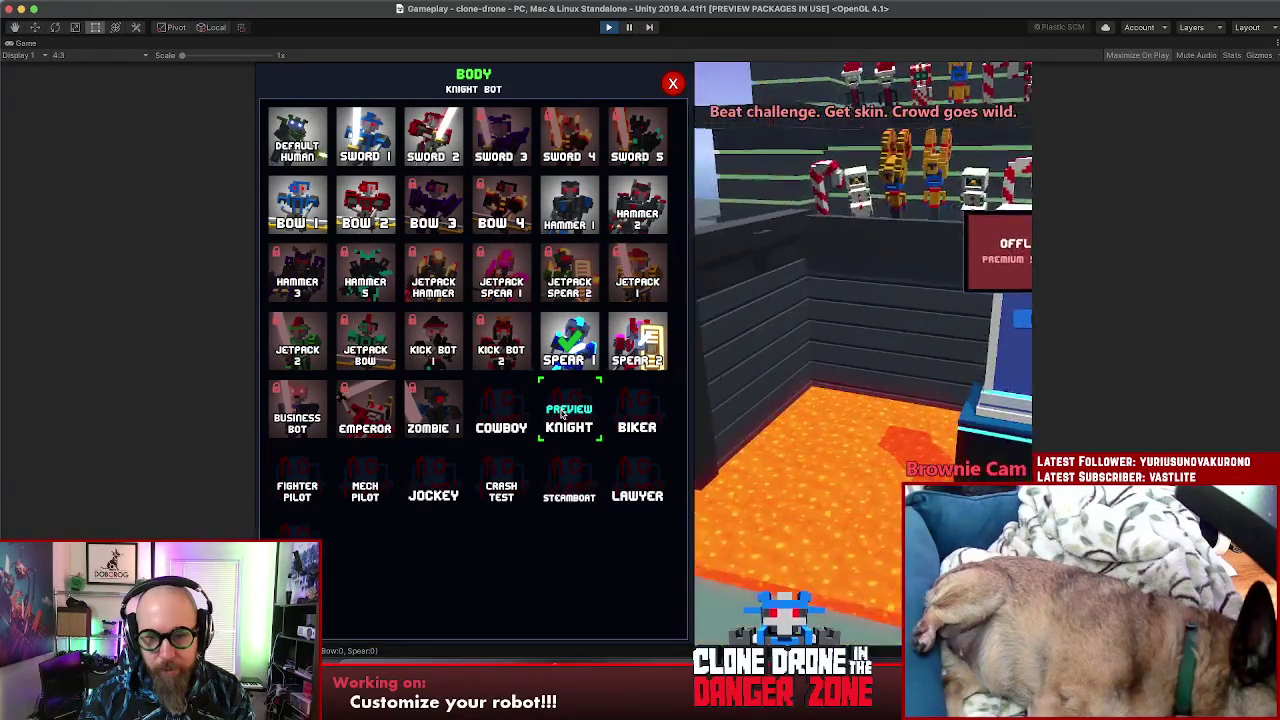
{"action": "left_click", "coordinate": [367, 215]}
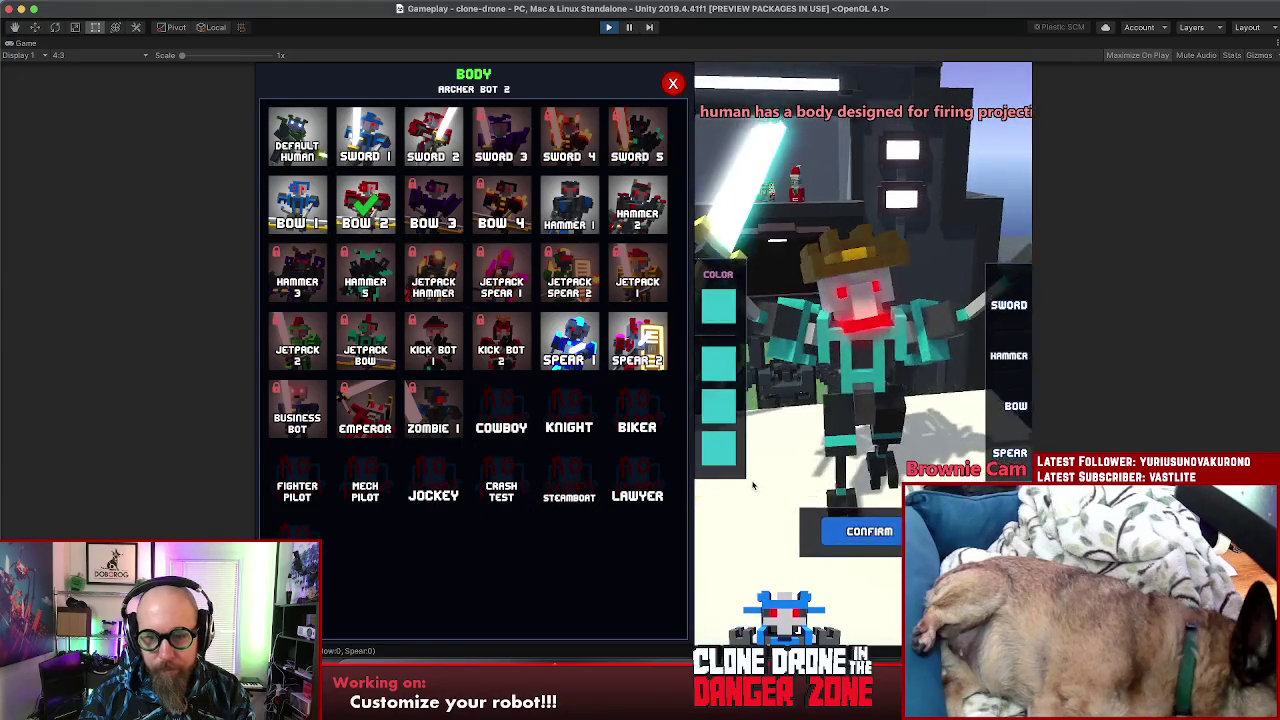
{"action": "left_click", "coordinate": [830, 531]}
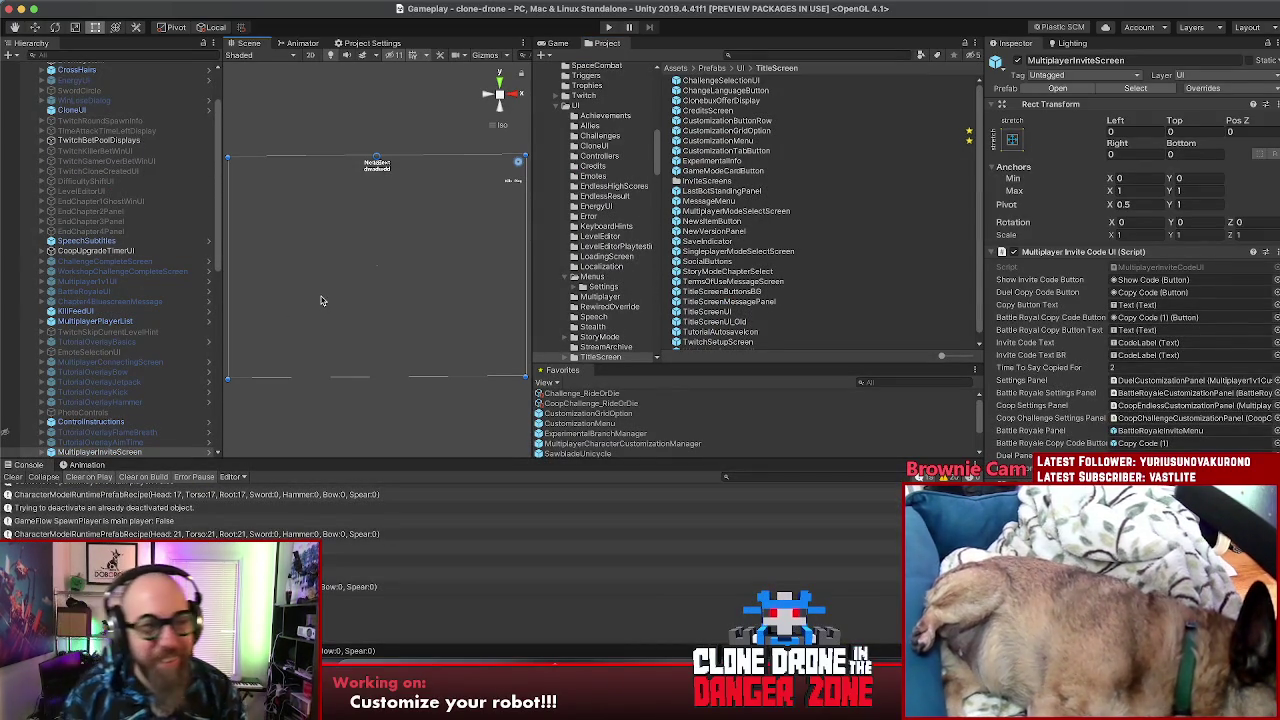
Step: Deselect the UI object, save the Unity project via File > Save Project, and switch to Fork
{"action": "left_click", "coordinate": [311, 106]}
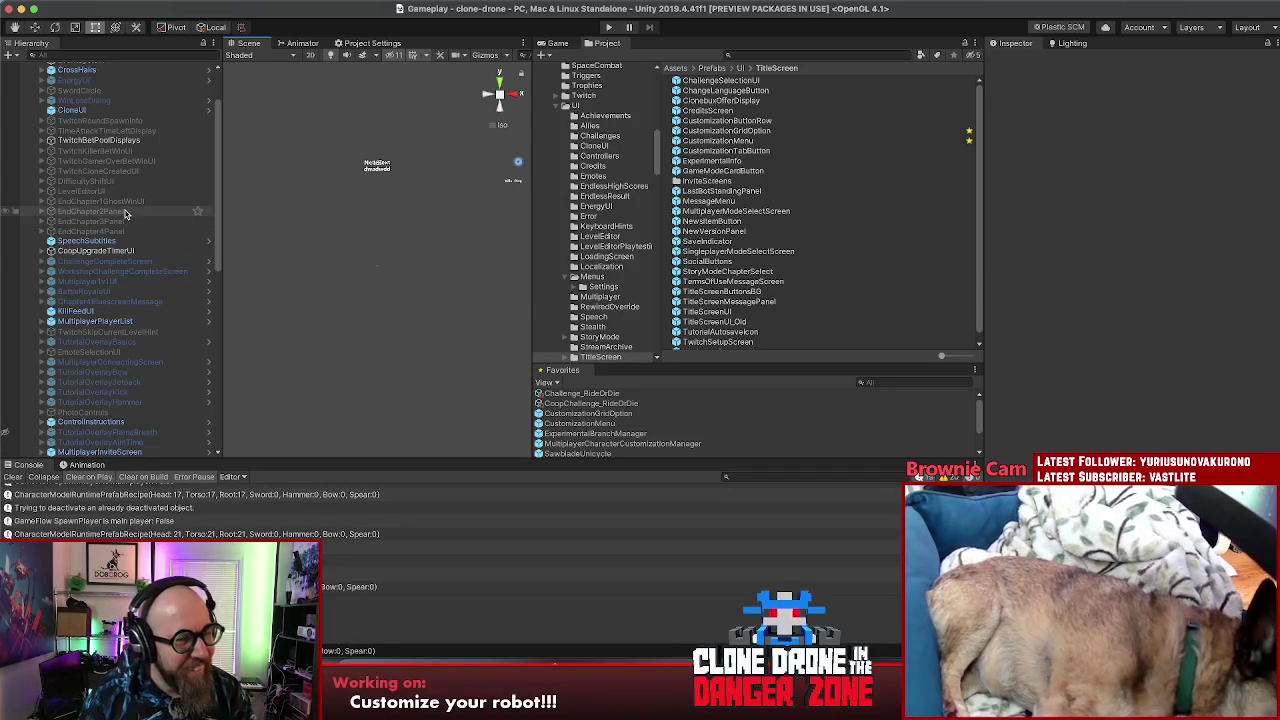
{"action": "scroll", "coordinate": [138, 208], "scroll_direction": "up", "scroll_amount": 5}
{"action": "left_click", "coordinate": [68, 8]}
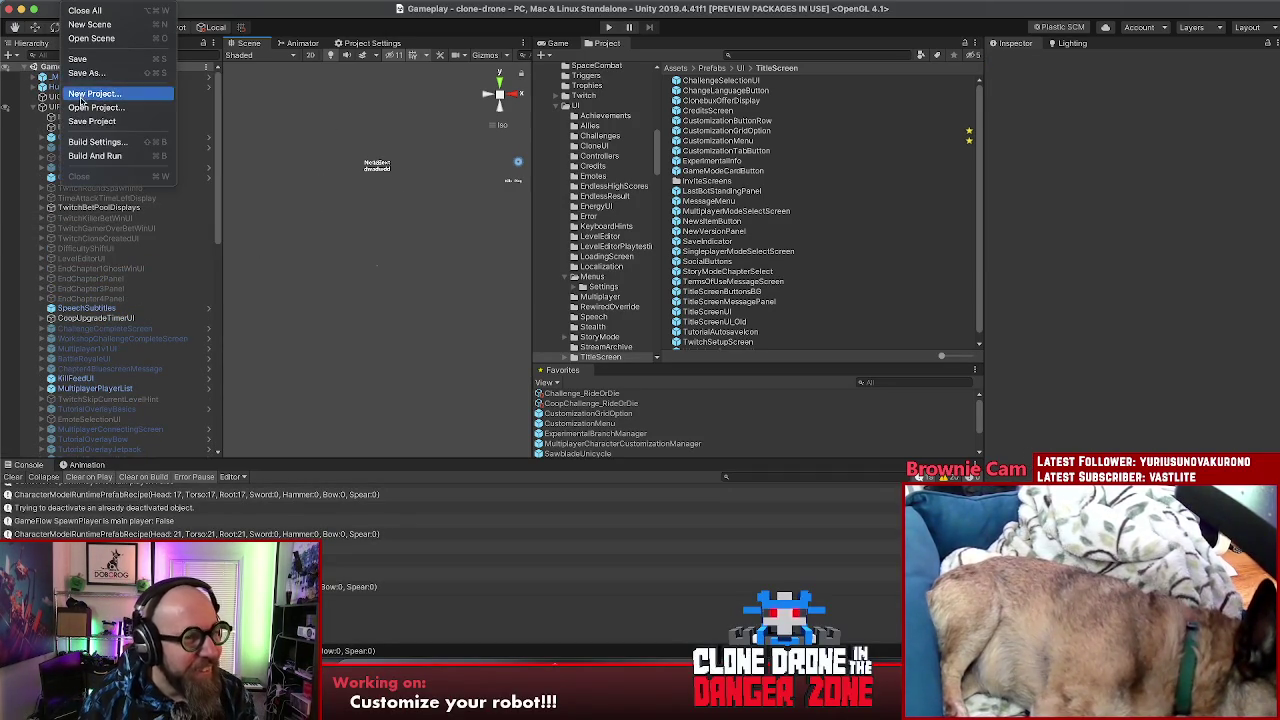
{"action": "left_click", "coordinate": [90, 122]}
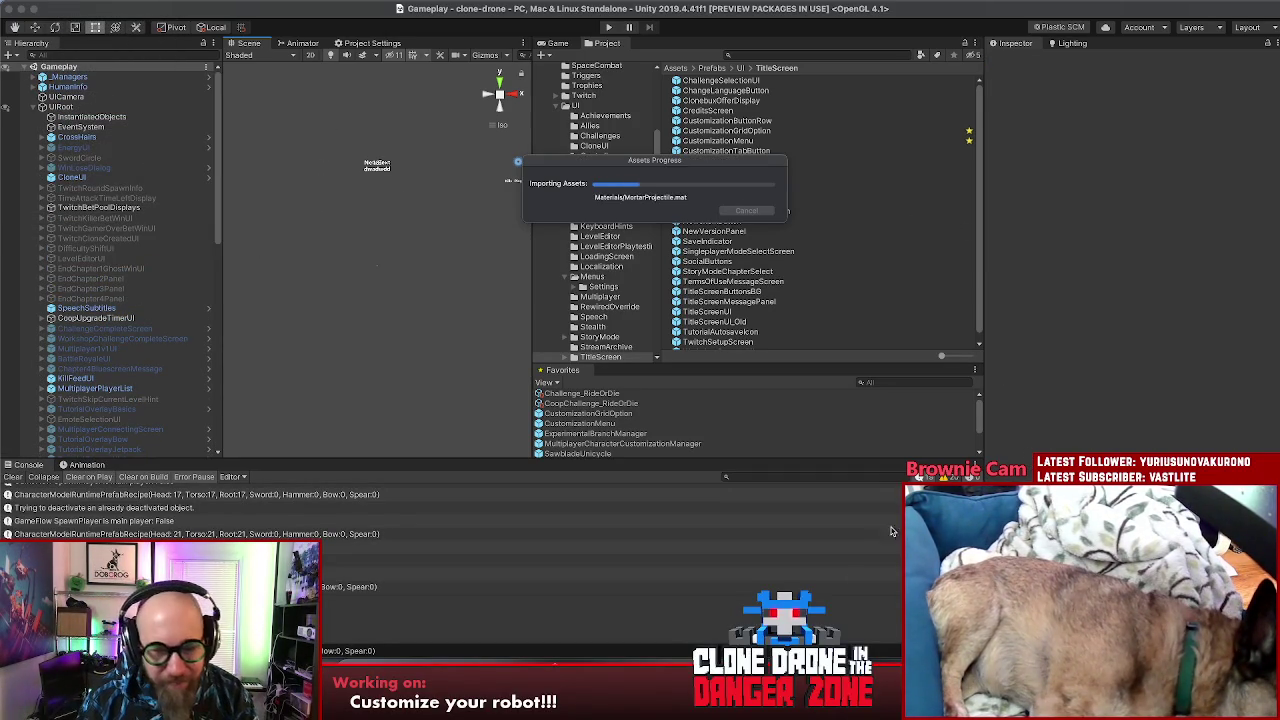
{"action": "key", "text": "super+Tab"}
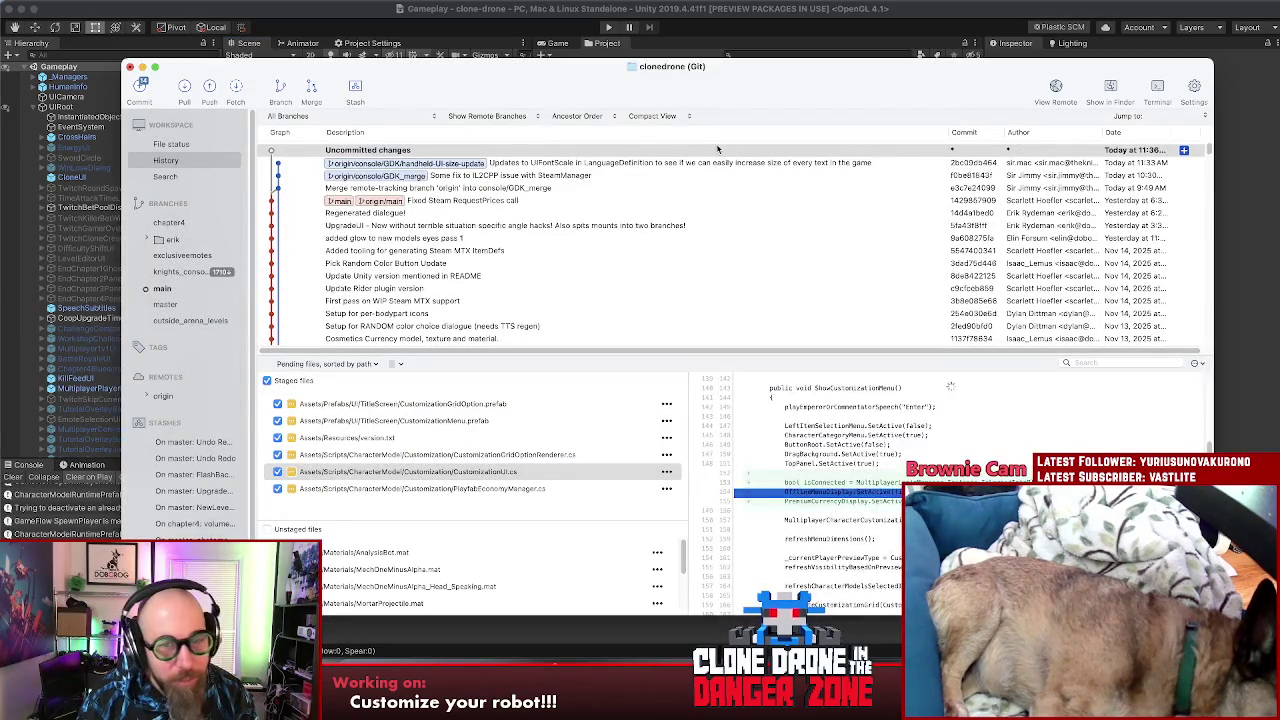
Step: Discard the changes to the three unwanted .mat files, including AnalysisBot.mat
{"action": "left_click", "coordinate": [394, 553]}
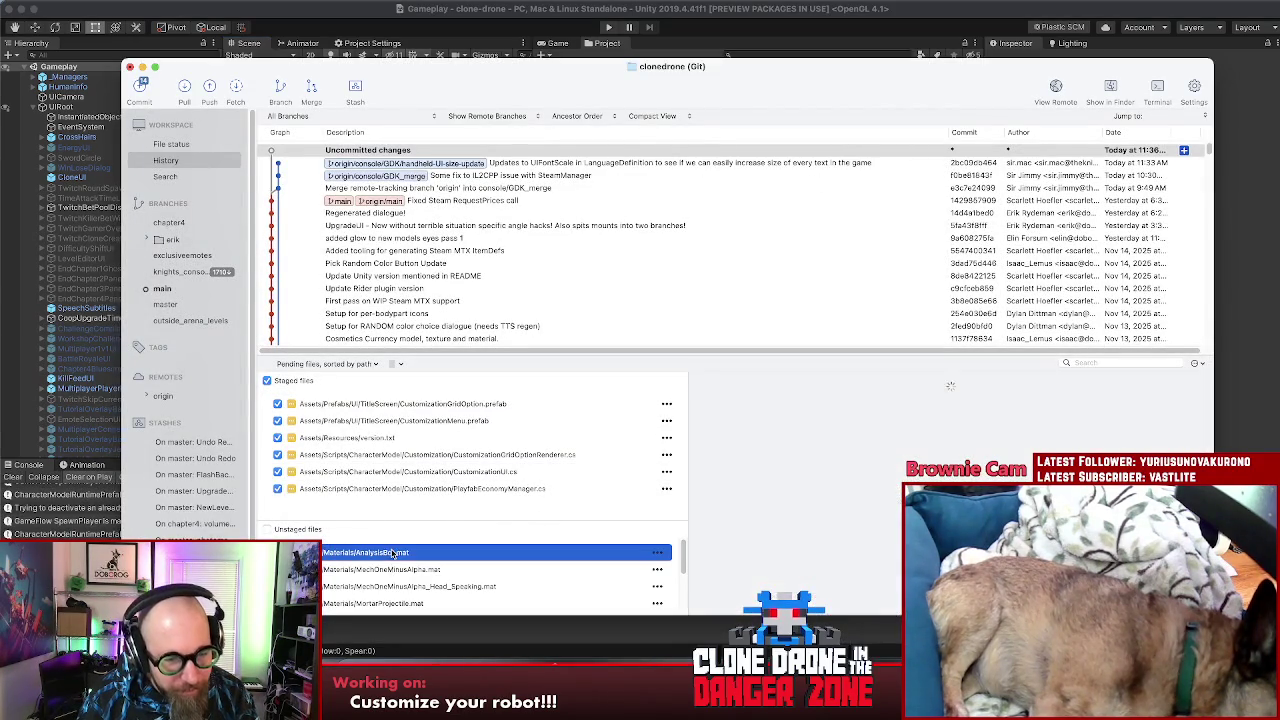
{"action": "scroll", "coordinate": [420, 605], "scroll_direction": "down", "scroll_amount": 5}
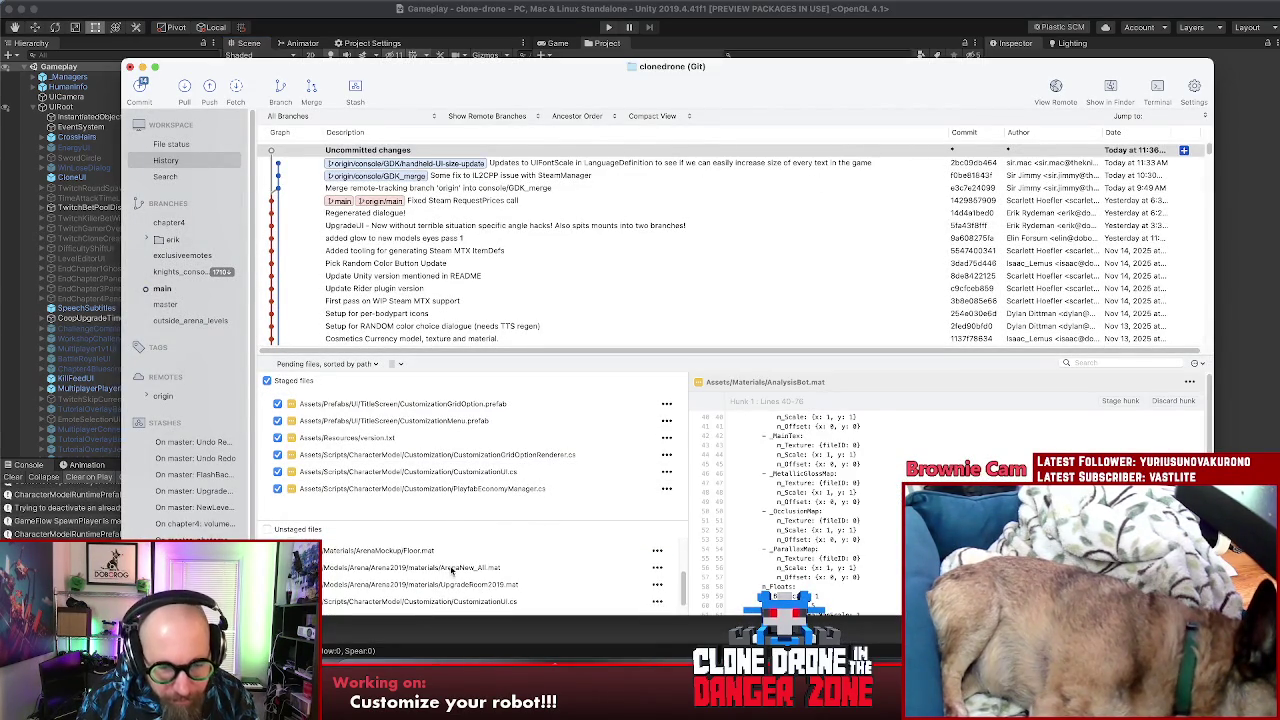
{"action": "left_click", "coordinate": [450, 584], "text": "shift"}
{"action": "right_click", "coordinate": [366, 579]}
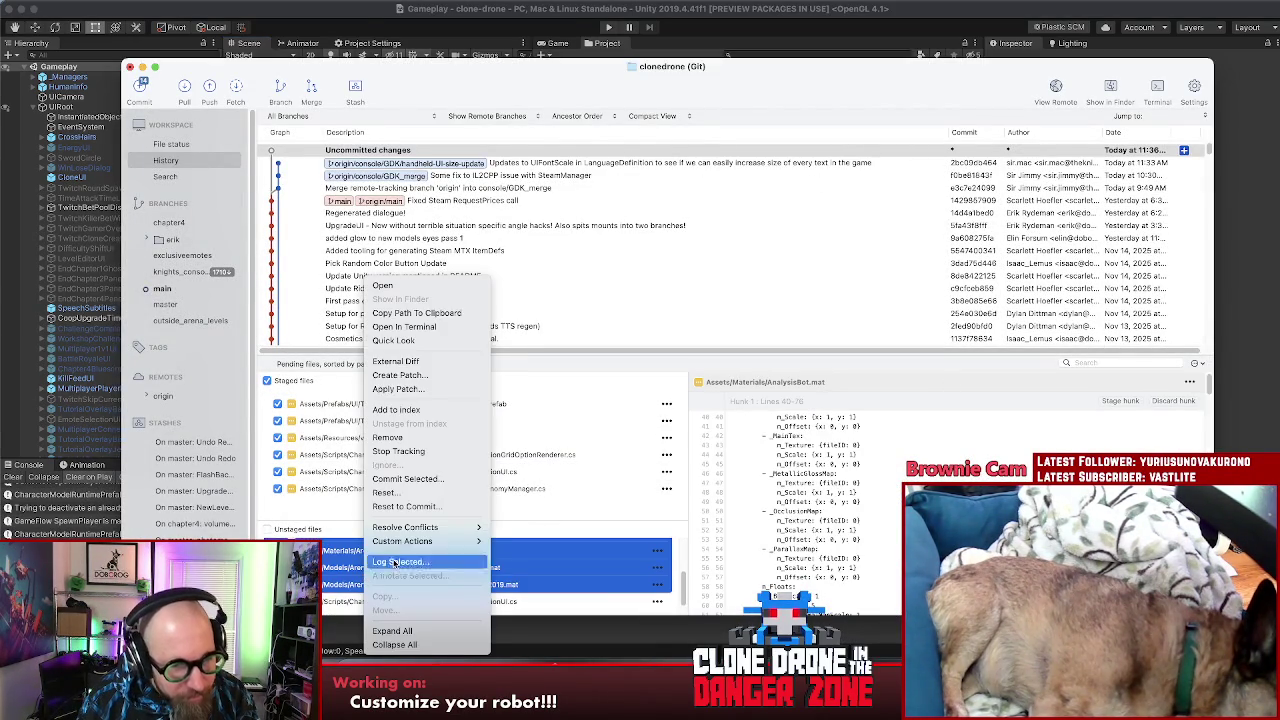
{"action": "left_click", "coordinate": [387, 494]}
{"action": "key", "text": "Return"}
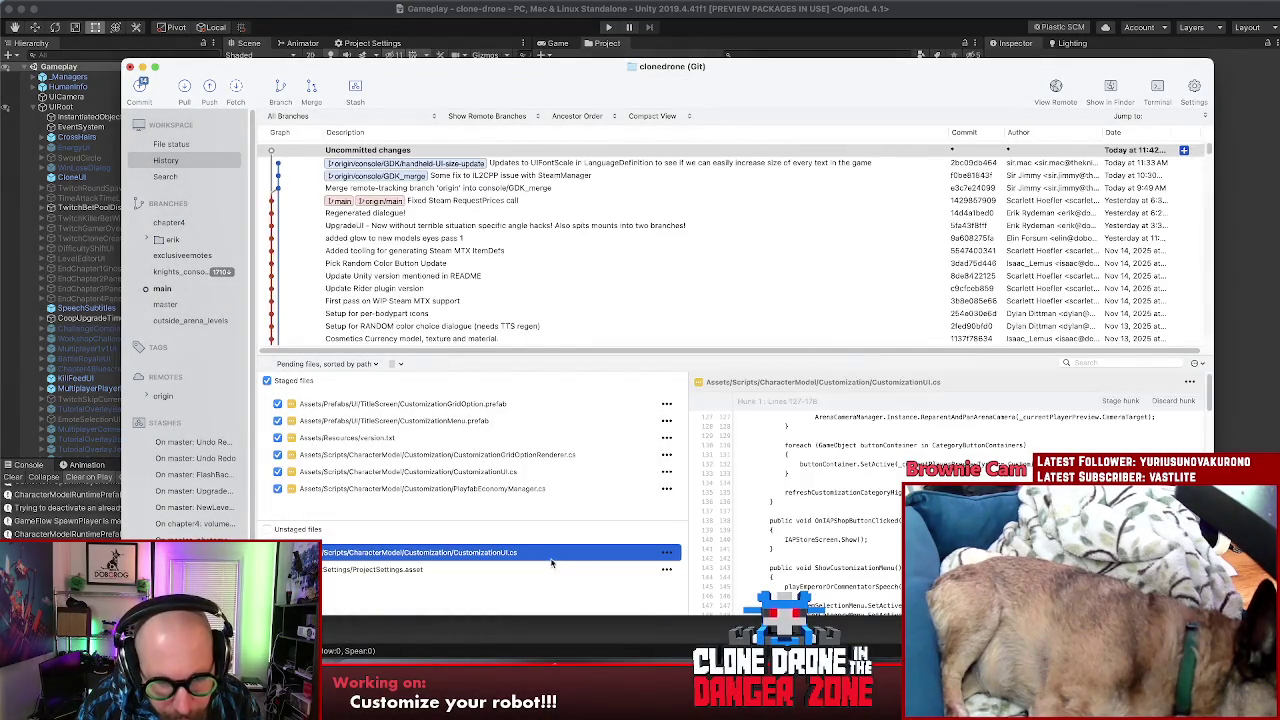
Step: Stage CustomizationUI.cs and view its staged diff
{"action": "scroll", "coordinate": [889, 547], "scroll_direction": "down", "scroll_amount": 10}
{"action": "double_click", "coordinate": [469, 552]}
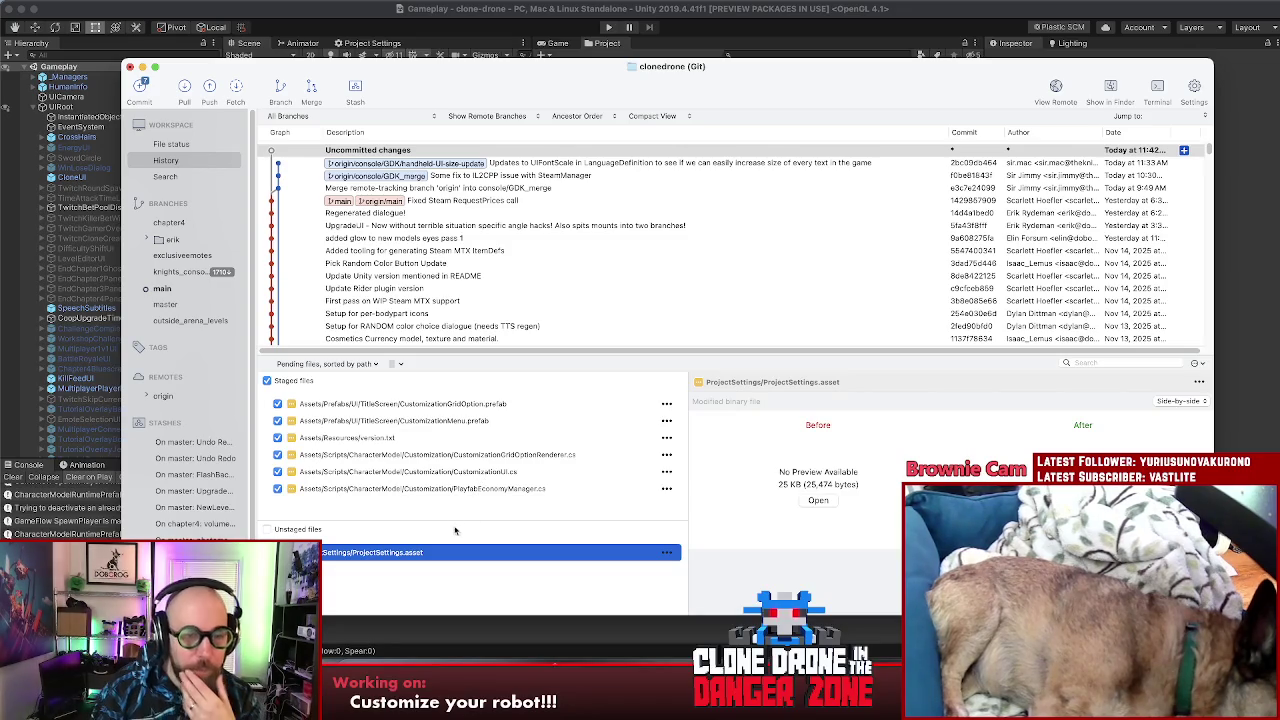
{"action": "left_click", "coordinate": [470, 471]}
{"action": "scroll", "coordinate": [820, 480], "scroll_direction": "down", "scroll_amount": 5}
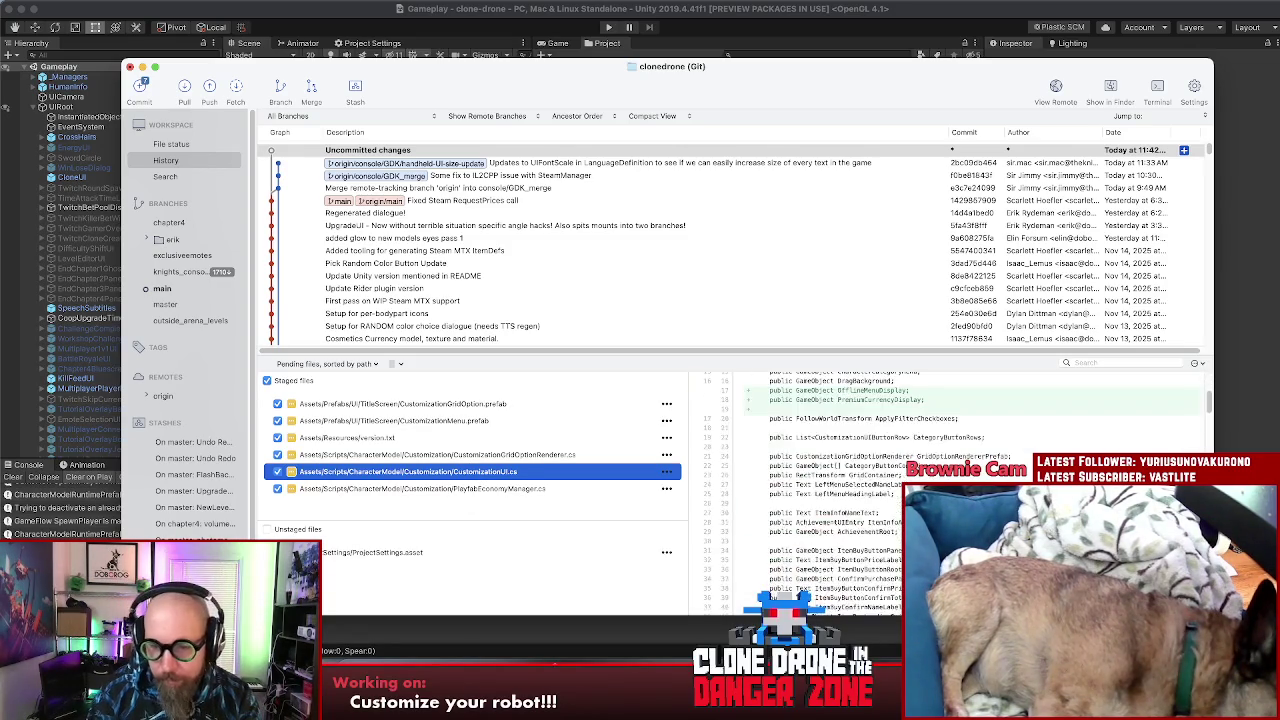
Step: Scroll through the staged CustomizationUI.cs diff, including the added PremiumCurrencyDisplay line
{"action": "scroll", "coordinate": [820, 480], "scroll_direction": "down", "scroll_amount": 2}
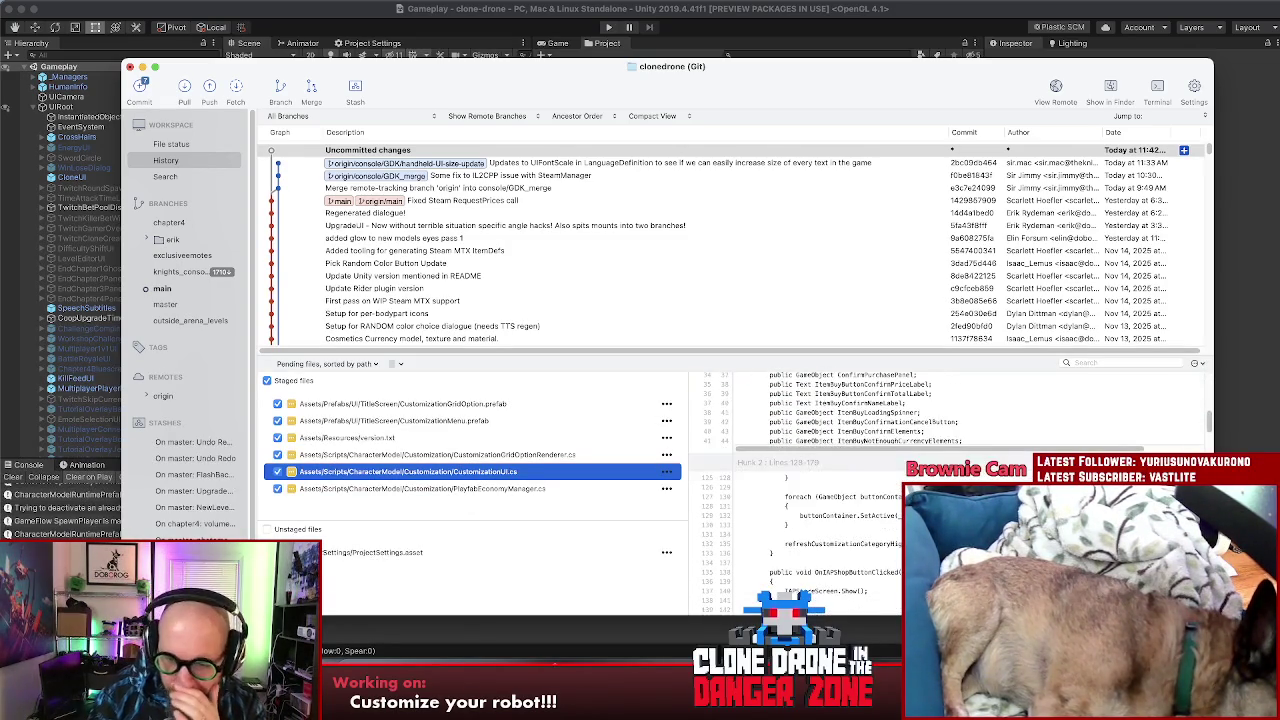
{"action": "scroll", "coordinate": [820, 480], "scroll_direction": "down", "scroll_amount": 3}
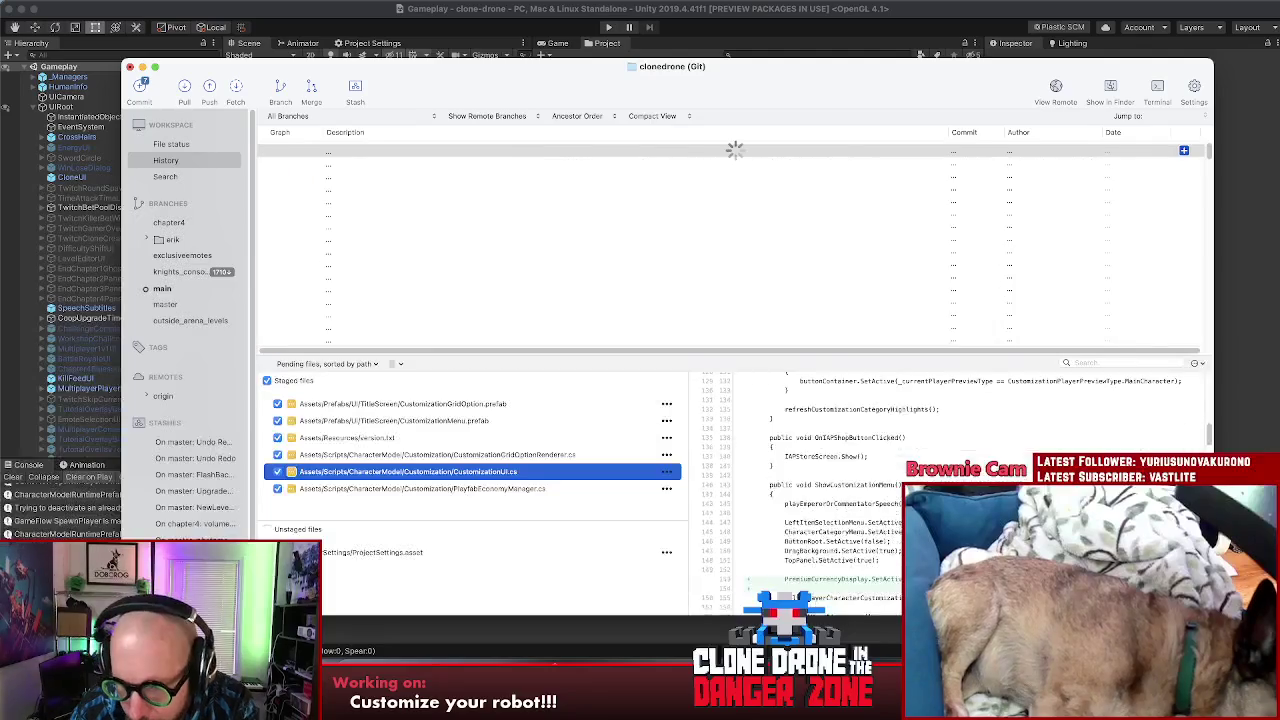
{"action": "scroll", "coordinate": [820, 480], "scroll_direction": "down", "scroll_amount": 2}
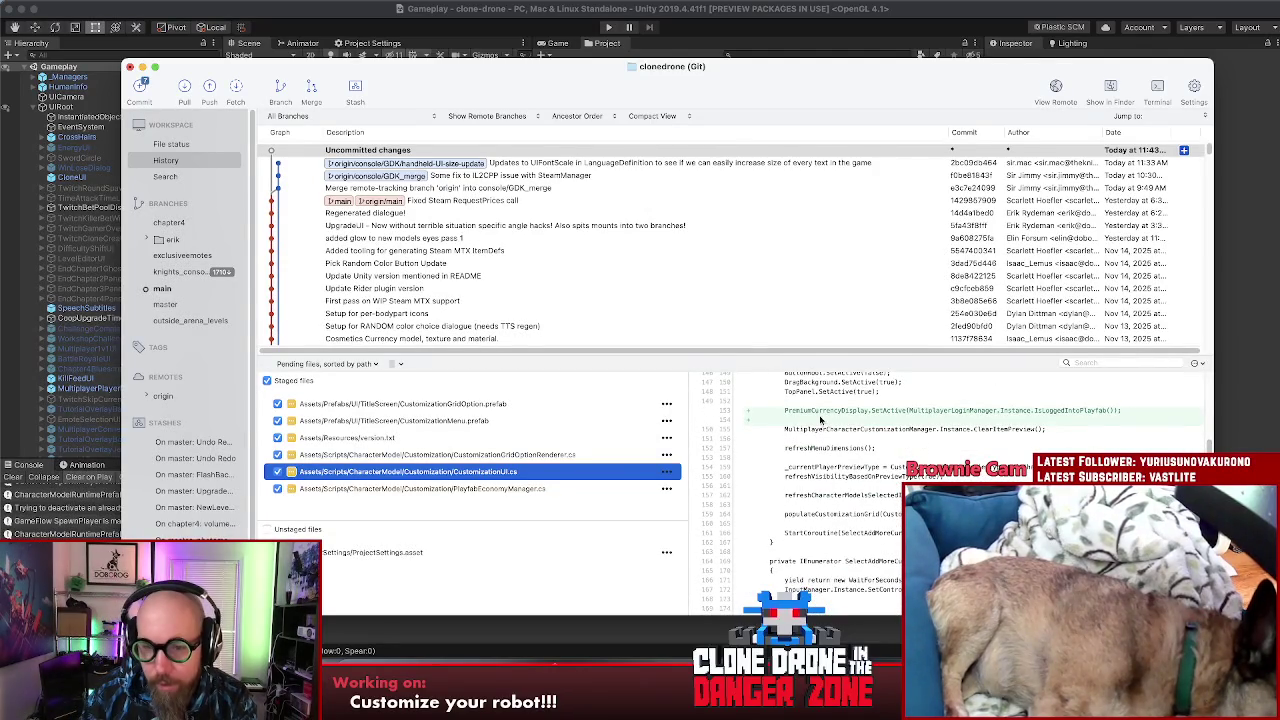
{"action": "left_click", "coordinate": [890, 413]}
{"action": "left_click", "coordinate": [1043, 421]}
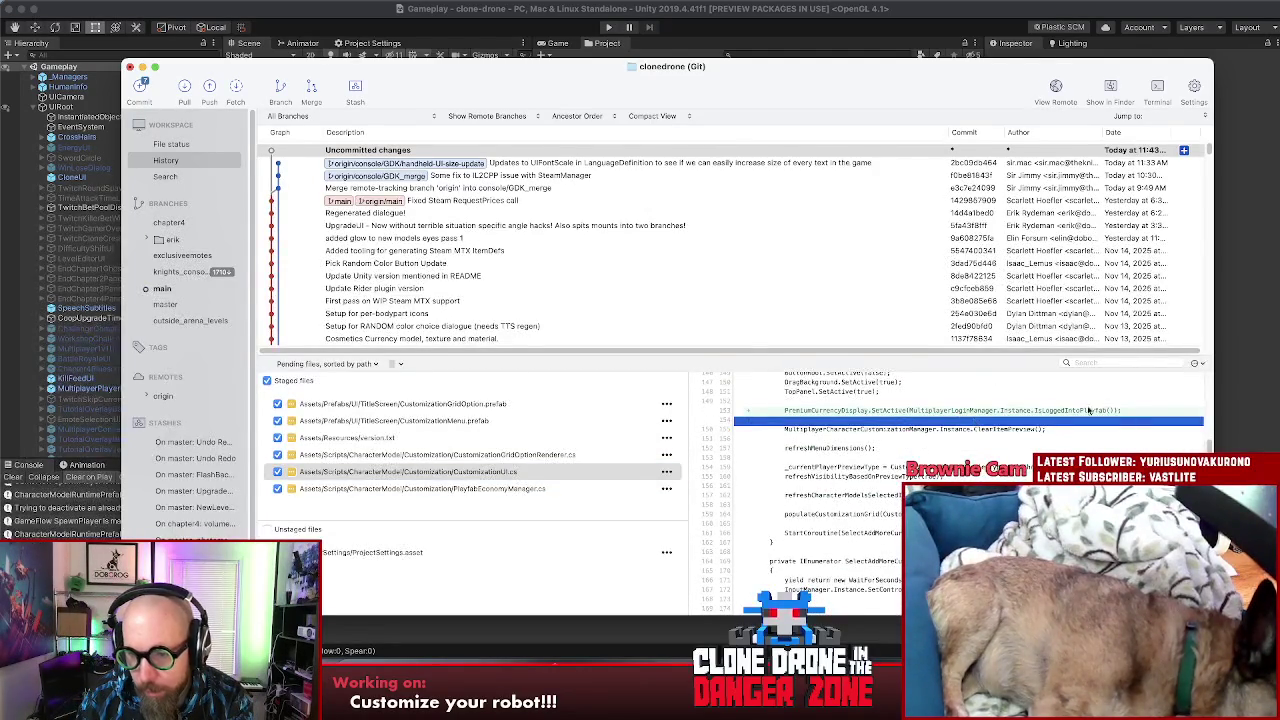
{"action": "scroll", "coordinate": [950, 480], "scroll_direction": "down", "scroll_amount": 10}
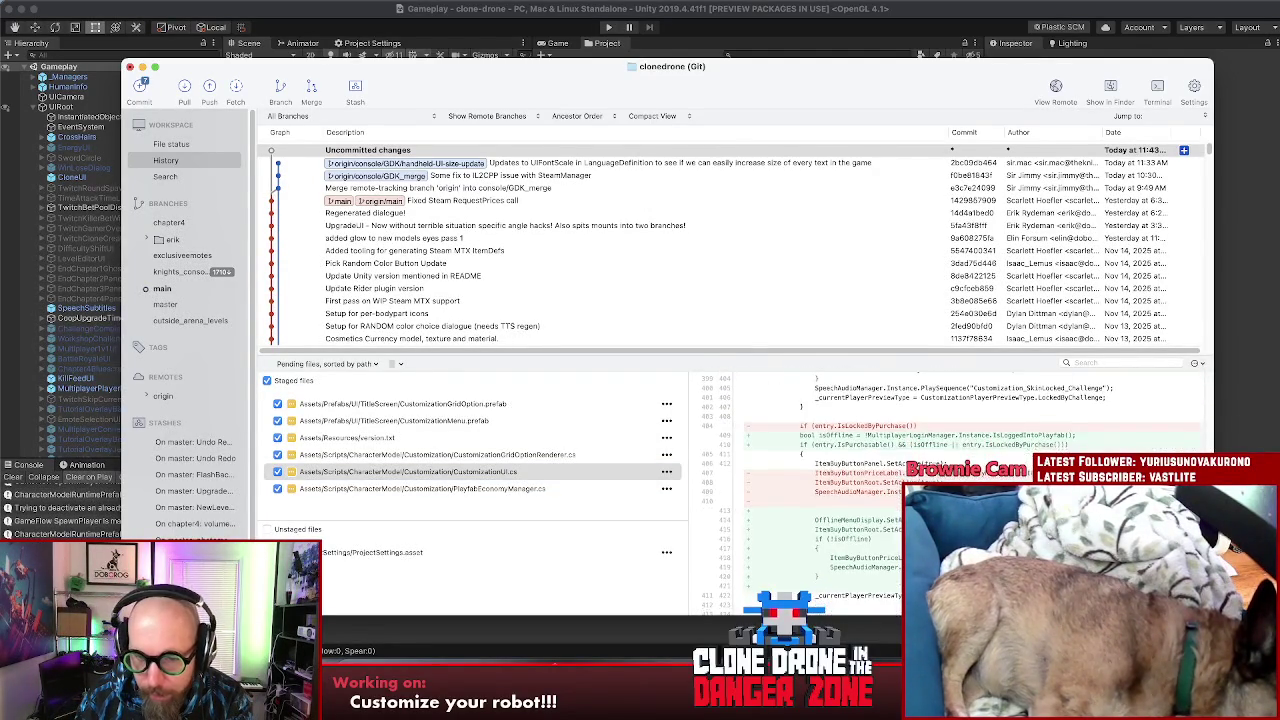
{"action": "scroll", "coordinate": [786, 590], "scroll_direction": "down", "scroll_amount": 2}
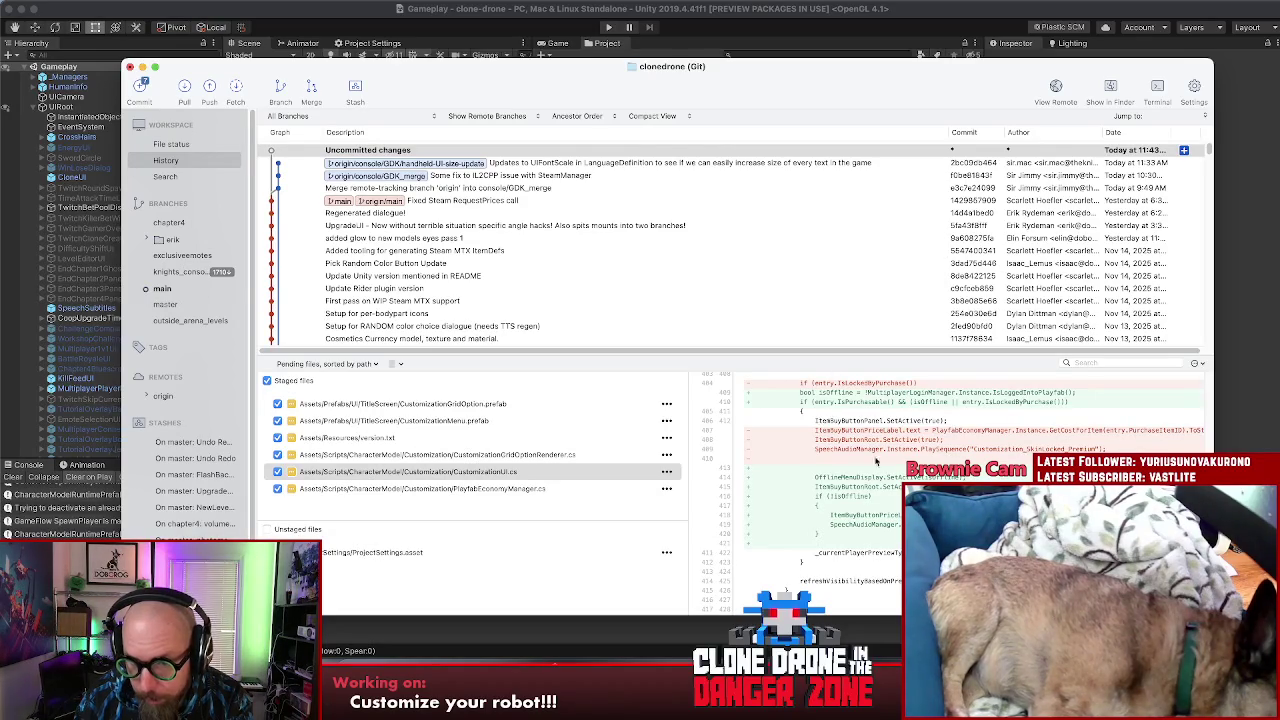
{"action": "scroll", "coordinate": [786, 593], "scroll_direction": "down", "scroll_amount": 1}
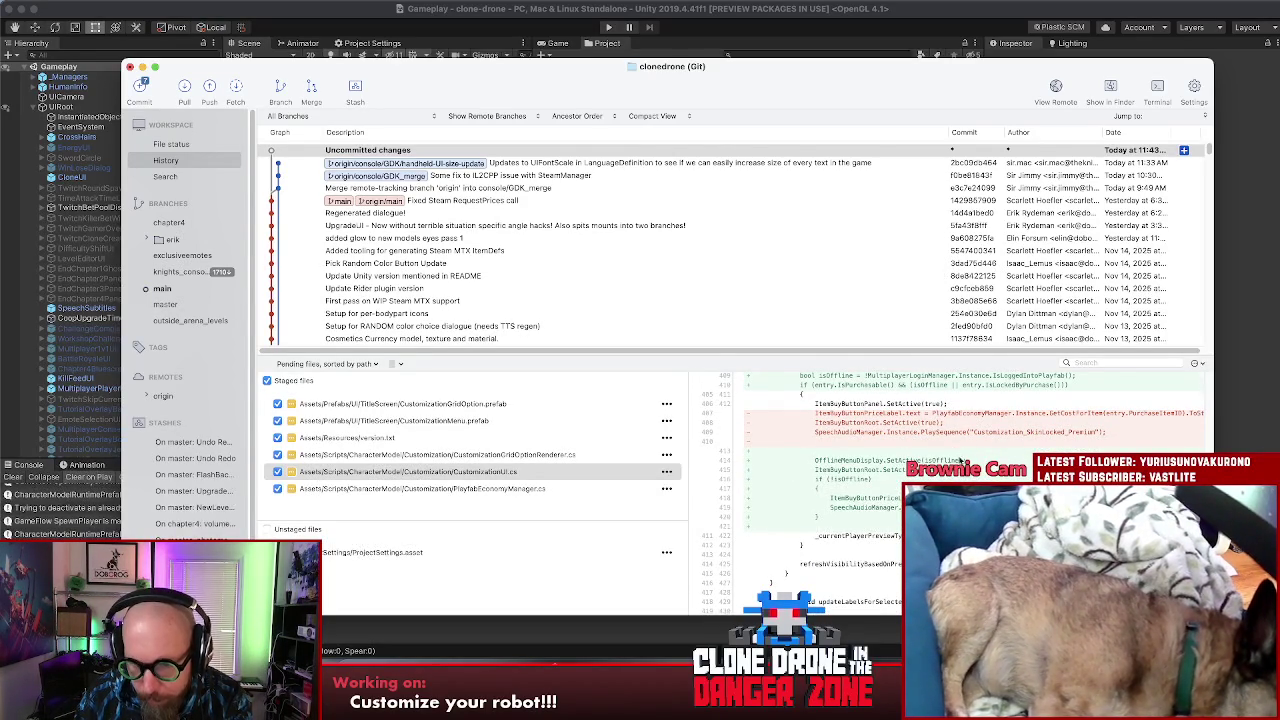
{"action": "scroll", "coordinate": [983, 477], "scroll_direction": "down", "scroll_amount": 1}
{"action": "scroll", "coordinate": [983, 477], "scroll_direction": "down", "scroll_amount": 5}
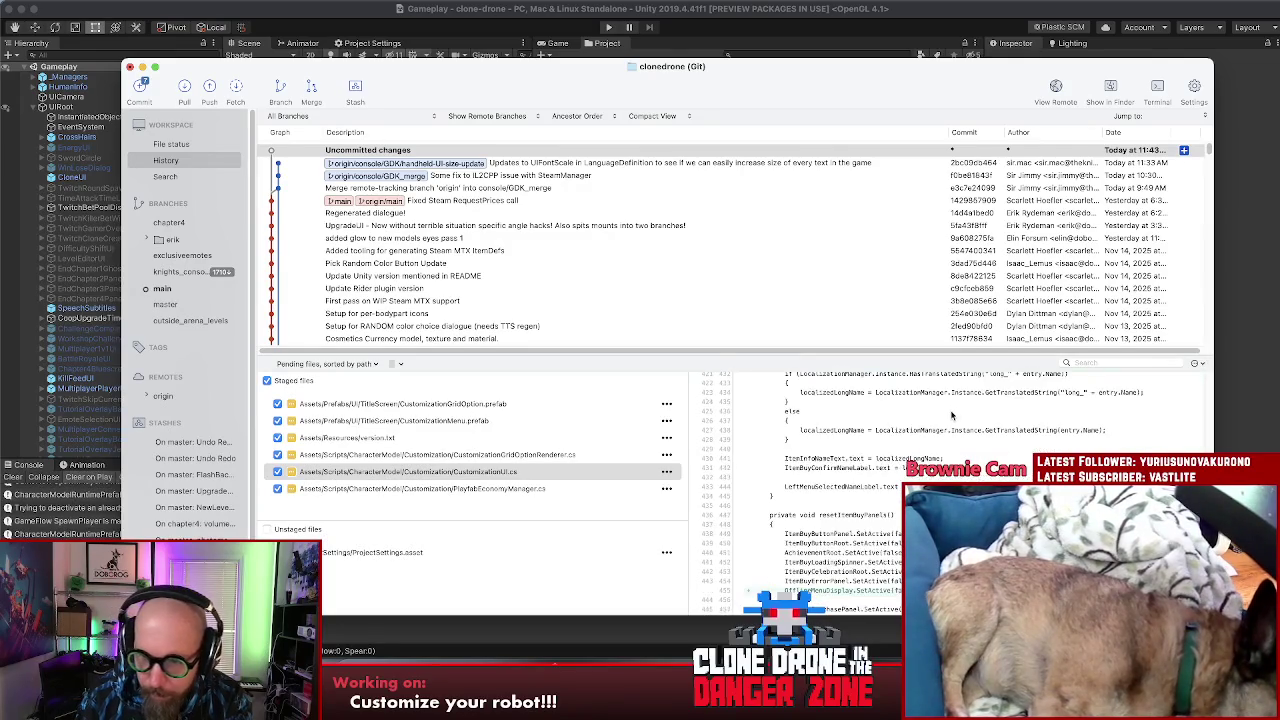
{"action": "scroll", "coordinate": [862, 500], "scroll_direction": "down", "scroll_amount": 15}
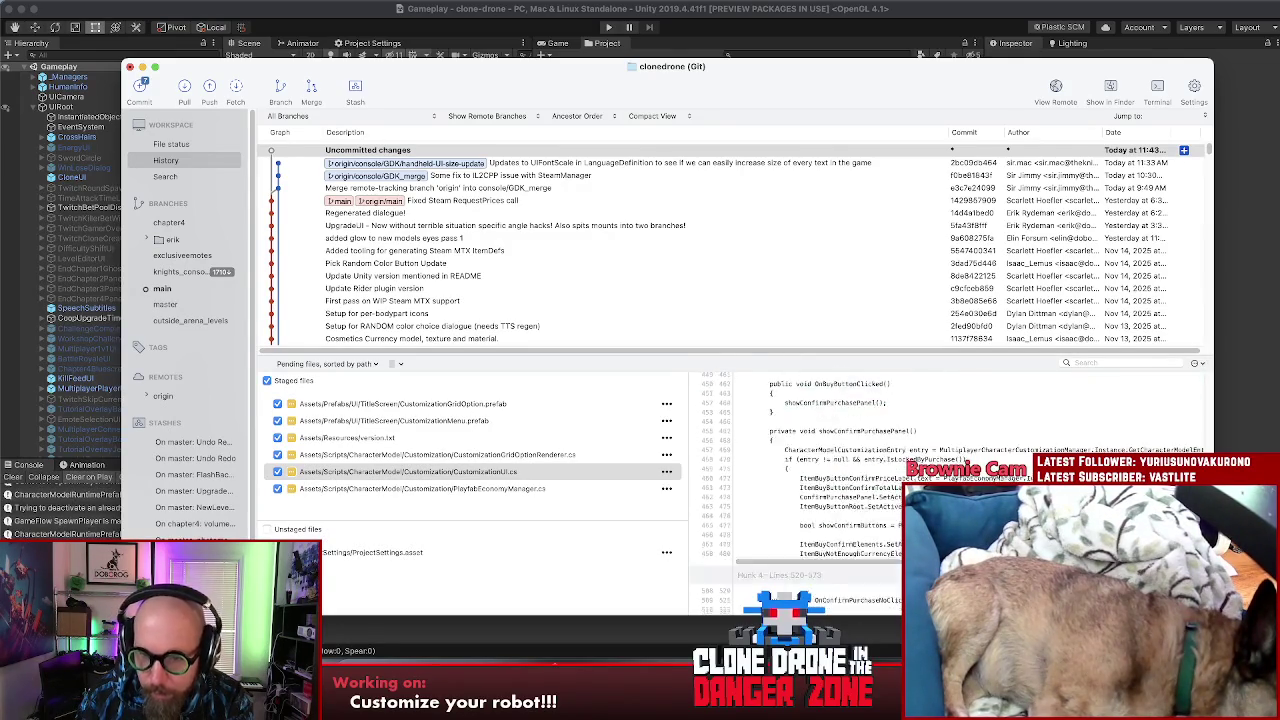
{"action": "scroll", "coordinate": [862, 500], "scroll_direction": "down", "scroll_amount": 3}
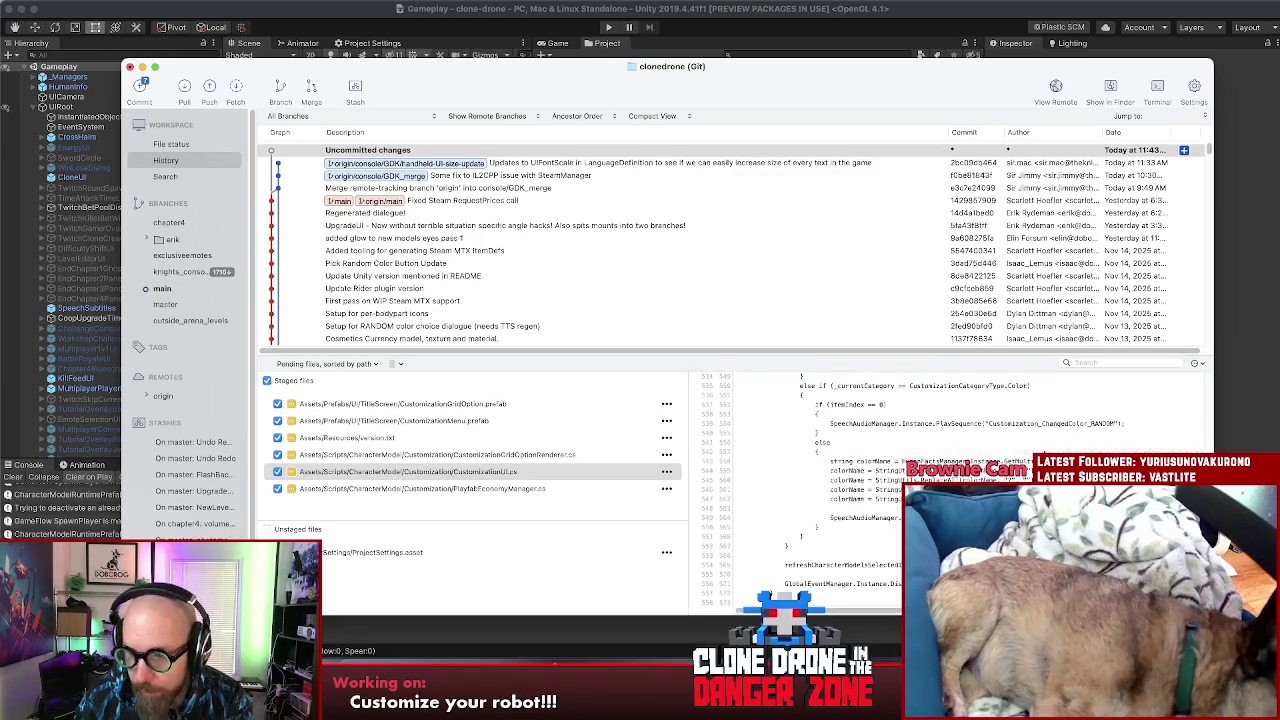
Step: Review the PlayfabEconomyManager.cs diff, from the login-success line through LoadEconomyData and IsItemPurchased
{"action": "left_click", "coordinate": [383, 489]}
{"action": "scroll", "coordinate": [830, 480], "scroll_direction": "down", "scroll_amount": 5}
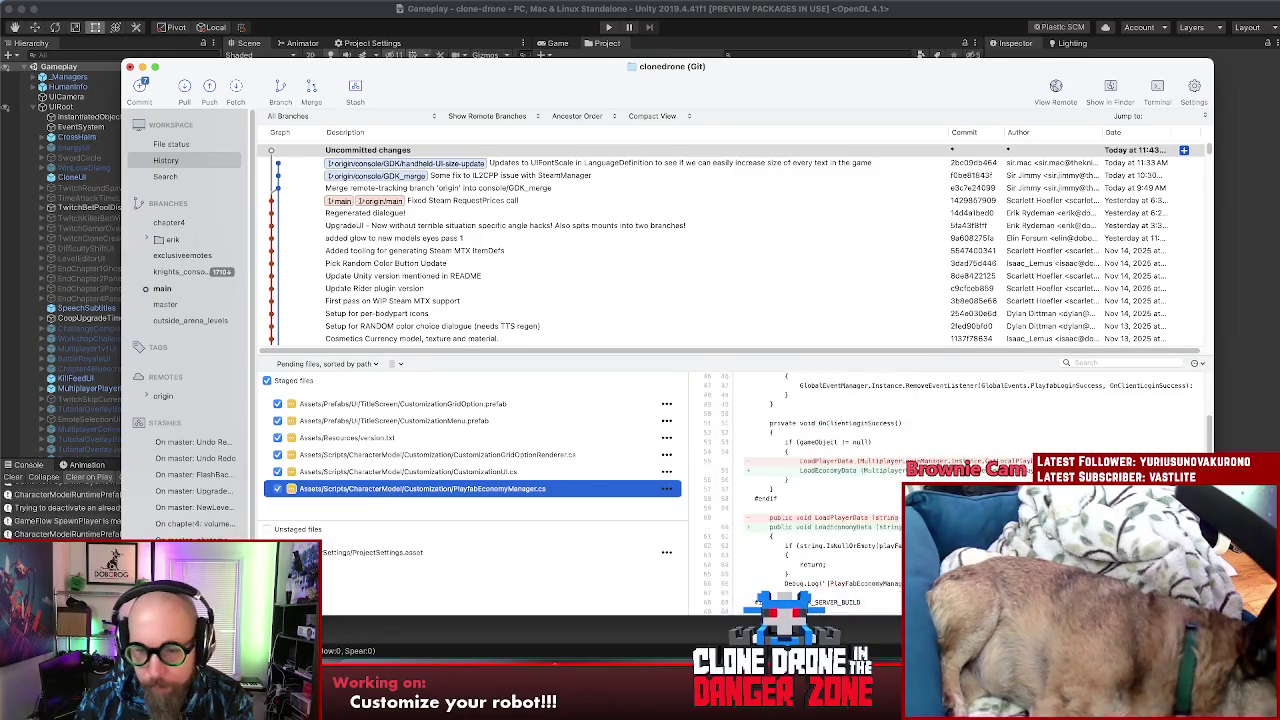
{"action": "scroll", "coordinate": [830, 480], "scroll_direction": "up", "scroll_amount": 1}
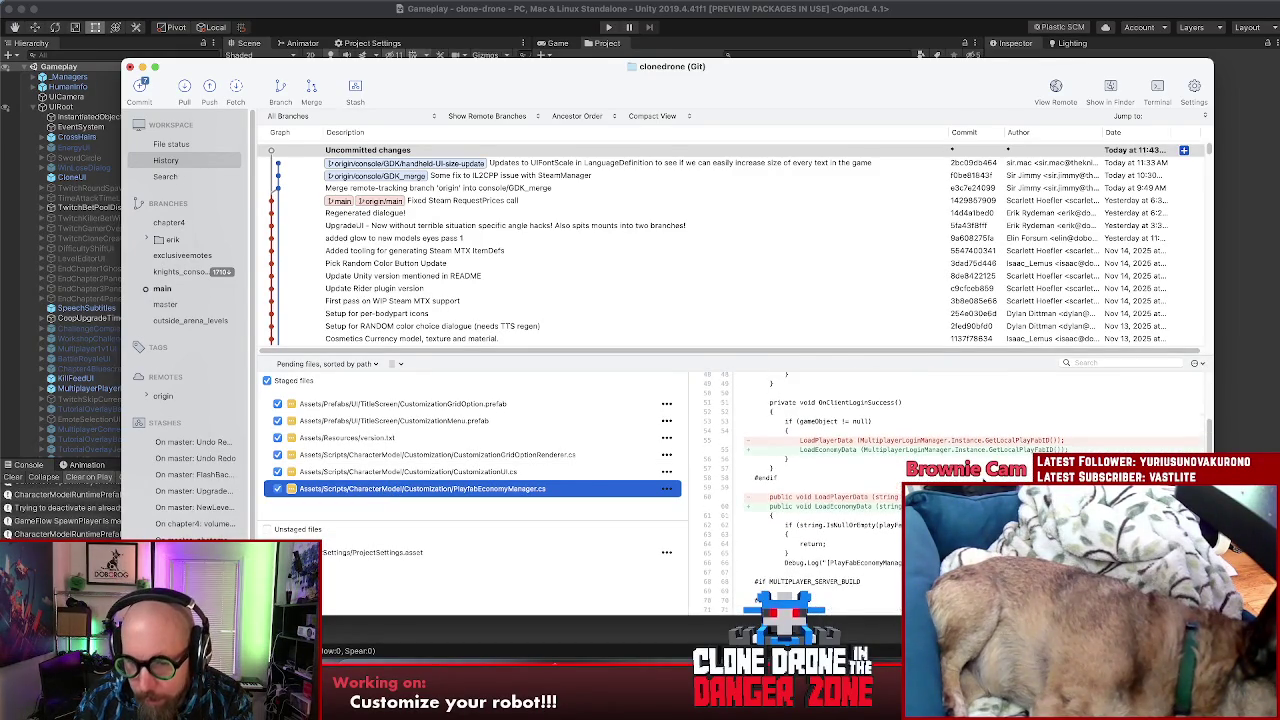
{"action": "left_click", "coordinate": [829, 452]}
{"action": "left_click", "coordinate": [845, 508]}
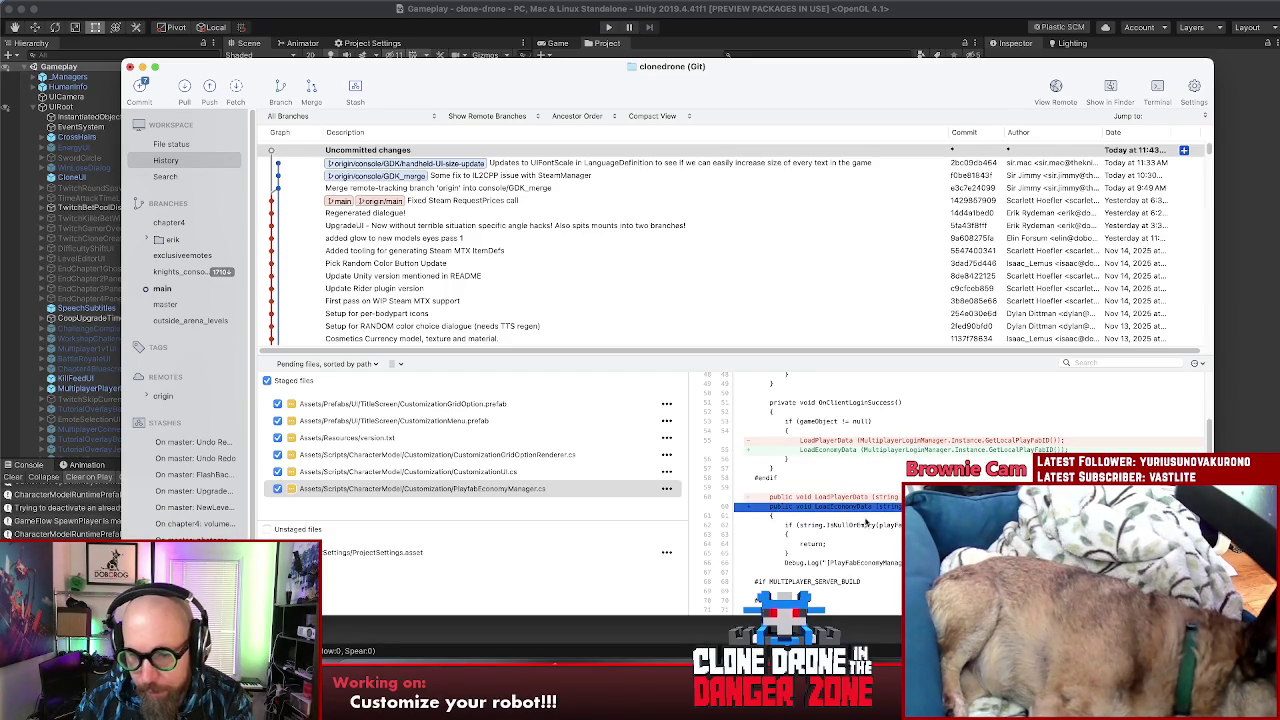
{"action": "scroll", "coordinate": [853, 519], "scroll_direction": "down", "scroll_amount": 10}
{"action": "scroll", "coordinate": [1001, 420], "scroll_direction": "down", "scroll_amount": 5}
{"action": "scroll", "coordinate": [1004, 455], "scroll_direction": "down", "scroll_amount": 2}
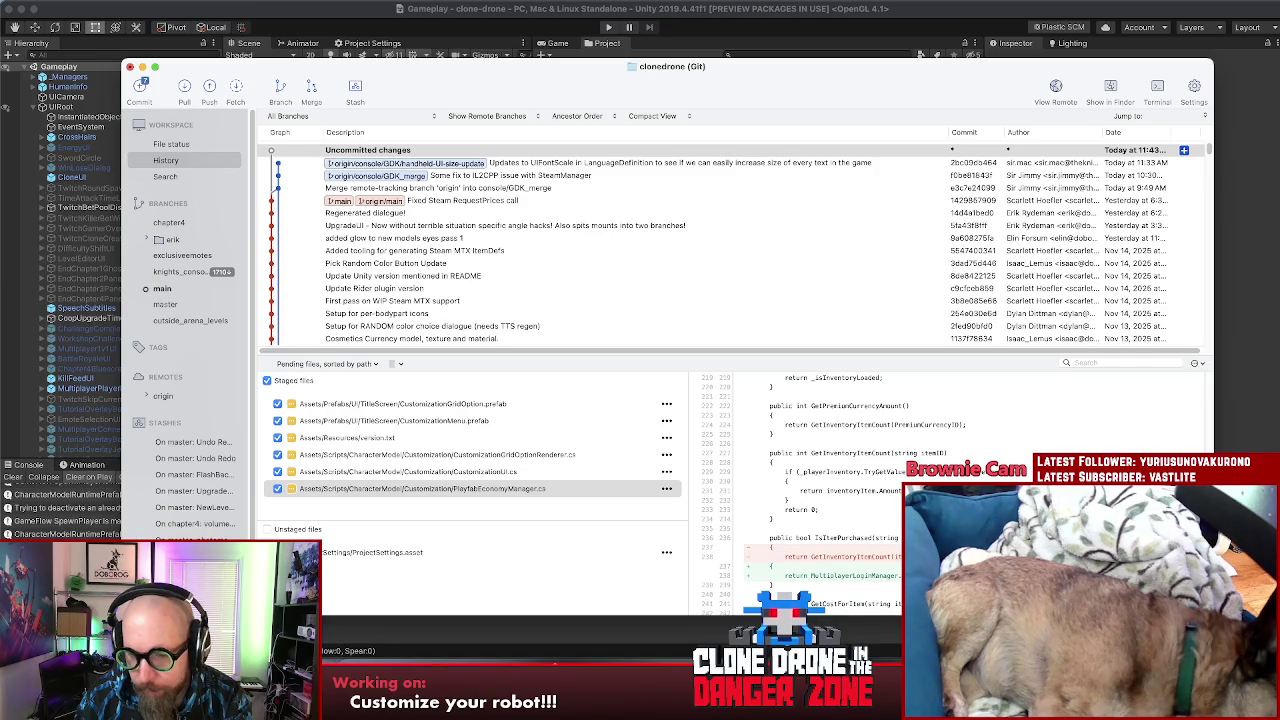
{"action": "scroll", "coordinate": [1004, 455], "scroll_direction": "down", "scroll_amount": 5}
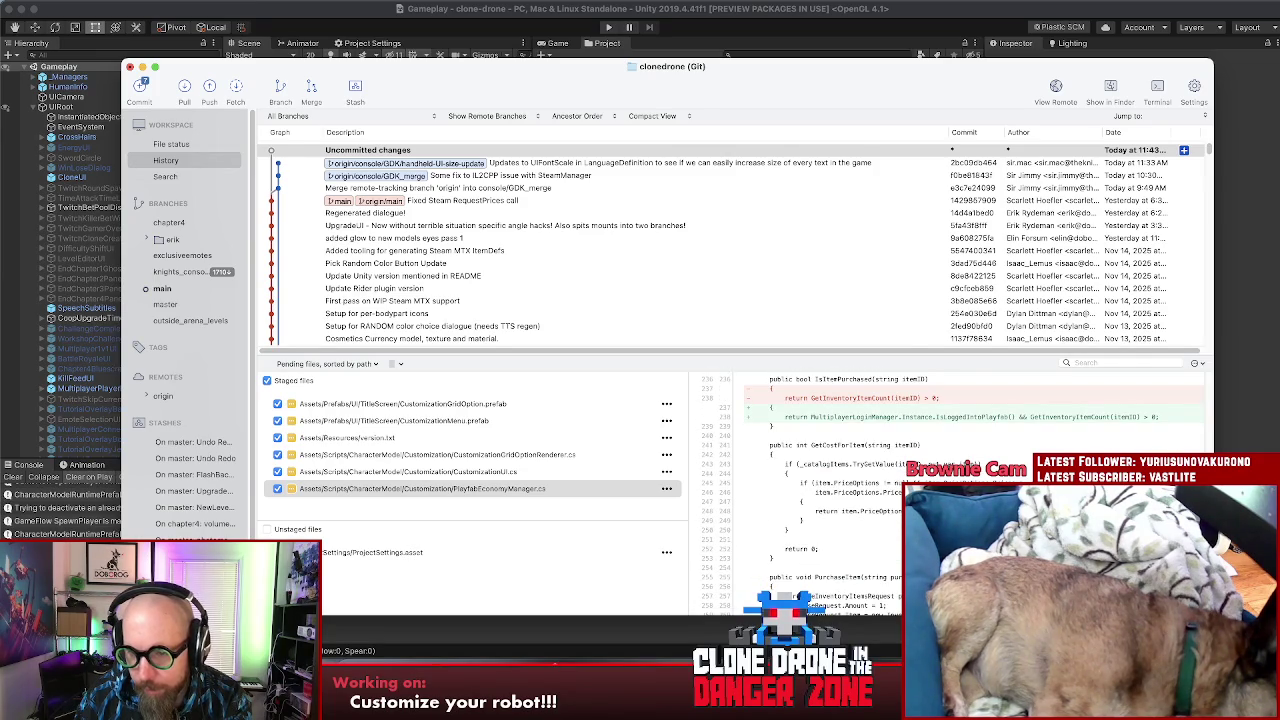
{"action": "scroll", "coordinate": [752, 596], "scroll_direction": "up", "scroll_amount": 5}
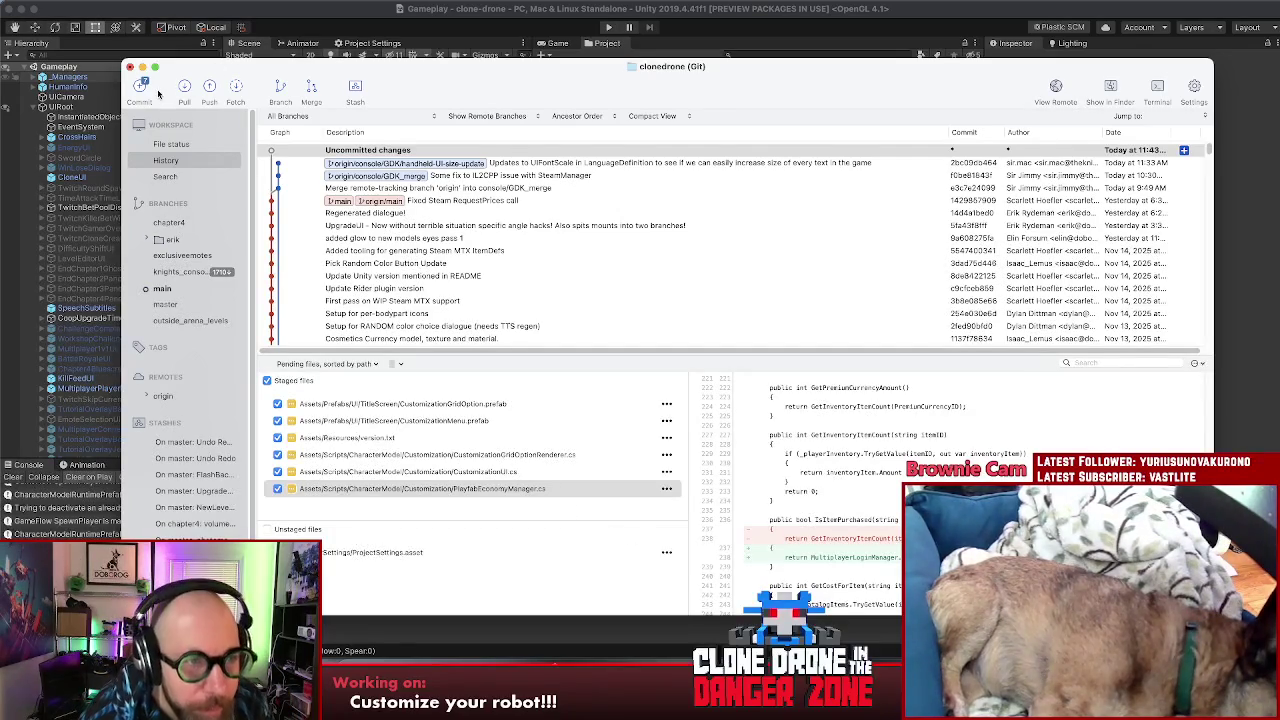
Step: Commit the staged files as 'Customization UI: Offline mode is a thing now!'
{"action": "left_click", "coordinate": [143, 90]}
{"action": "type", "text": "Offline mode is a thing now!"}
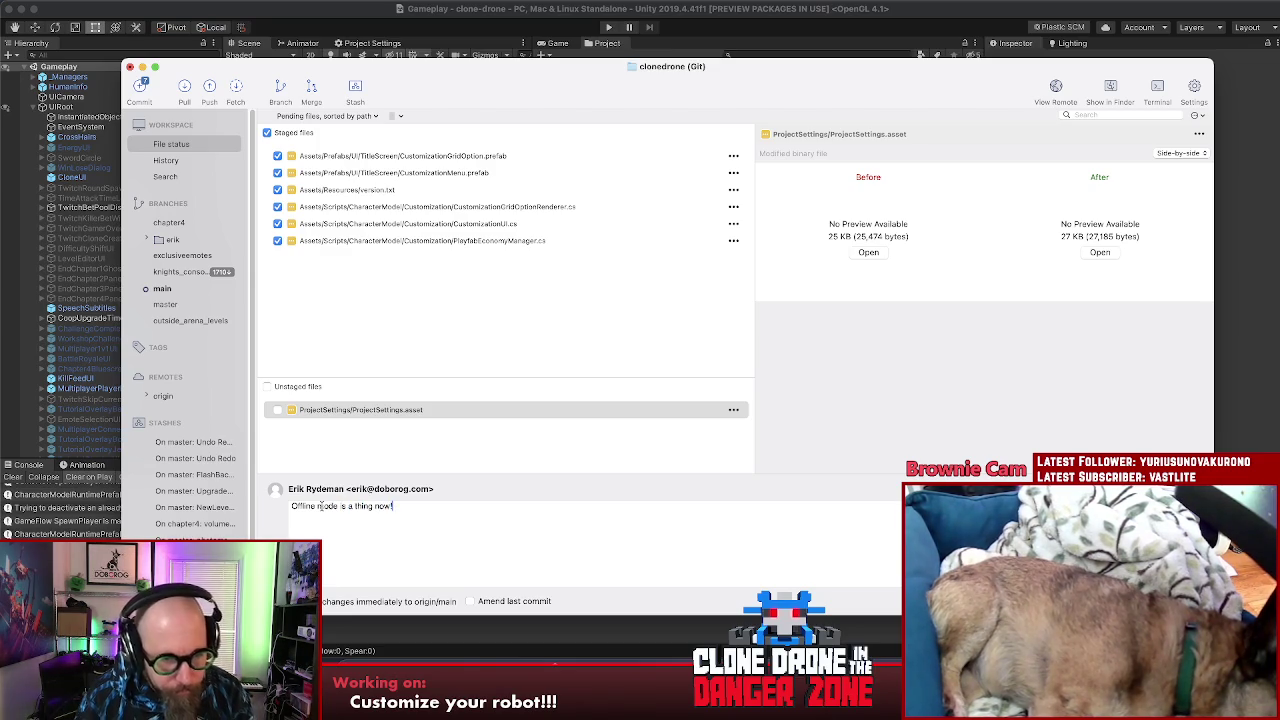
{"action": "type", "text": "!"}
{"action": "left_click", "coordinate": [293, 506]}
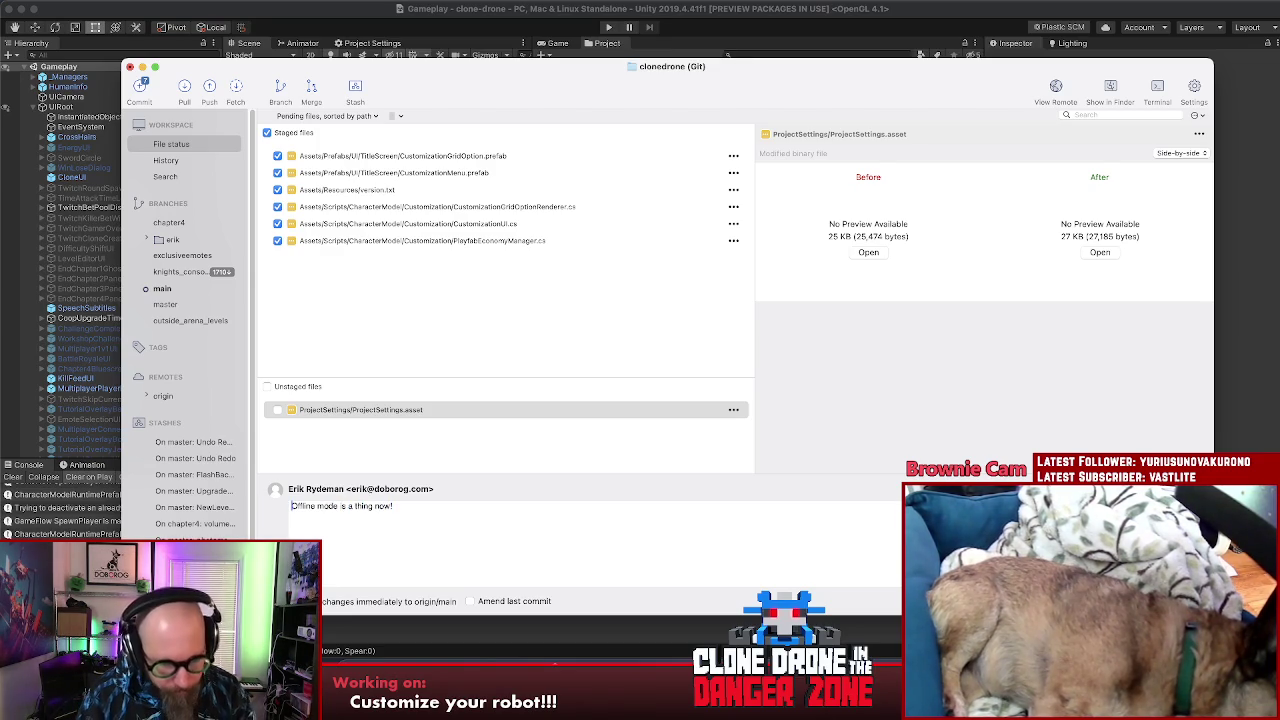
{"action": "type", "text": "Customization UI"}
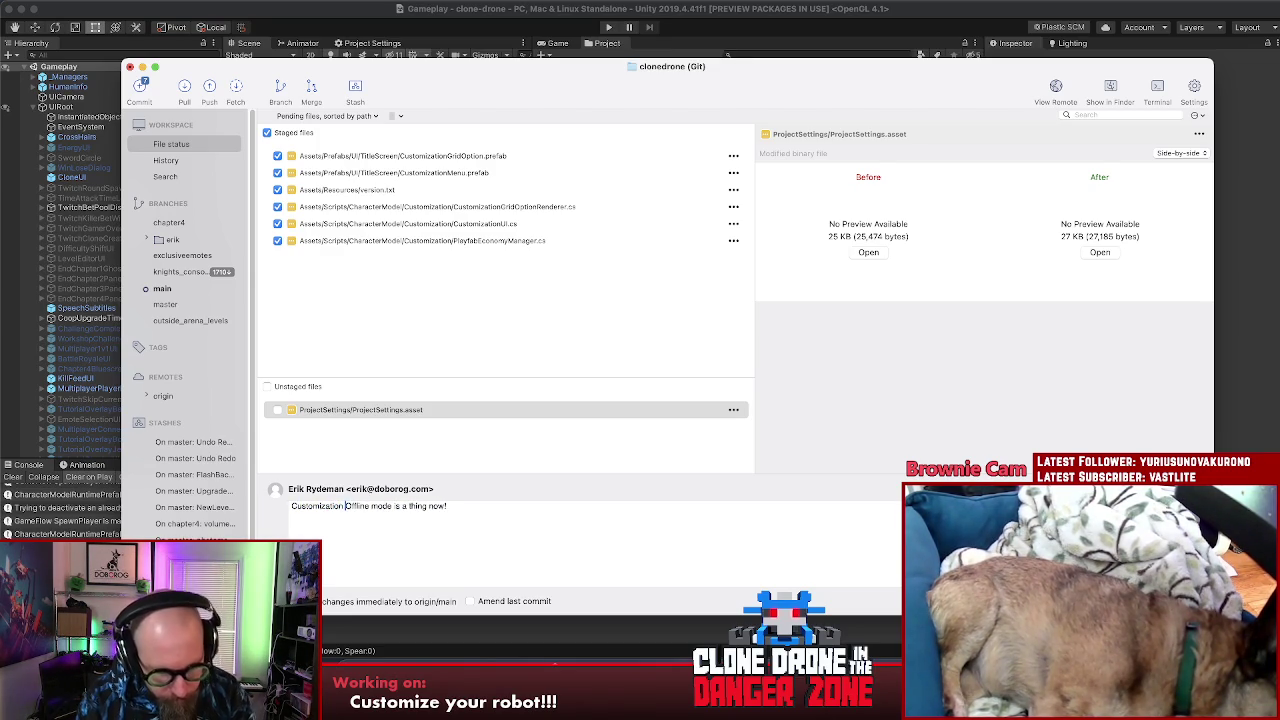
{"action": "type", "text": ":"}
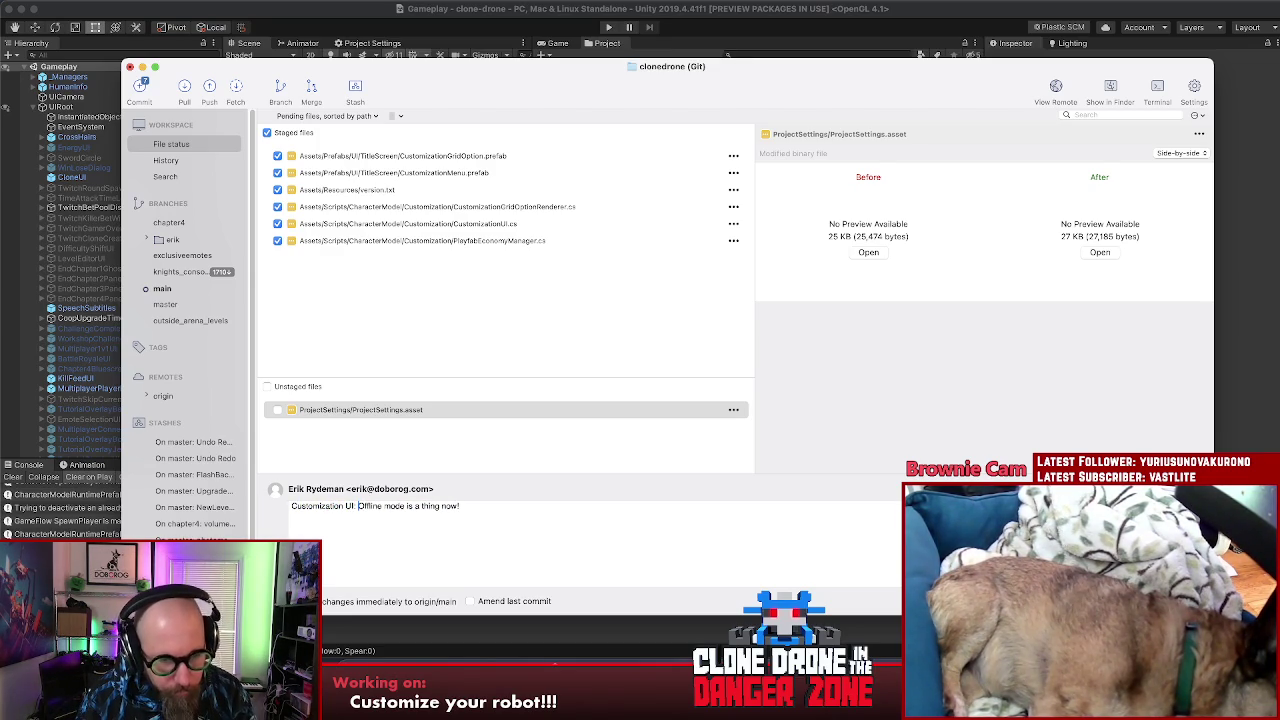
{"action": "key", "text": "super+Return"}
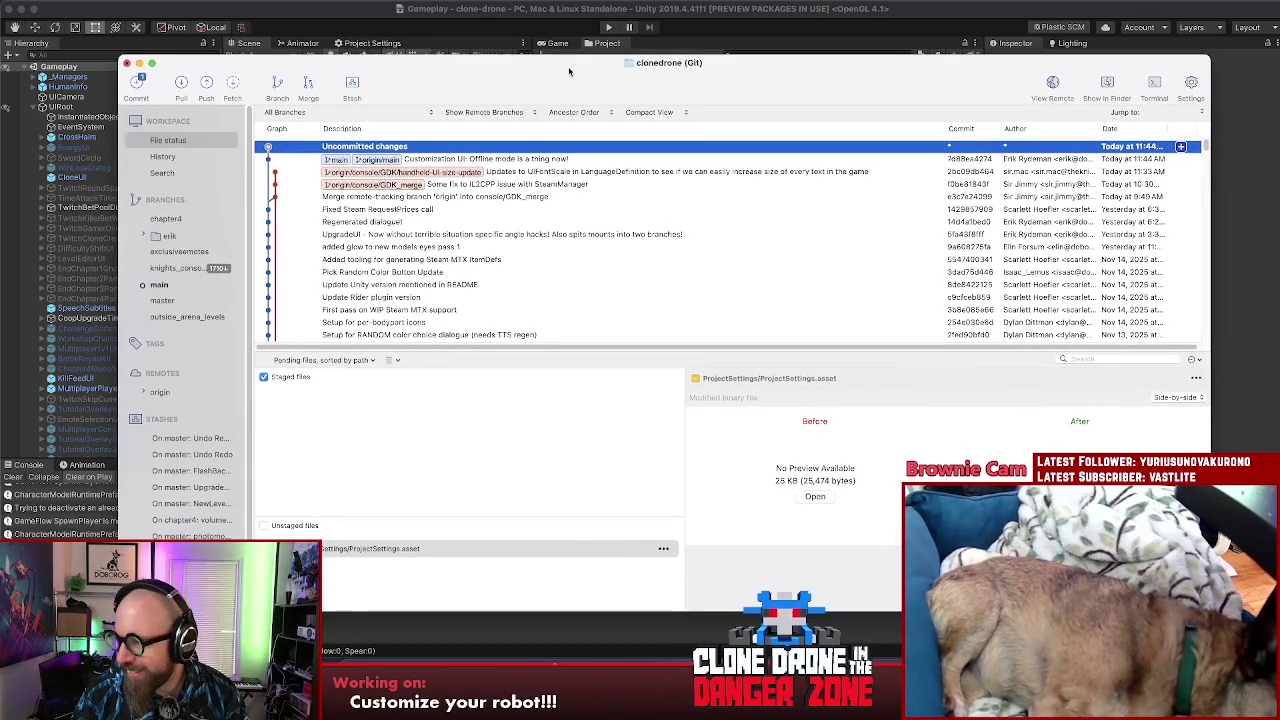
Step: Check the new commit on main and close Fork, returning to Unity
{"action": "key", "text": "super+Tab"}
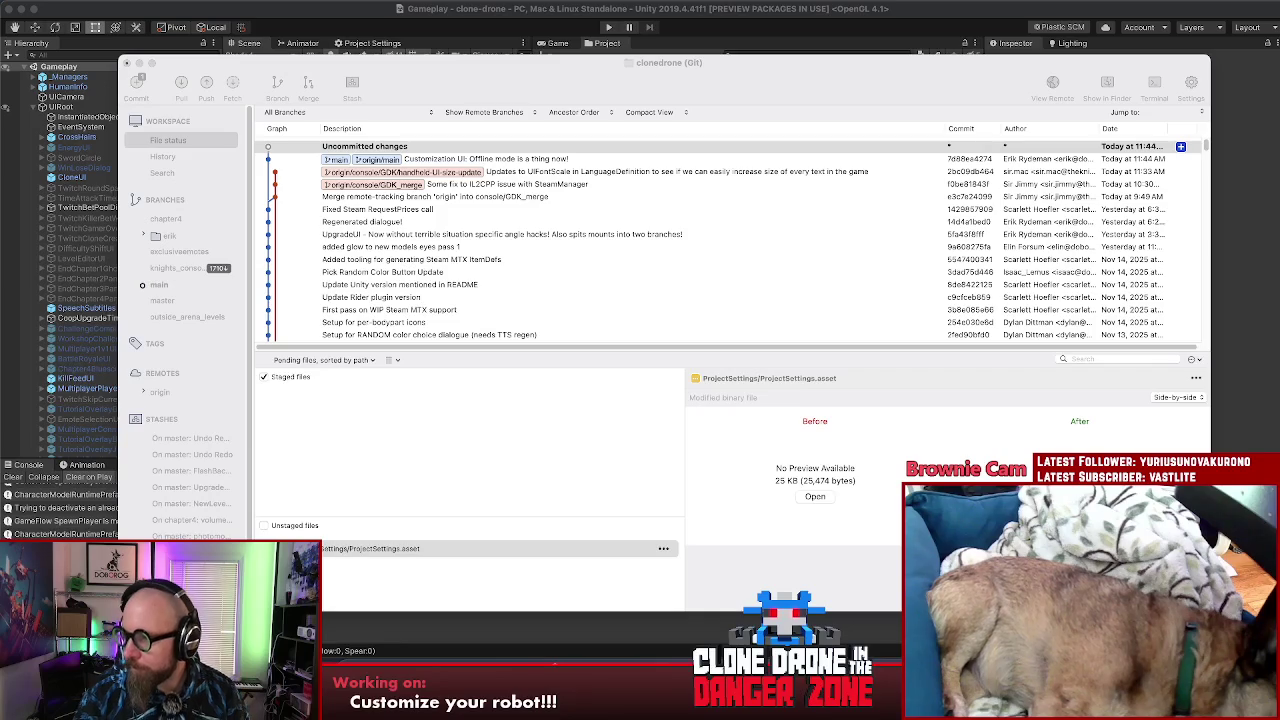
{"action": "left_click", "coordinate": [517, 456]}
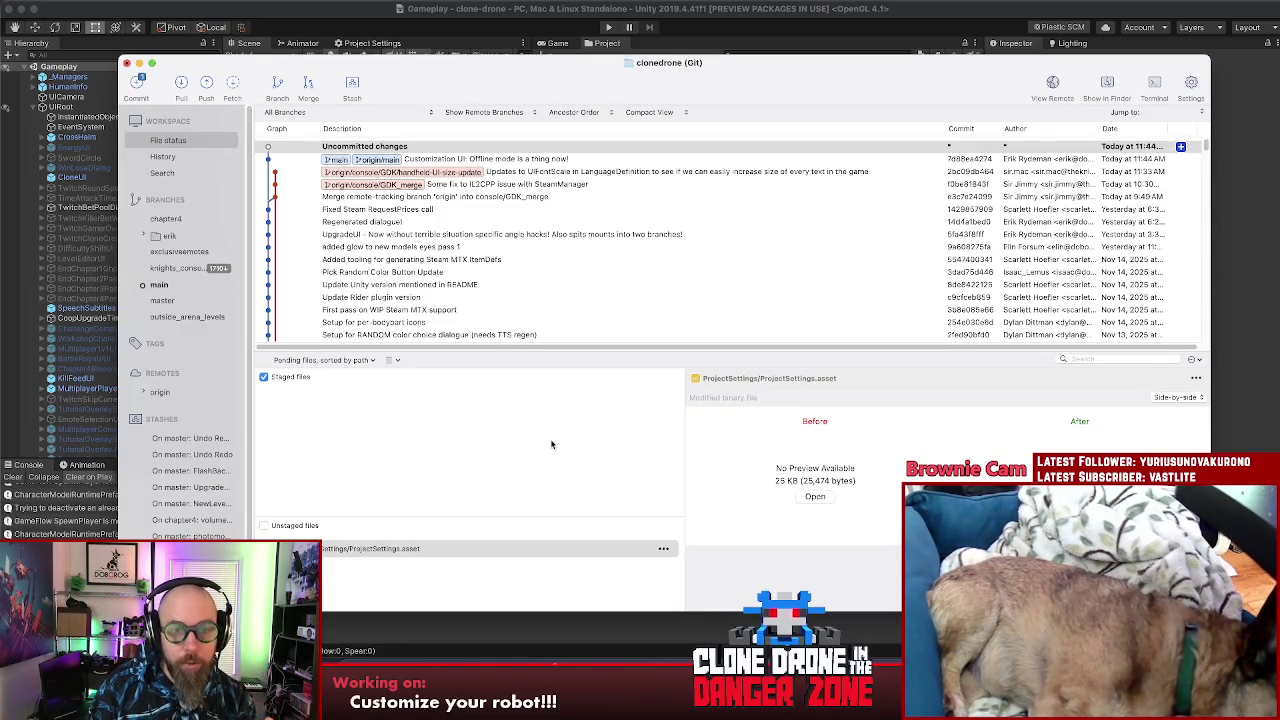
{"action": "left_click", "coordinate": [1256, 437]}
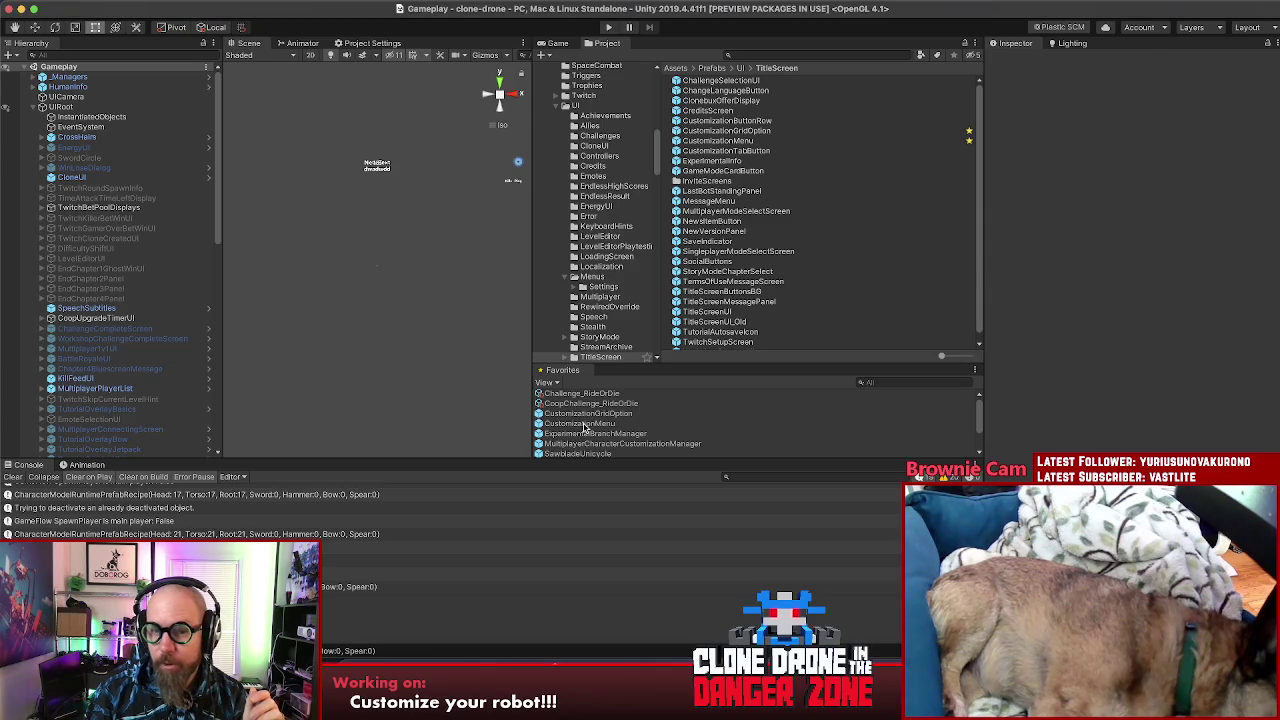
{"action": "left_click", "coordinate": [582, 424]}
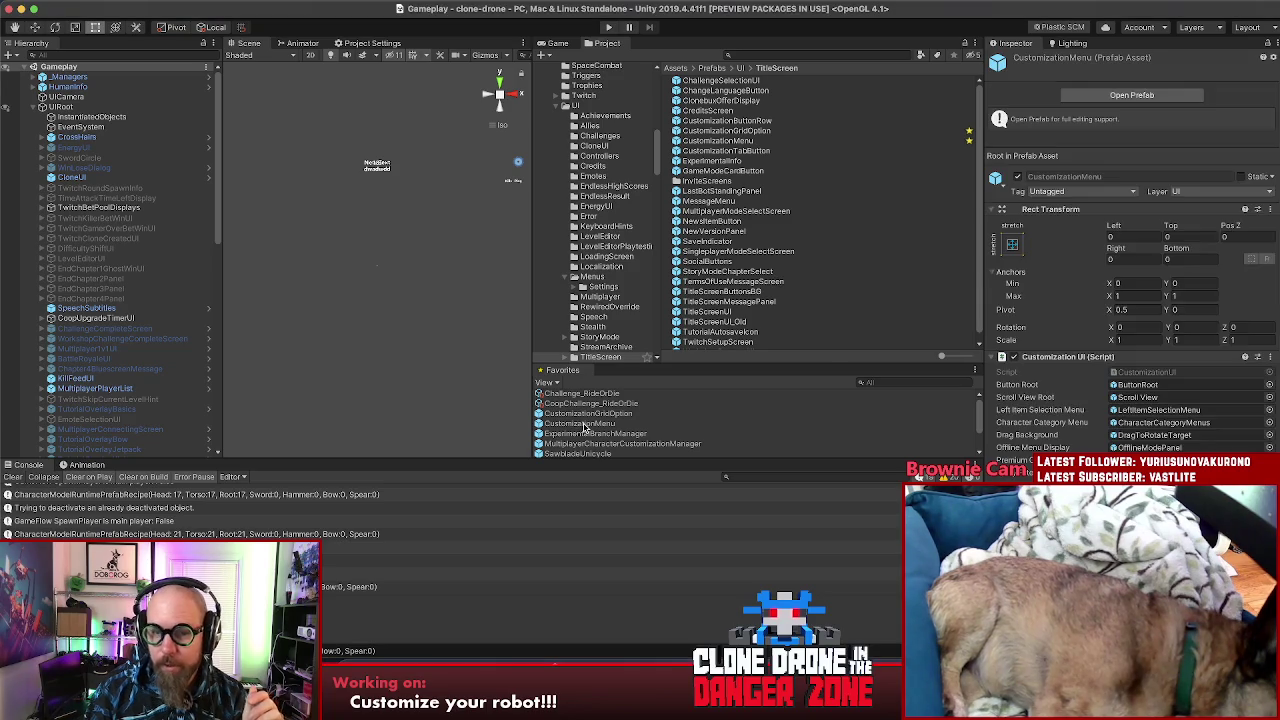
{"action": "left_click", "coordinate": [1178, 93]}
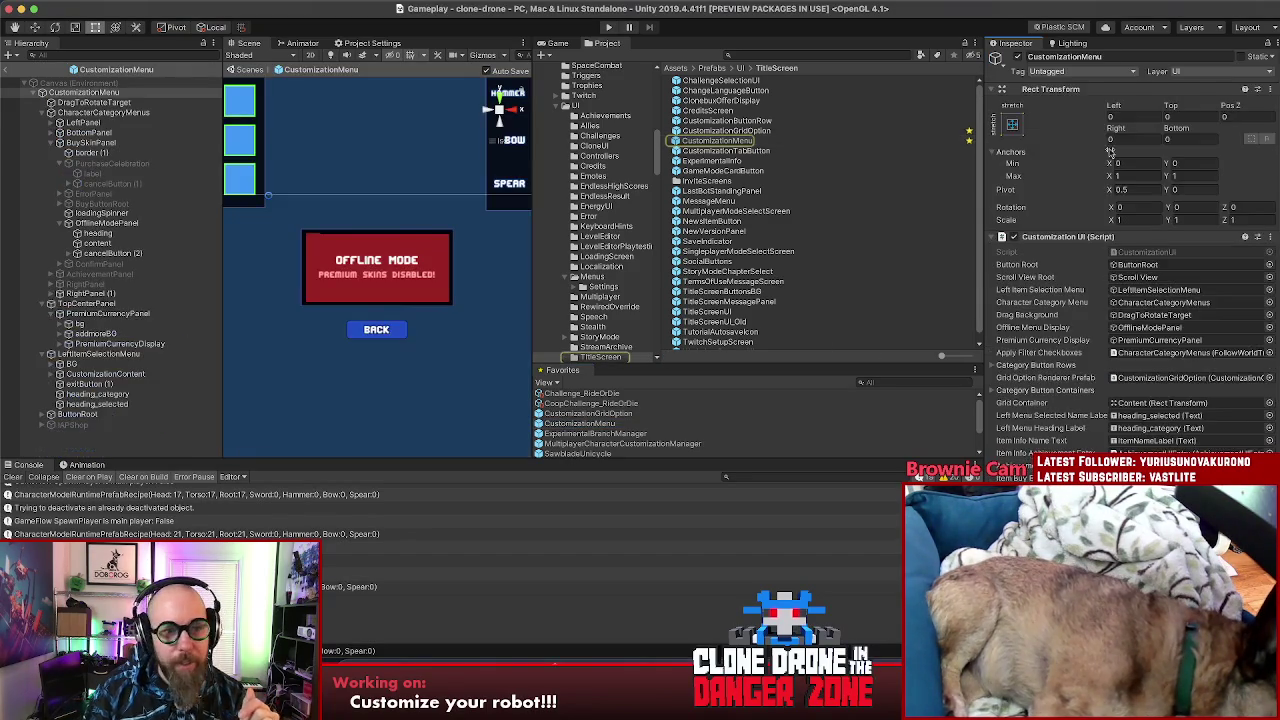
{"action": "left_click", "coordinate": [405, 268]}
{"action": "left_click", "coordinate": [1100, 299]}
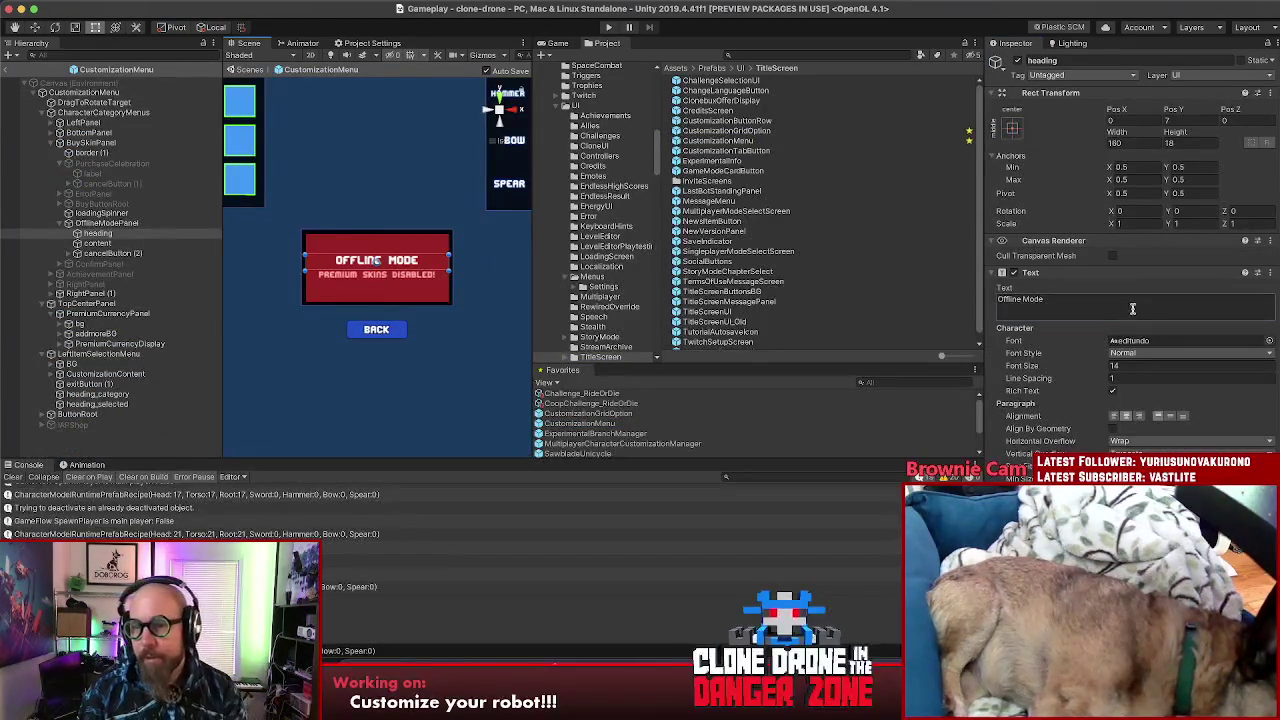
{"action": "key", "text": "super+Tab"}
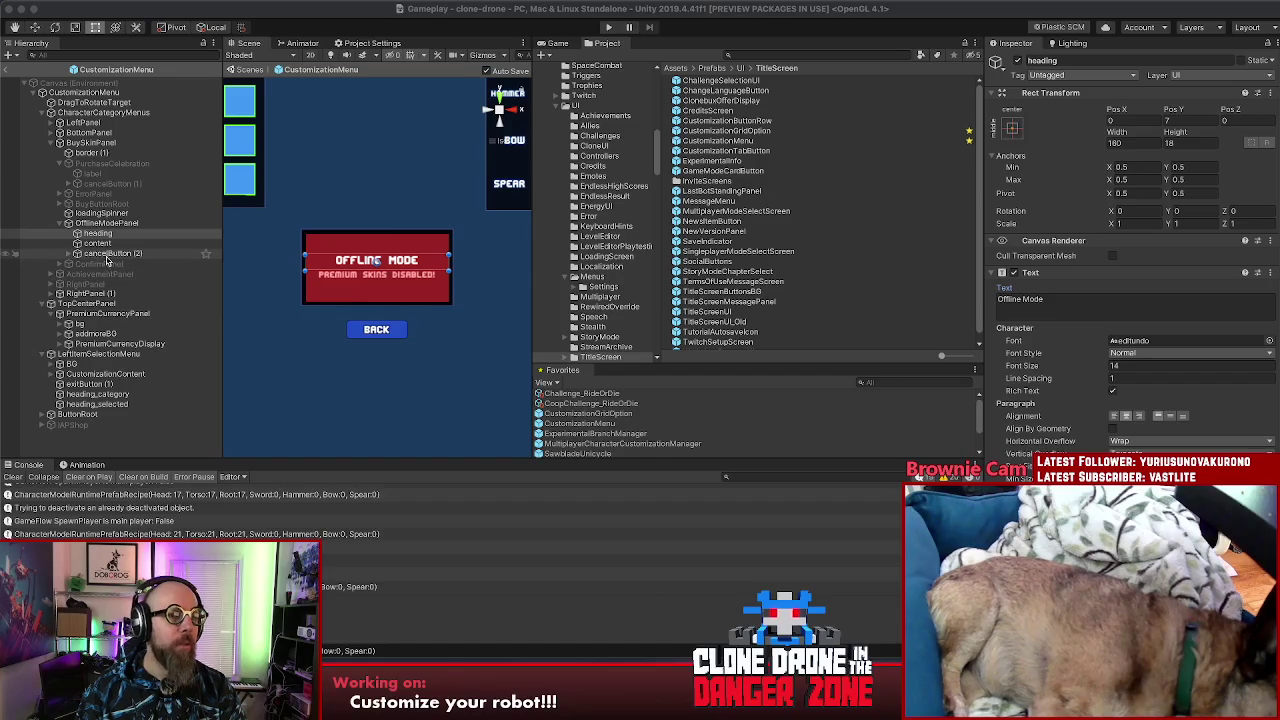
{"action": "key", "text": "Down"}
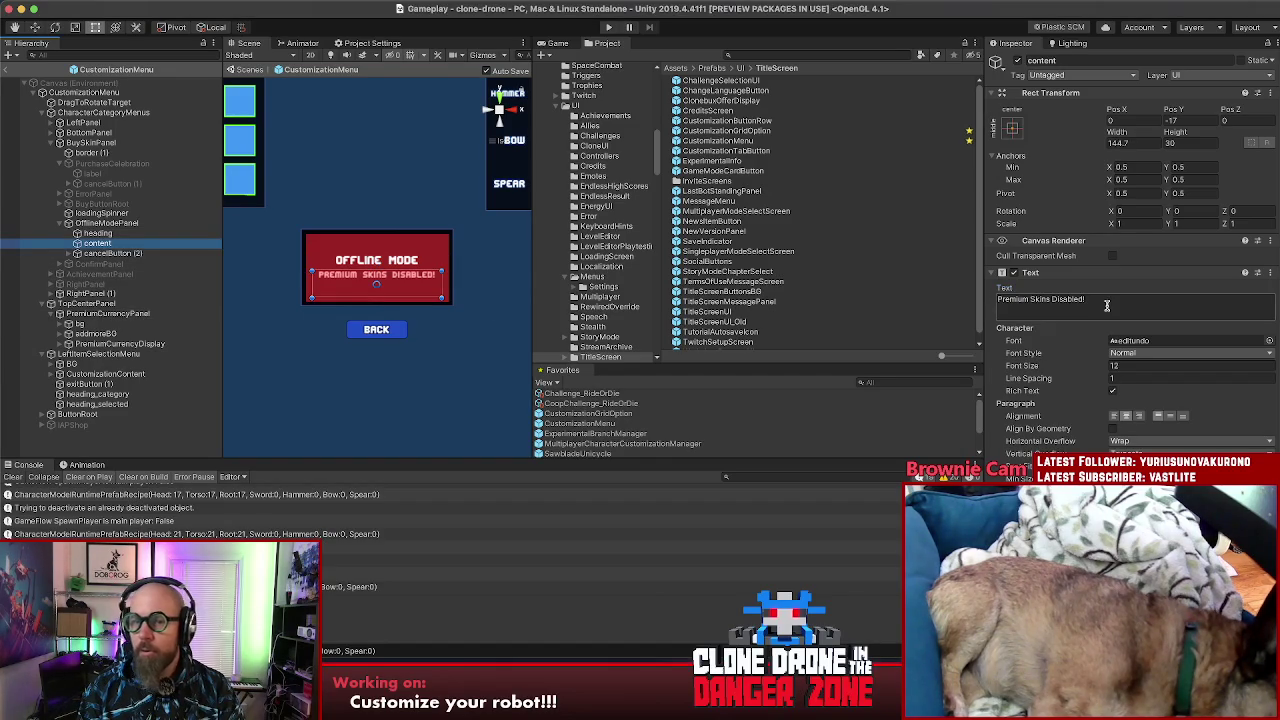
{"action": "left_click", "coordinate": [1110, 305]}
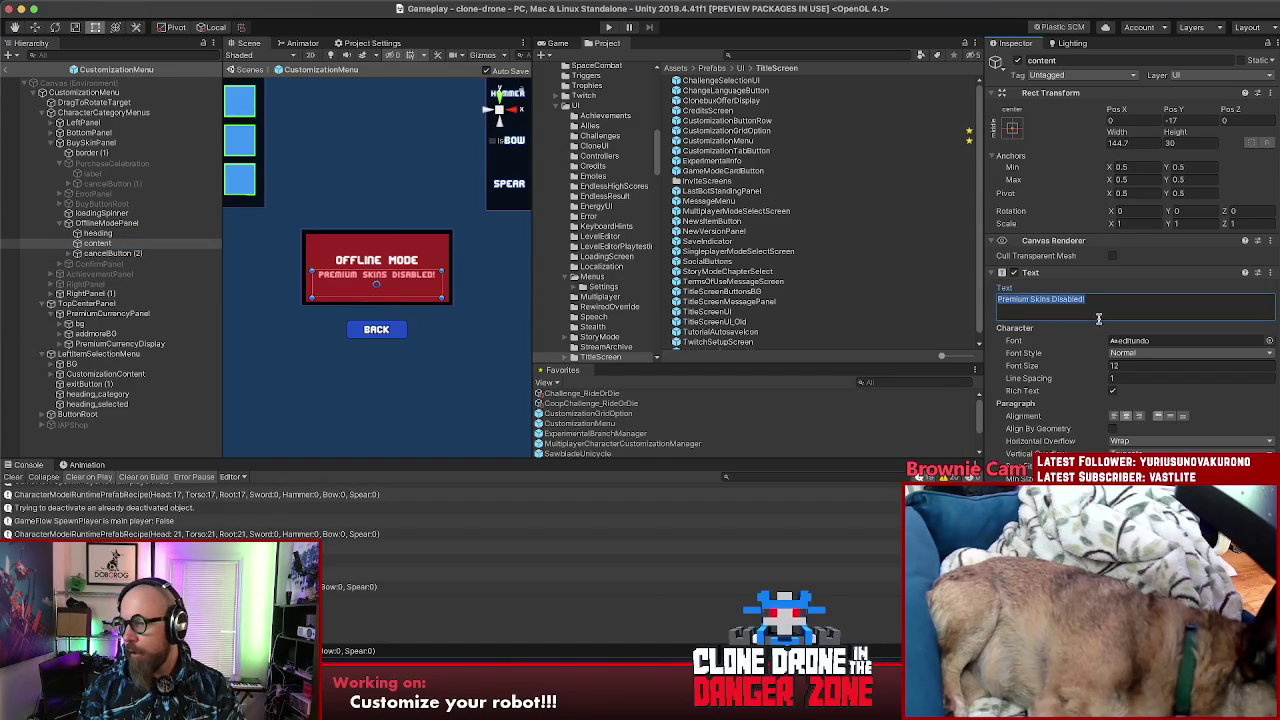
{"action": "key", "text": "super+Tab"}
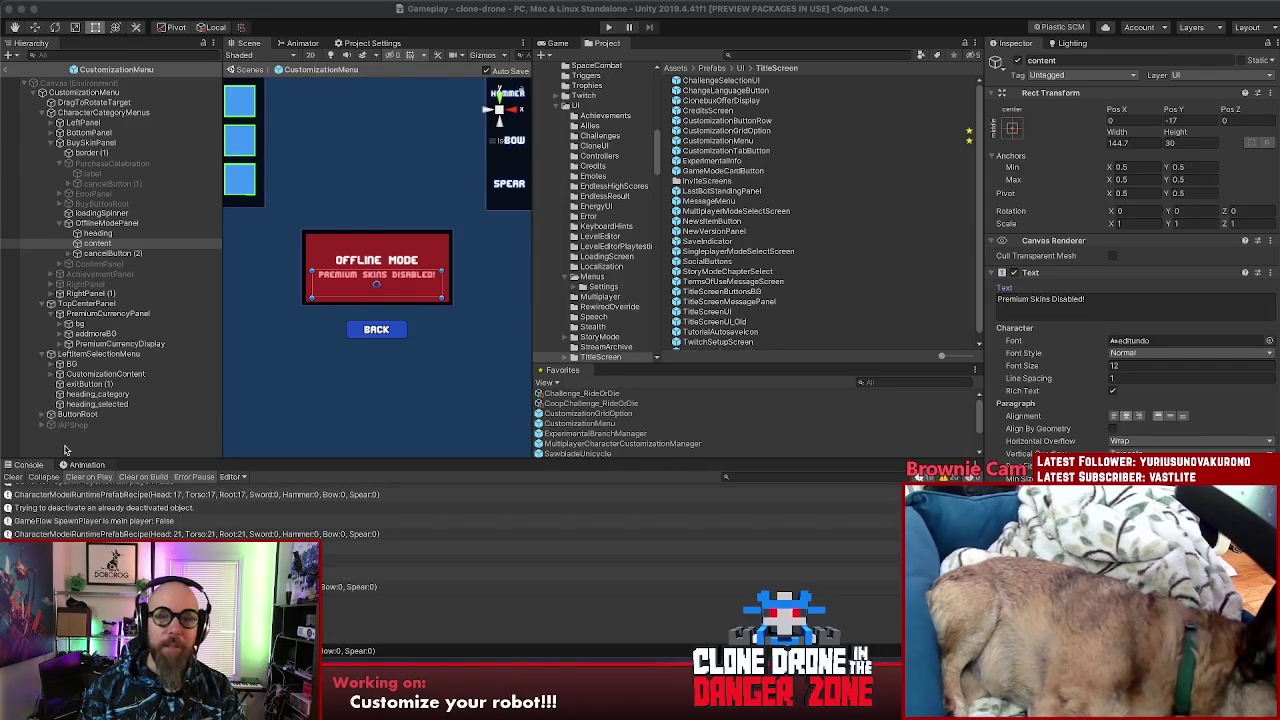
{"action": "left_click", "coordinate": [6, 72]}
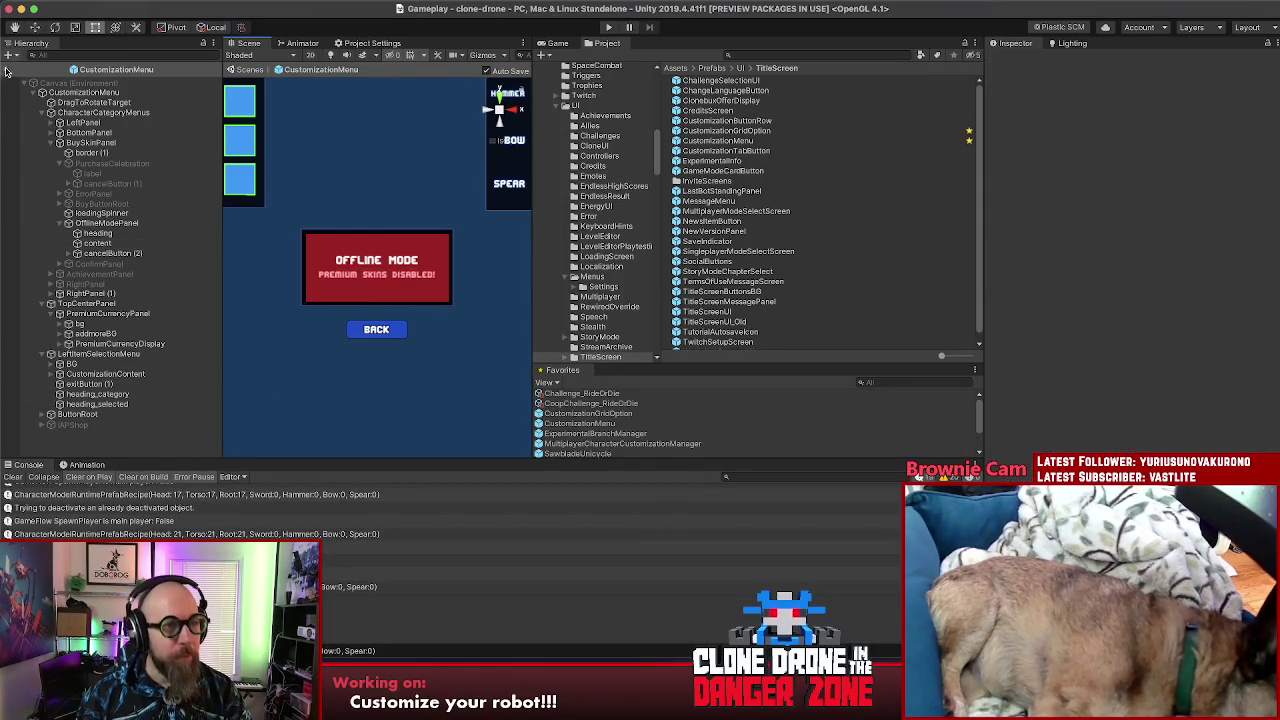
{"action": "left_click", "coordinate": [6, 71]}
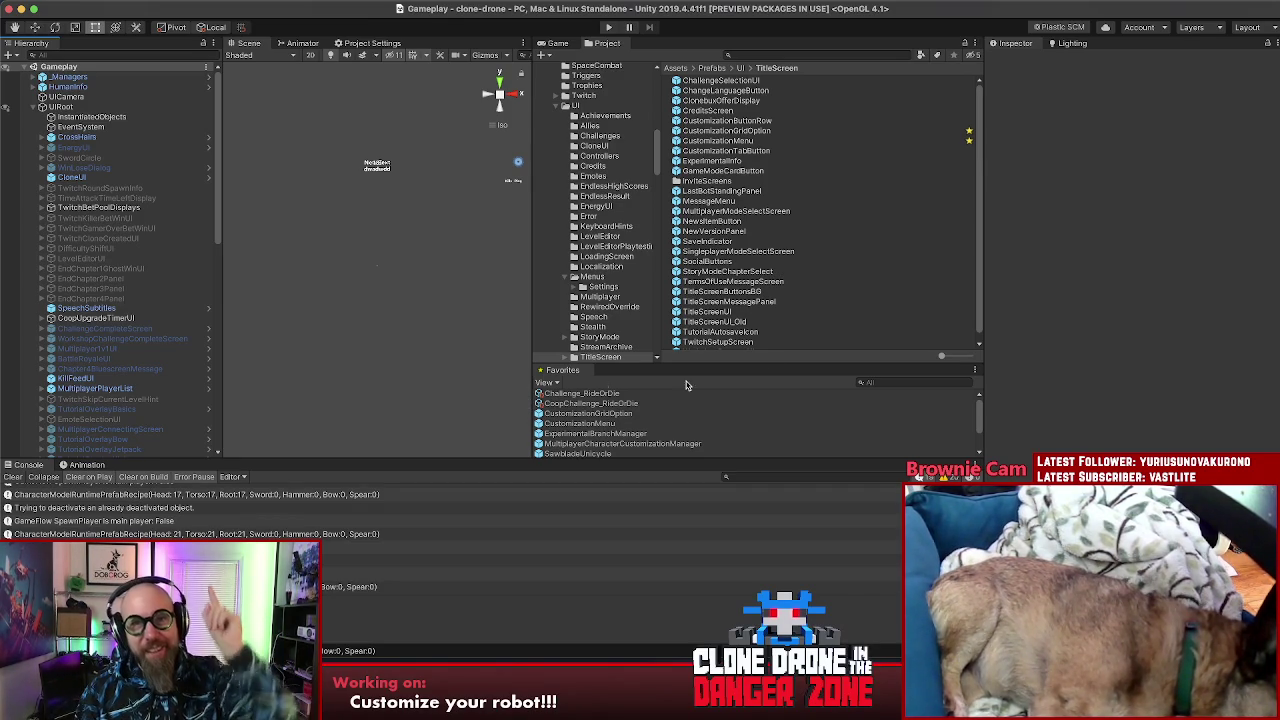
Step: Launch Steam from the Dock, let it update, and reposition the sign-in window
{"action": "left_click", "coordinate": [1049, 305]}
{"action": "left_click", "coordinate": [435, 685]}
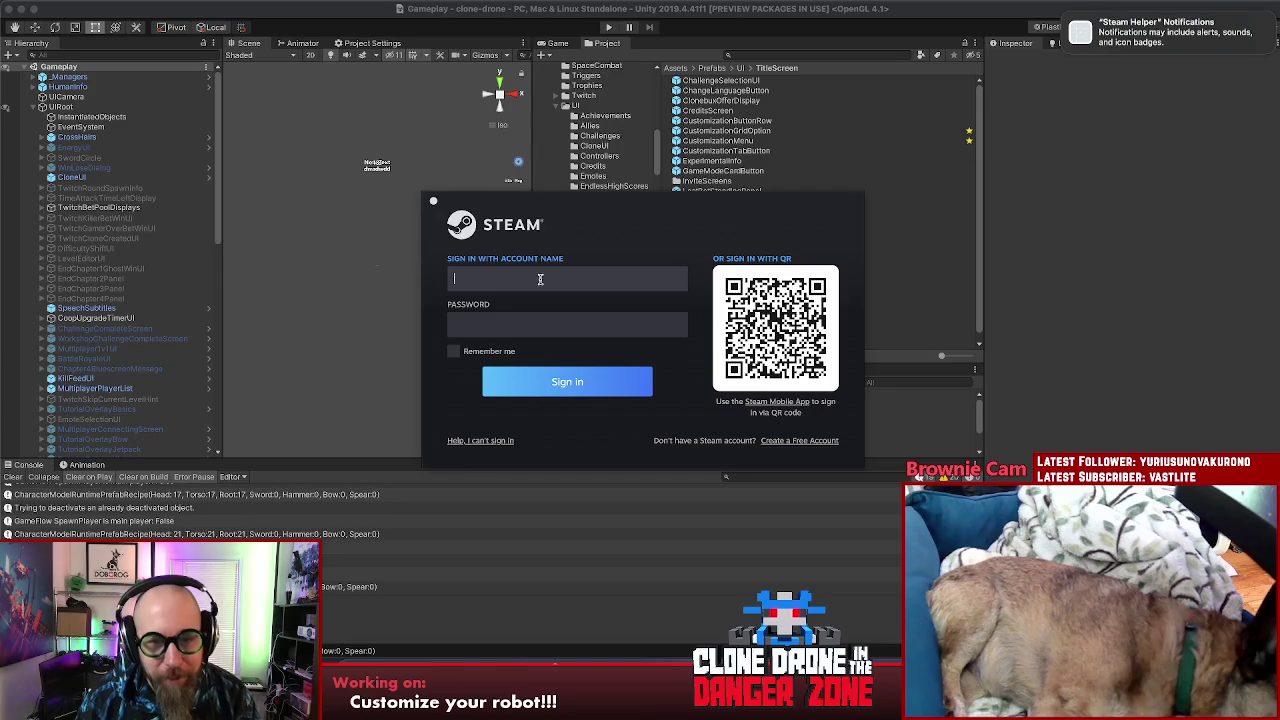
{"action": "mouse_move", "coordinate": [539, 211]}
{"action": "left_mouse_down"}
{"action": "mouse_move", "coordinate": [484, 212]}
{"action": "mouse_move", "coordinate": [654, 246]}
{"action": "mouse_move", "coordinate": [1279, 250]}
{"action": "left_mouse_up"}
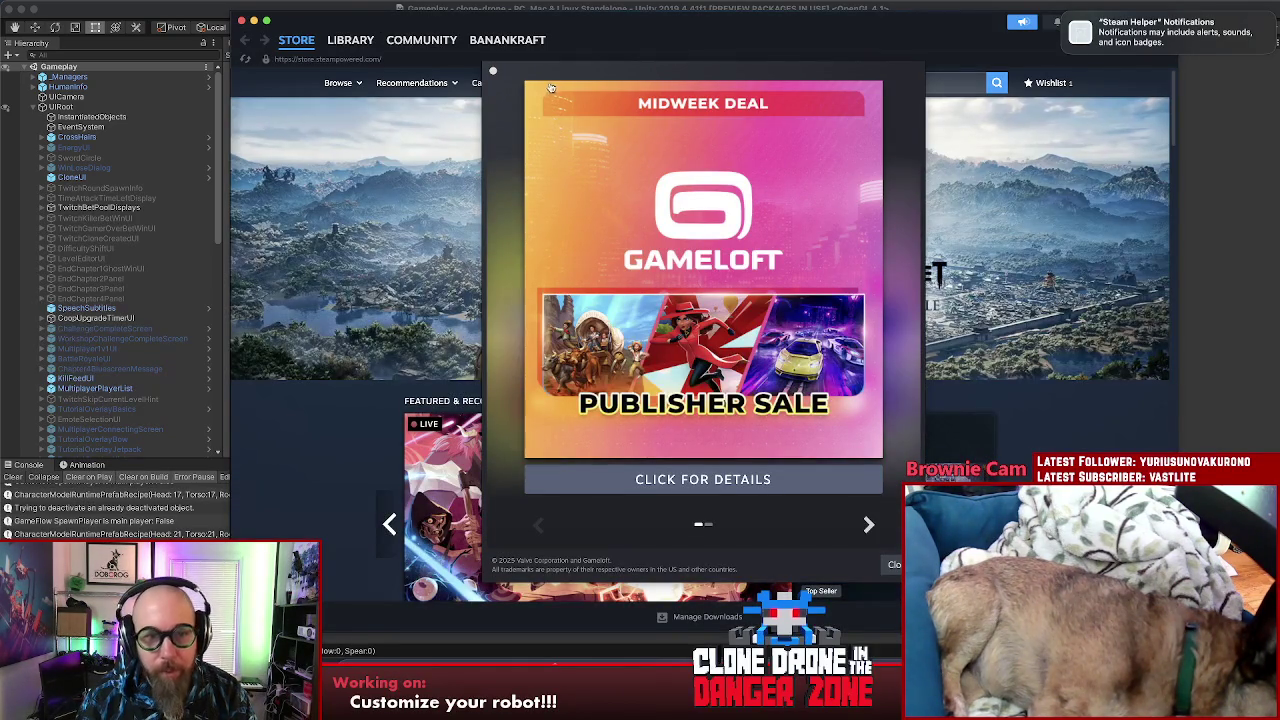
Step: Dismiss the Gameloft deal popup, open Where Winds Meet, pause its trailer, and close Steam
{"action": "left_click", "coordinate": [492, 73]}
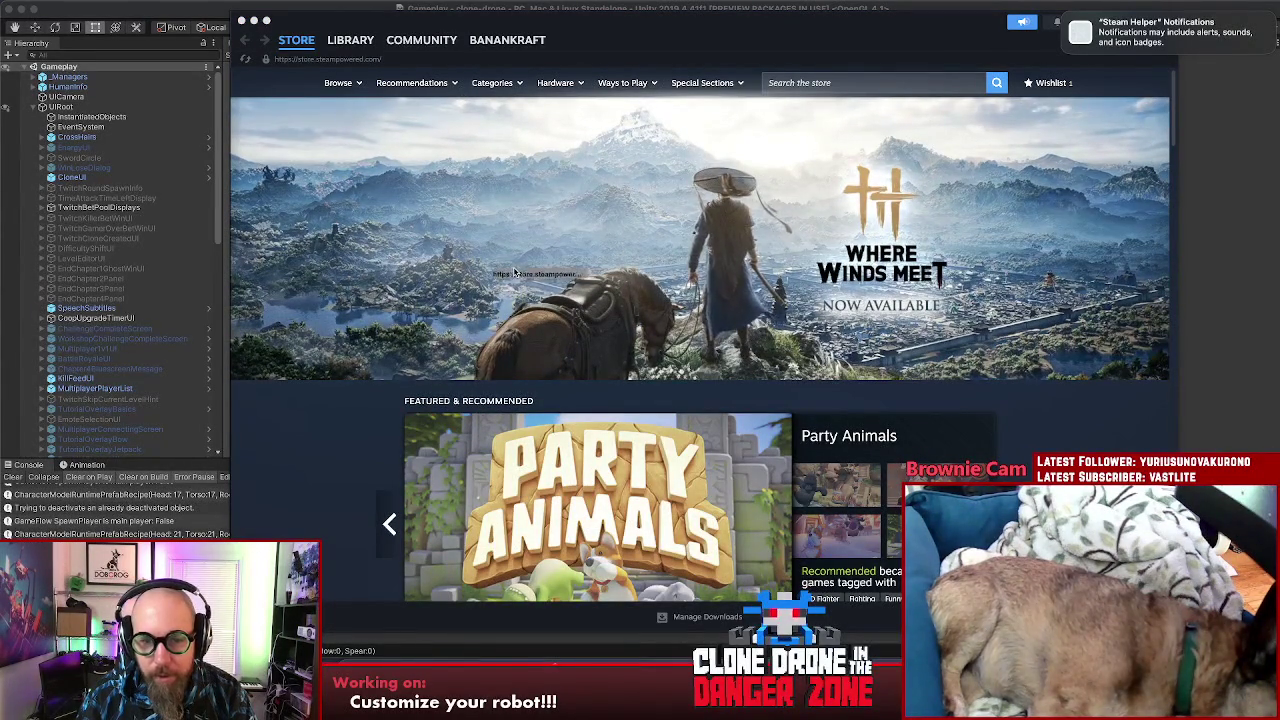
{"action": "scroll", "coordinate": [383, 288], "scroll_direction": "down", "scroll_amount": 3}
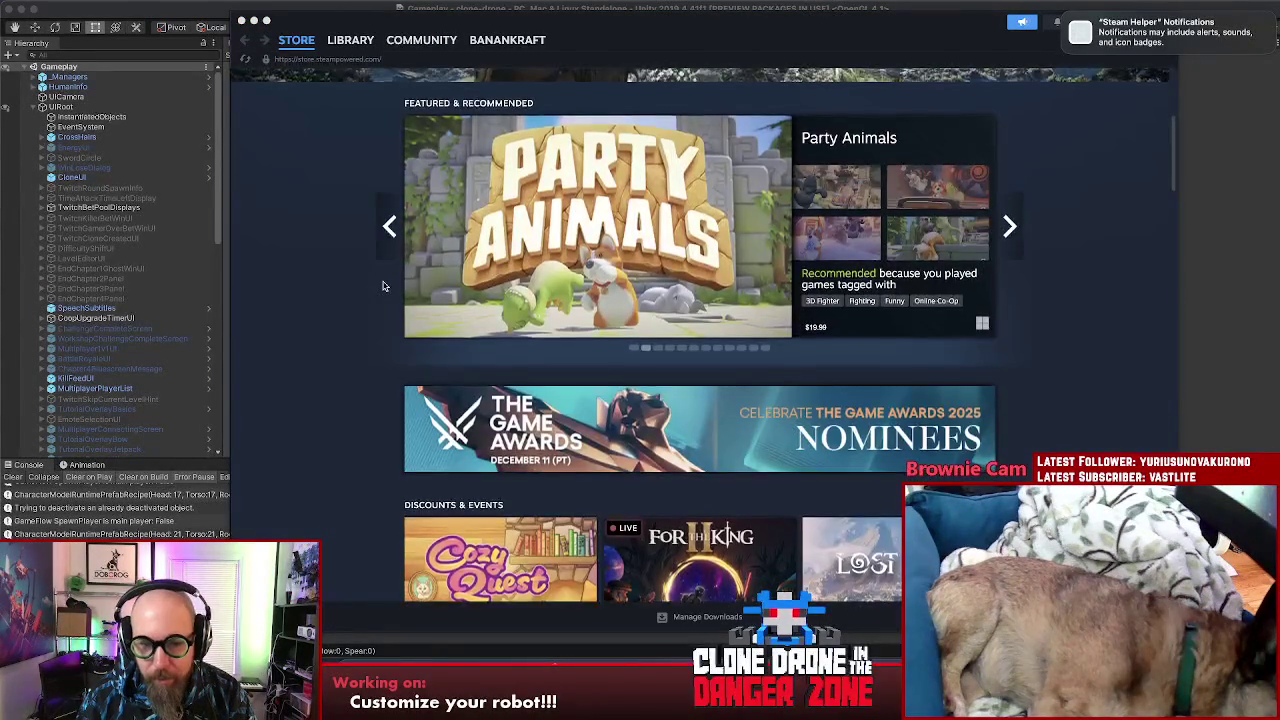
{"action": "scroll", "coordinate": [383, 288], "scroll_direction": "up", "scroll_amount": 3}
{"action": "left_click", "coordinate": [722, 261]}
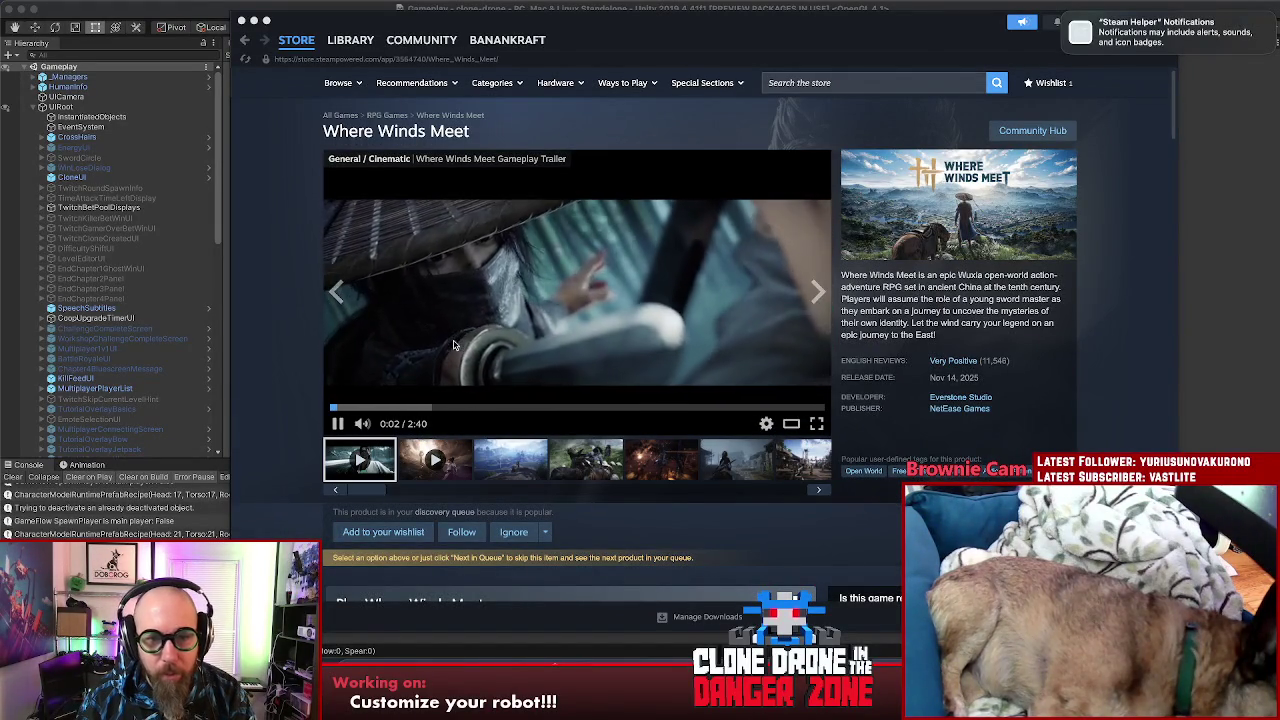
{"action": "left_click", "coordinate": [338, 423]}
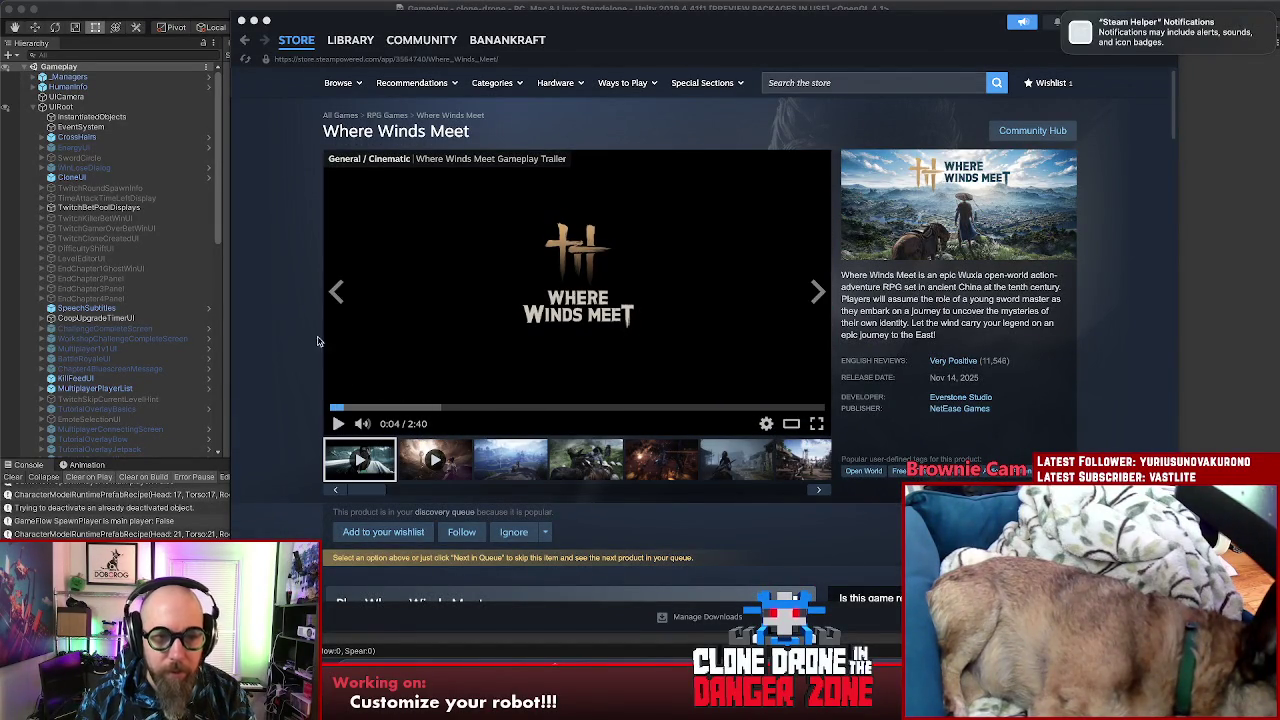
{"action": "left_click", "coordinate": [241, 20]}
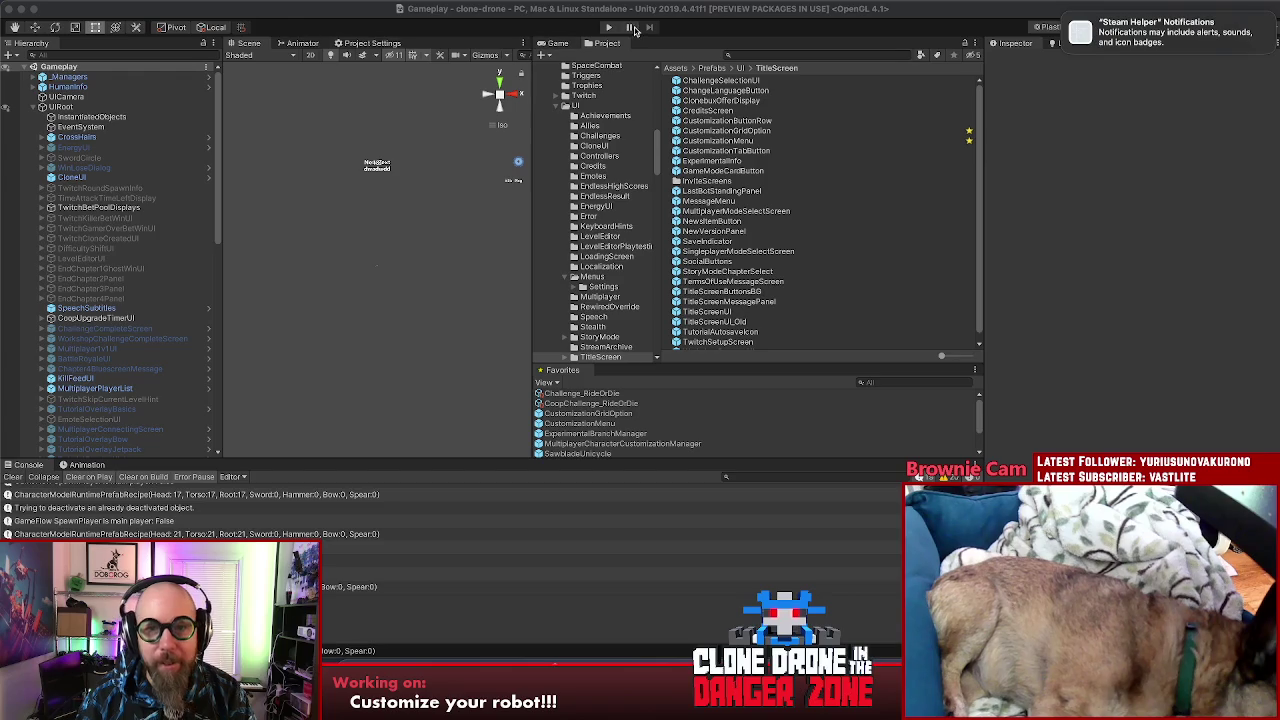
Step: Start play mode and try the Knight and Steamboat heads, with the Game view on Free Aspect
{"action": "left_click", "coordinate": [1118, 224]}
{"action": "key", "text": "super+p"}
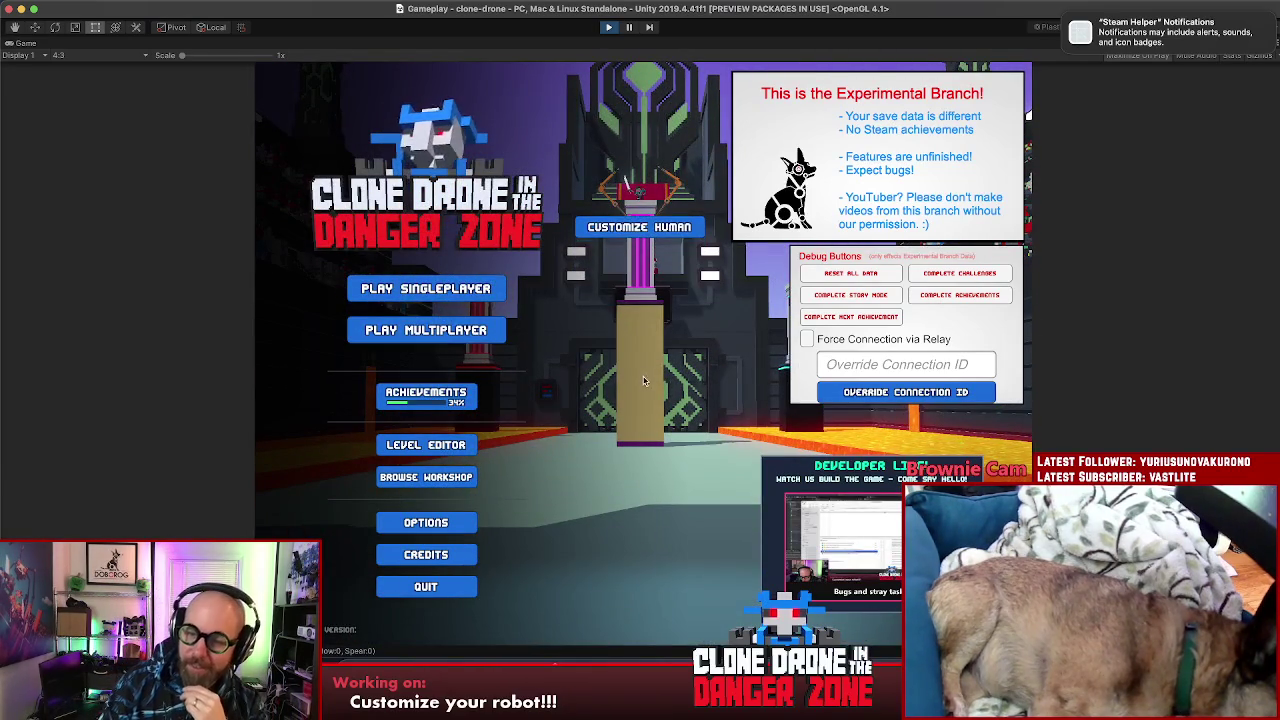
{"action": "left_click", "coordinate": [637, 155]}
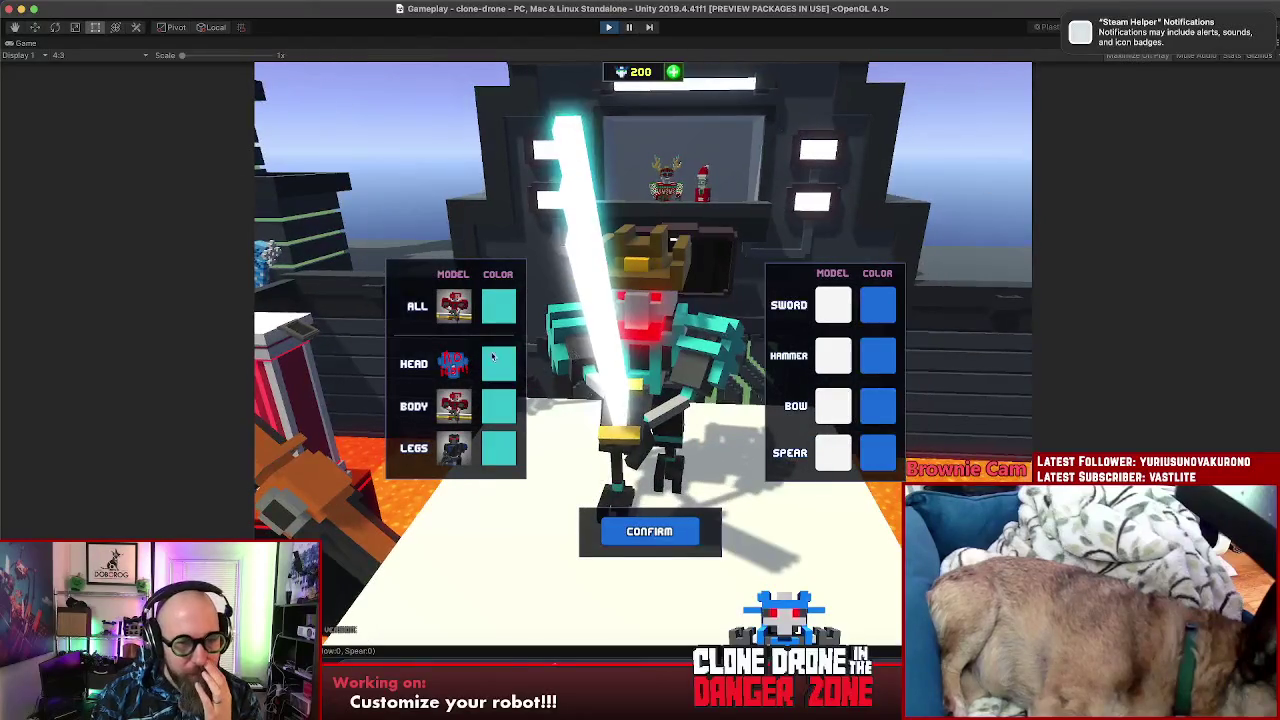
{"action": "left_click", "coordinate": [453, 364]}
{"action": "left_click", "coordinate": [570, 414]}
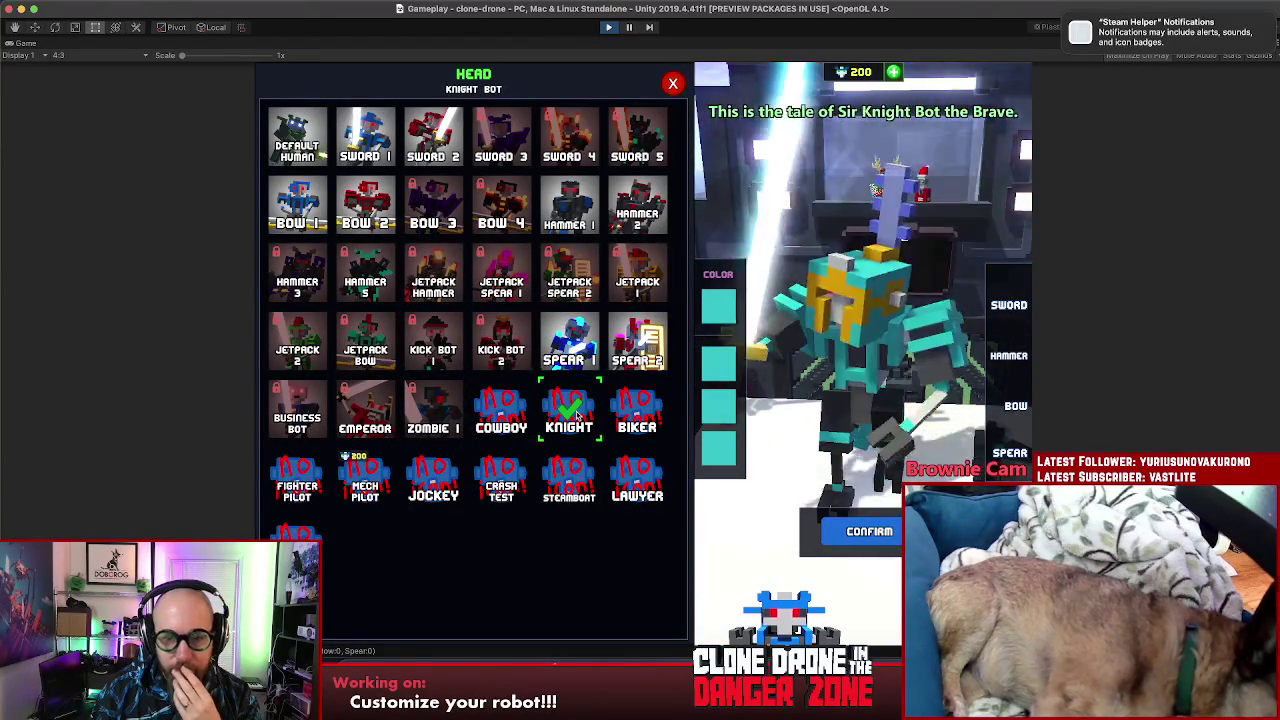
{"action": "left_click", "coordinate": [584, 462]}
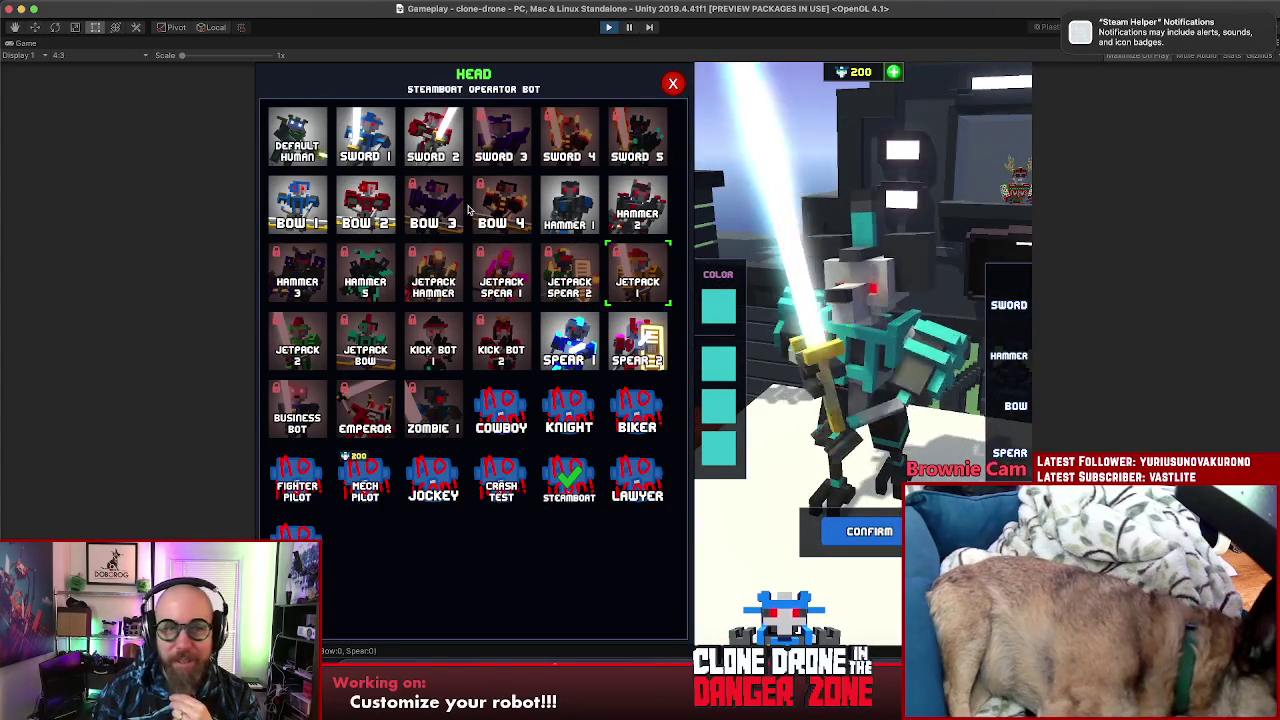
{"action": "left_click", "coordinate": [78, 57]}
{"action": "left_click", "coordinate": [83, 77]}
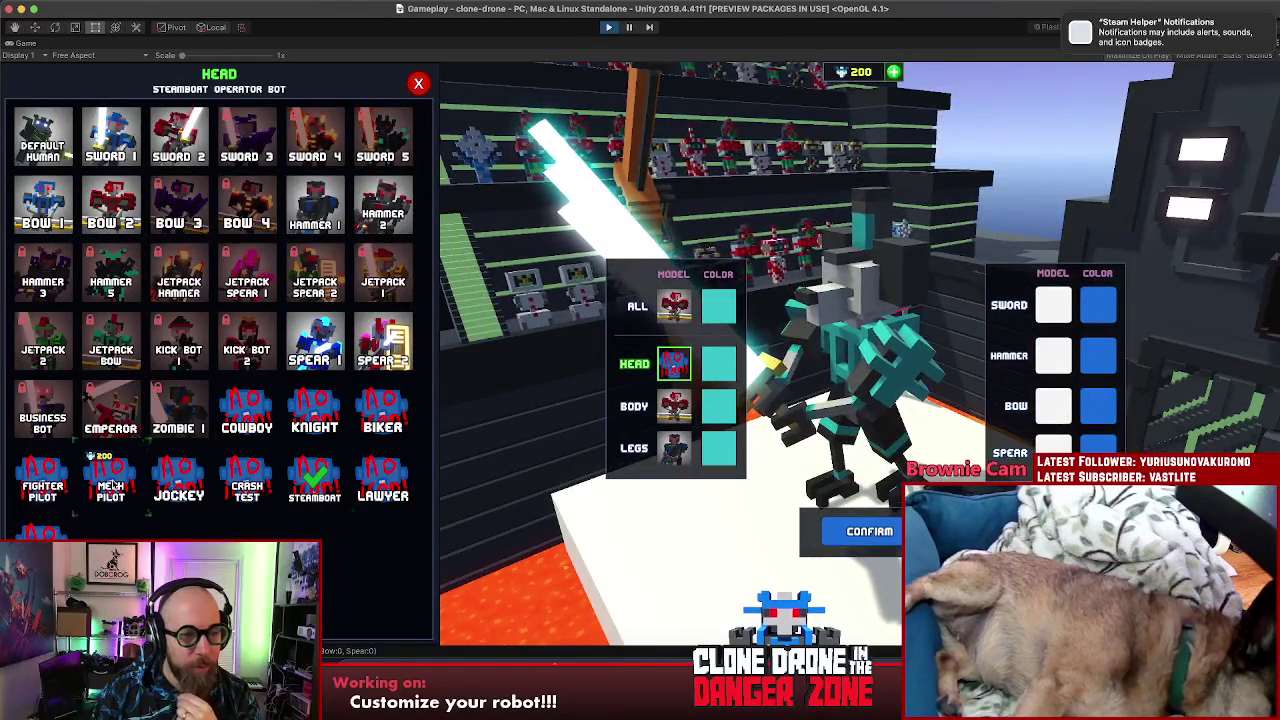
Step: Buy the Mech Pilot Bot for 200 Clonebux, equip it with the Lawyer body, and confirm
{"action": "left_click", "coordinate": [110, 478]}
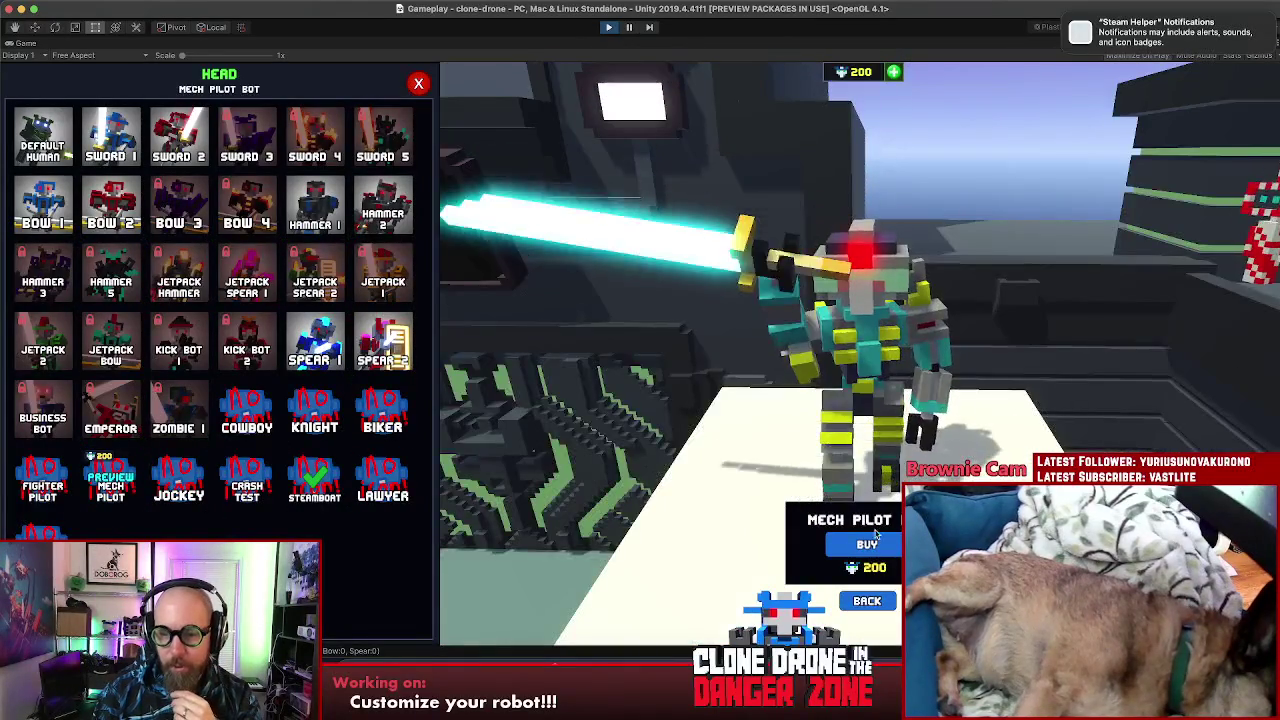
{"action": "left_click", "coordinate": [866, 544]}
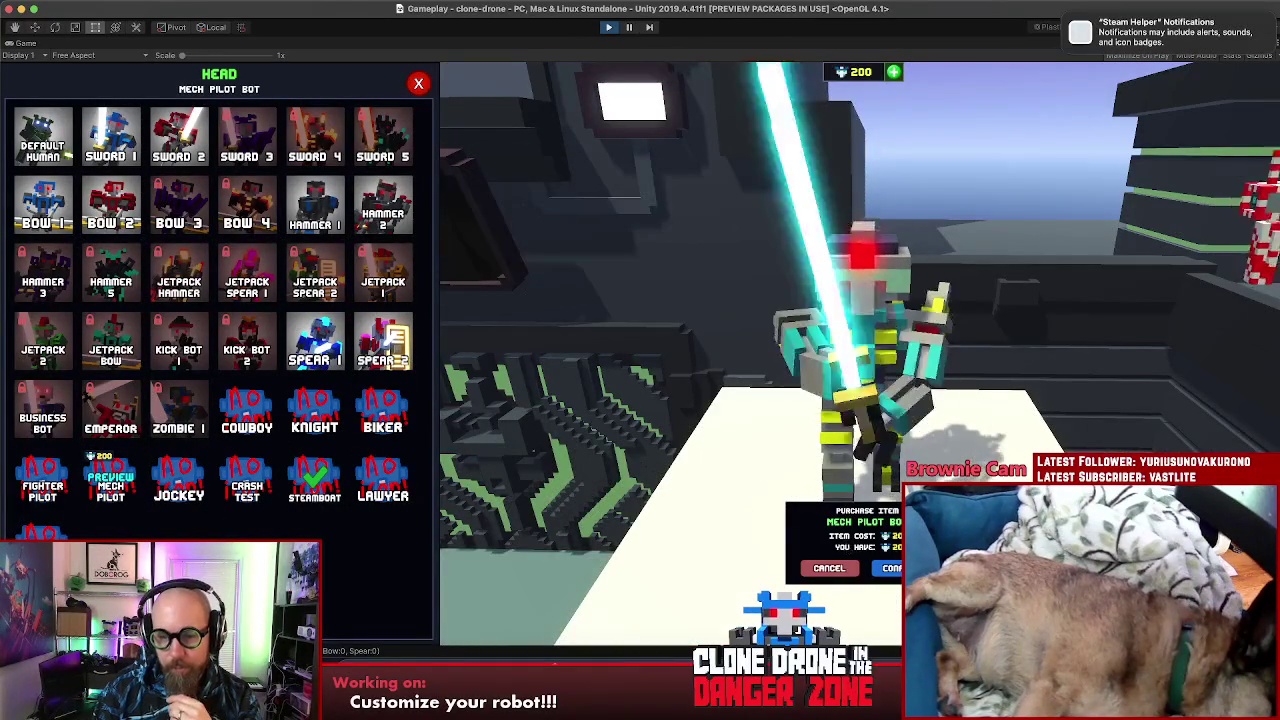
{"action": "left_click", "coordinate": [888, 567]}
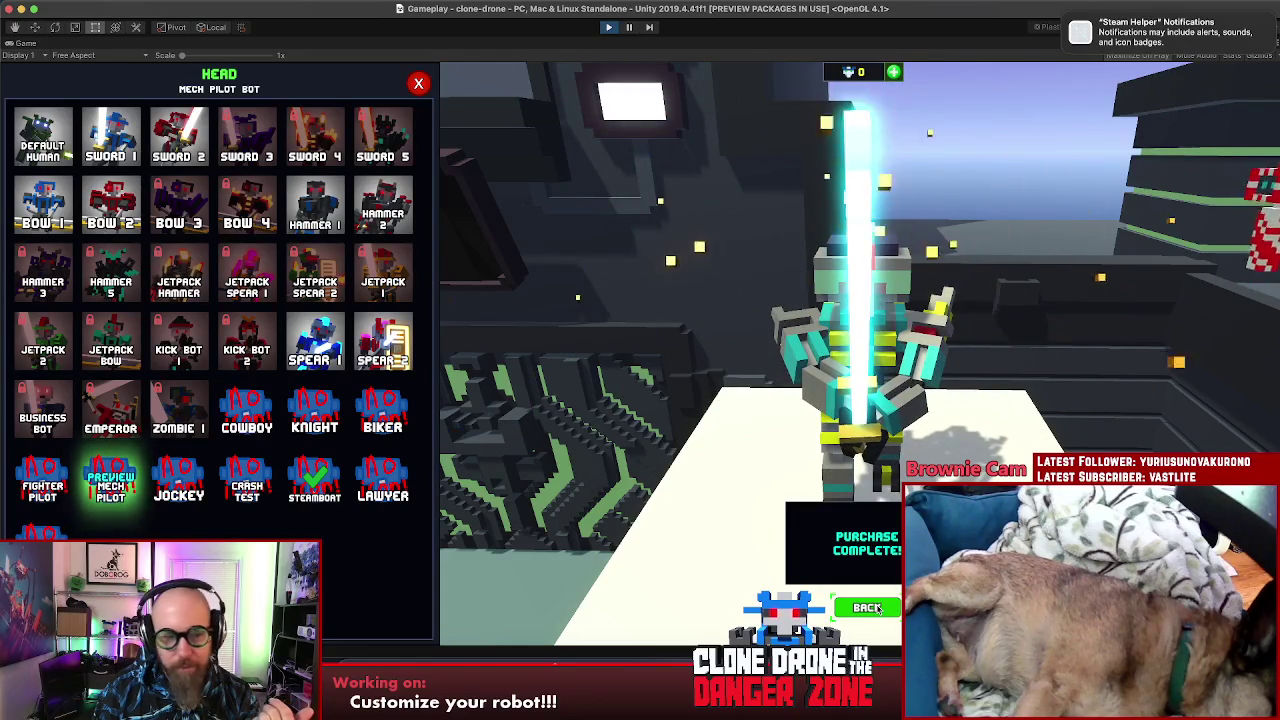
{"action": "left_click", "coordinate": [877, 609]}
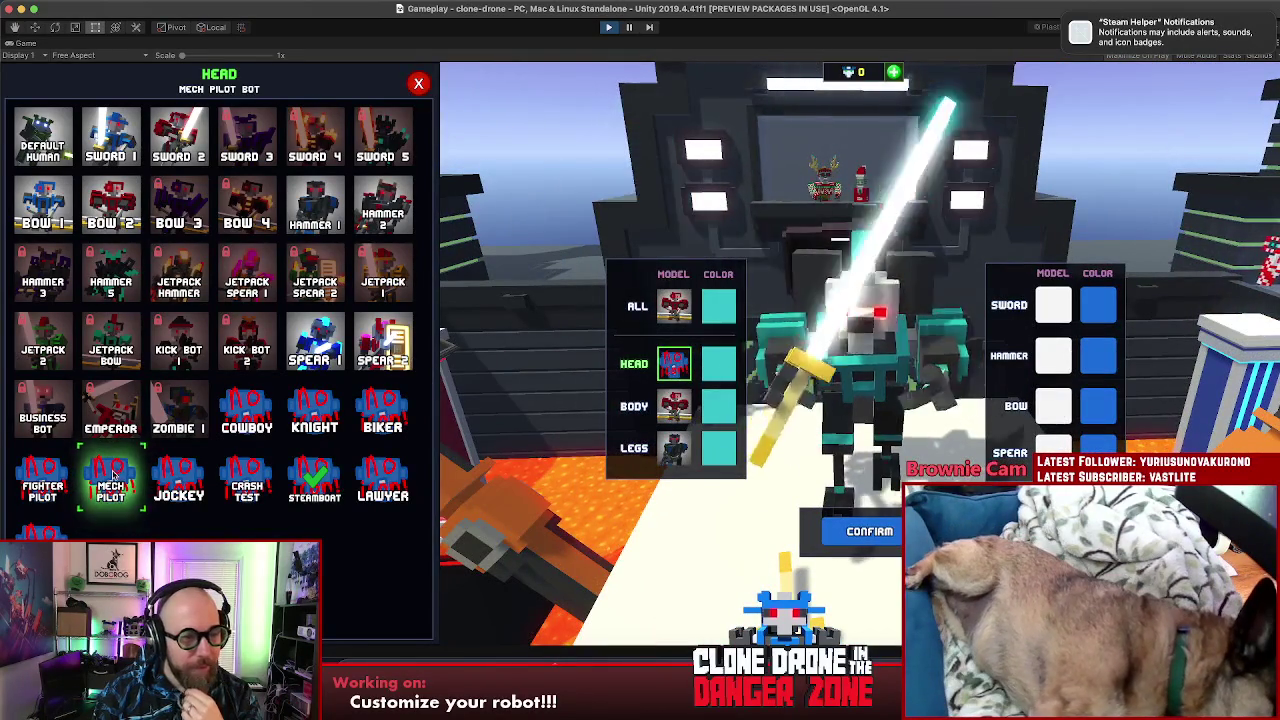
{"action": "left_click", "coordinate": [110, 478]}
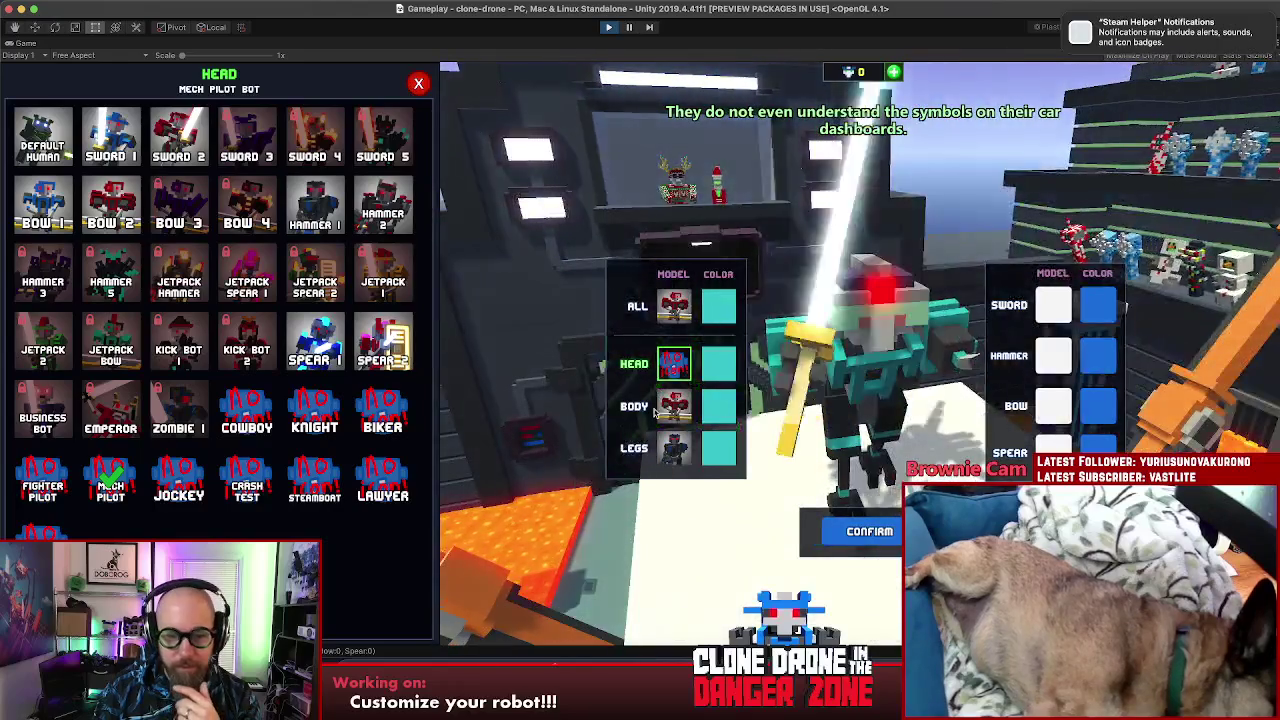
{"action": "left_click", "coordinate": [673, 405]}
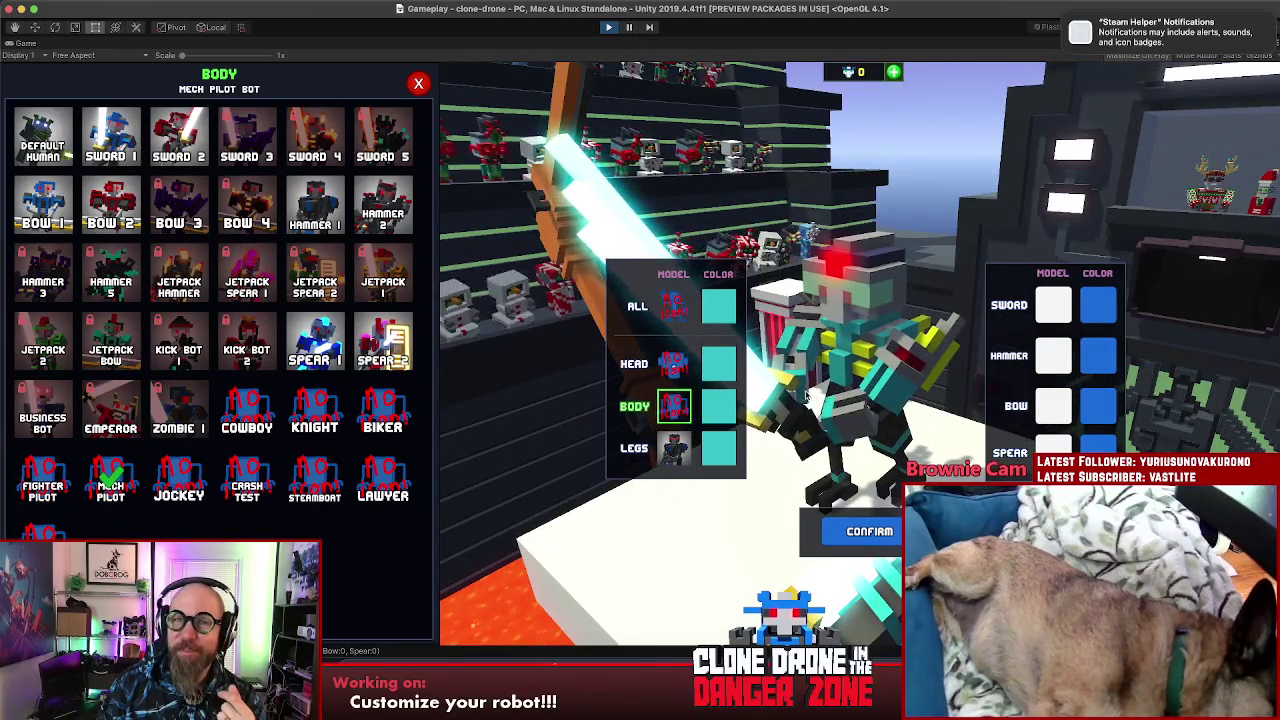
{"action": "left_click", "coordinate": [372, 478]}
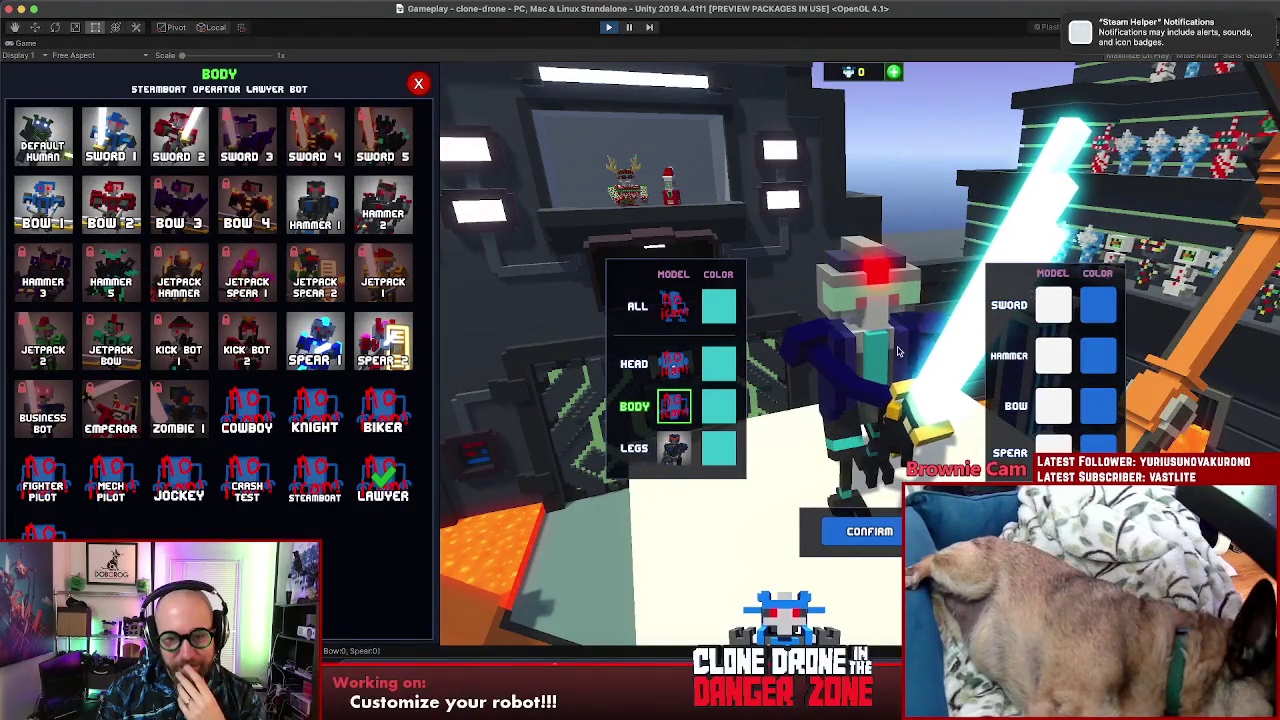
{"action": "left_click", "coordinate": [869, 531]}
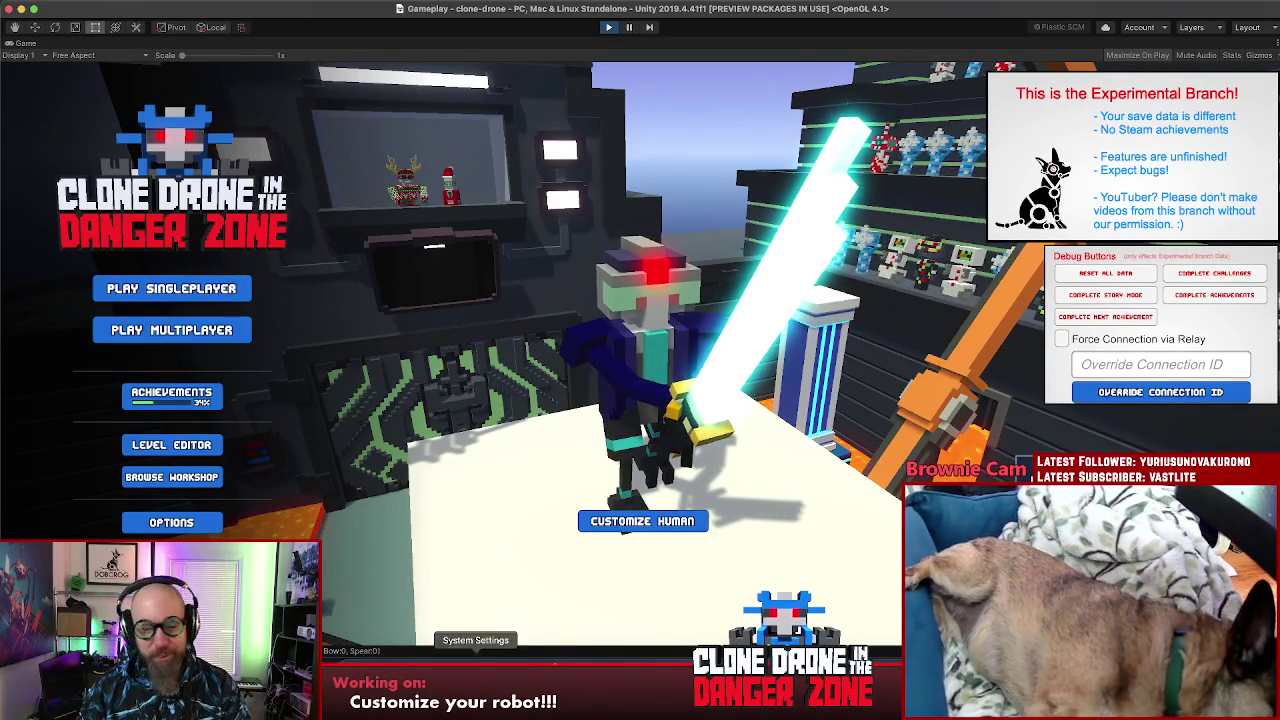
Step: Open a Finder window showing the clone-drone project folder
{"action": "left_click", "coordinate": [364, 655]}
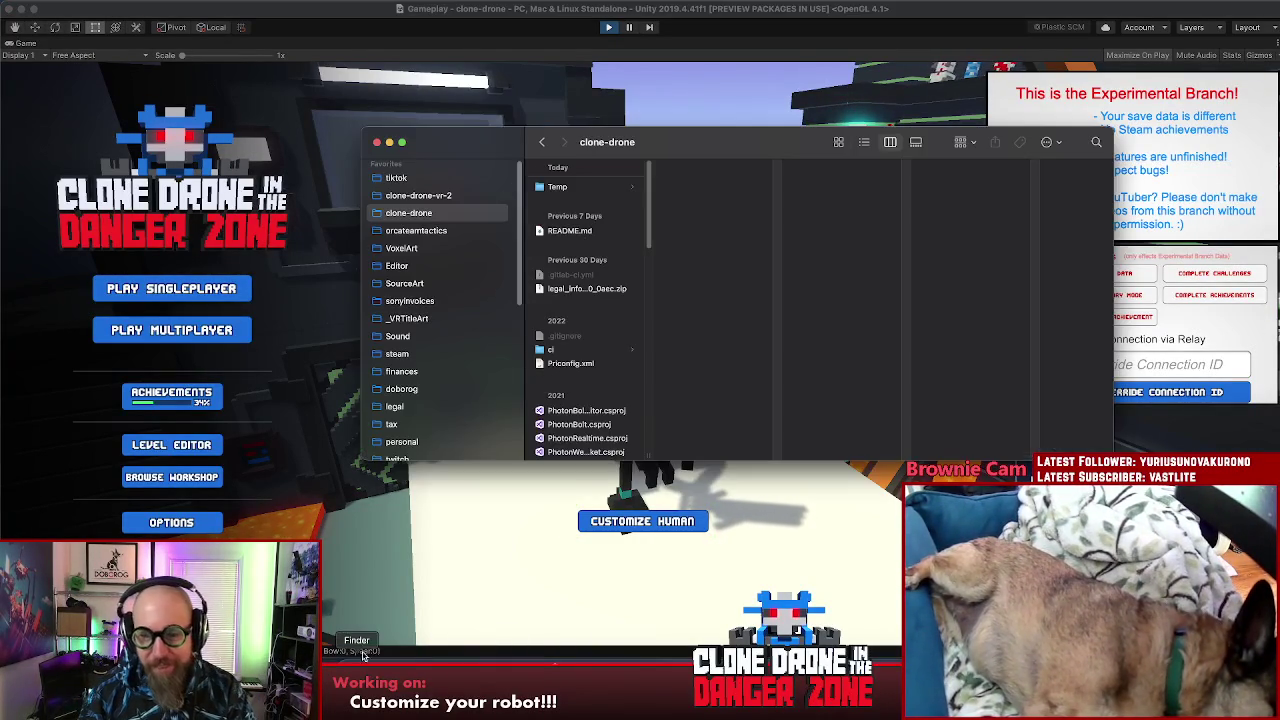
{"action": "left_click", "coordinate": [404, 390]}
{"action": "key", "text": "super+w"}
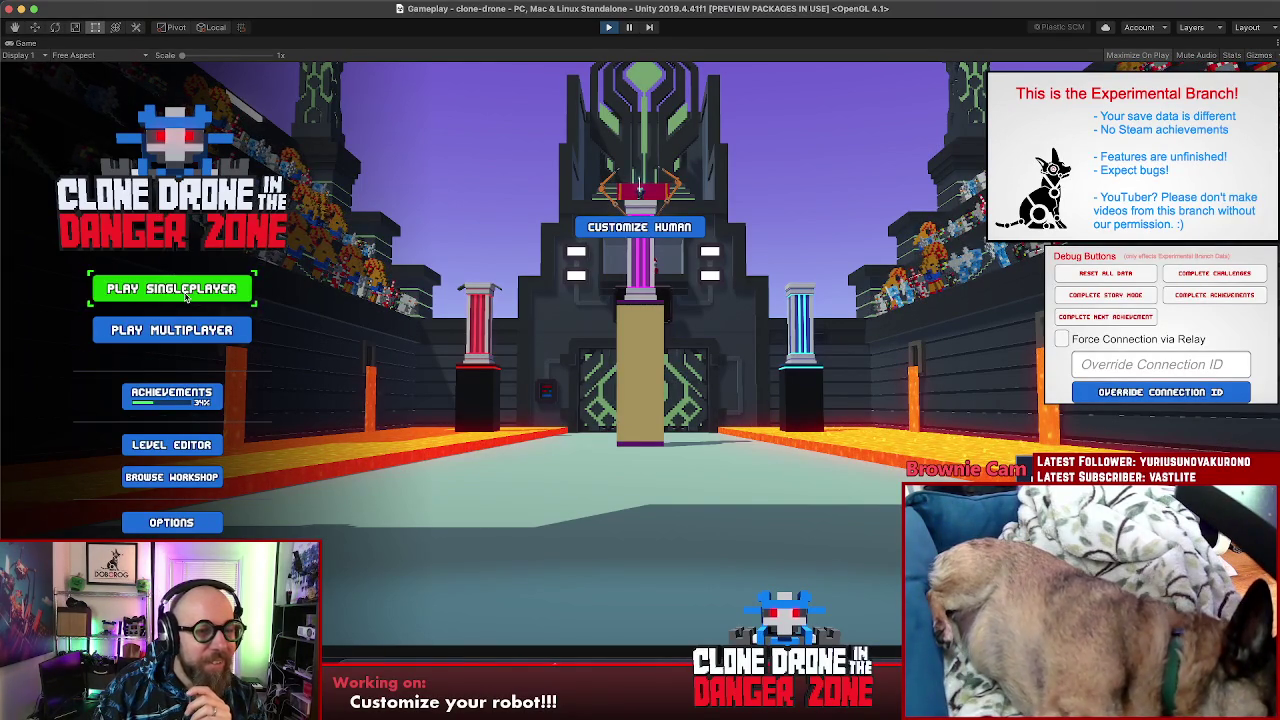
{"action": "left_click", "coordinate": [180, 396]}
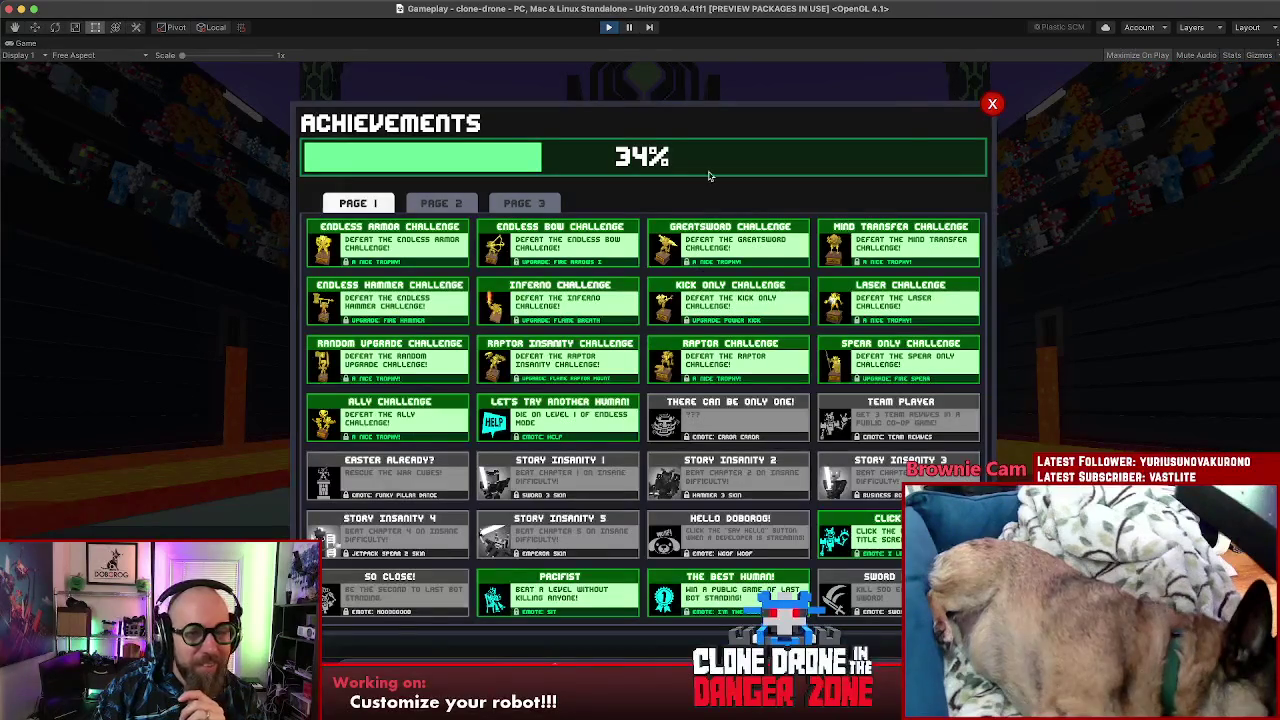
{"action": "left_click", "coordinate": [992, 103]}
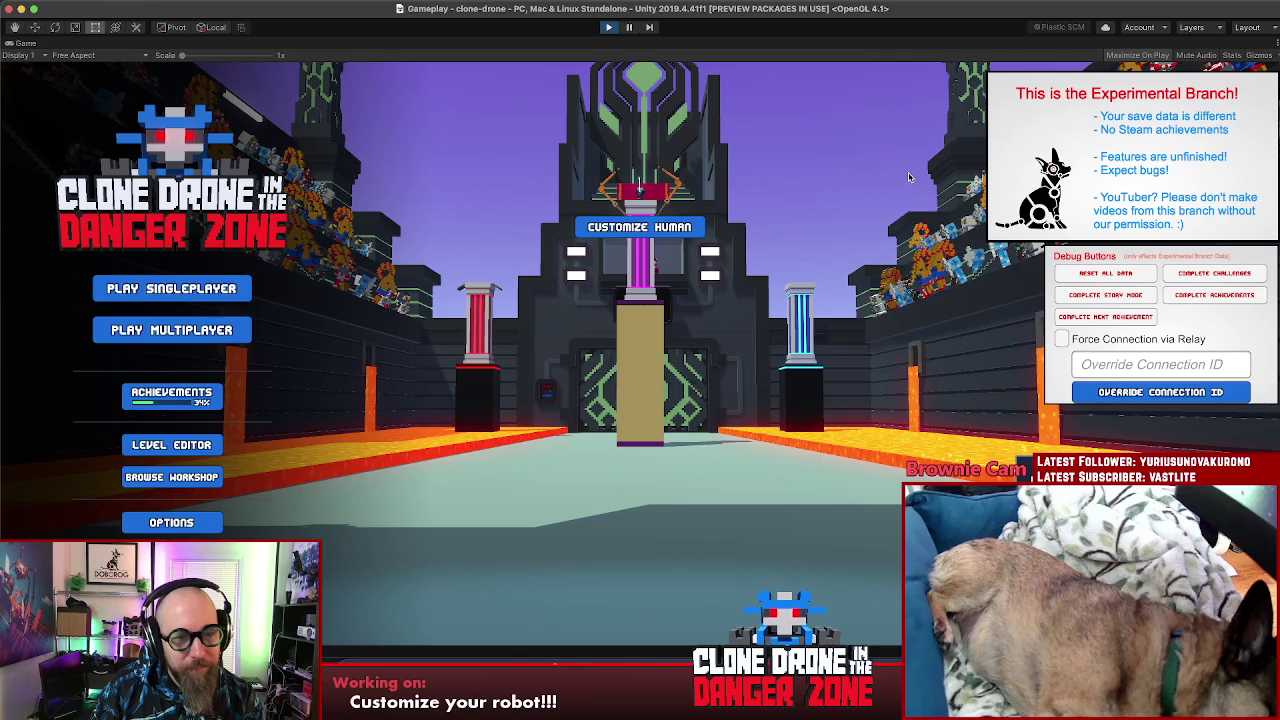
{"action": "left_click", "coordinate": [626, 152]}
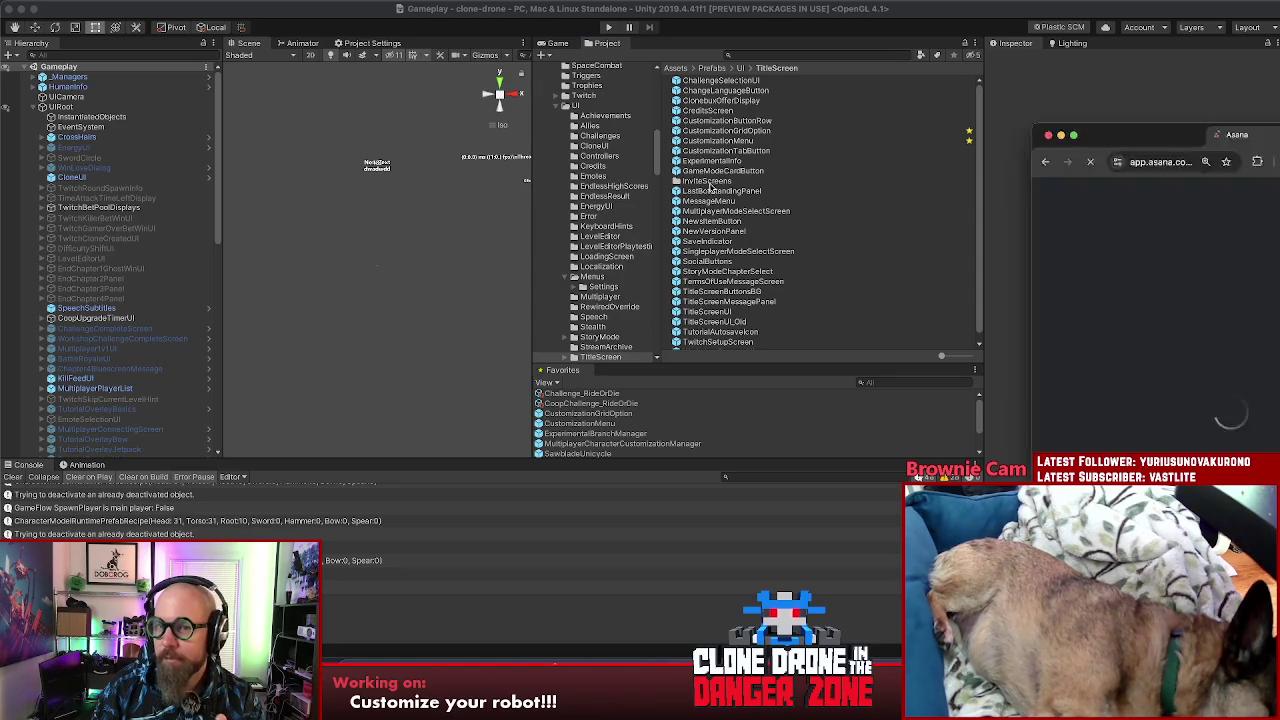
Step: Move the Offline mode customization UI task in Sprint 65 to Done / Testing
{"action": "key", "text": "super+Tab"}
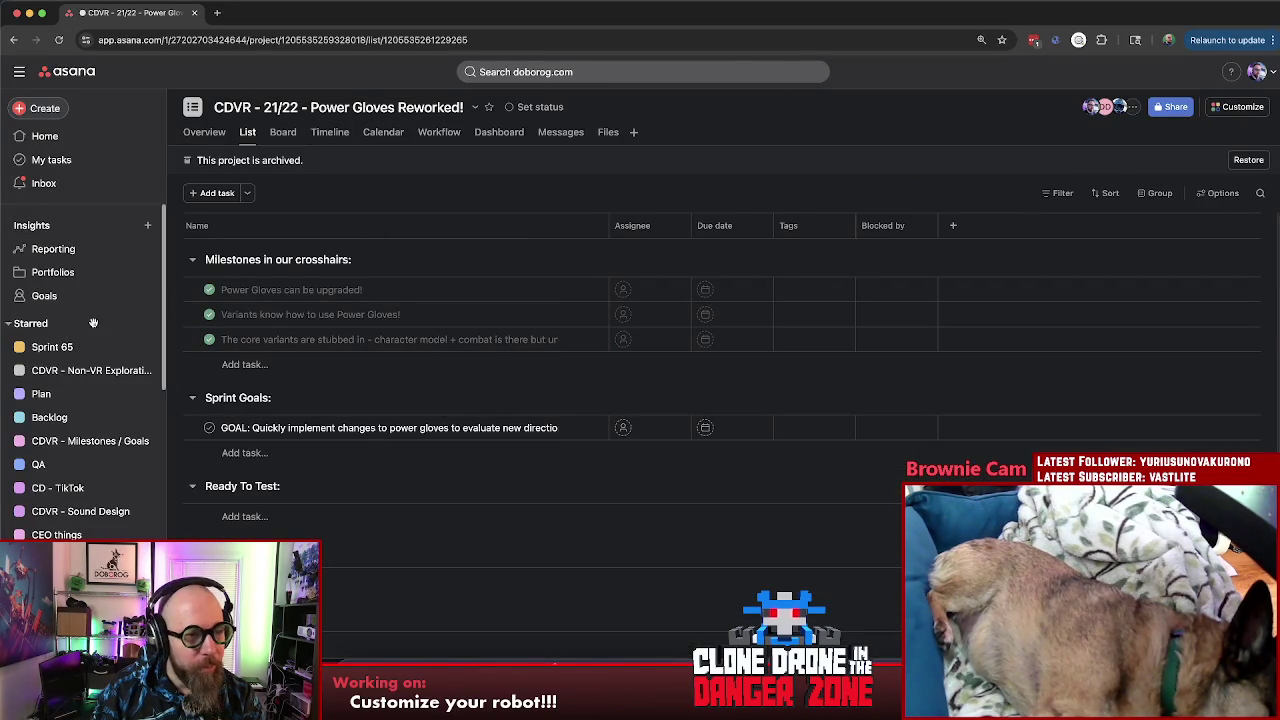
{"action": "left_click", "coordinate": [52, 347]}
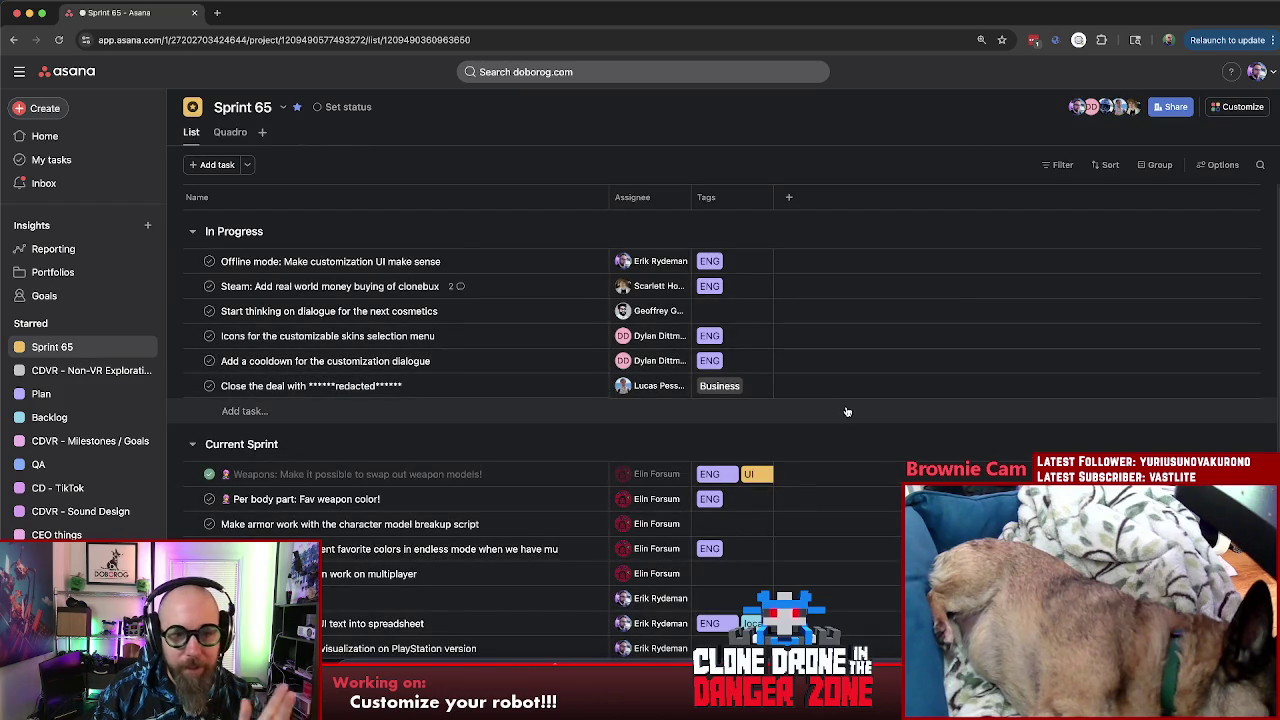
{"action": "left_click", "coordinate": [482, 261]}
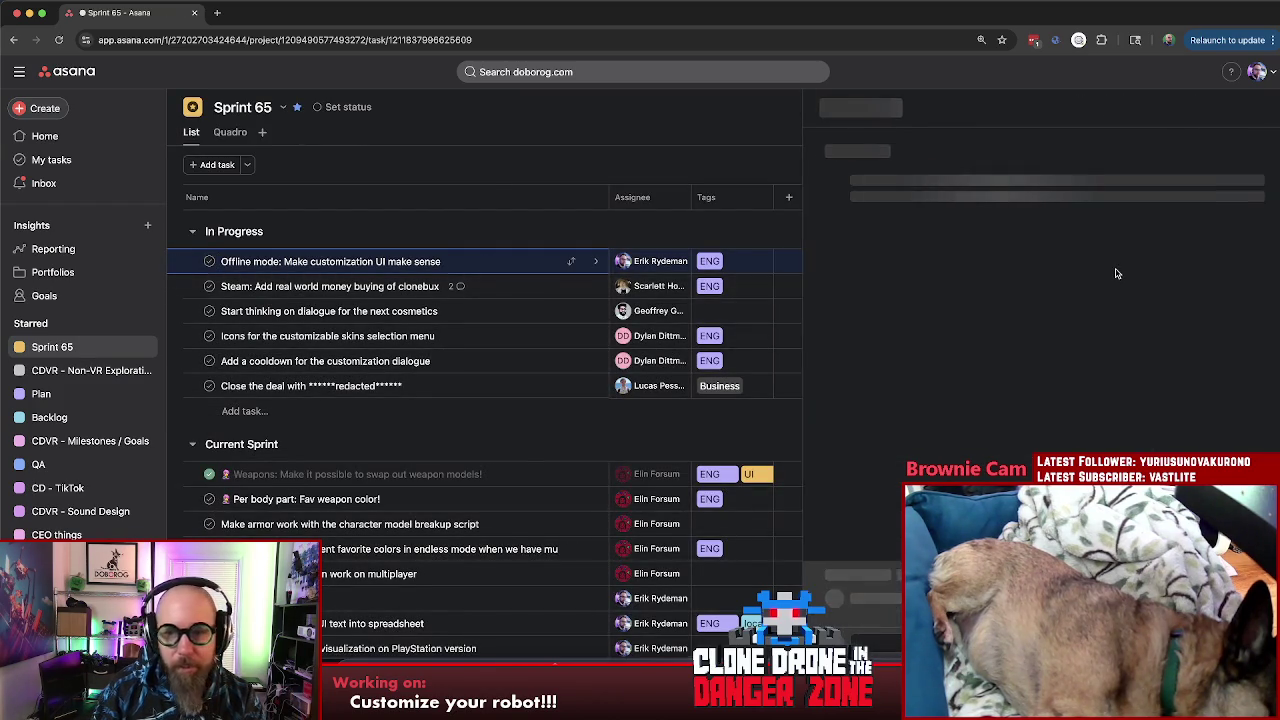
{"action": "left_click", "coordinate": [1000, 243]}
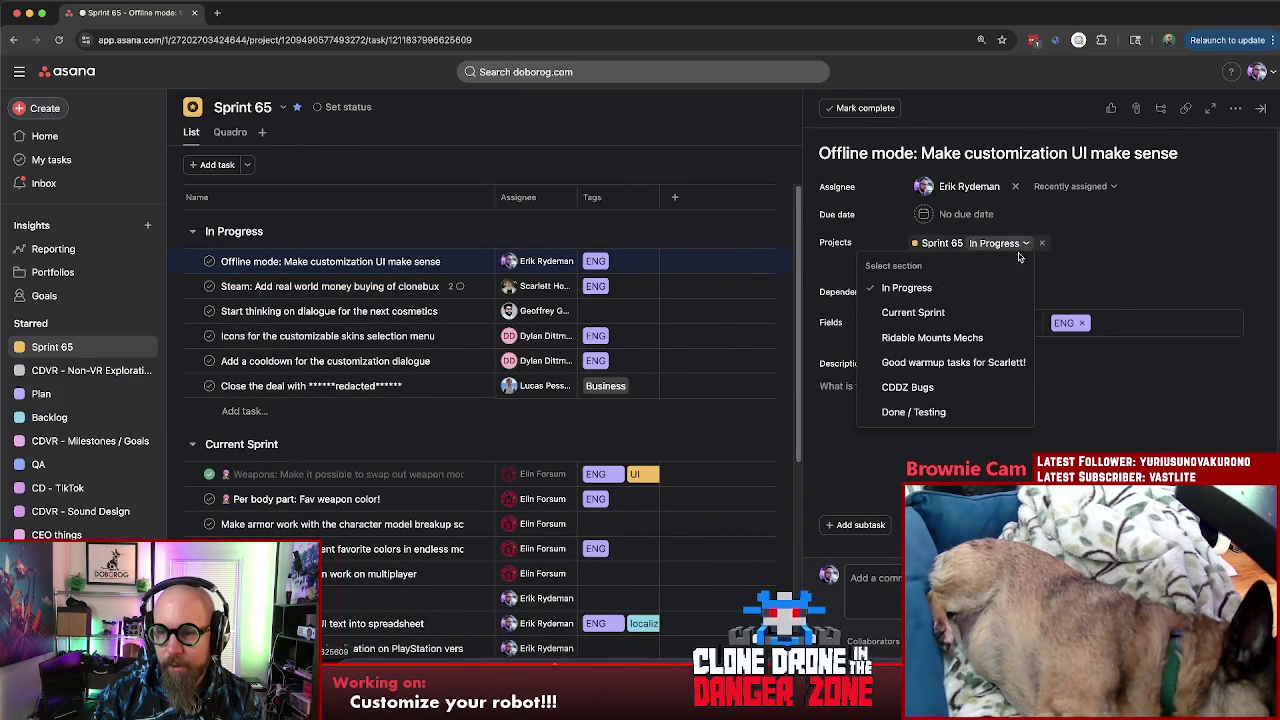
{"action": "left_click", "coordinate": [920, 412]}
Step: Post the comment 'It makes perf' on the task, then open the Finalize the UI task
{"action": "left_click", "coordinate": [875, 578]}
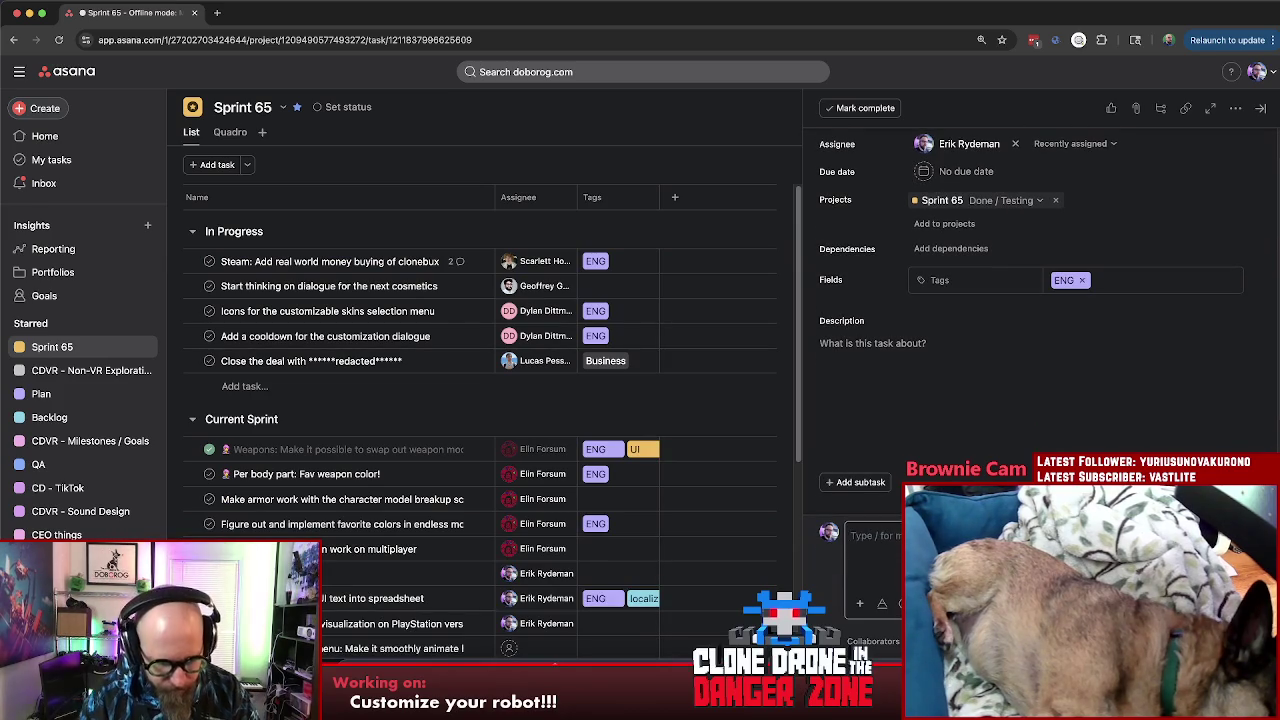
{"action": "type", "text": "It makes pe"}
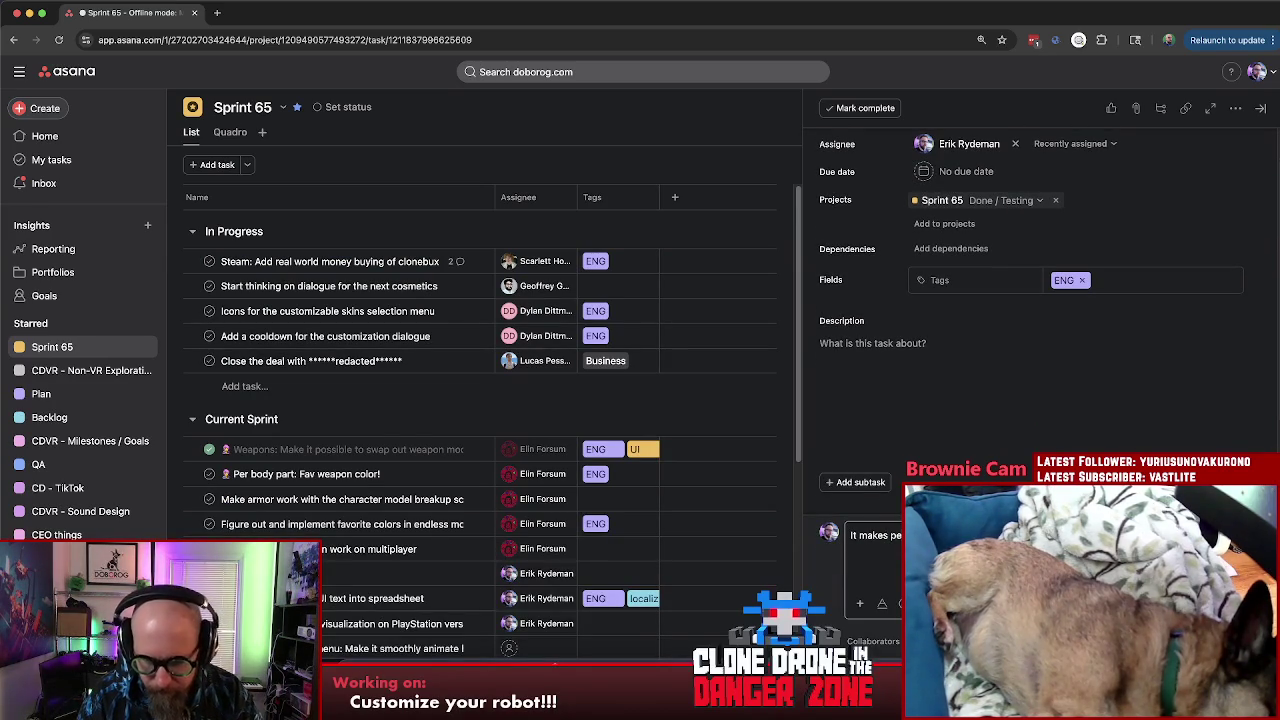
{"action": "type", "text": "rf"}
{"action": "key", "text": "ctrl+Return"}
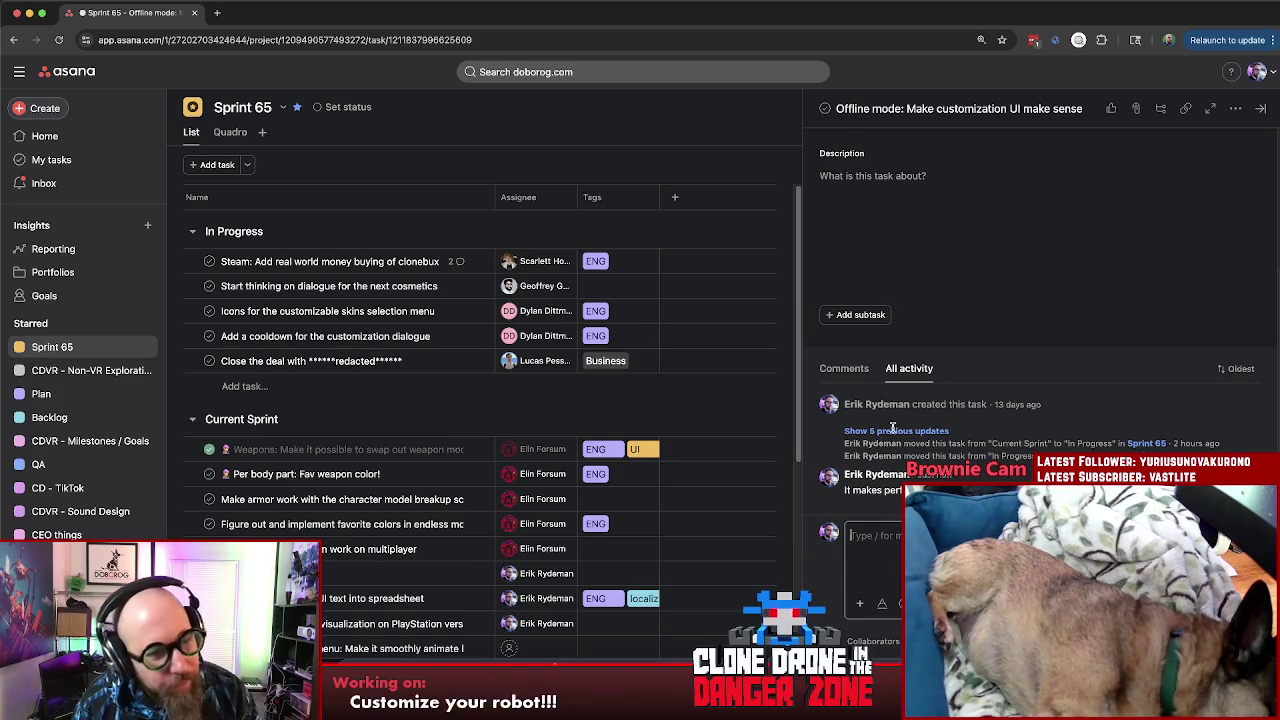
{"action": "scroll", "coordinate": [419, 401], "scroll_direction": "down", "scroll_amount": 1}
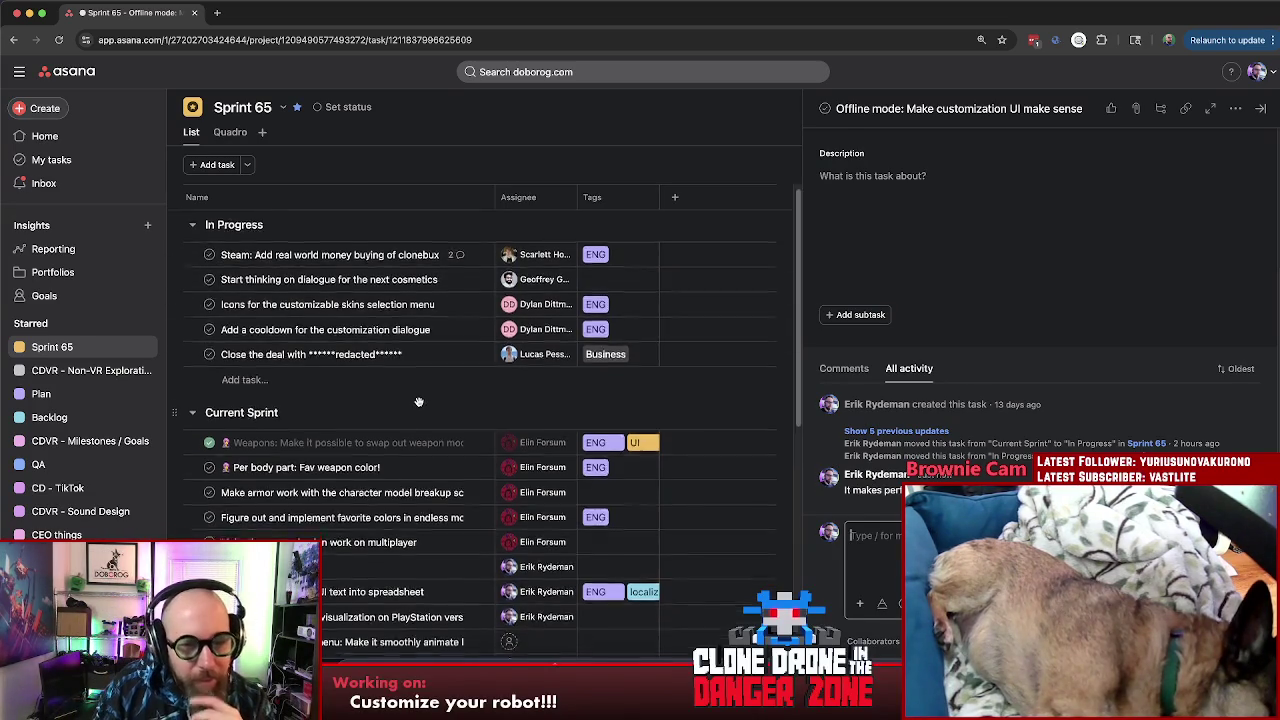
{"action": "scroll", "coordinate": [419, 401], "scroll_direction": "down", "scroll_amount": 5}
{"action": "left_click", "coordinate": [330, 286]}
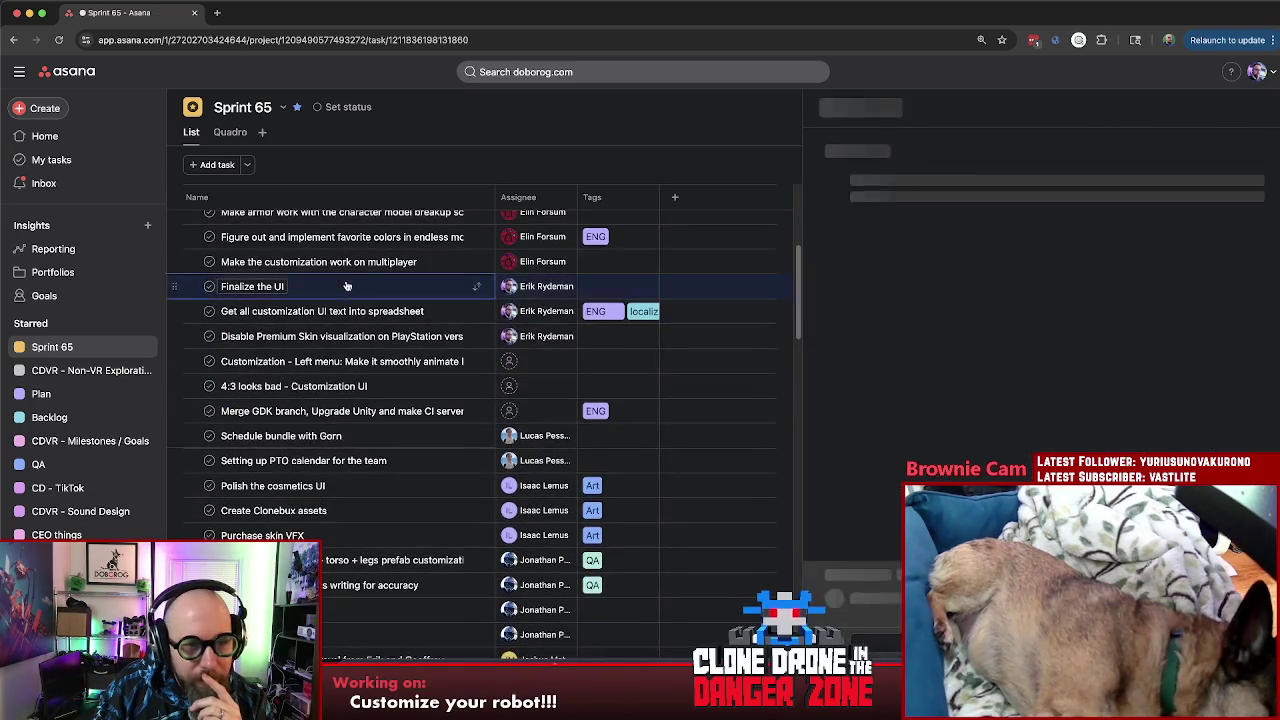
Step: Open the '4:3 looks bad - Customization UI' task and assign it to yourself
{"action": "left_click", "coordinate": [388, 389]}
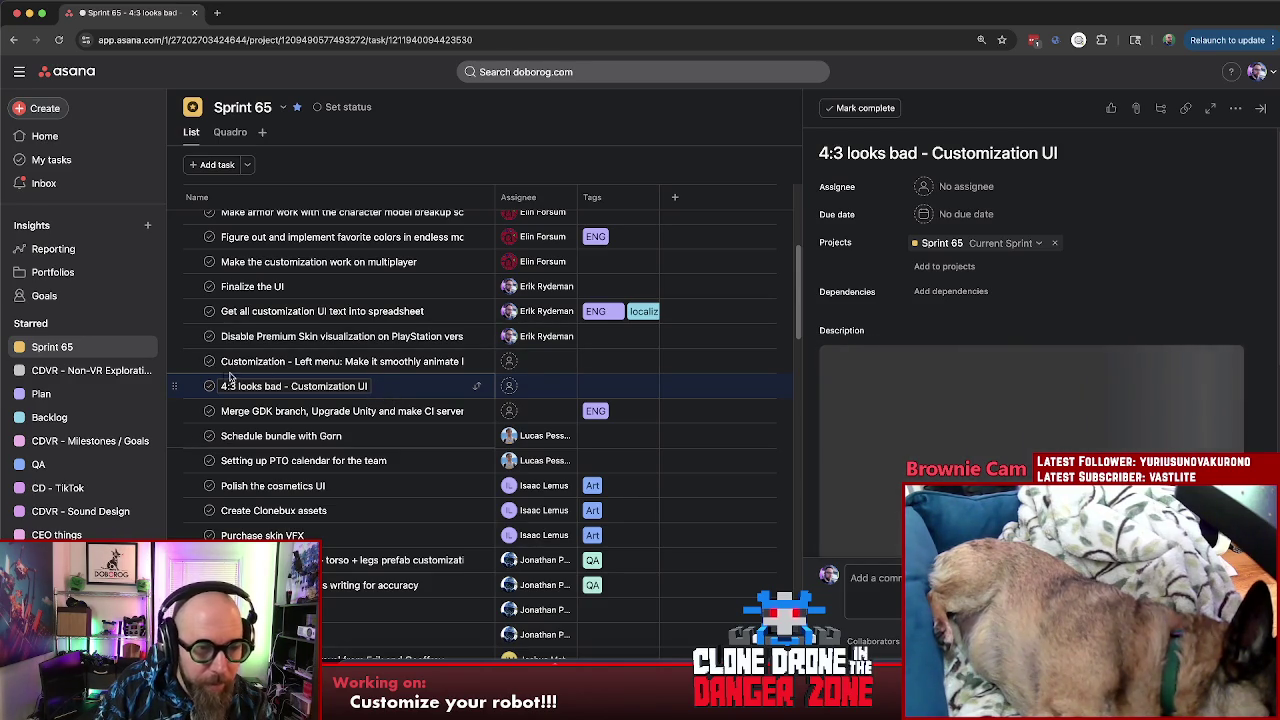
{"action": "left_click", "coordinate": [950, 187]}
{"action": "left_click", "coordinate": [950, 212]}
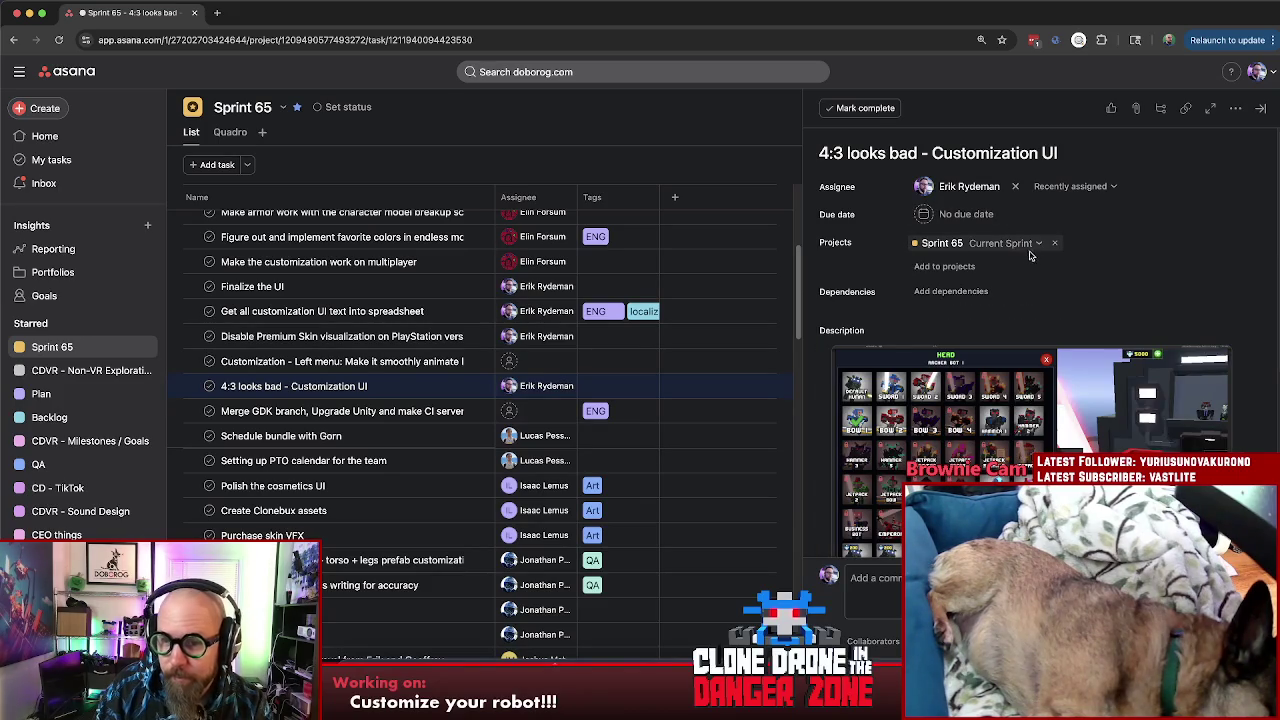
{"action": "scroll", "coordinate": [1100, 400], "scroll_direction": "down", "scroll_amount": 2}
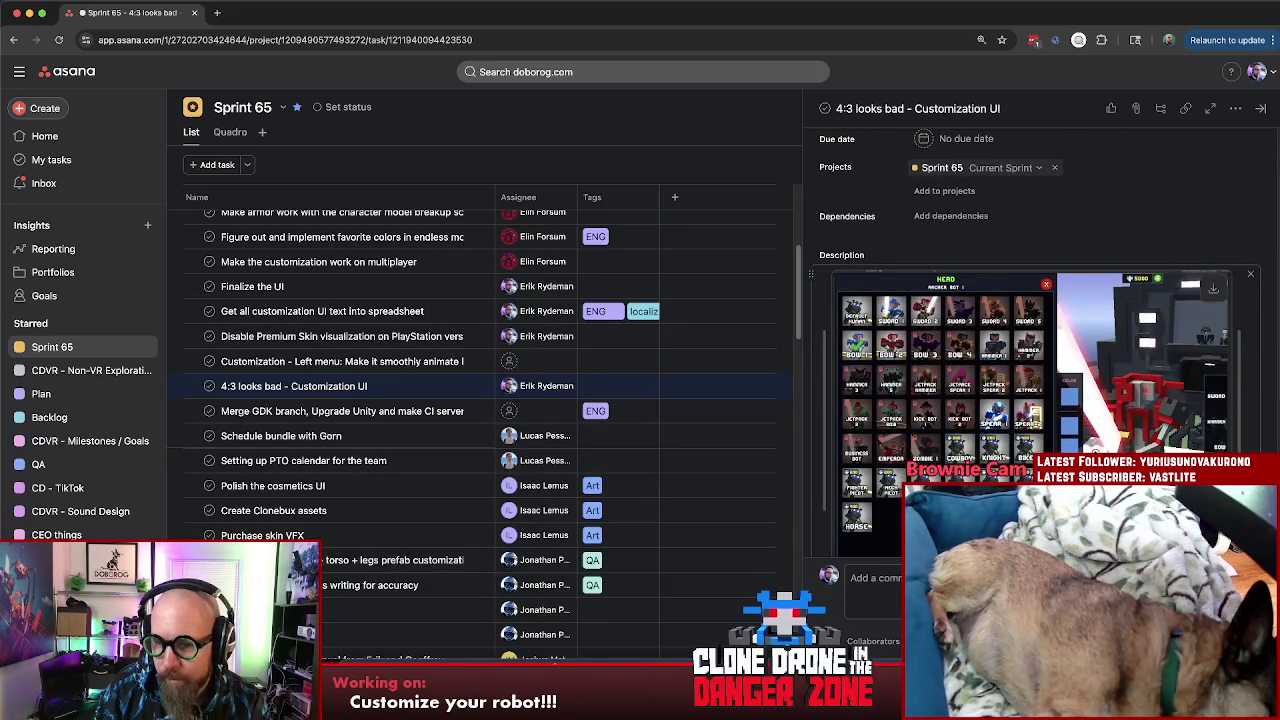
{"action": "scroll", "coordinate": [1040, 400], "scroll_direction": "down", "scroll_amount": 5}
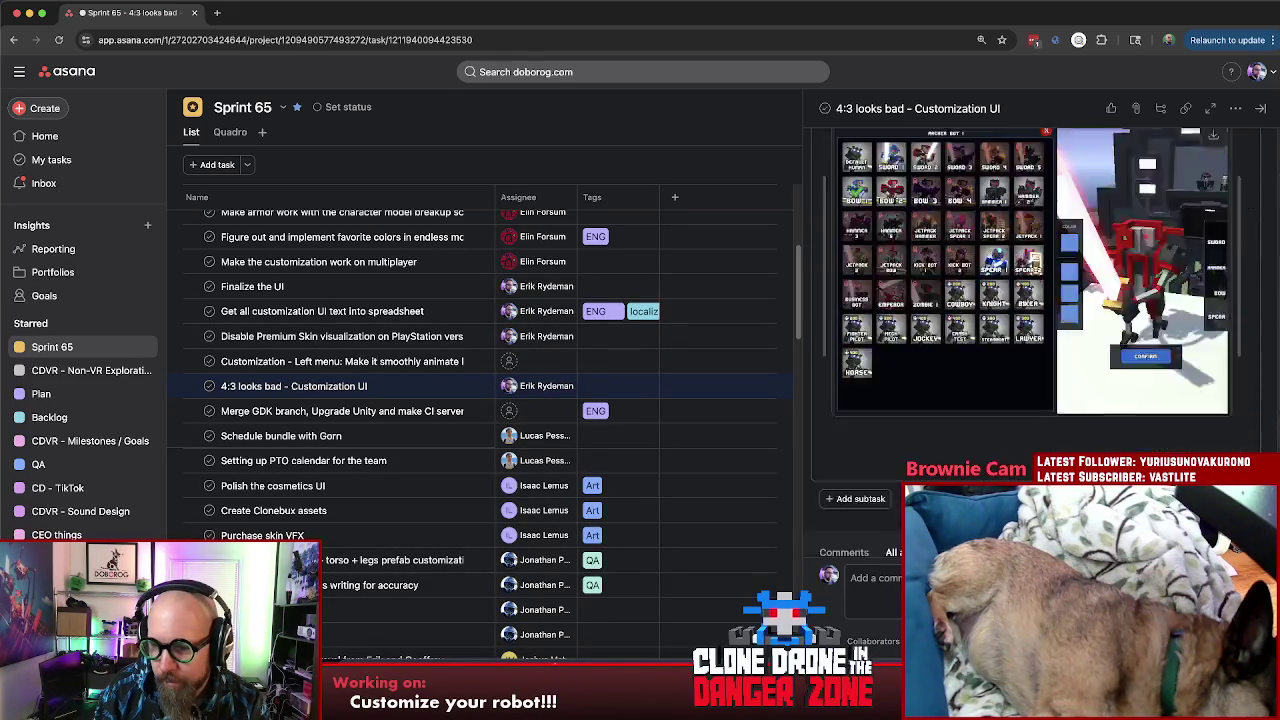
{"action": "scroll", "coordinate": [1040, 400], "scroll_direction": "up", "scroll_amount": 10}
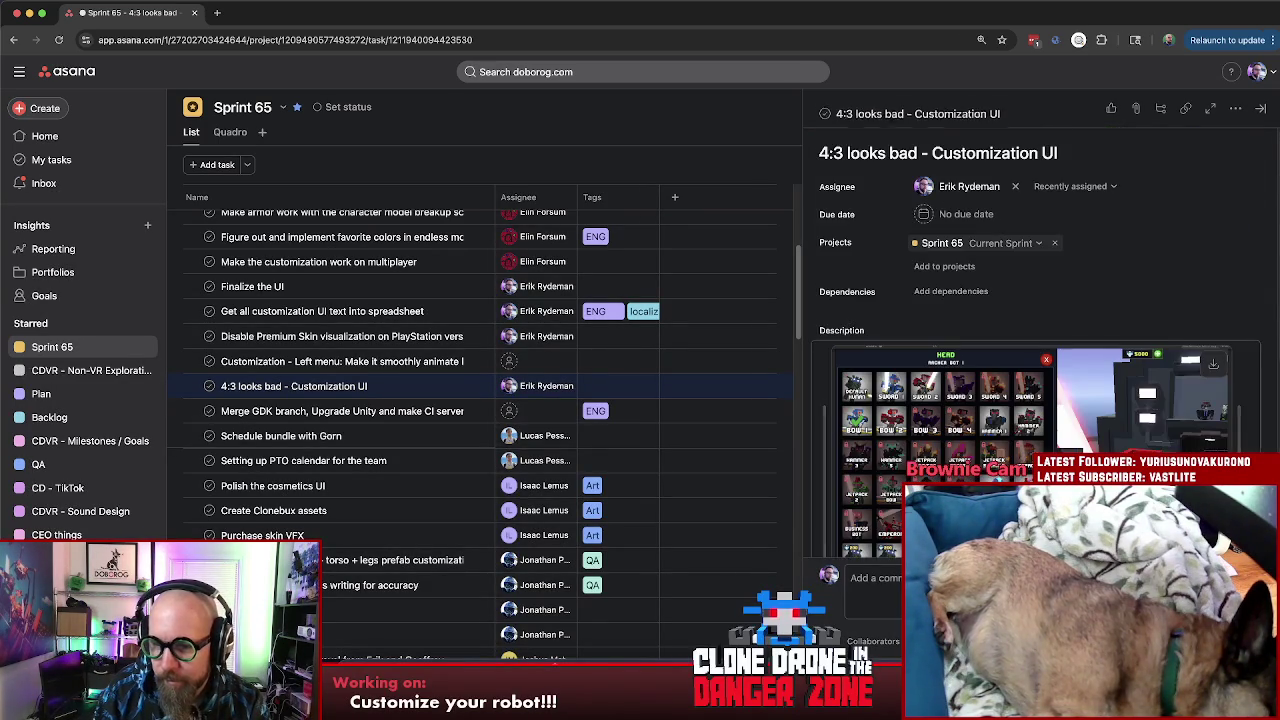
Step: Move the task to In Progress and open the Customization - Left menu task
{"action": "left_click", "coordinate": [1010, 242]}
{"action": "left_click", "coordinate": [940, 289]}
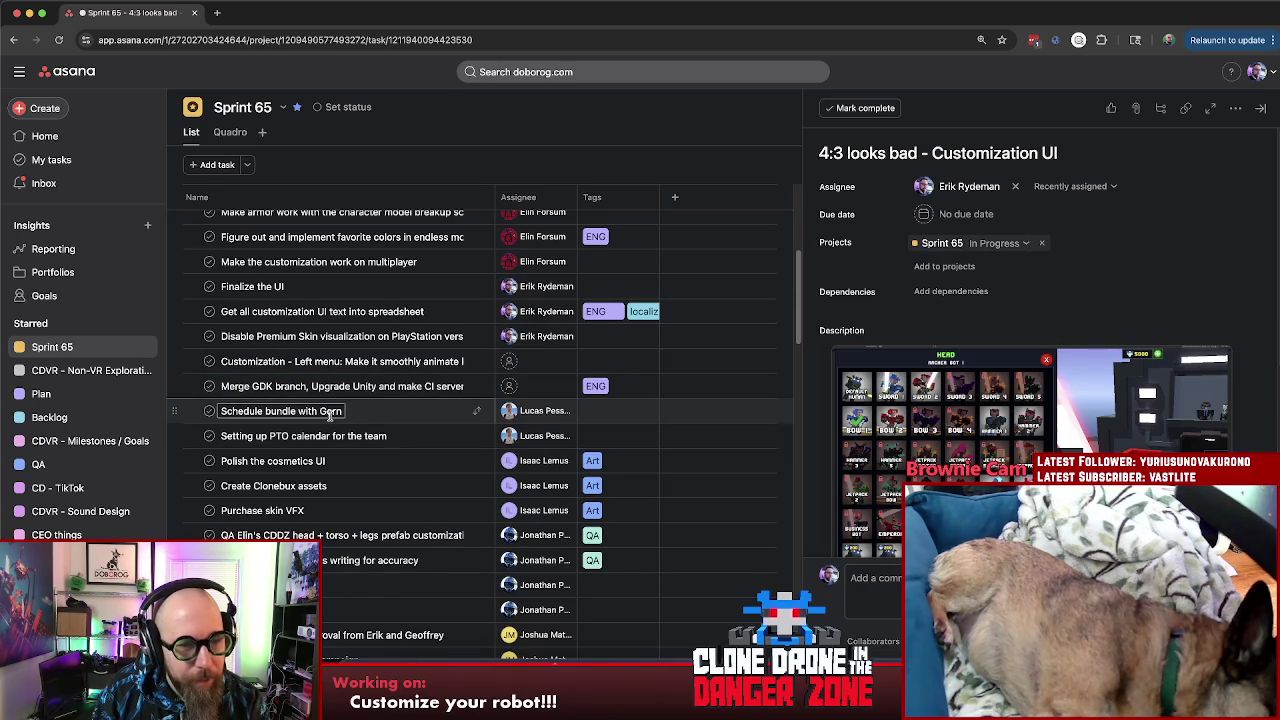
{"action": "left_click", "coordinate": [346, 364]}
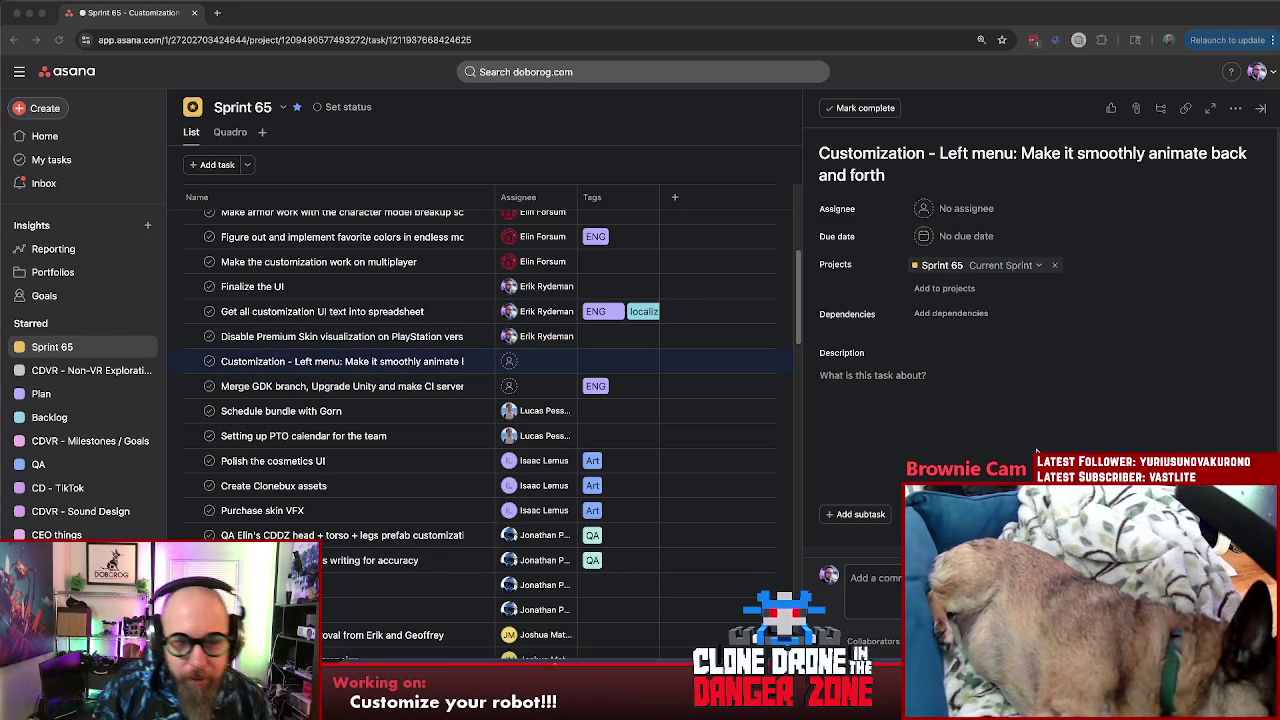
{"action": "key", "text": "super+Tab"}
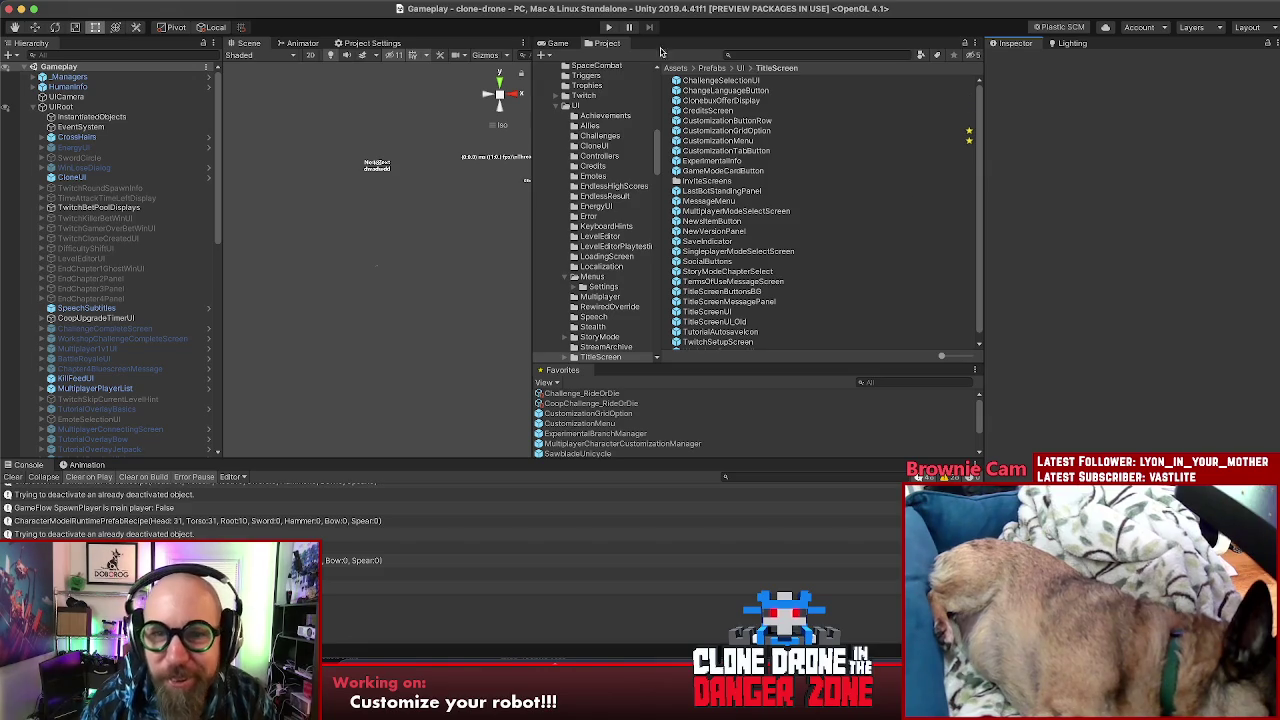
Step: Enter play mode and open the Customize Human screen
{"action": "left_click", "coordinate": [606, 28]}
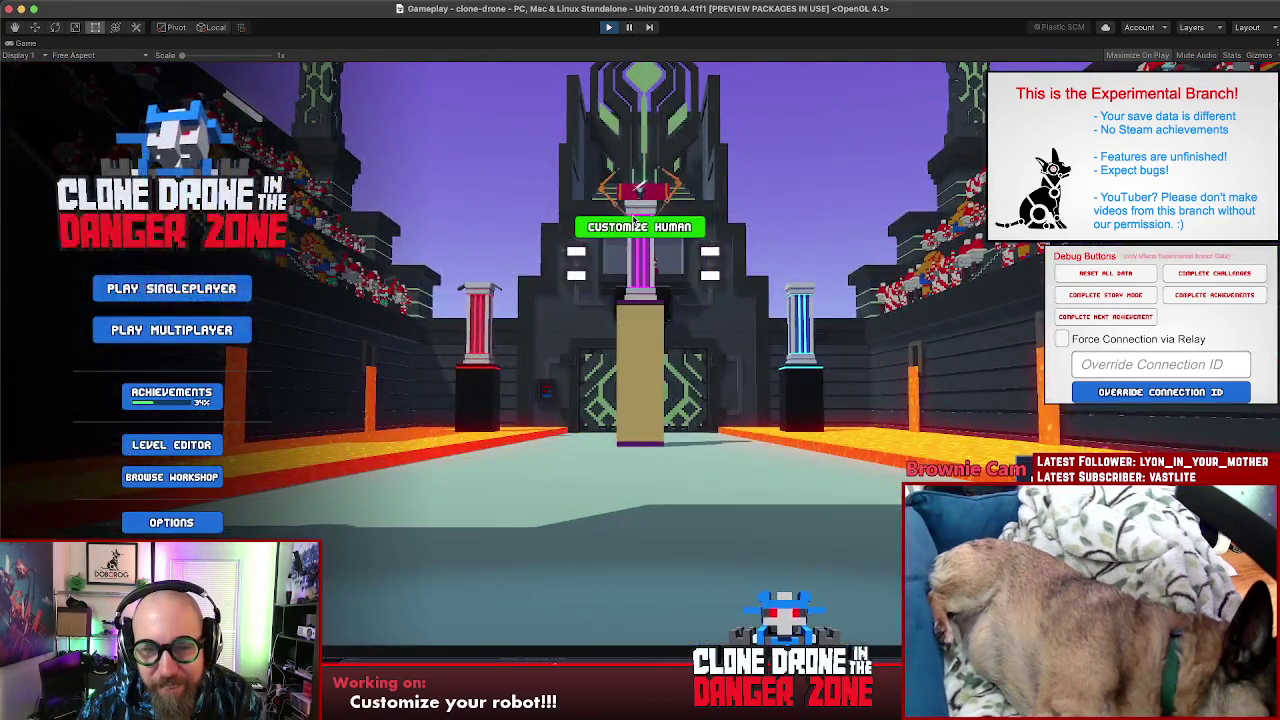
{"action": "left_click", "coordinate": [635, 224]}
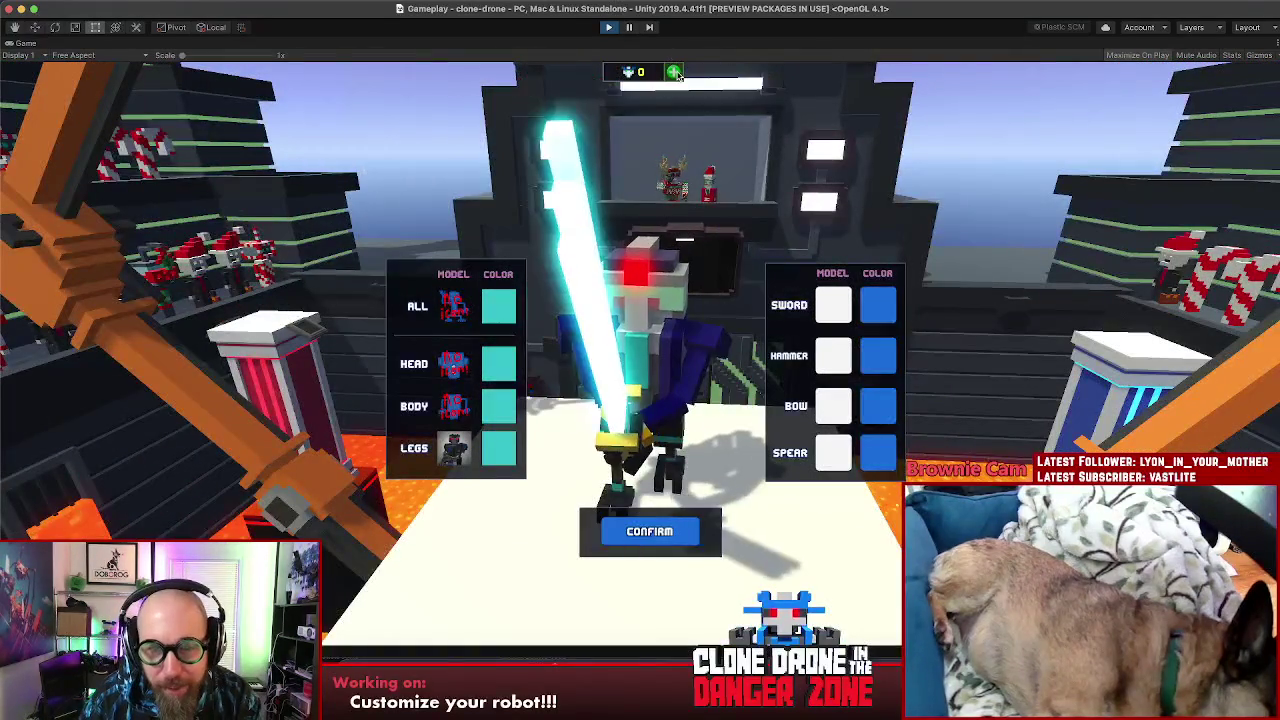
Step: Open and close the Clonebux store dialog, then bring up the head model choices
{"action": "left_click", "coordinate": [677, 75]}
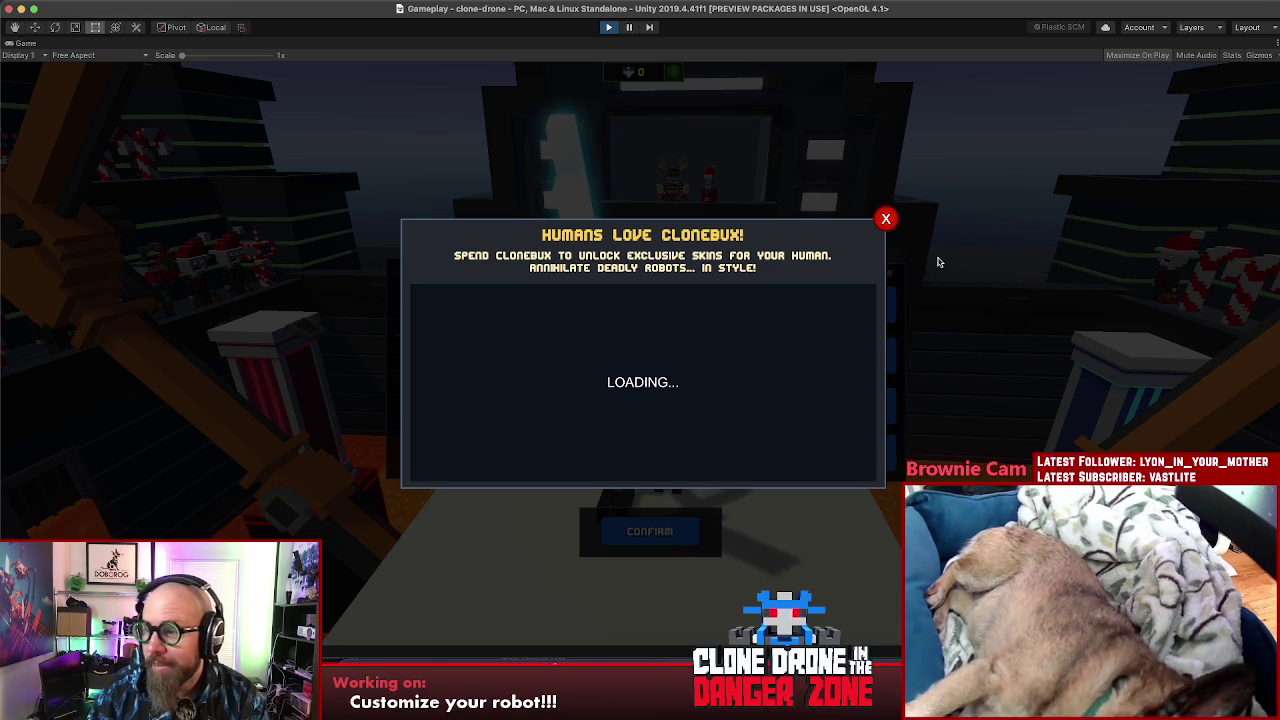
{"action": "left_click", "coordinate": [888, 221]}
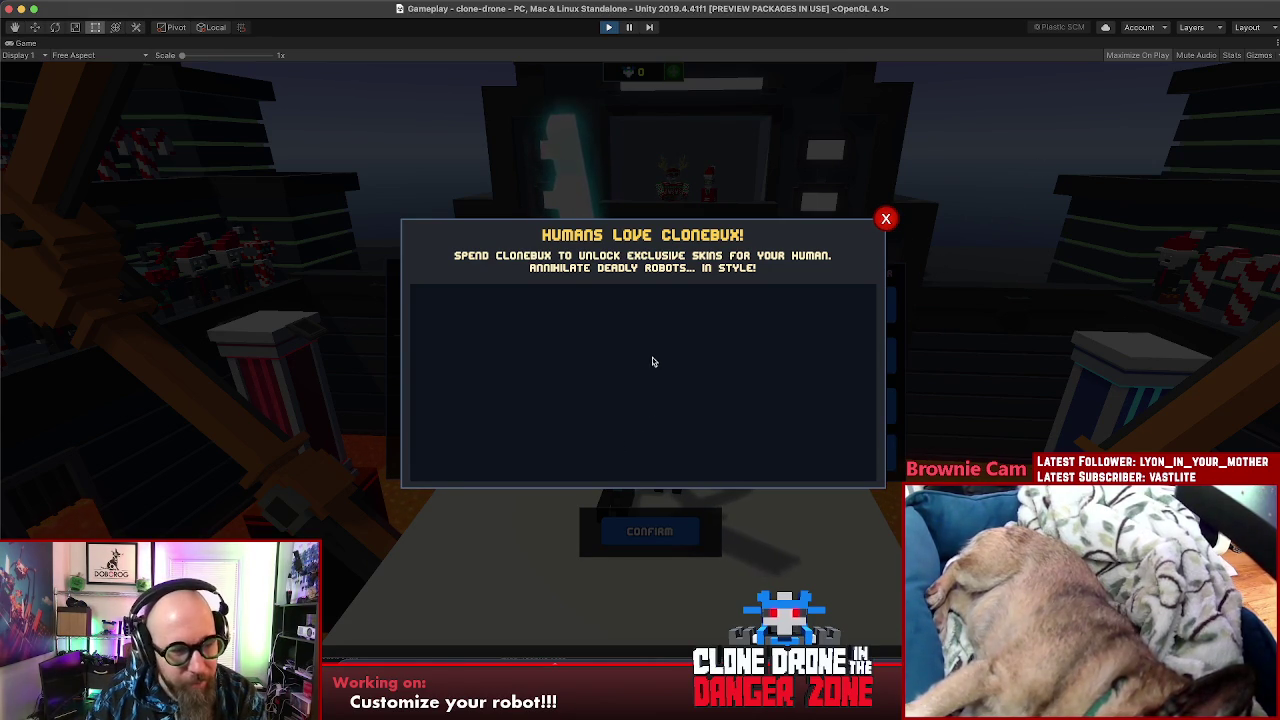
{"action": "left_click", "coordinate": [886, 219]}
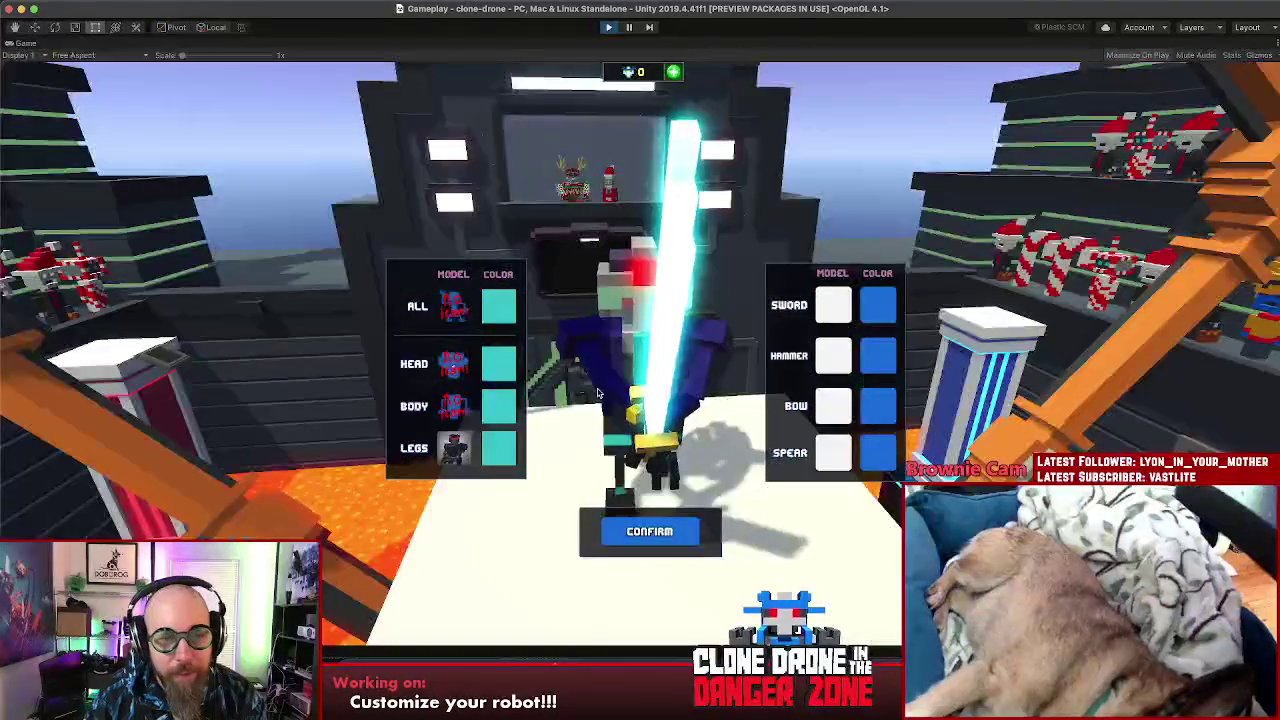
{"action": "left_click", "coordinate": [455, 366]}
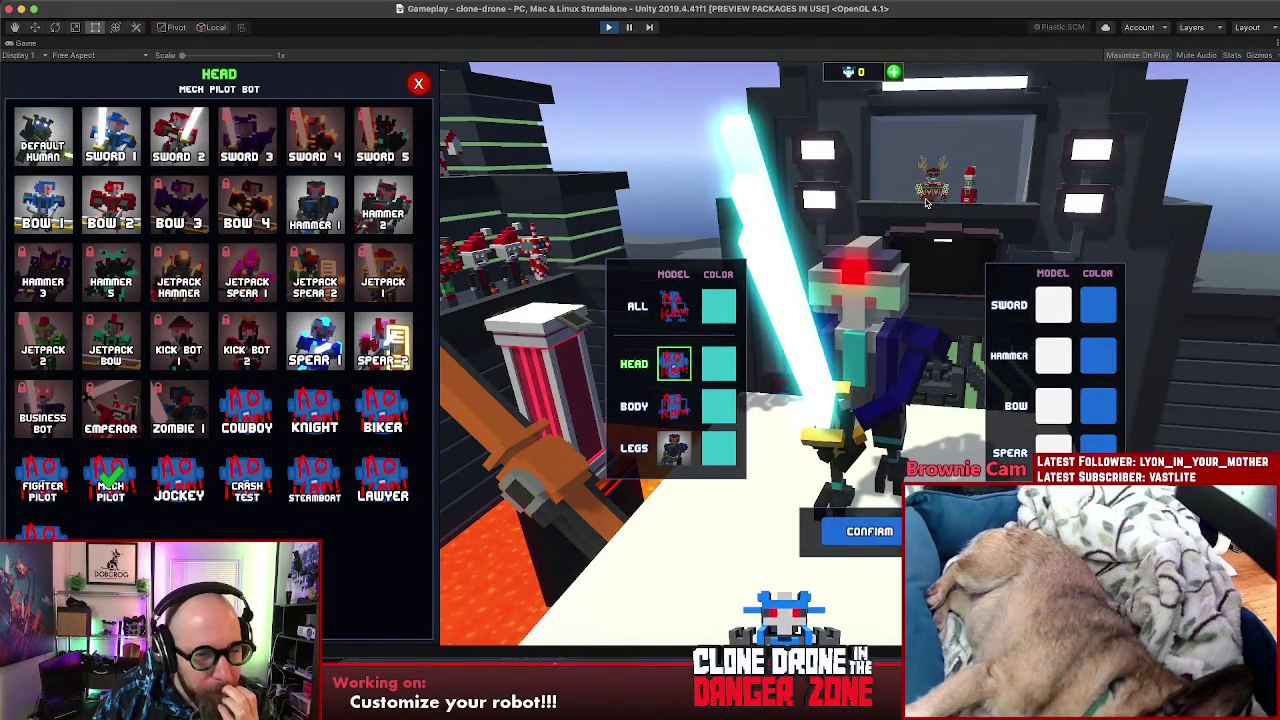
Step: Switch the Game view to 4:3, preview Jetpack 1, colour the robot Ocean, and confirm
{"action": "left_click", "coordinate": [75, 55]}
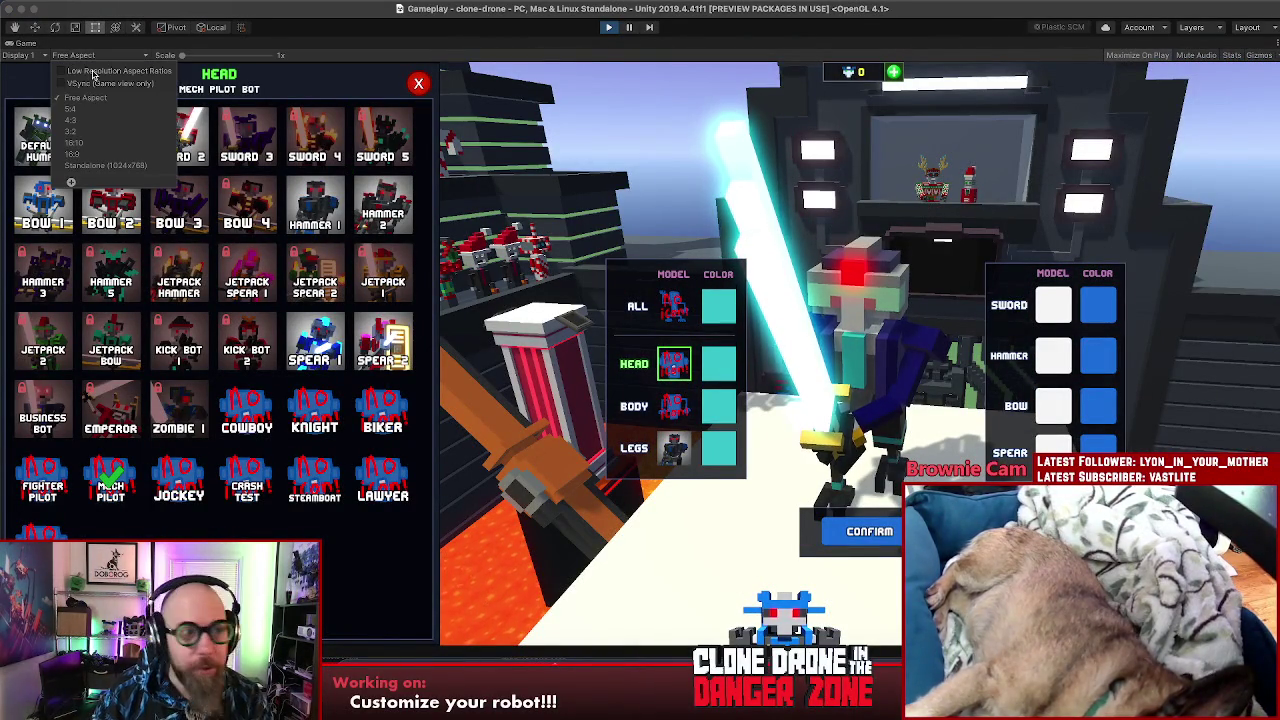
{"action": "left_click", "coordinate": [75, 120]}
{"action": "left_click", "coordinate": [656, 292]}
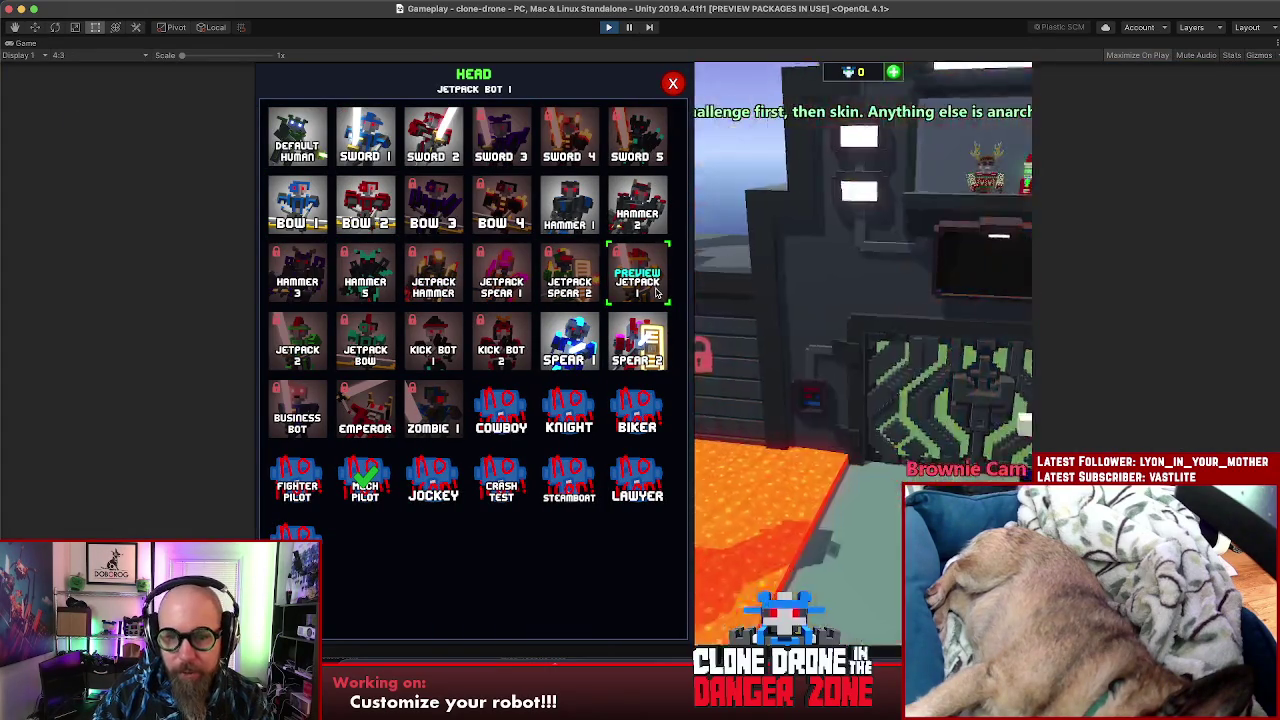
{"action": "left_click", "coordinate": [673, 84]}
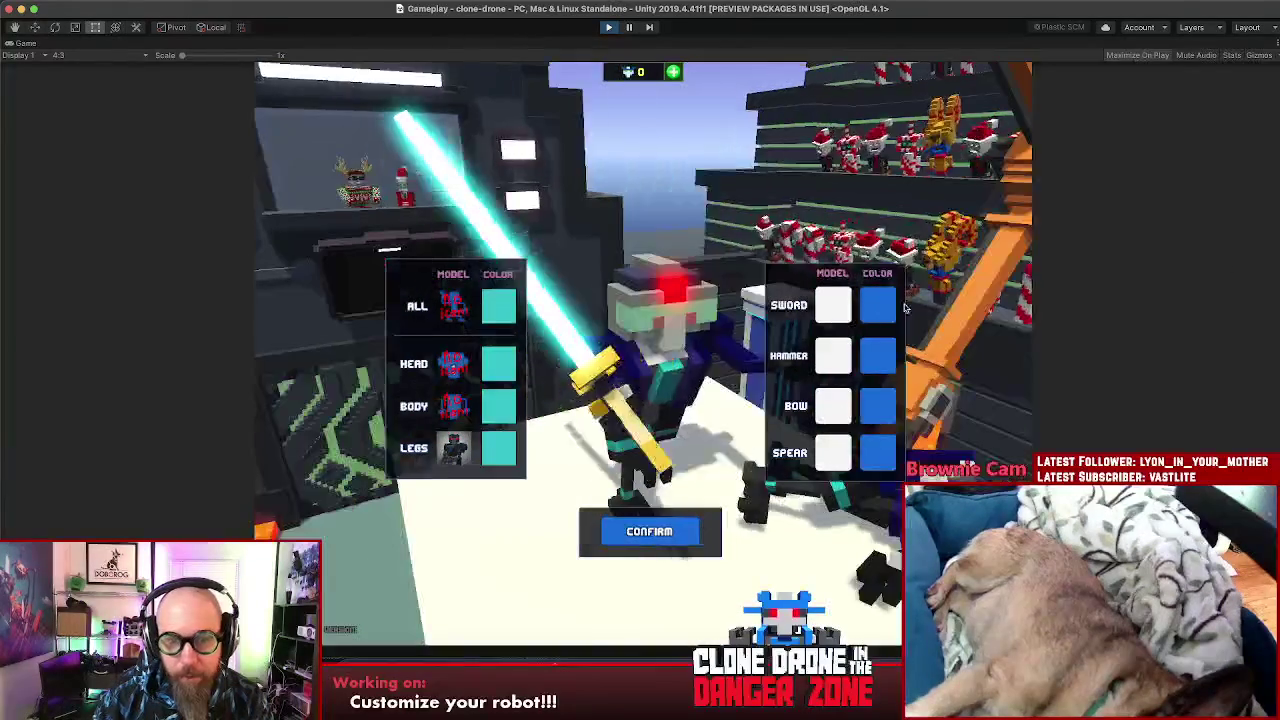
{"action": "left_click", "coordinate": [453, 363]}
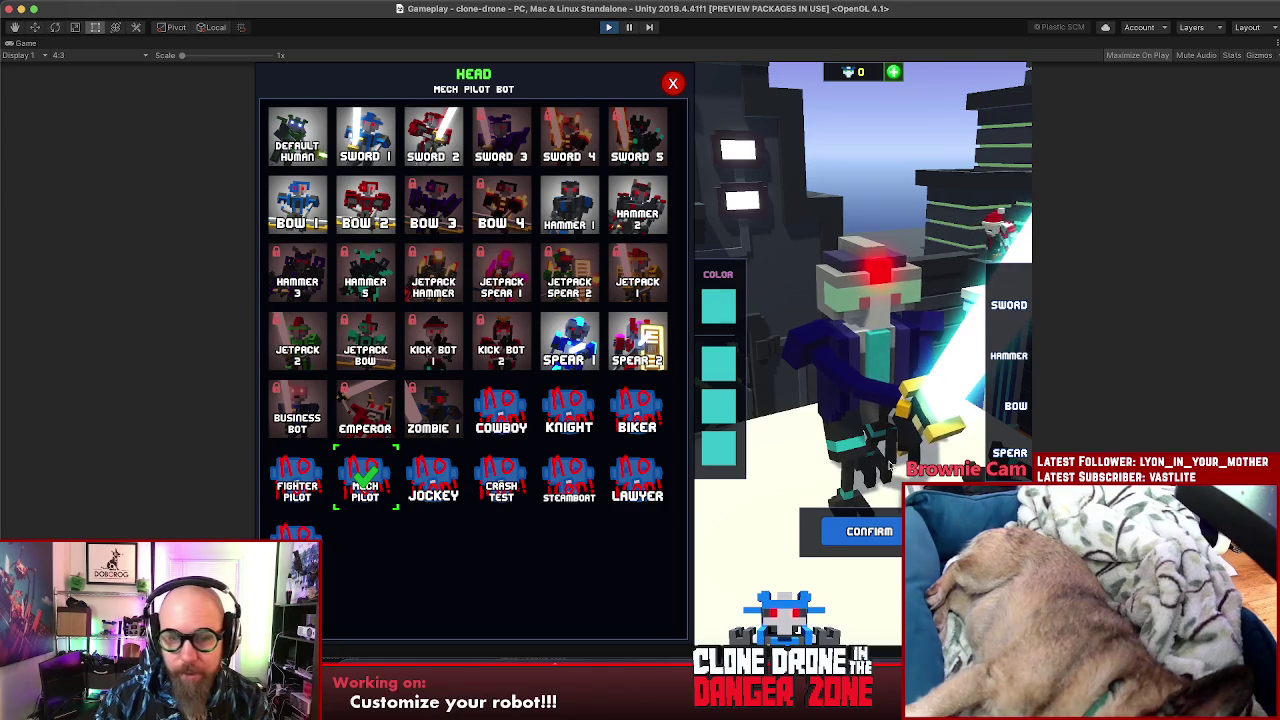
{"action": "left_click", "coordinate": [731, 383]}
{"action": "left_click", "coordinate": [569, 205]}
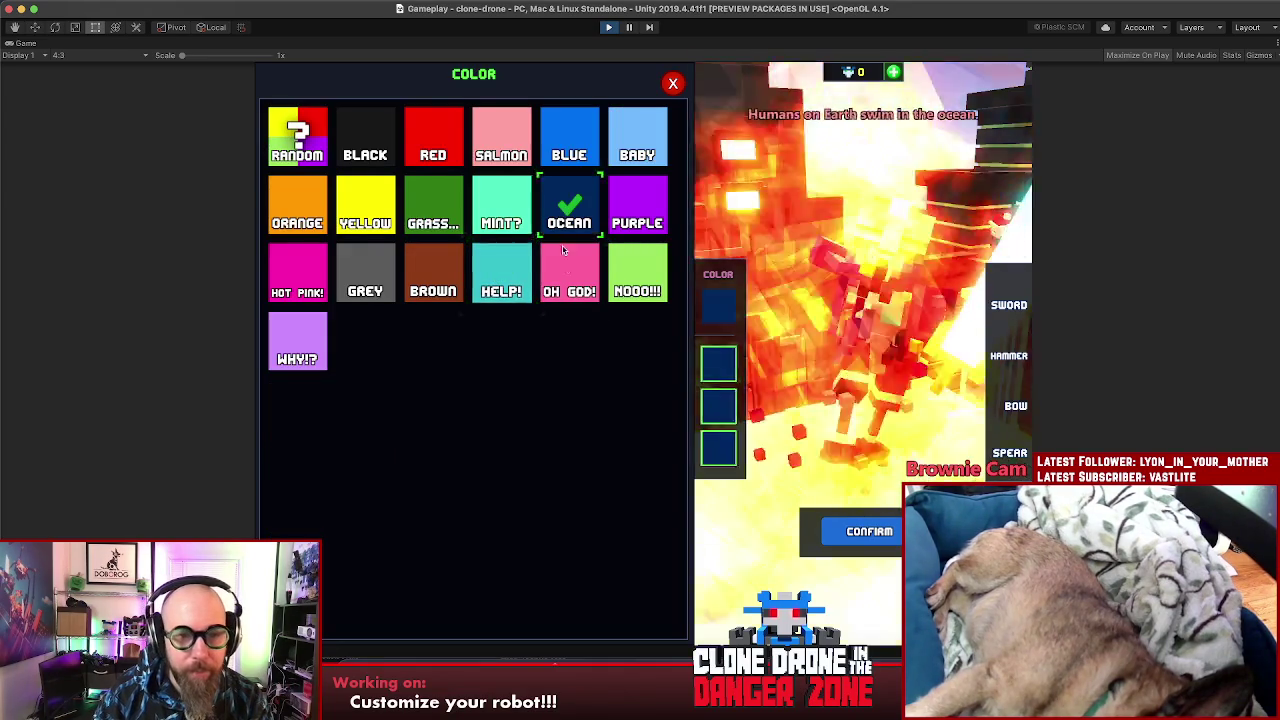
{"action": "left_click", "coordinate": [869, 531]}
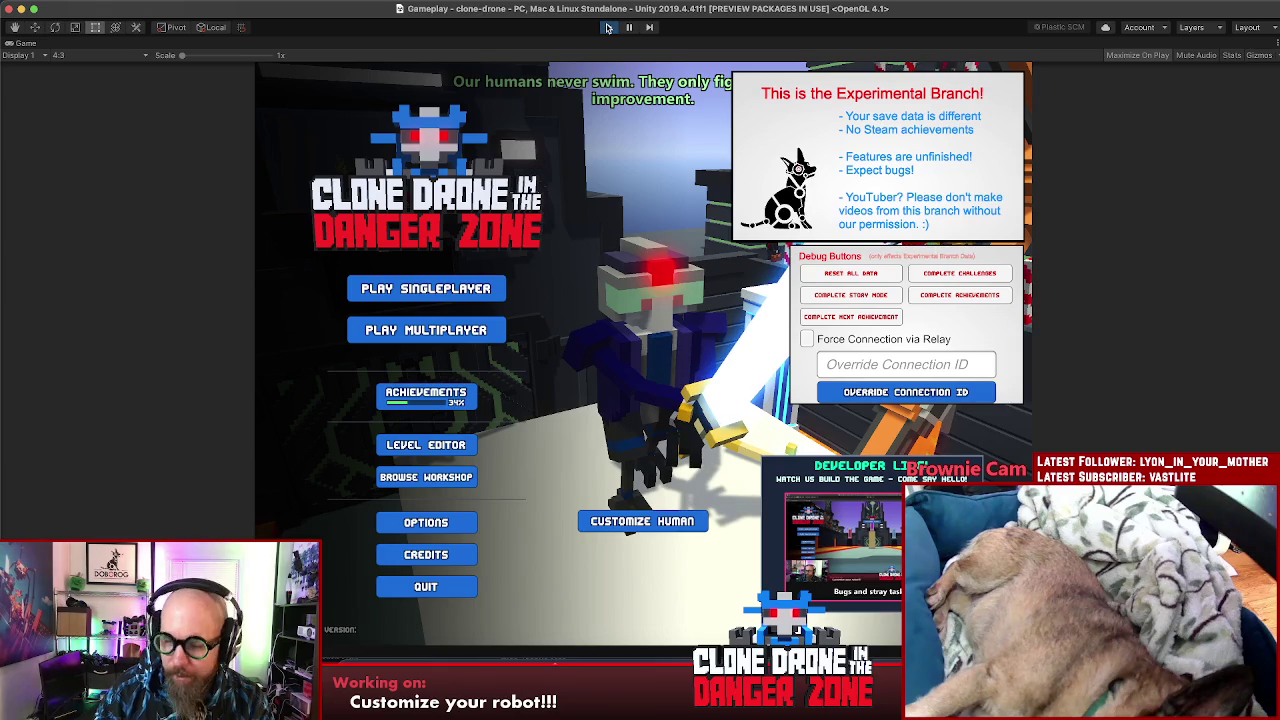
Step: Stop play mode, widen the Scene view slightly, and switch to Chrome
{"action": "left_click", "coordinate": [608, 27]}
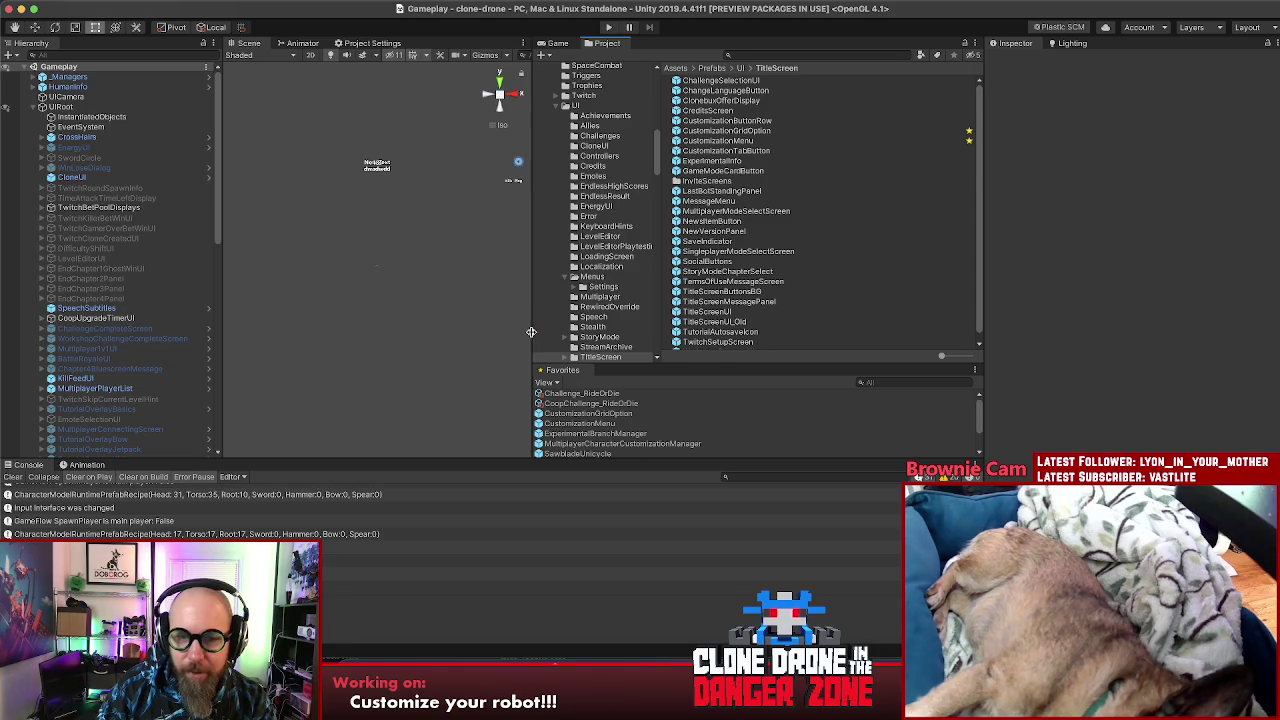
{"action": "left_click_drag", "start_coordinate": [549, 336], "coordinate": [554, 336]}
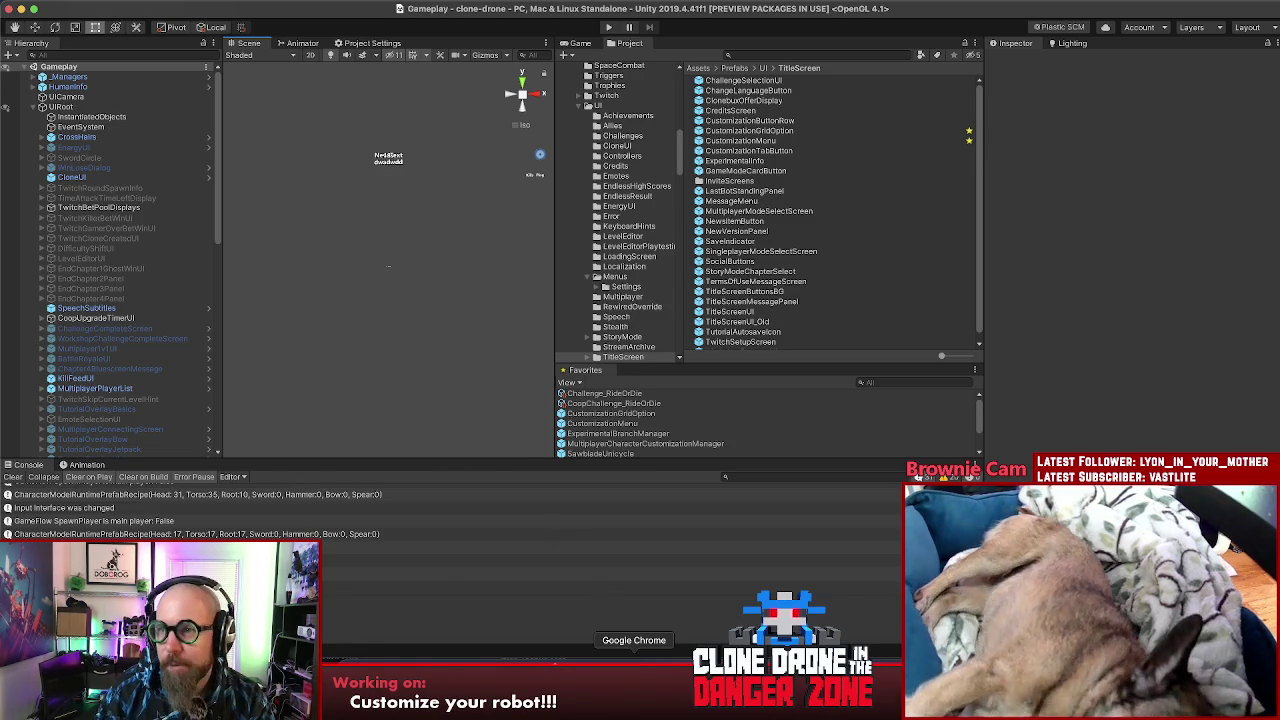
{"action": "left_click", "coordinate": [634, 675]}
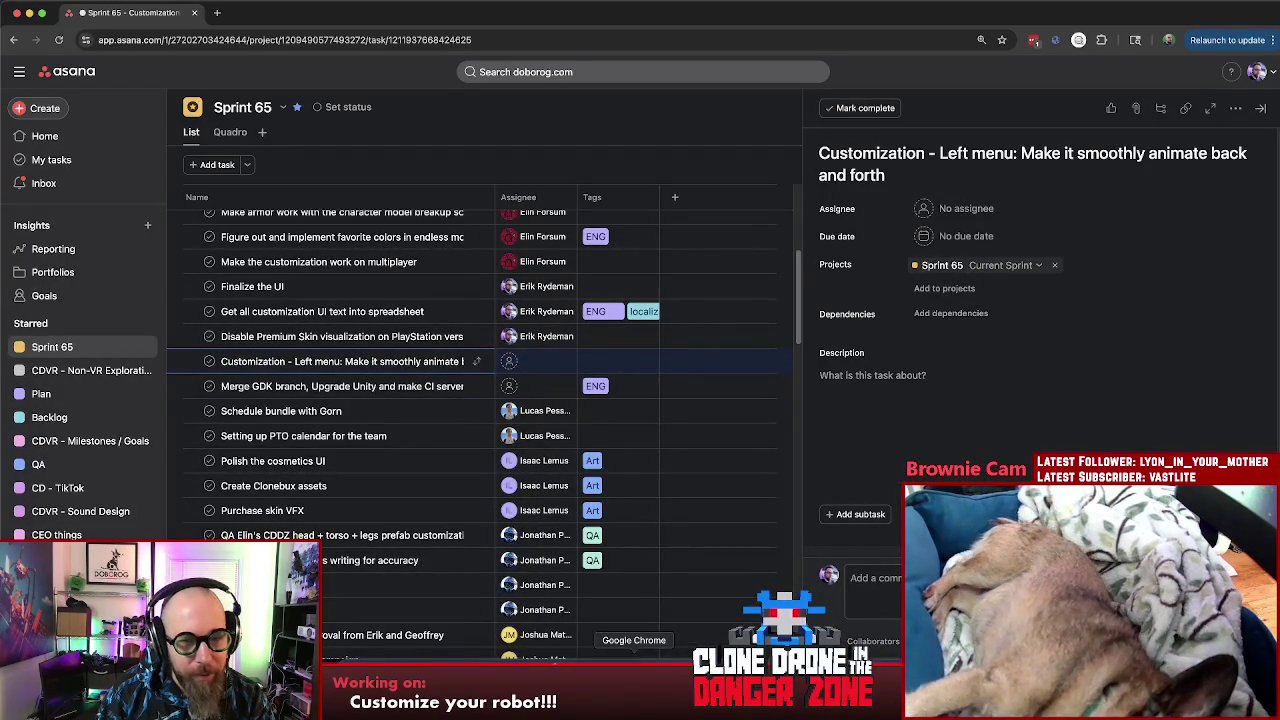
Step: Insert a new task 'Add the emote button back to the UI!' below the GDK merge task
{"action": "left_click", "coordinate": [358, 387]}
{"action": "key", "text": "Return"}
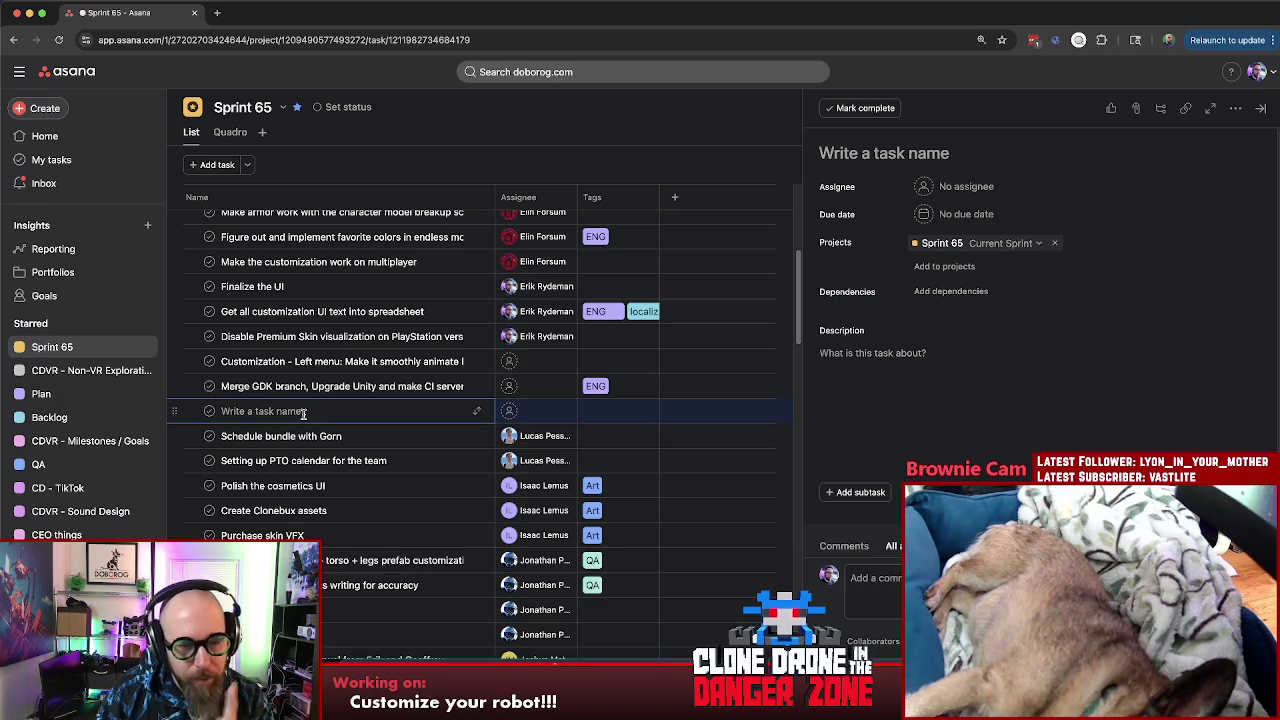
{"action": "type", "text": "Add the"}
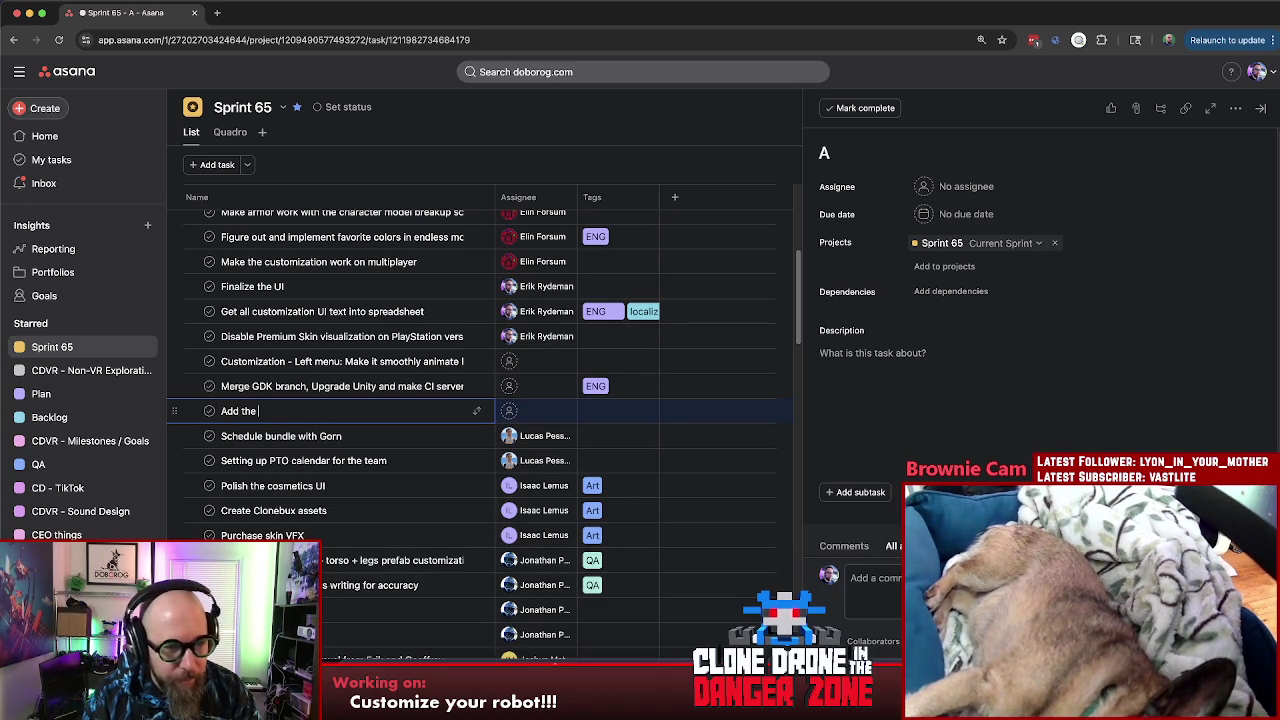
{"action": "type", "text": " emote button back to the UI!"}
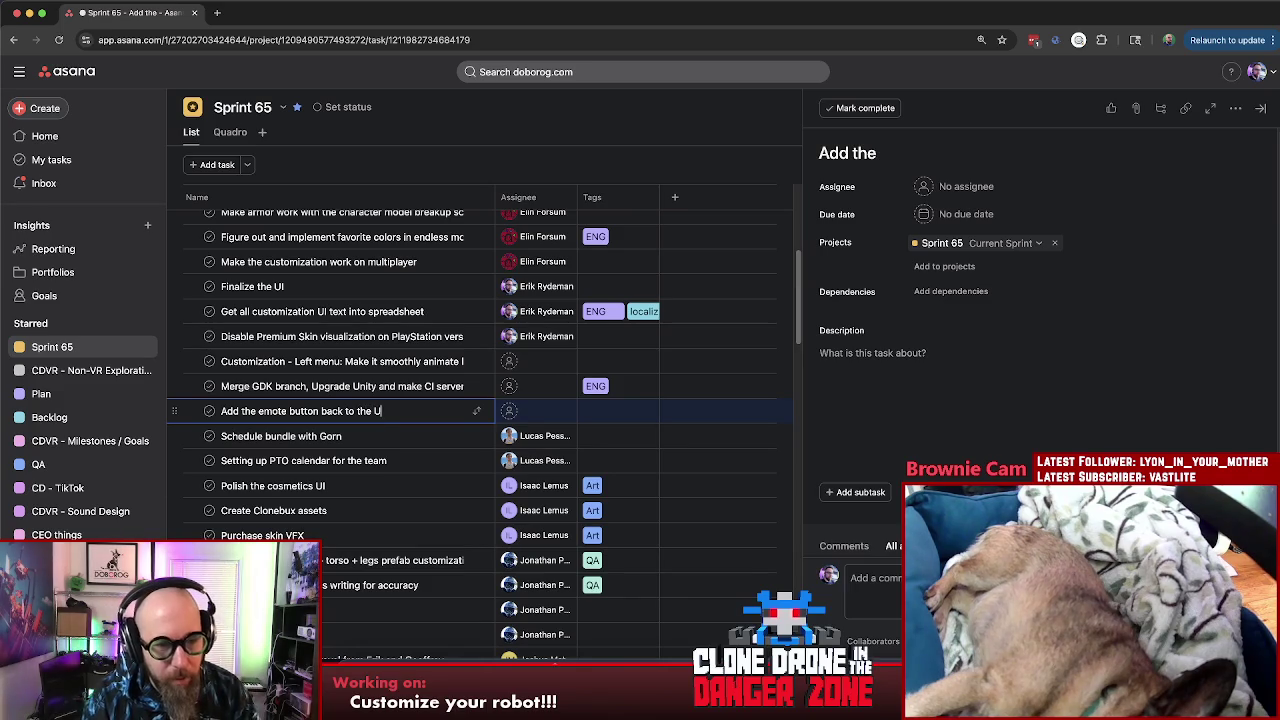
Step: Tag the emote task with ENG and UI
{"action": "left_click", "coordinate": [590, 406]}
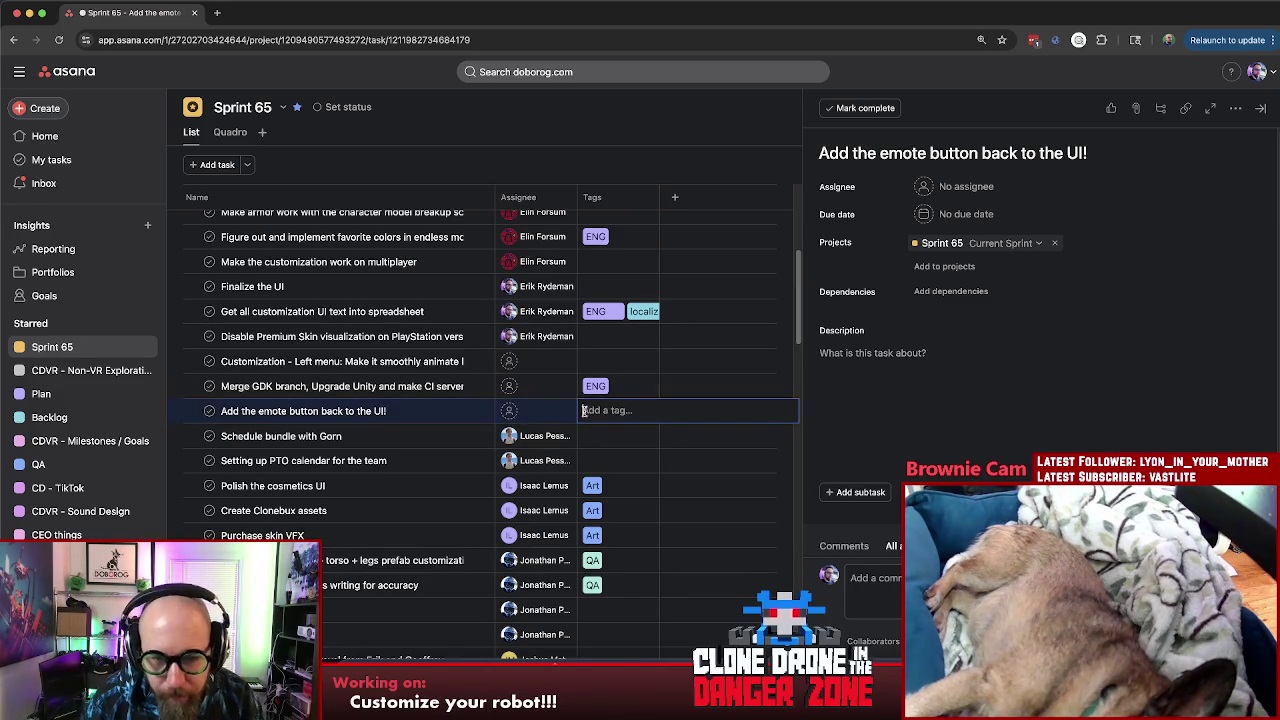
{"action": "type", "text": "eng"}
{"action": "key", "text": "Return"}
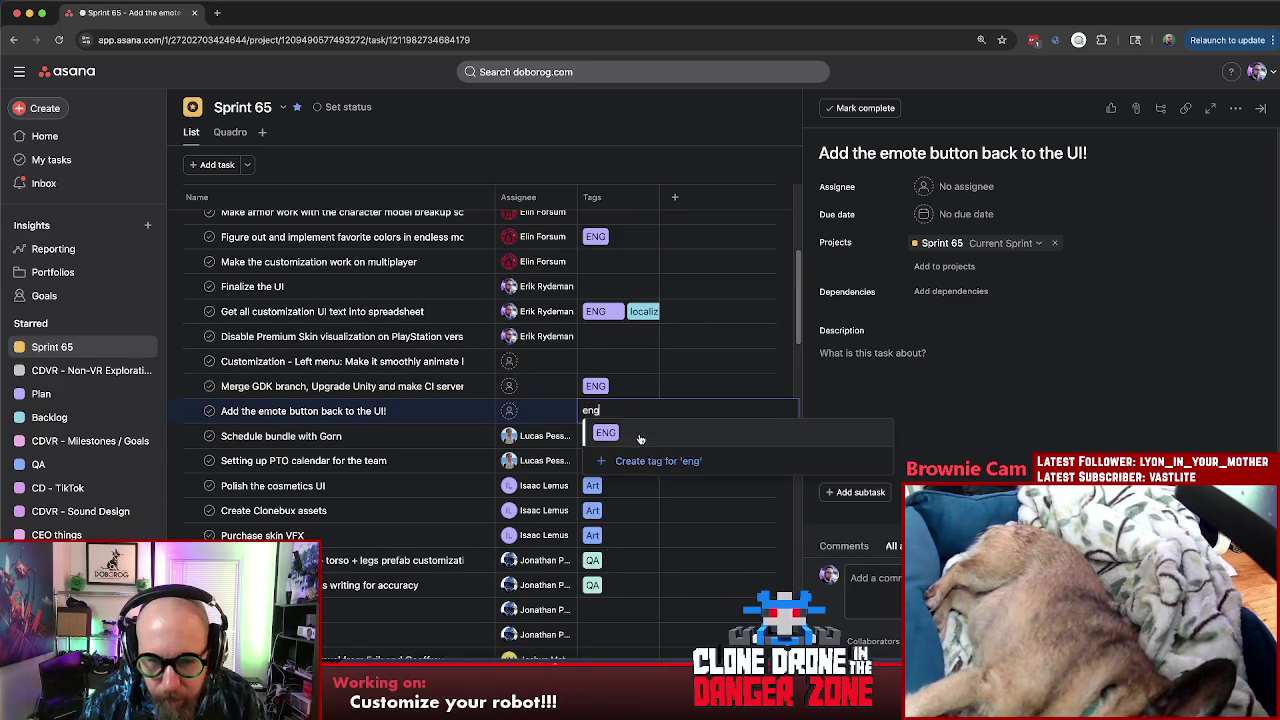
{"action": "type", "text": "UI"}
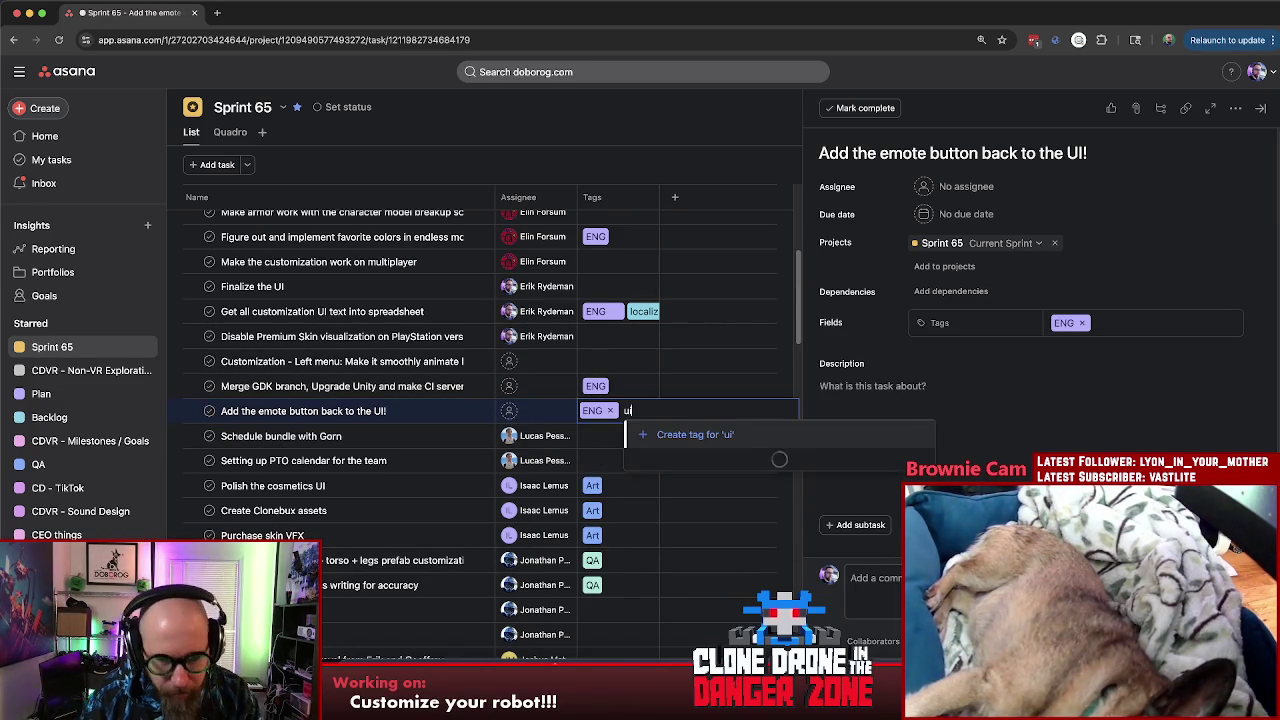
{"action": "key", "text": "Return"}
{"action": "left_click", "coordinate": [403, 416]}
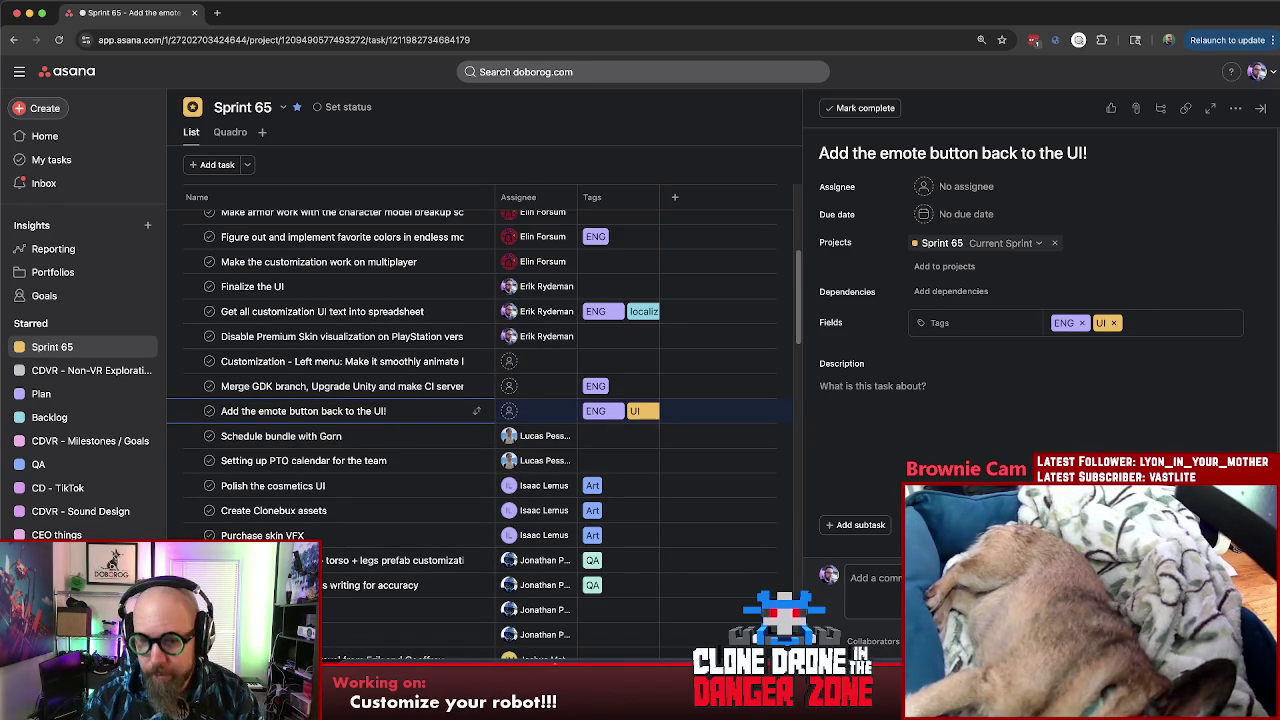
{"action": "key", "text": "super+Tab"}
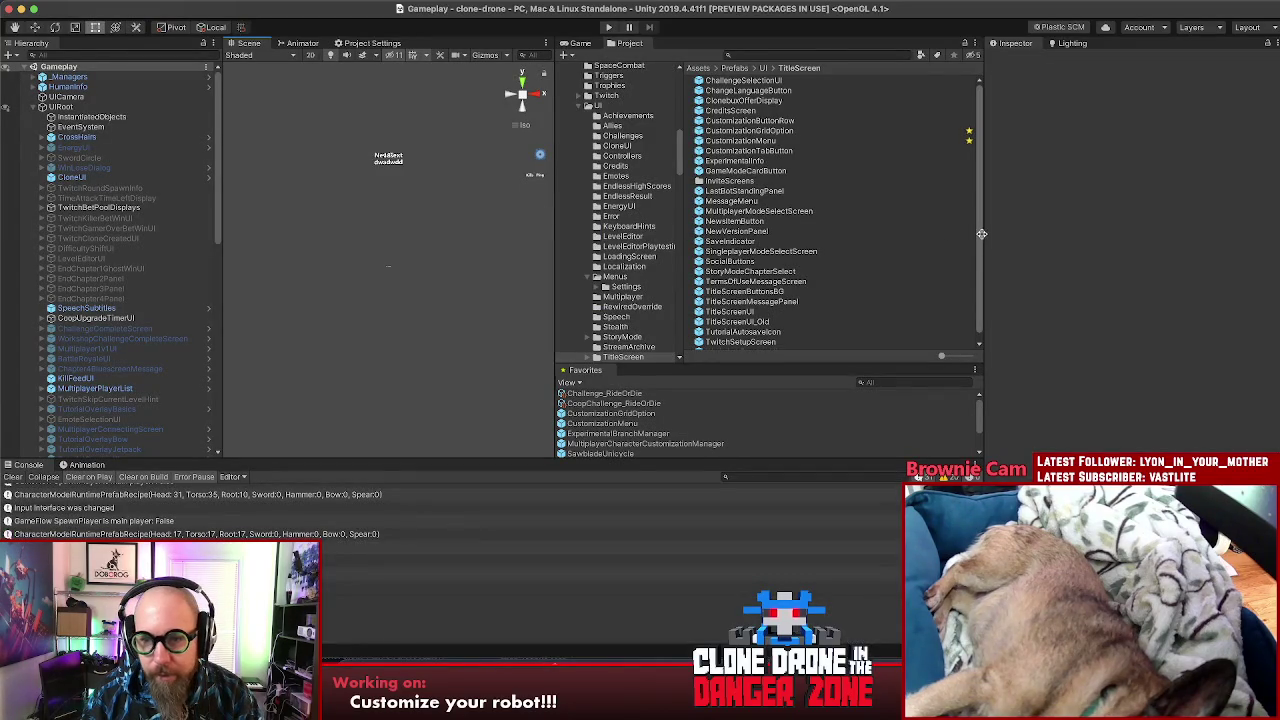
Step: Adjust the panel widths, select the CustomizationMenu favourite, and start play mode
{"action": "left_click_drag", "start_coordinate": [981, 235], "coordinate": [975, 235]}
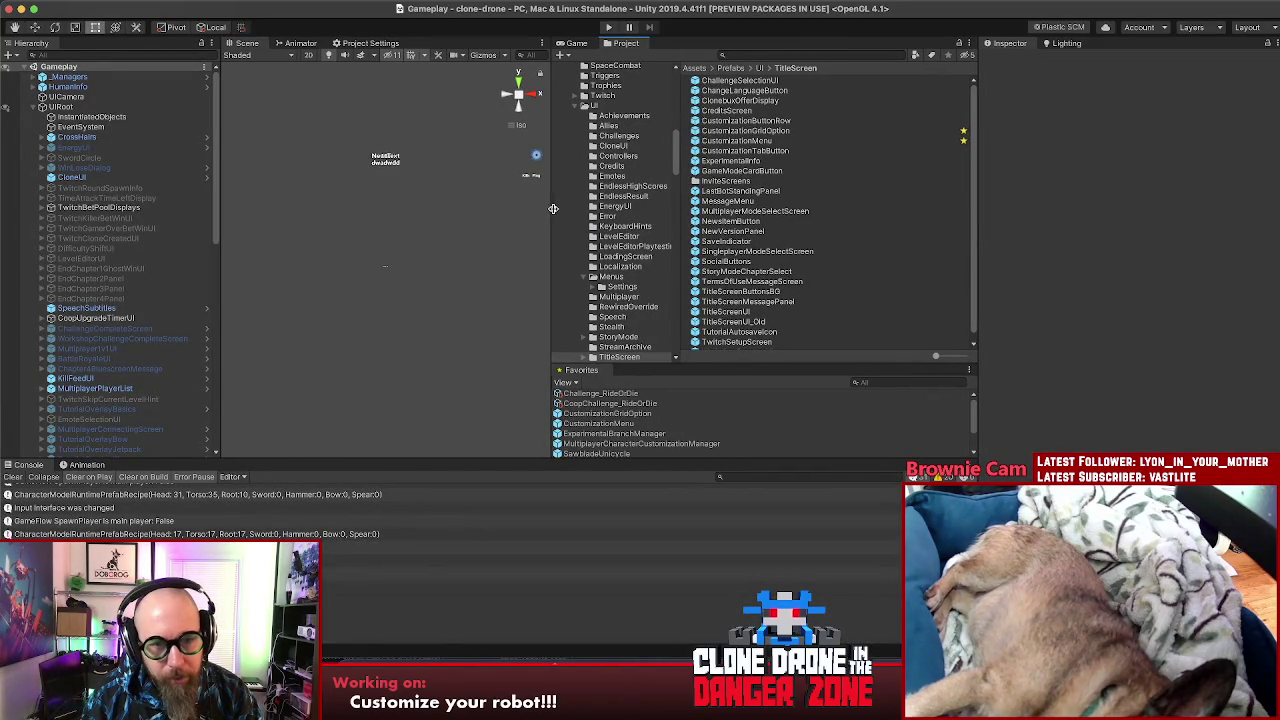
{"action": "left_click_drag", "start_coordinate": [551, 212], "coordinate": [571, 210]}
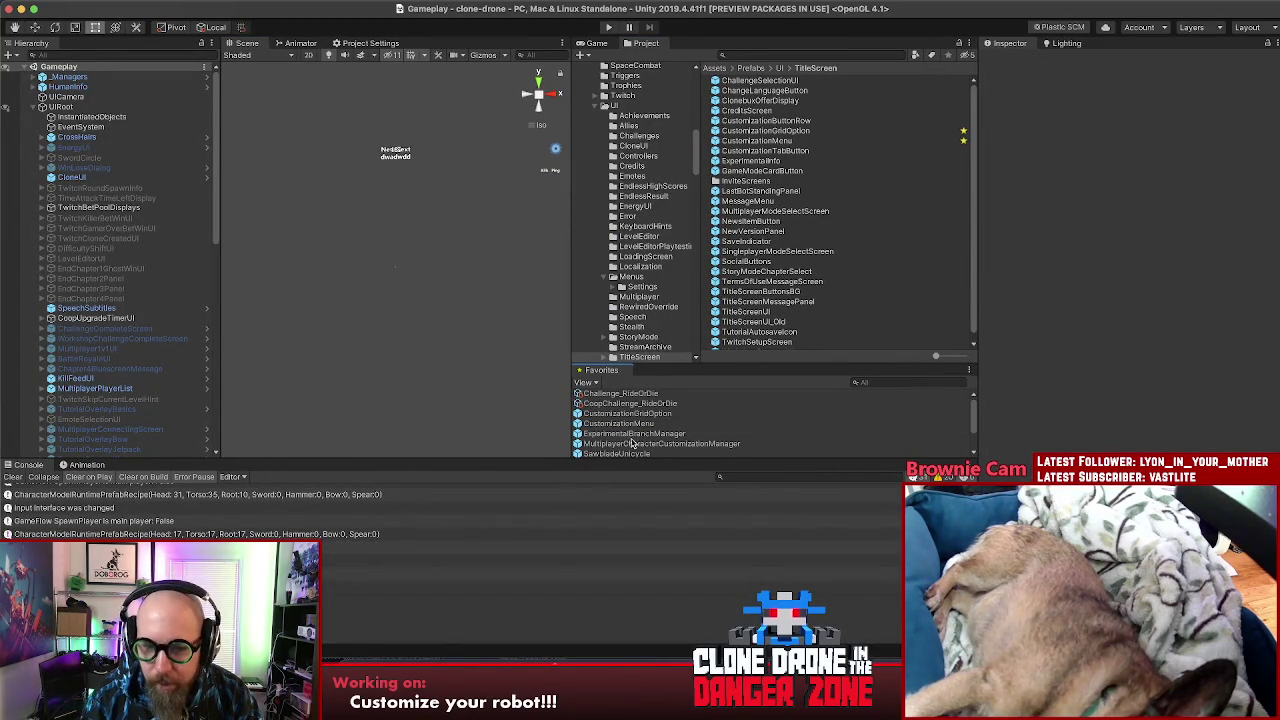
{"action": "left_click", "coordinate": [618, 423]}
{"action": "left_click", "coordinate": [607, 28]}
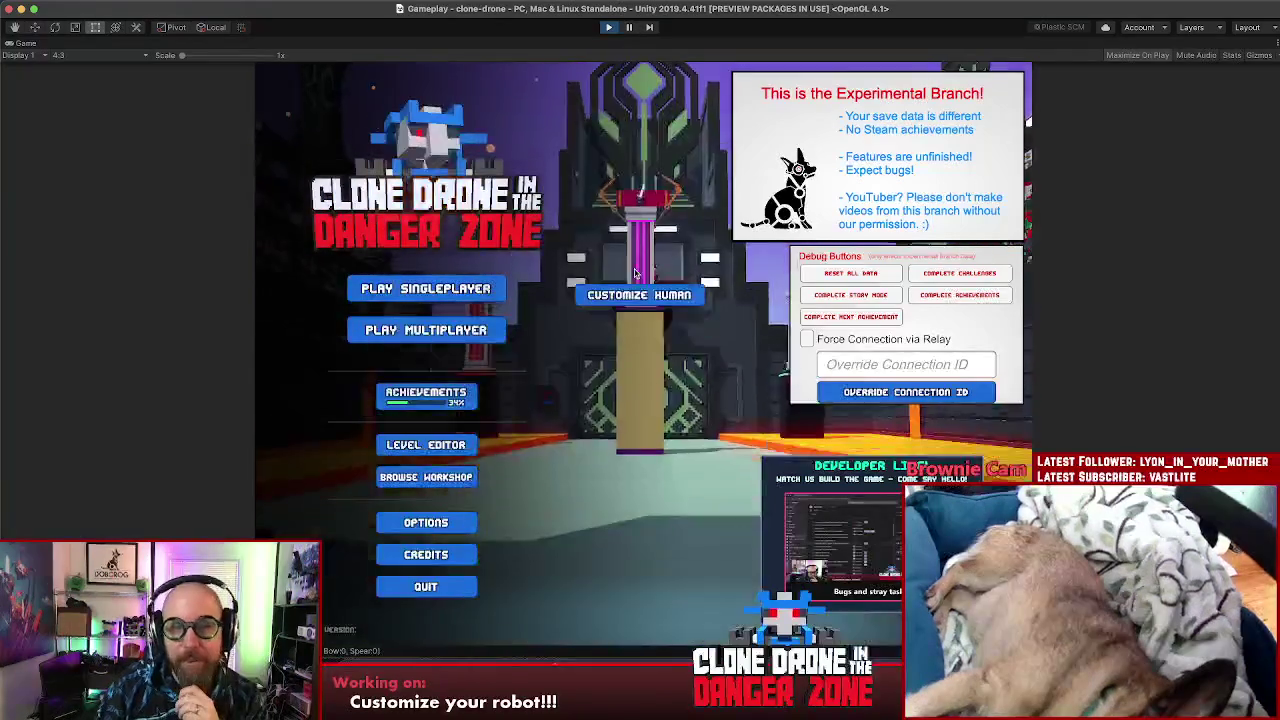
Step: Open the human customization screen and check the Head model choices for Mech Pilot
{"action": "left_click", "coordinate": [640, 230]}
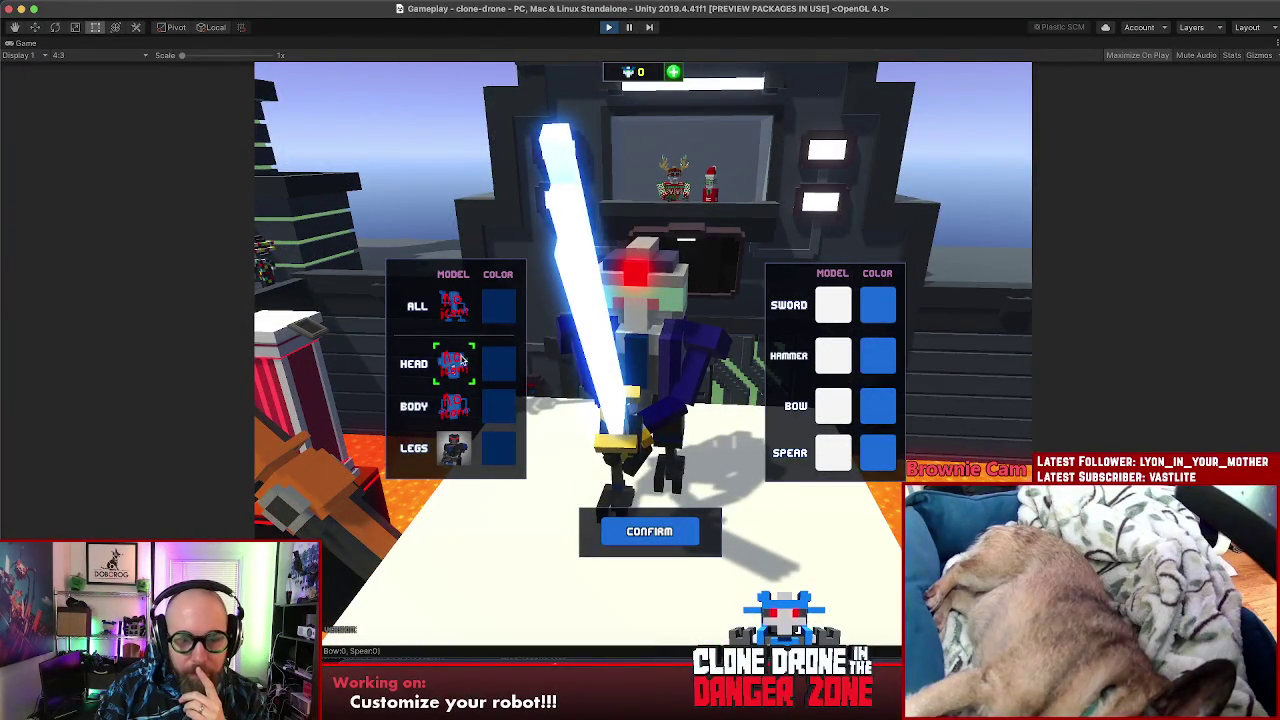
{"action": "left_click", "coordinate": [458, 364]}
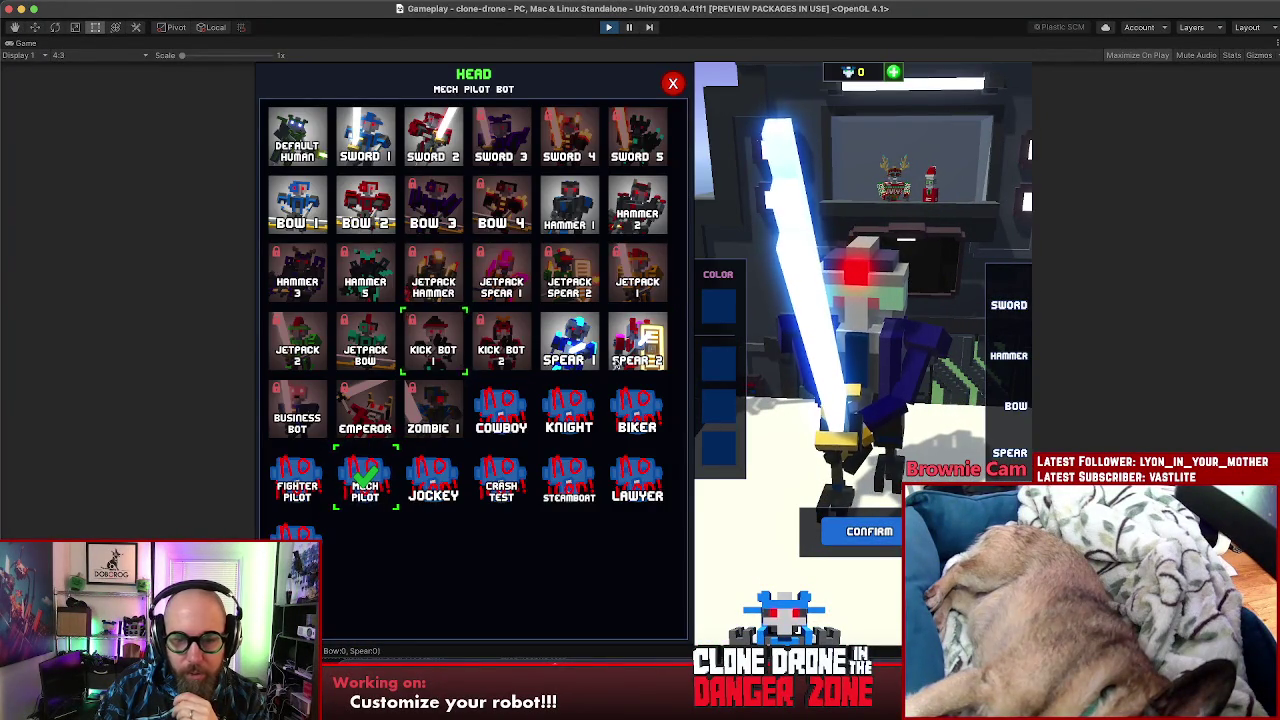
{"action": "left_click", "coordinate": [674, 90]}
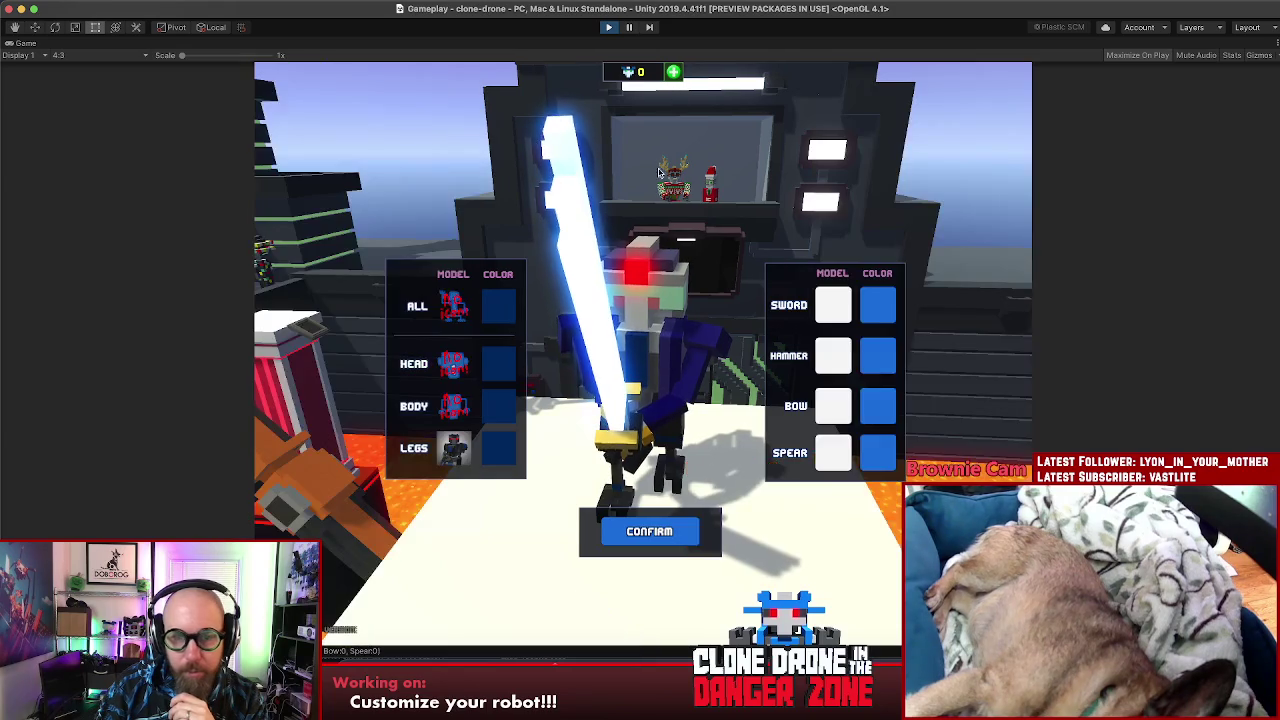
{"action": "left_click", "coordinate": [460, 368]}
{"action": "left_click", "coordinate": [673, 82]}
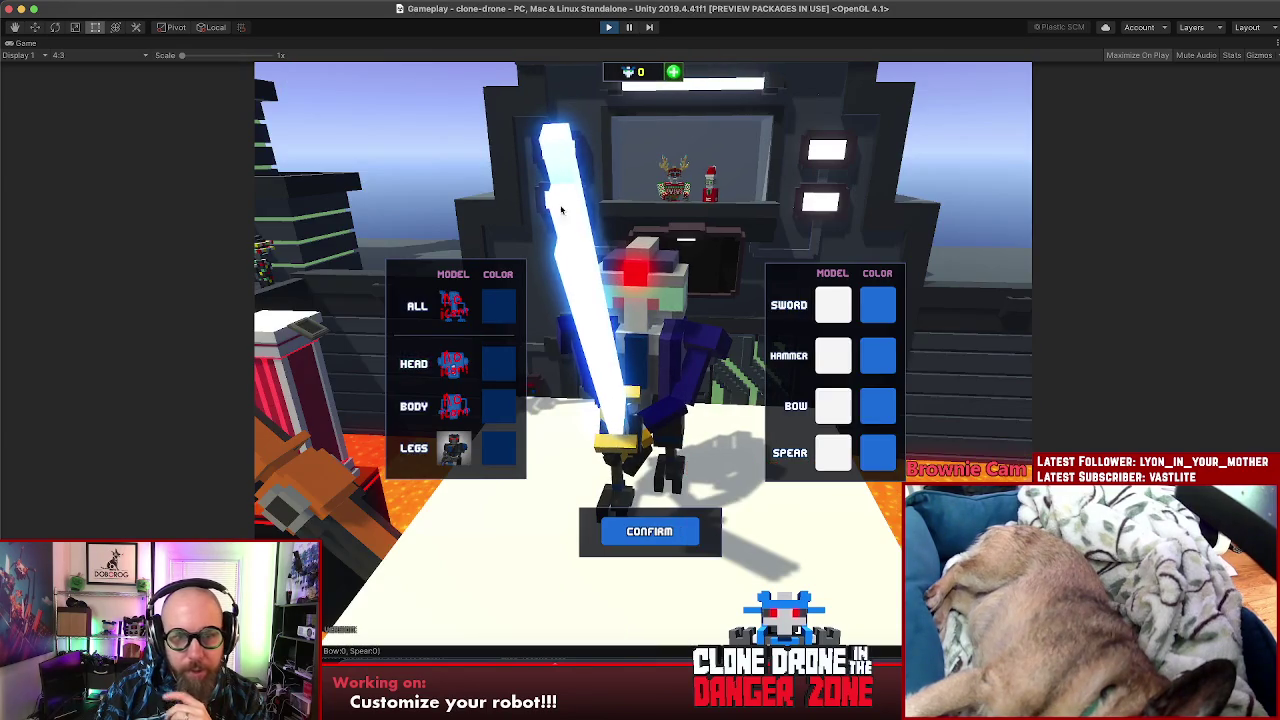
{"action": "left_click", "coordinate": [452, 364]}
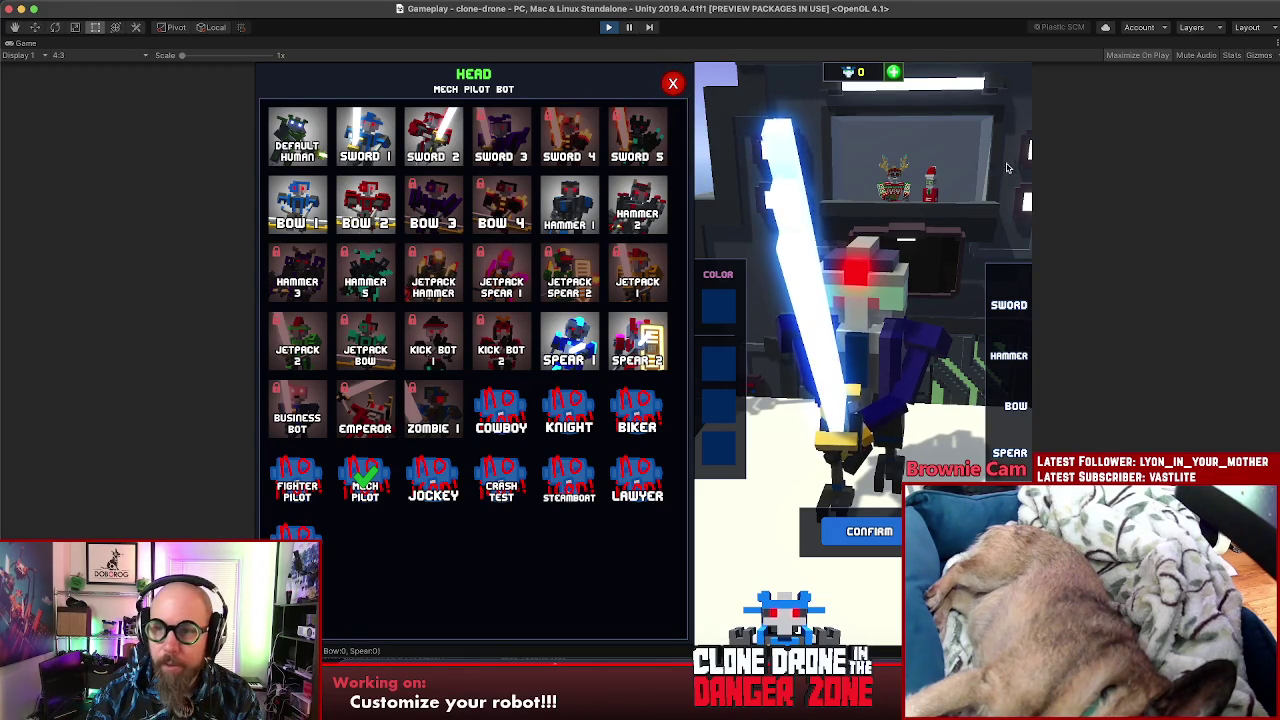
Step: Close the Head model grid, stop play mode, and return to Rider
{"action": "left_click", "coordinate": [673, 83]}
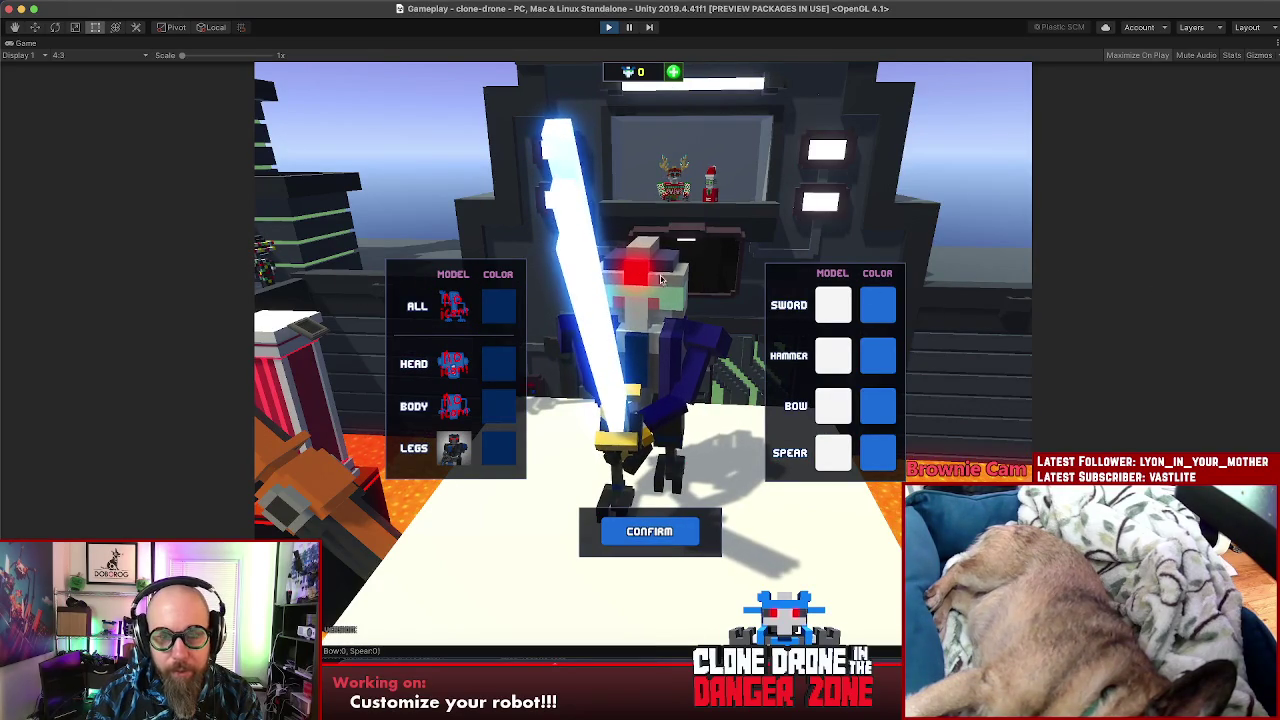
{"action": "left_click", "coordinate": [605, 30]}
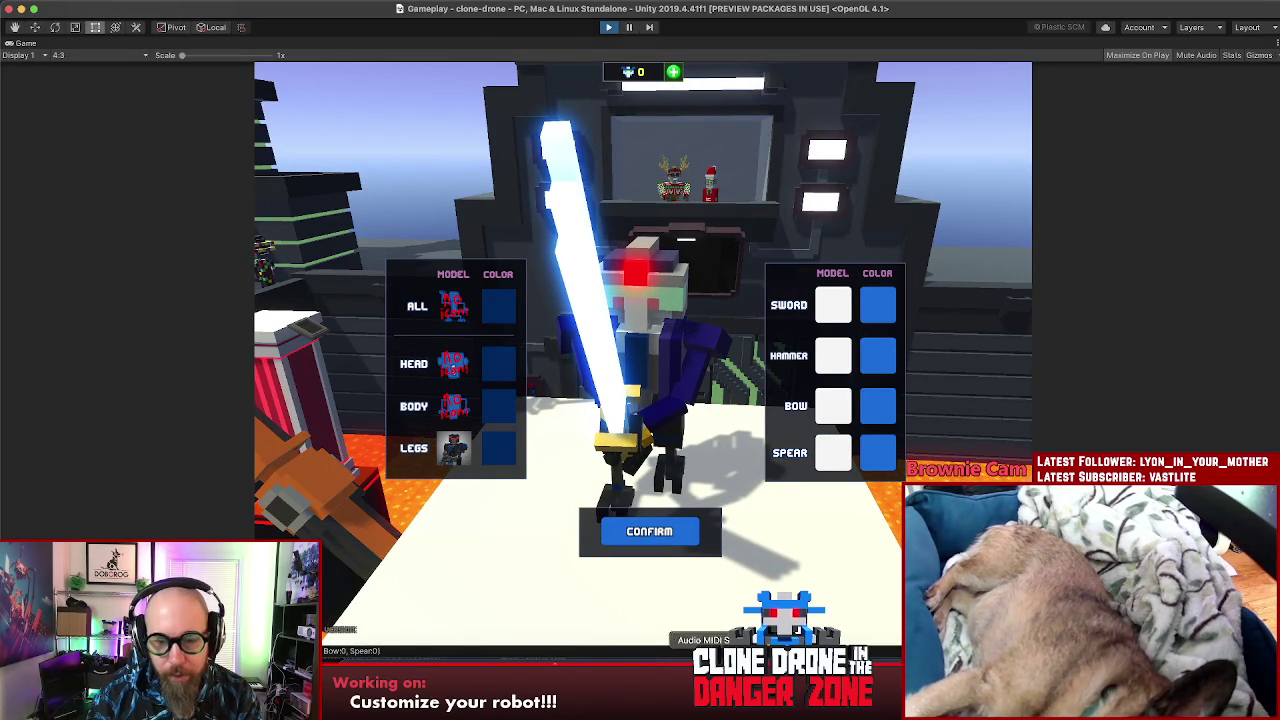
{"action": "key", "text": "super+Tab"}
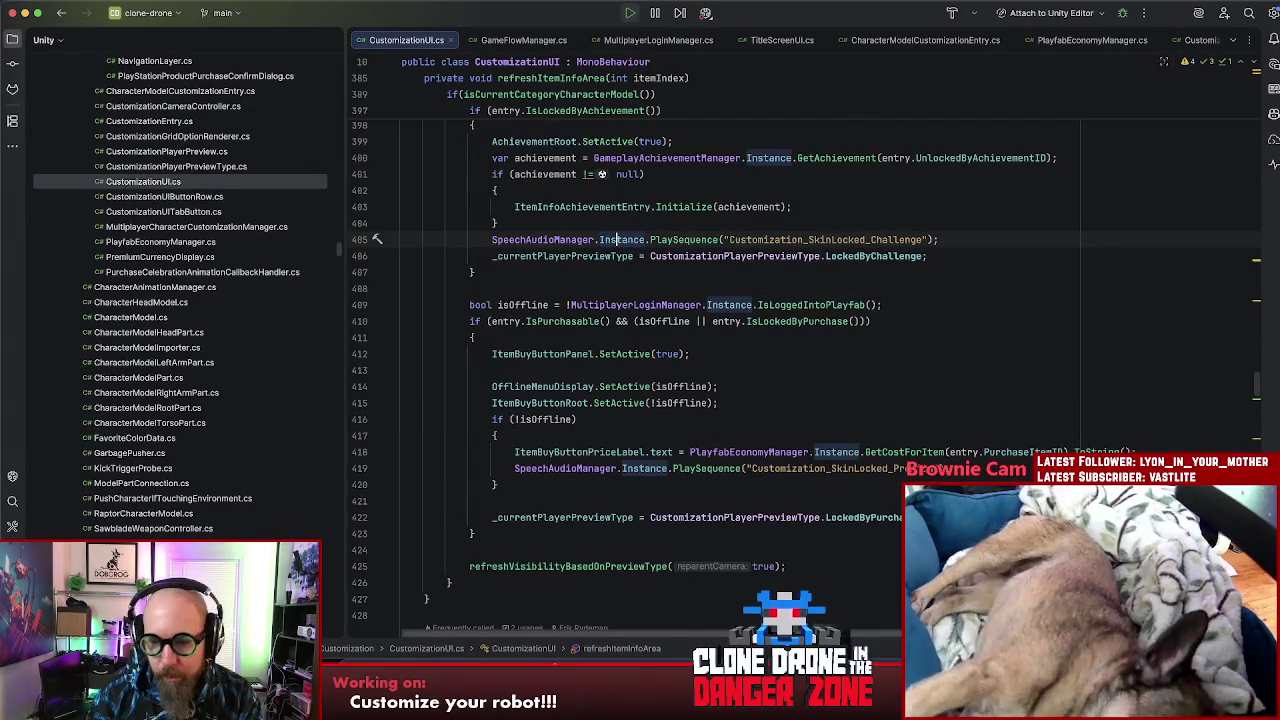
Step: Find all usages of the CharacterCategoryMenu field in CustomizationUI.cs
{"action": "scroll", "coordinate": [817, 281], "scroll_direction": "up", "scroll_amount": 20}
{"action": "scroll", "coordinate": [817, 281], "scroll_direction": "up", "scroll_amount": 20}
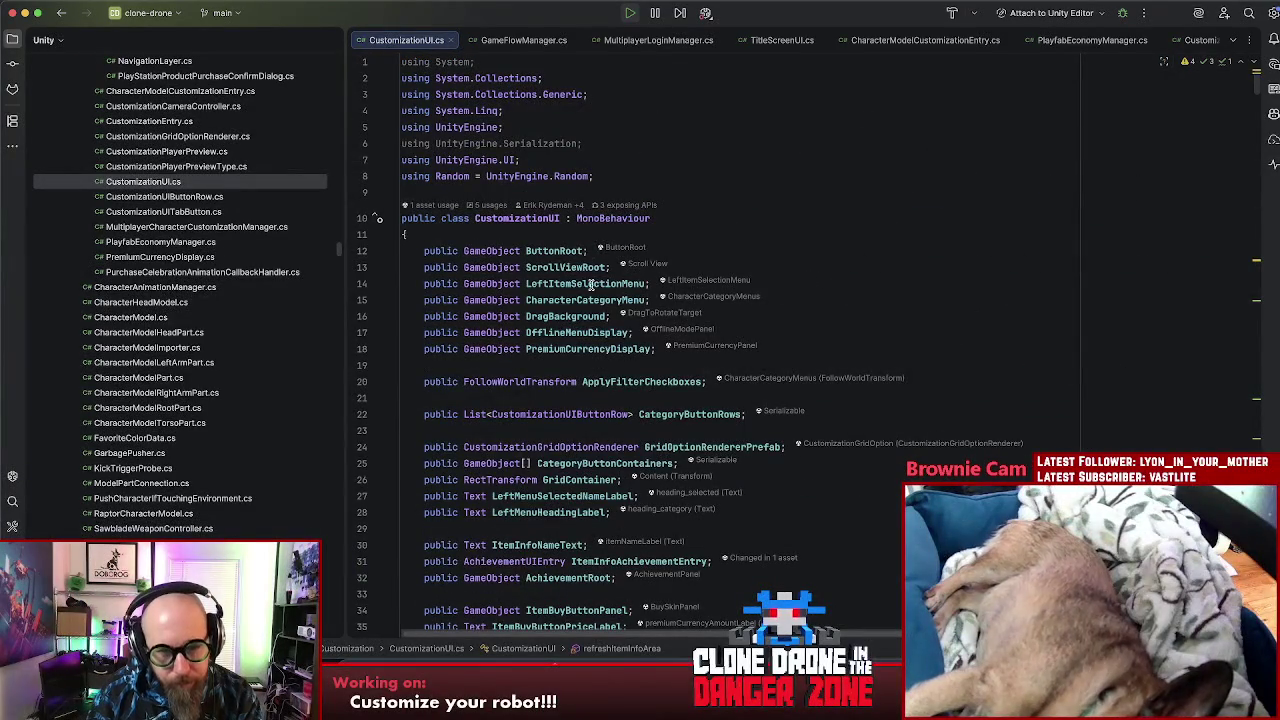
{"action": "left_click", "coordinate": [572, 301]}
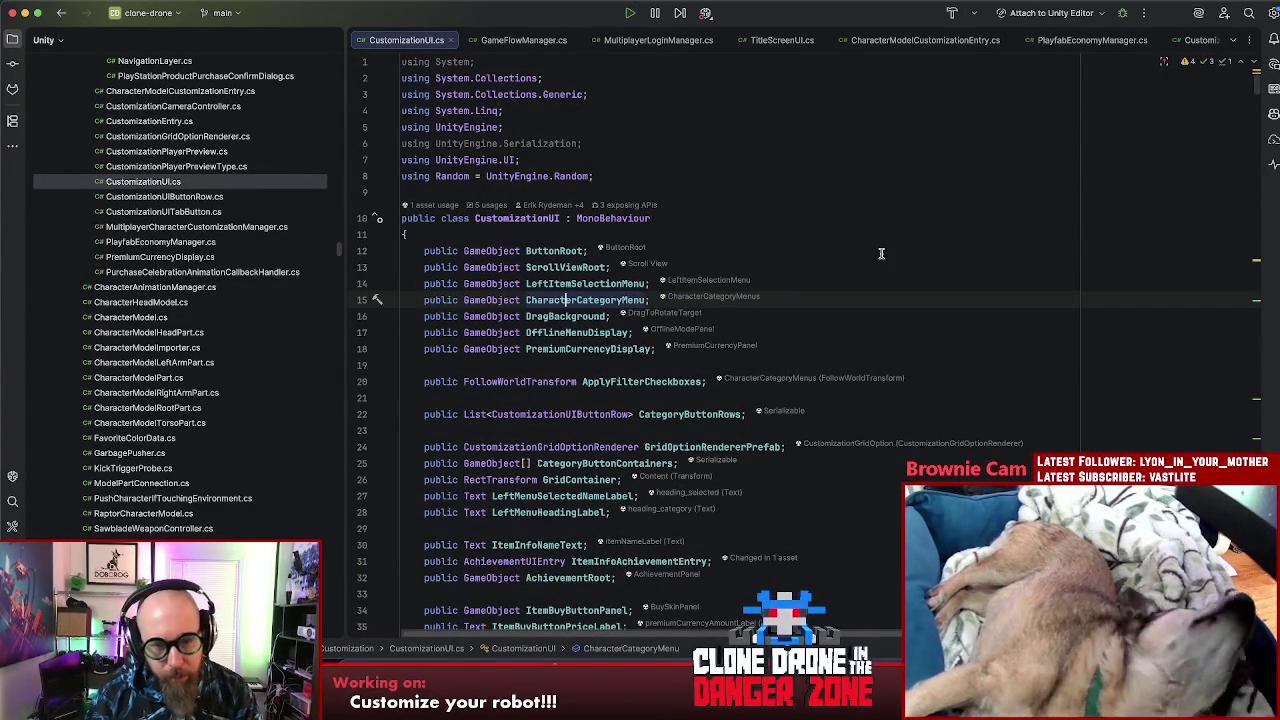
{"action": "key", "text": "alt+F7"}
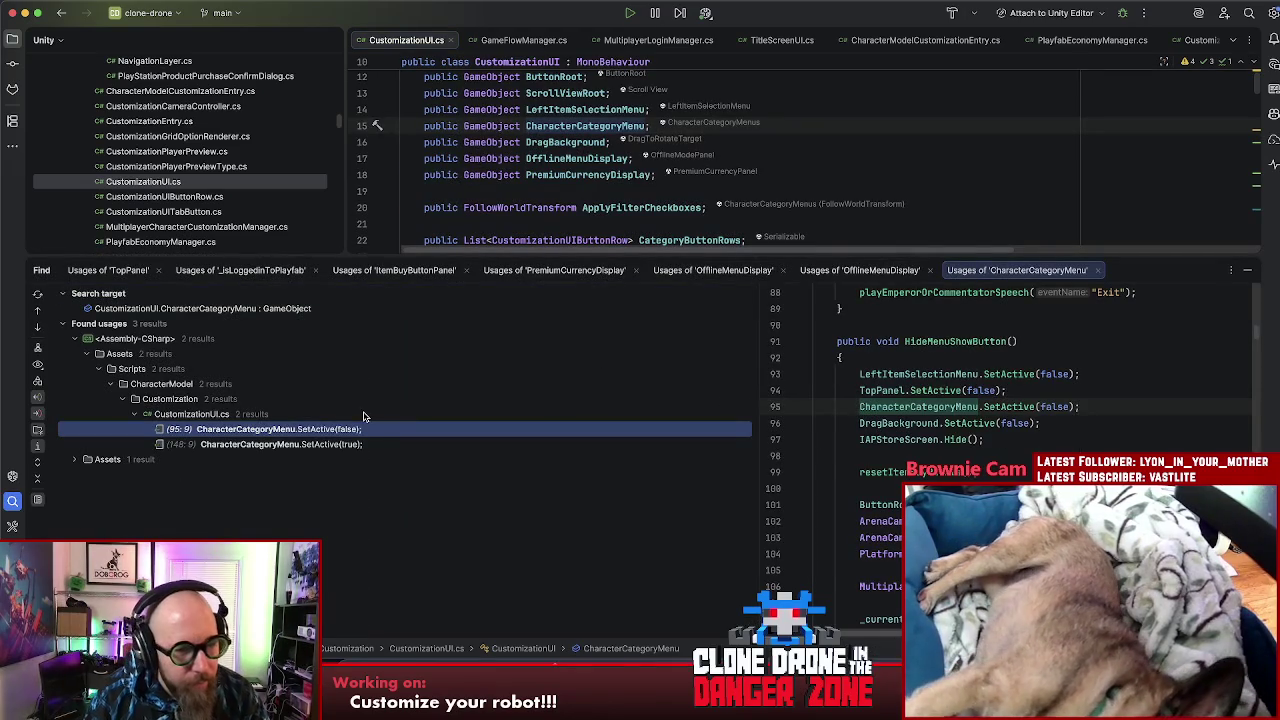
Step: Step between the SetActive(false) usage at line 95 and SetActive(true) at line 148, then return to Unity
{"action": "double_click", "coordinate": [306, 444]}
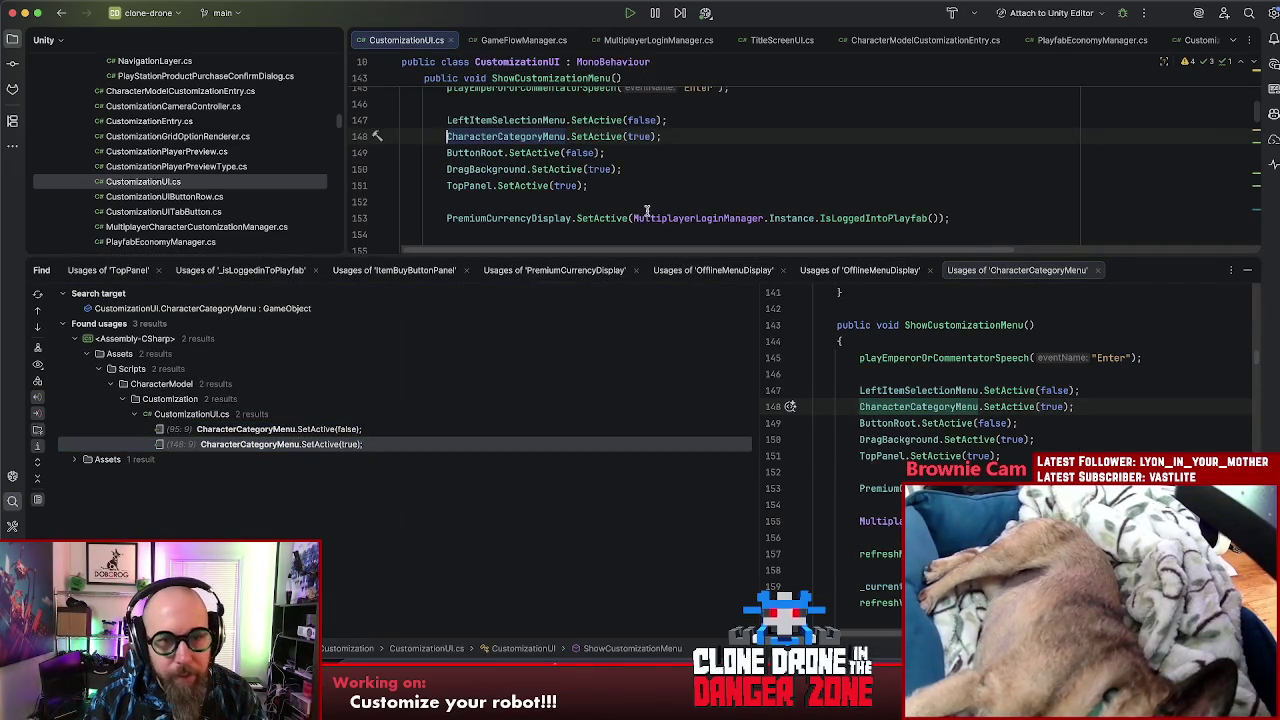
{"action": "left_click_drag", "start_coordinate": [648, 255], "coordinate": [642, 449]}
{"action": "scroll", "coordinate": [380, 610], "scroll_direction": "down", "scroll_amount": 2}
{"action": "left_click", "coordinate": [337, 584]}
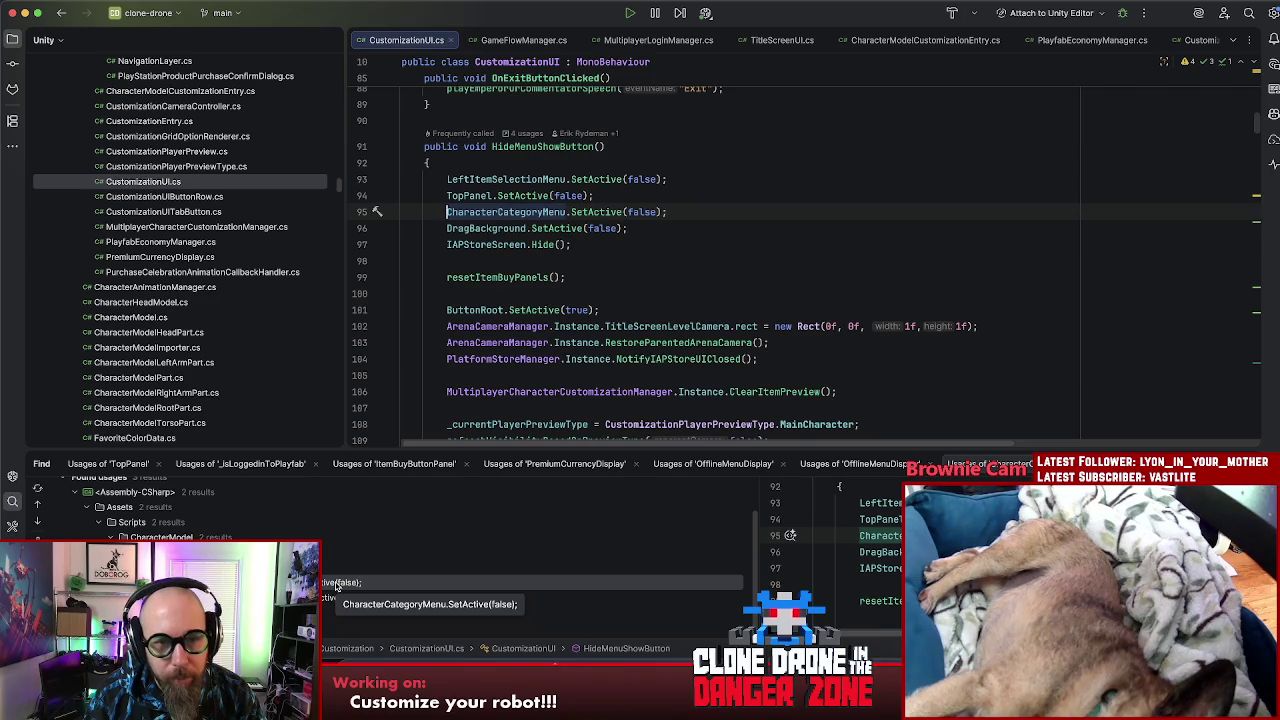
{"action": "left_click", "coordinate": [340, 597]}
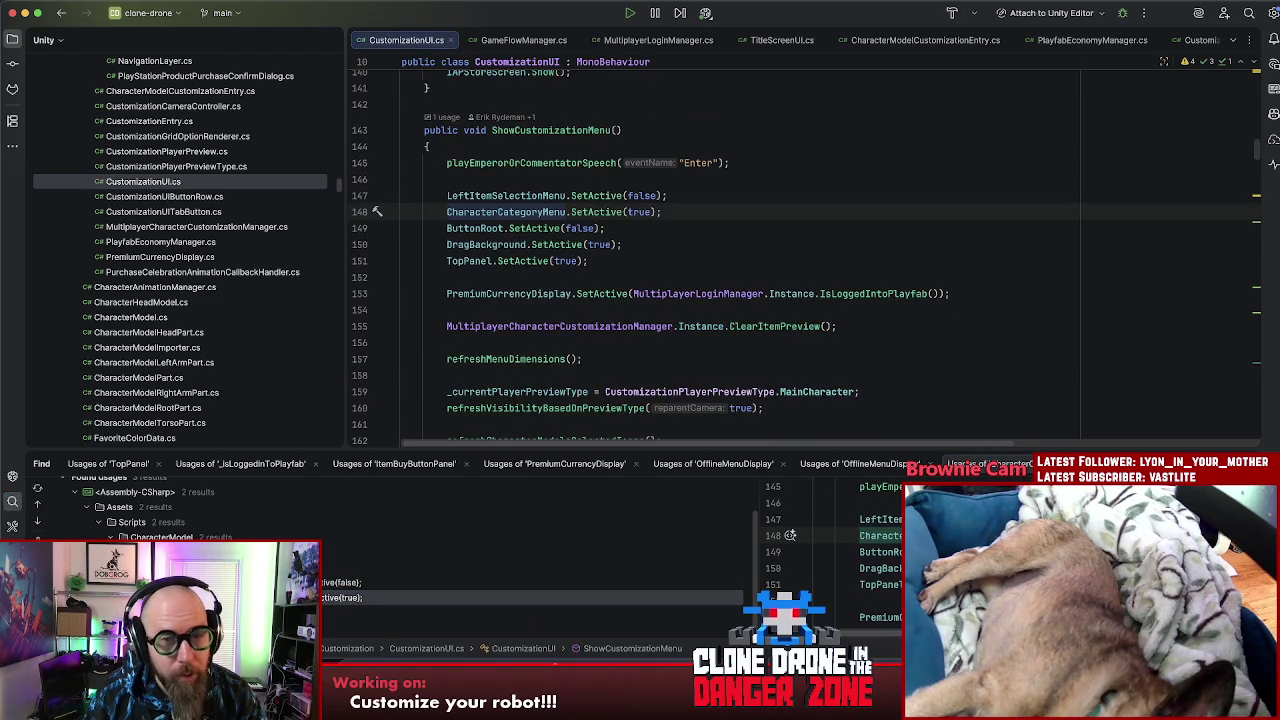
{"action": "key", "text": "Up"}
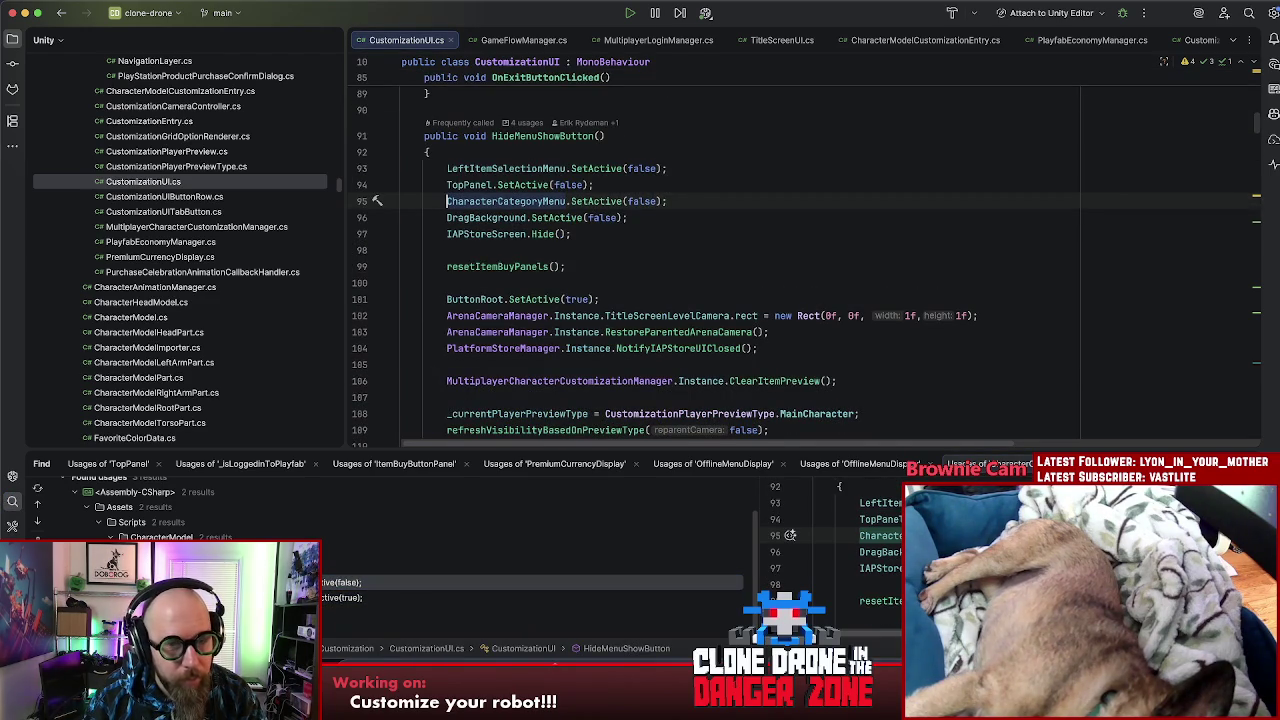
{"action": "key", "text": "Down"}
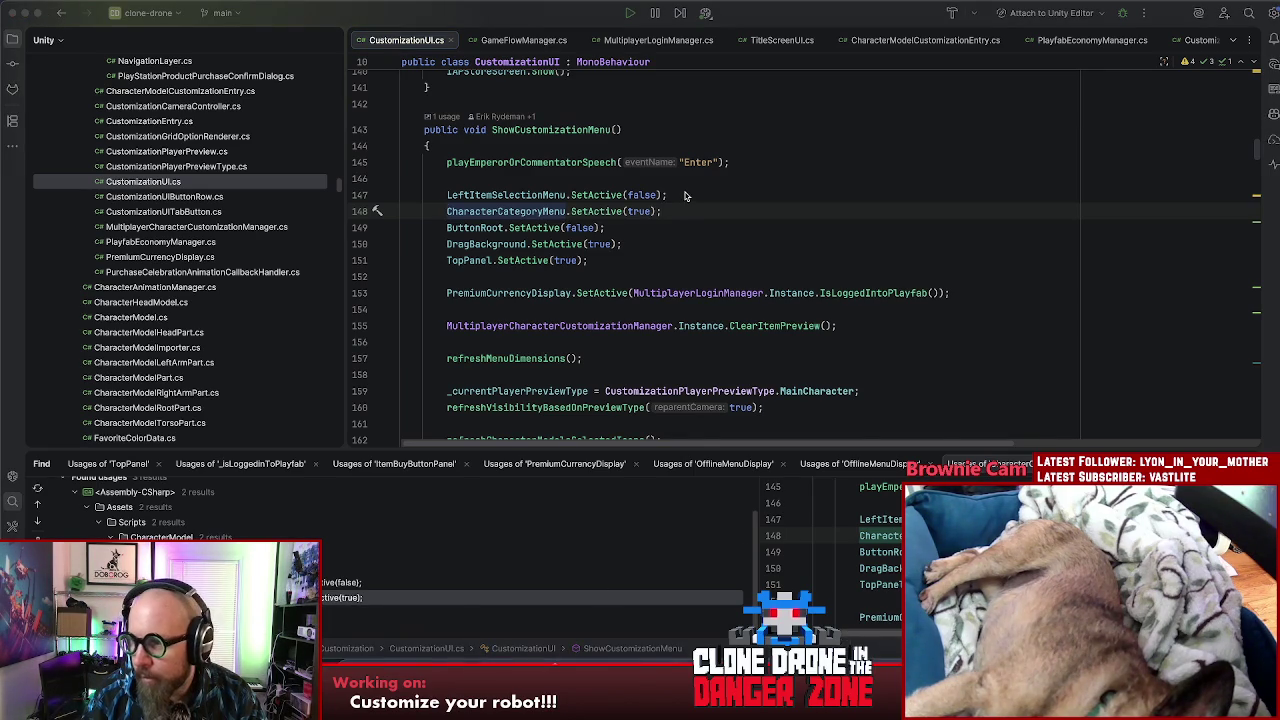
{"action": "key", "text": "super+Tab"}
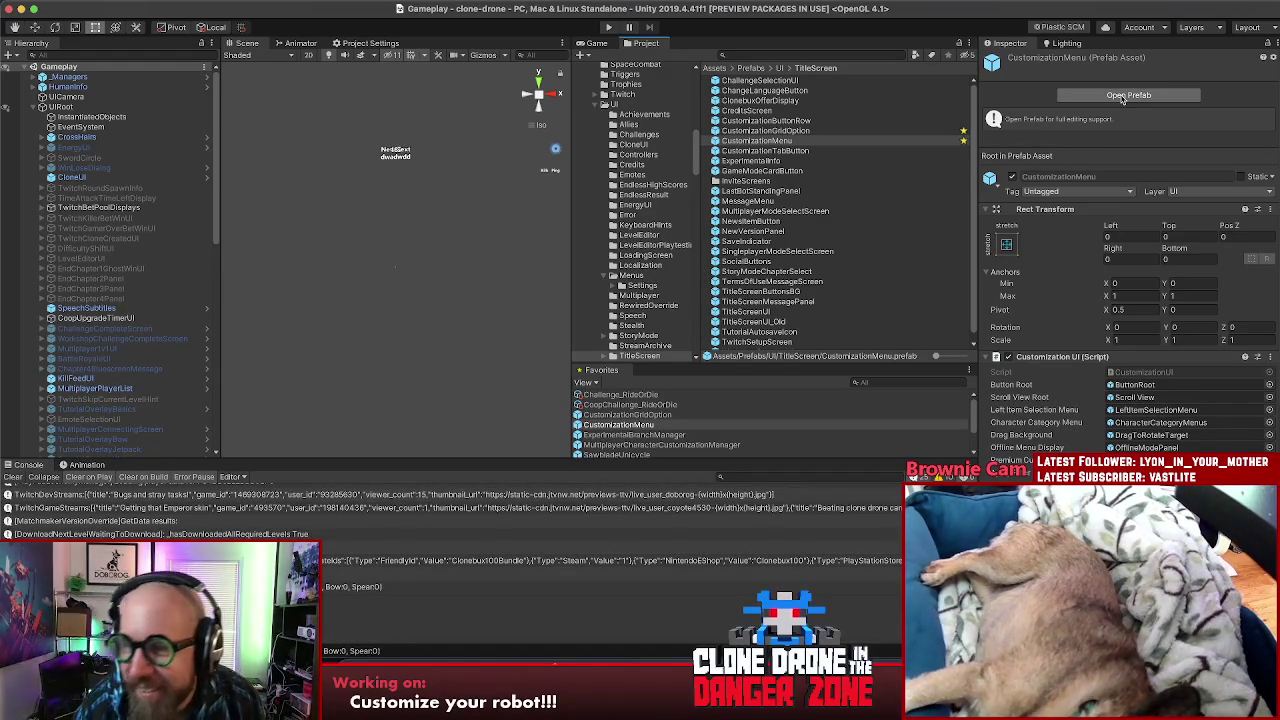
Step: Open the CustomizationMenu prefab and pan the Scene view to show the whole layout
{"action": "left_click", "coordinate": [1120, 98]}
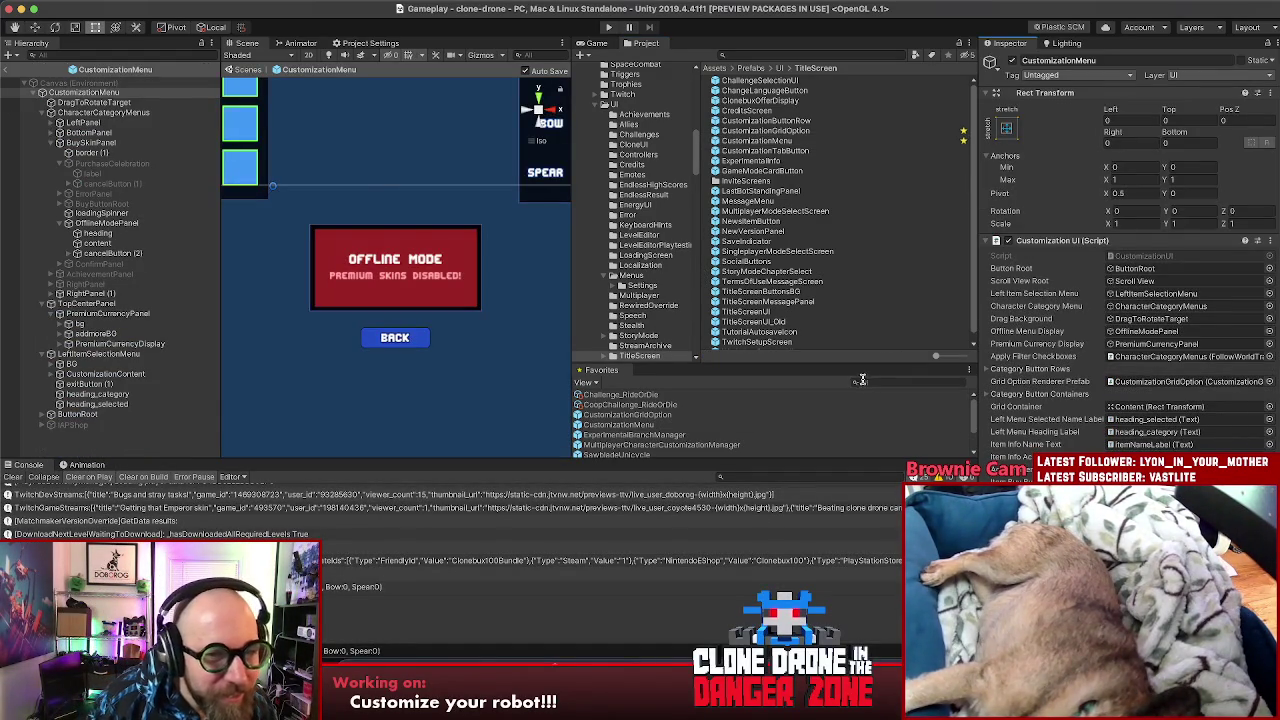
{"action": "scroll", "coordinate": [394, 194], "scroll_direction": "down", "scroll_amount": 5}
{"action": "left_click_drag", "start_coordinate": [395, 203], "coordinate": [418, 160]}
{"action": "scroll", "coordinate": [418, 160], "scroll_direction": "up", "scroll_amount": 5}
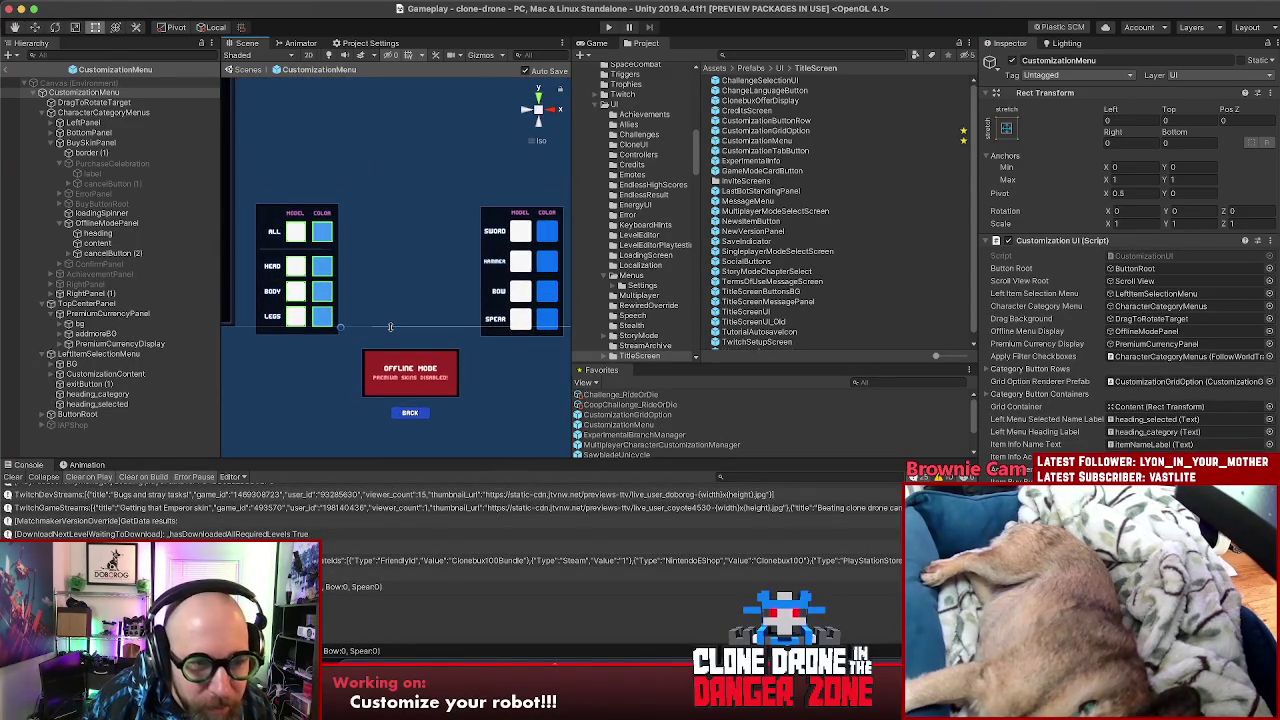
{"action": "scroll", "coordinate": [350, 310], "scroll_direction": "down", "scroll_amount": 1}
{"action": "scroll", "coordinate": [290, 250], "scroll_direction": "up", "scroll_amount": 1}
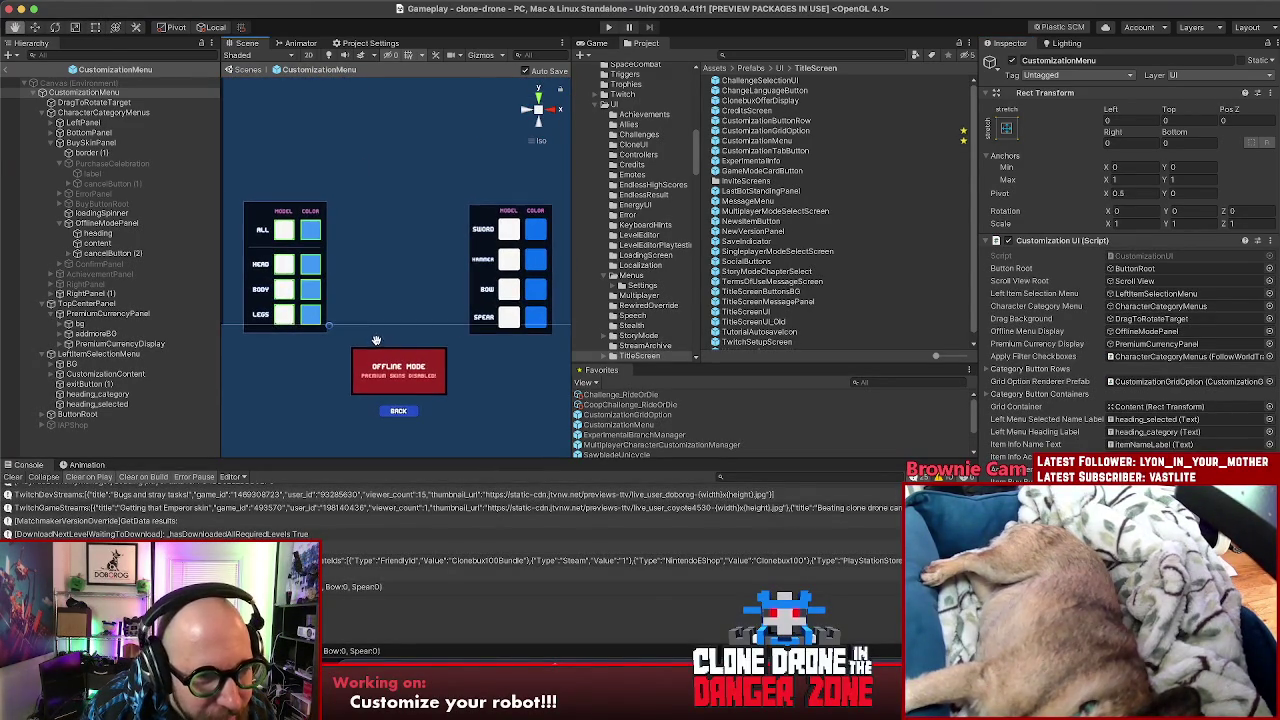
Step: Select LeftPanel and RightPanel (1) in the Hierarchy, collapsing BuySkinPanel's children
{"action": "left_click", "coordinate": [260, 220]}
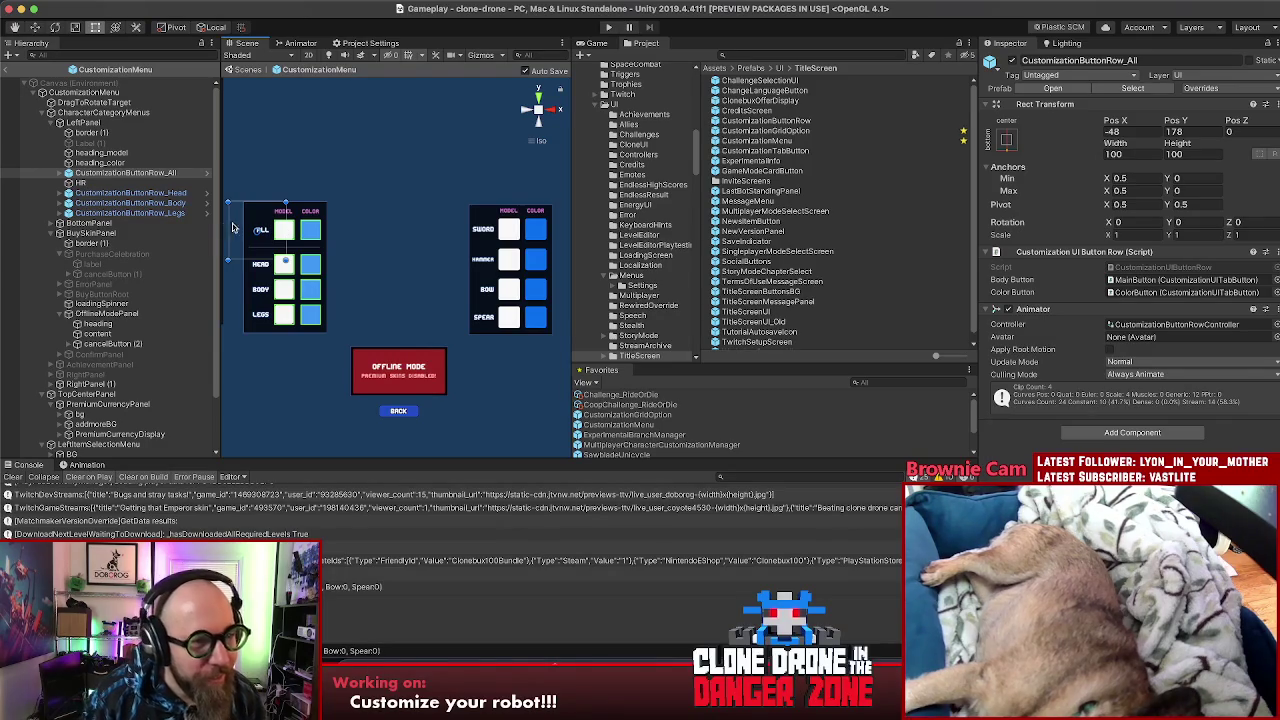
{"action": "left_click", "coordinate": [115, 123]}
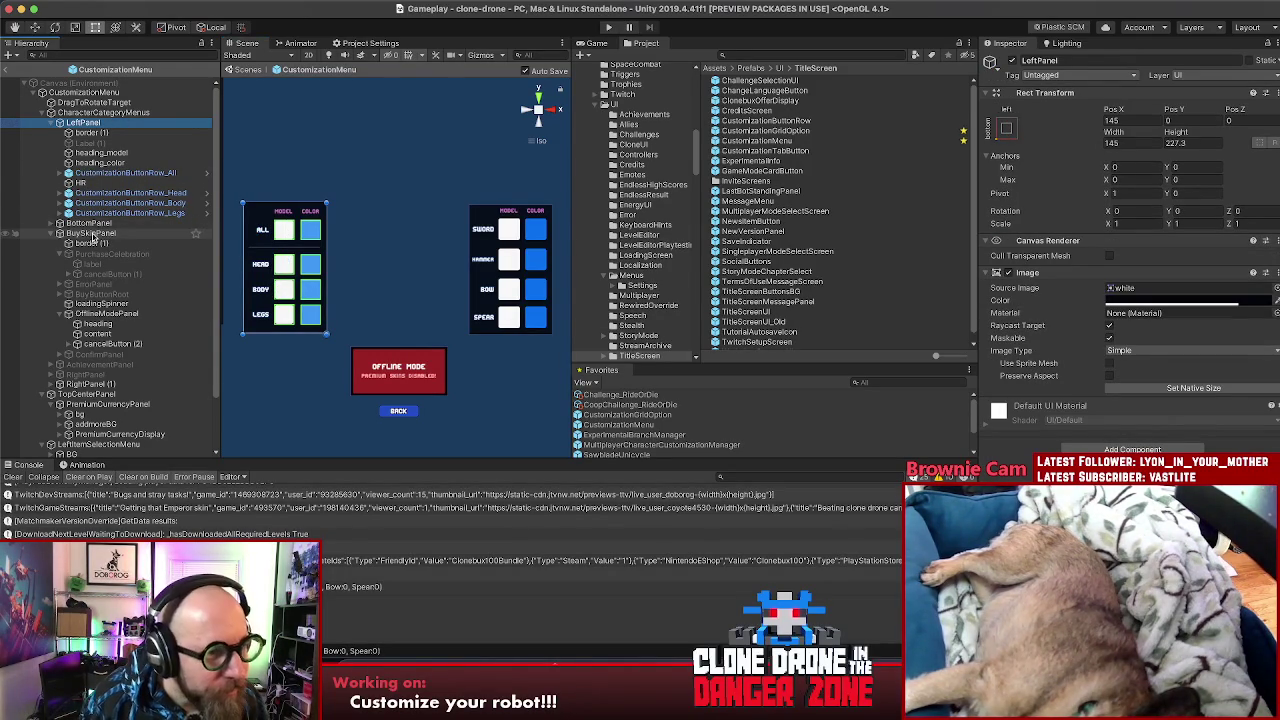
{"action": "left_click", "coordinate": [55, 233]}
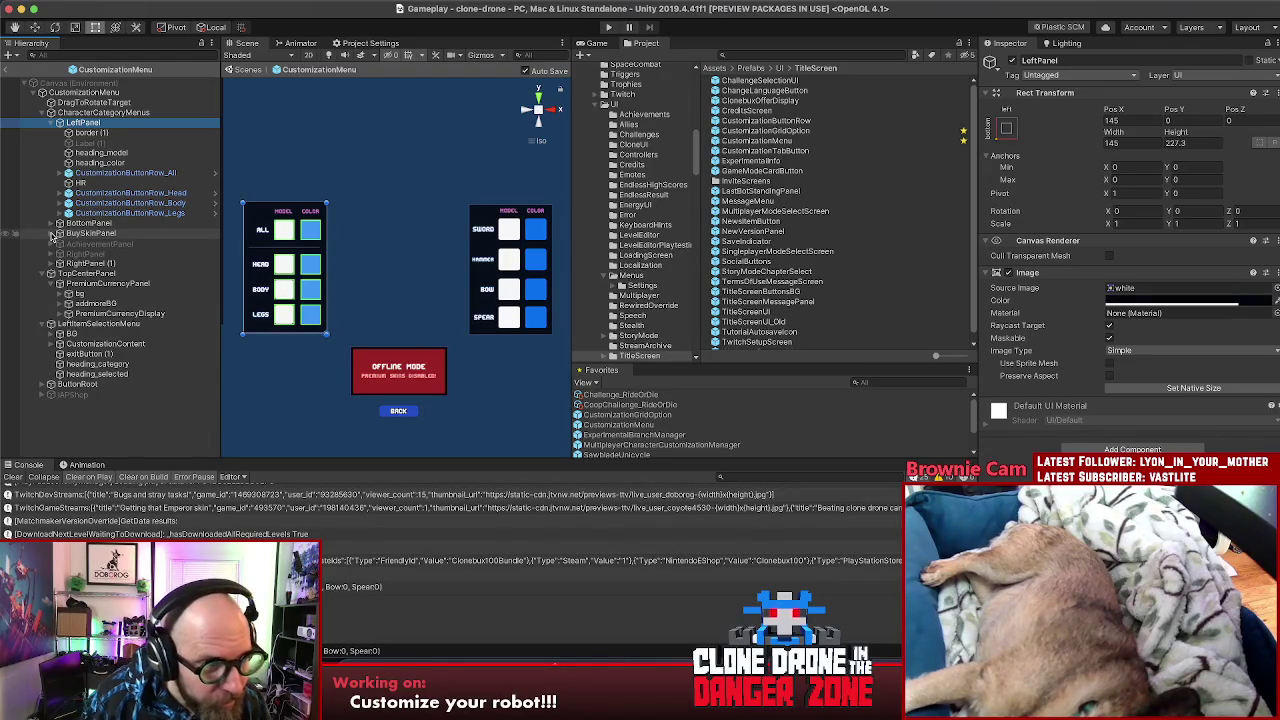
{"action": "left_click", "coordinate": [92, 264]}
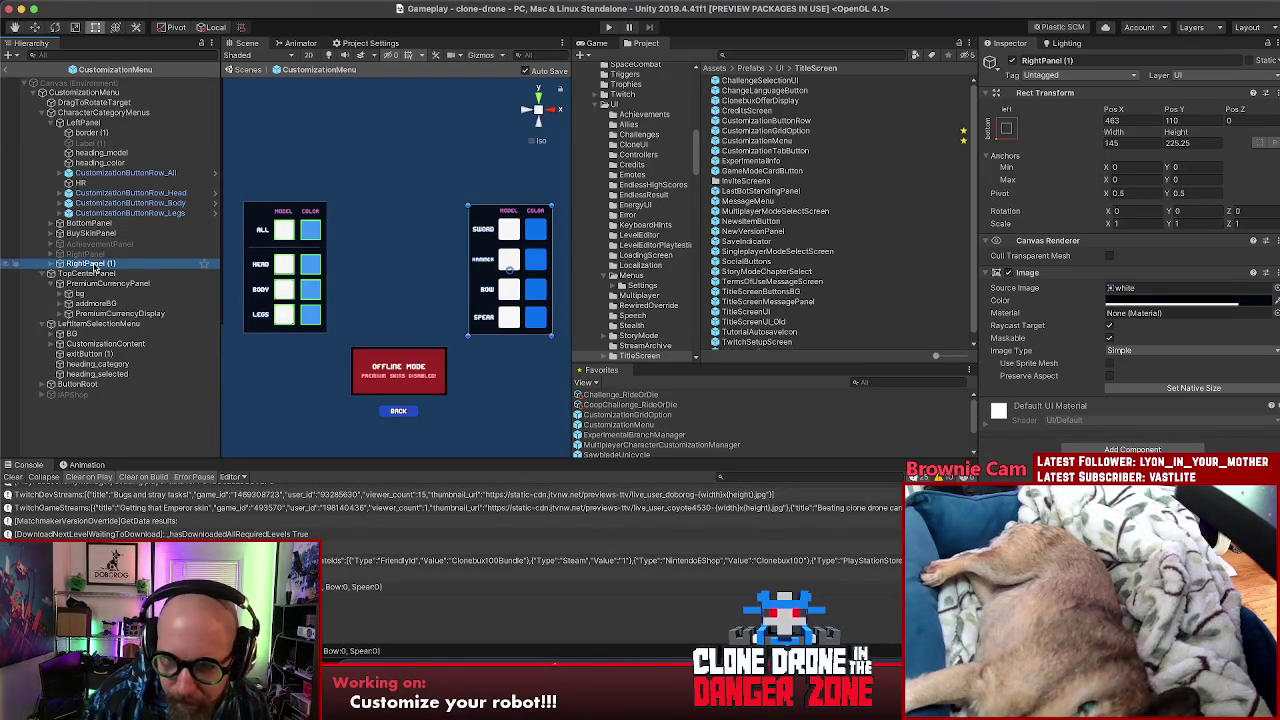
{"action": "left_click", "coordinate": [84, 123]}
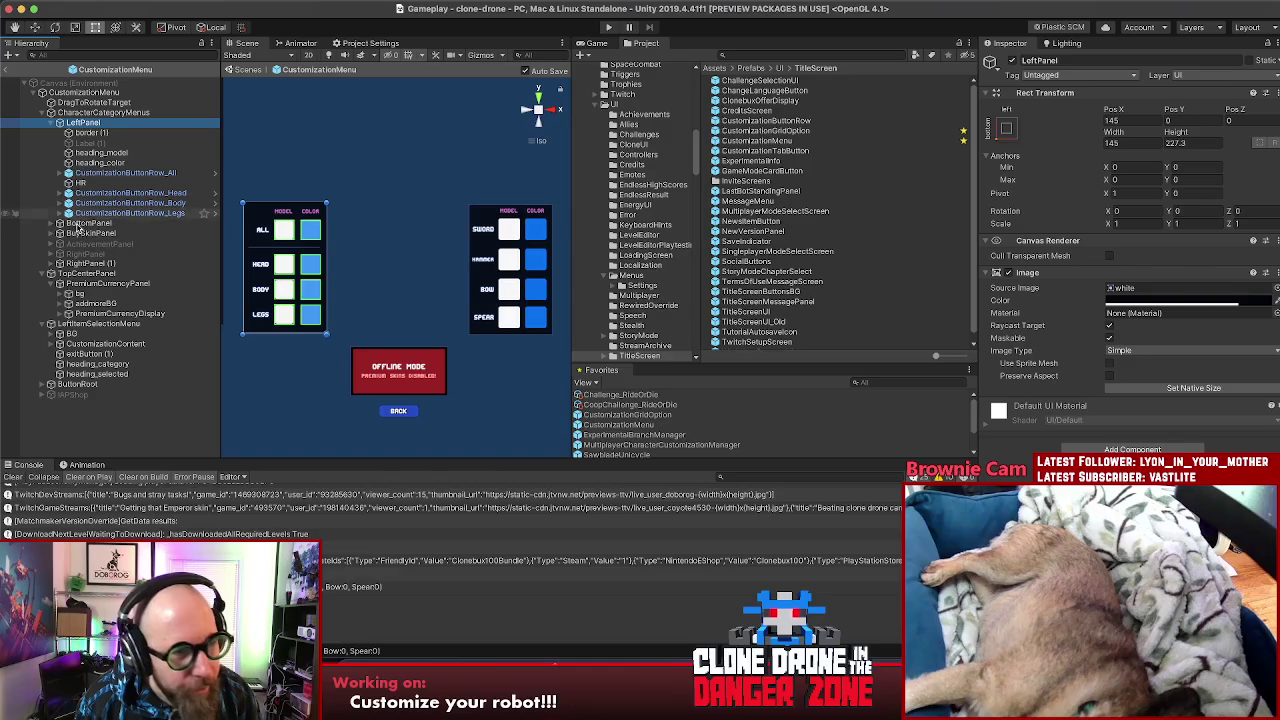
{"action": "left_click", "coordinate": [83, 263], "text": "super"}
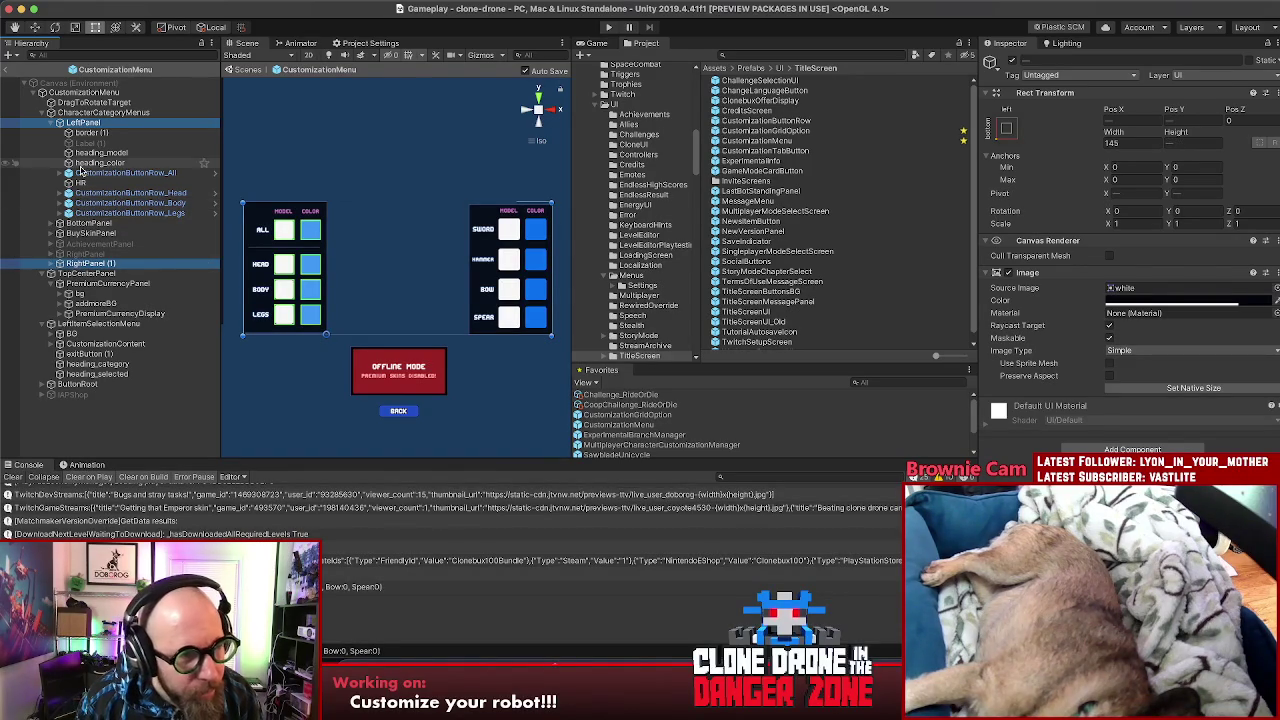
Step: Inspect heading_color and LeftPanel's Pivot X, then compare RightPanel (1)'s Rect Transform
{"action": "left_click", "coordinate": [100, 162]}
{"action": "left_click", "coordinate": [80, 122]}
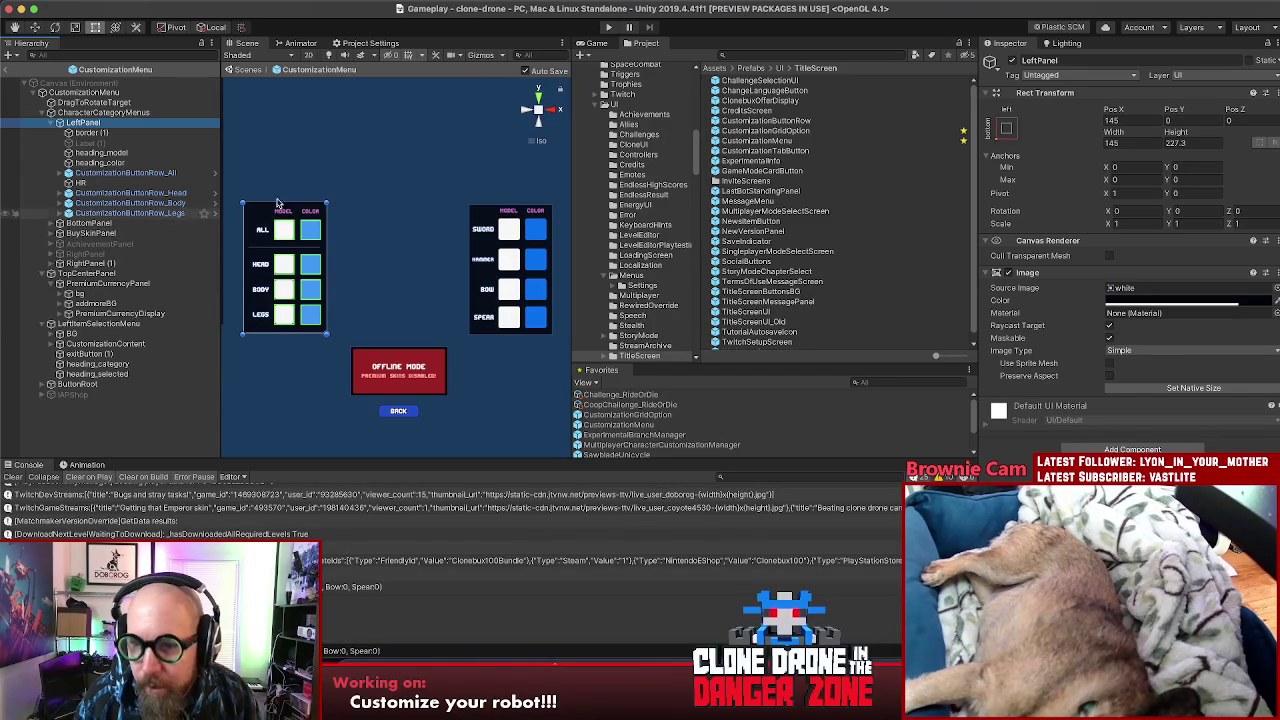
{"action": "left_click", "coordinate": [1121, 193]}
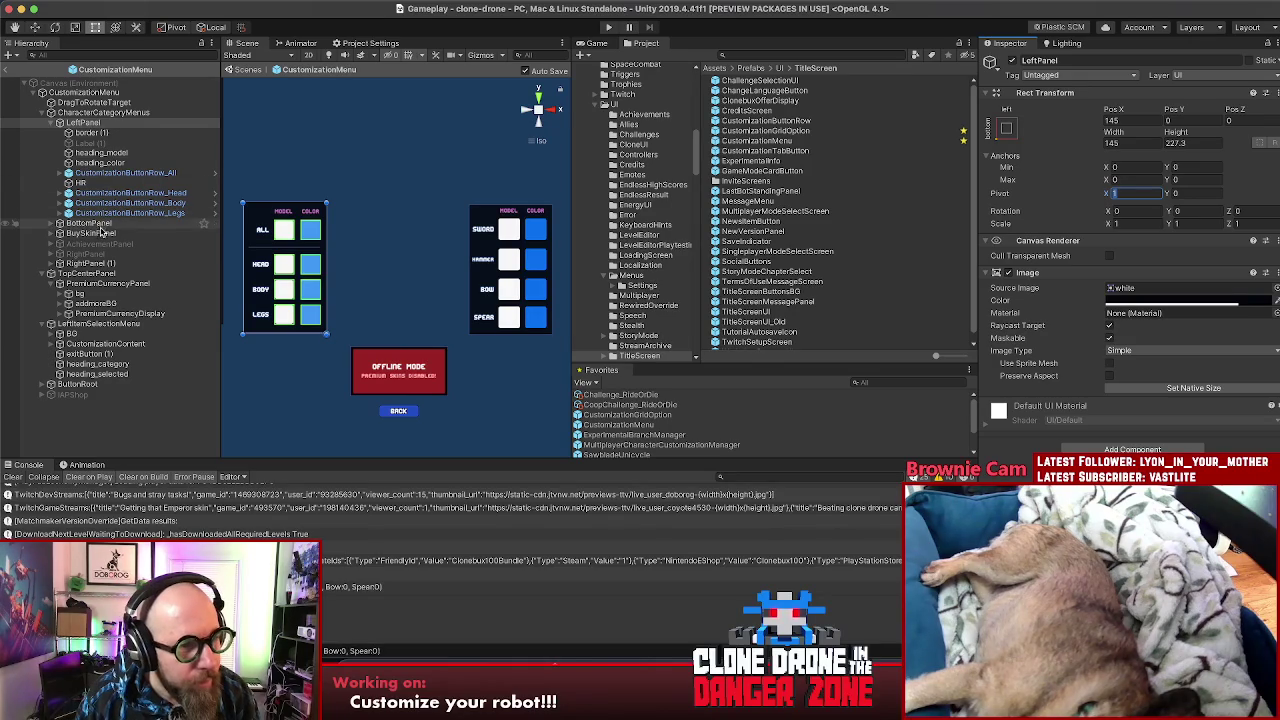
{"action": "left_click", "coordinate": [98, 264]}
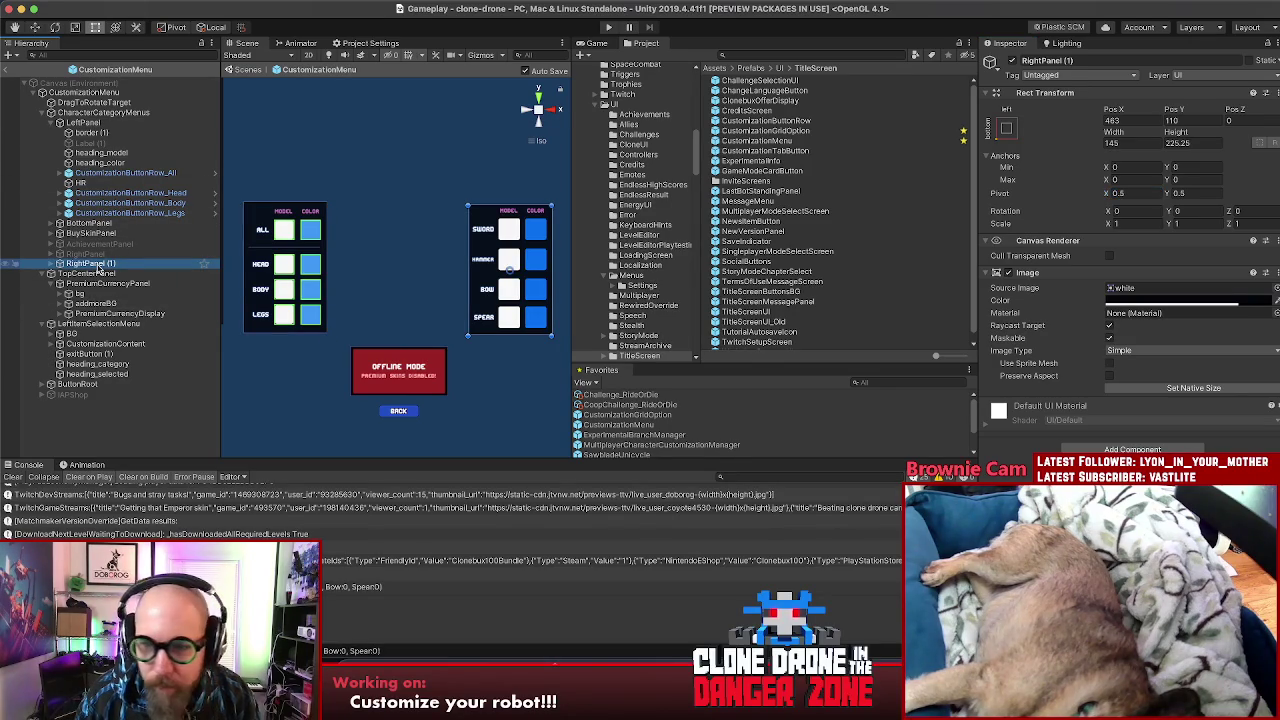